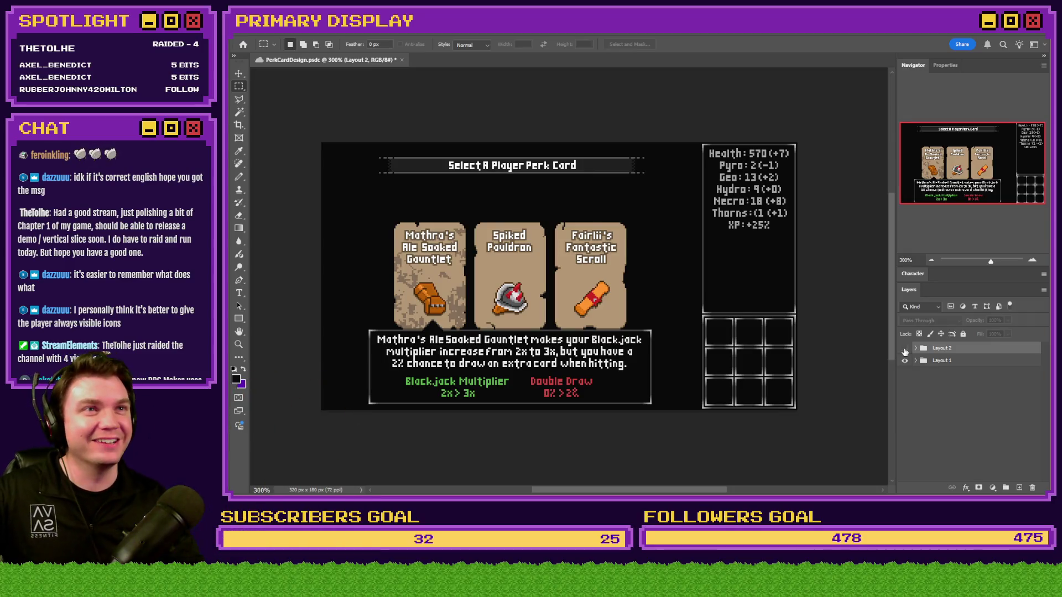
Step: Toggle Layout 2 off and on to compare it with Layout 1, then browse Explorer to img > pictures
{"action": "left_click", "coordinate": [904, 349]}
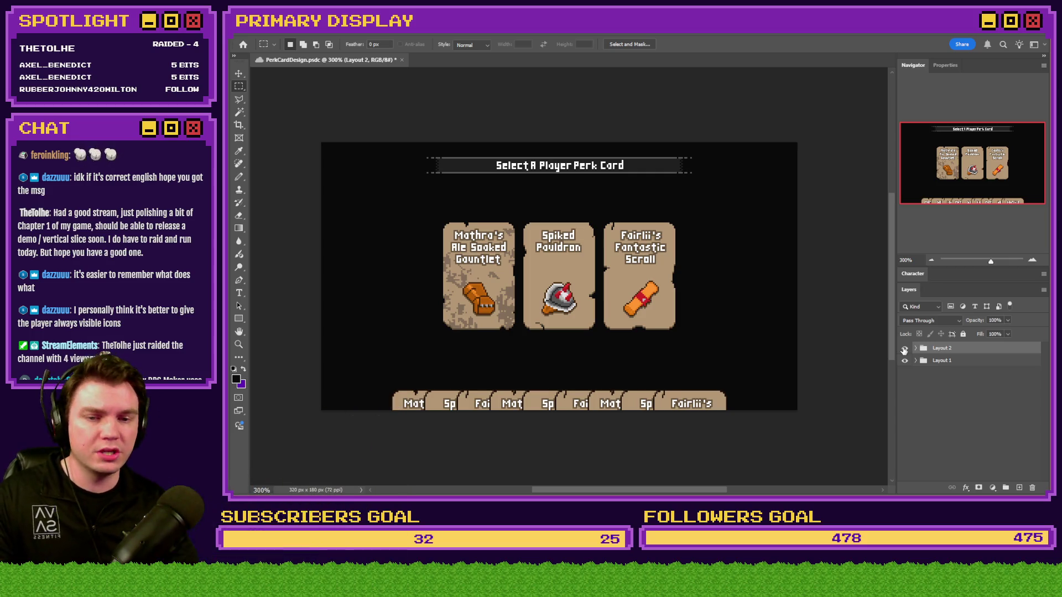
{"action": "left_click", "coordinate": [904, 349]}
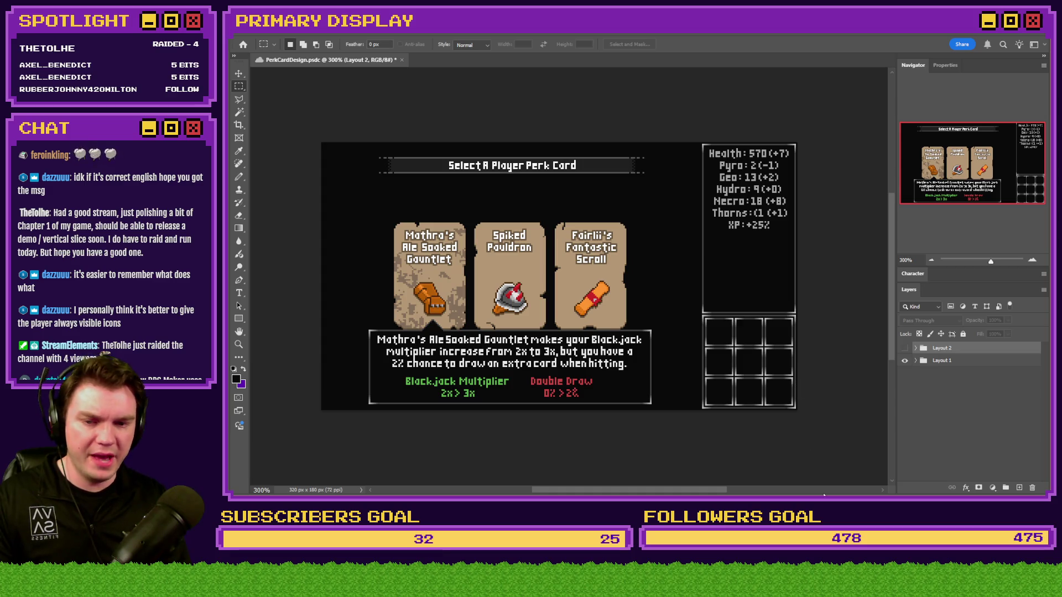
{"action": "key", "text": "alt+Tab"}
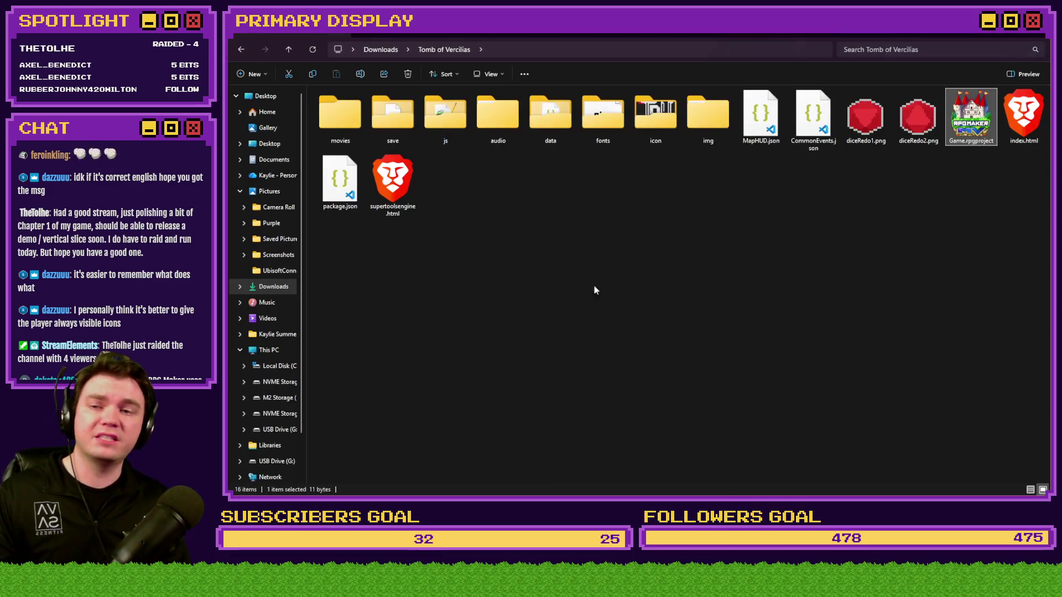
{"action": "double_click", "coordinate": [707, 116]}
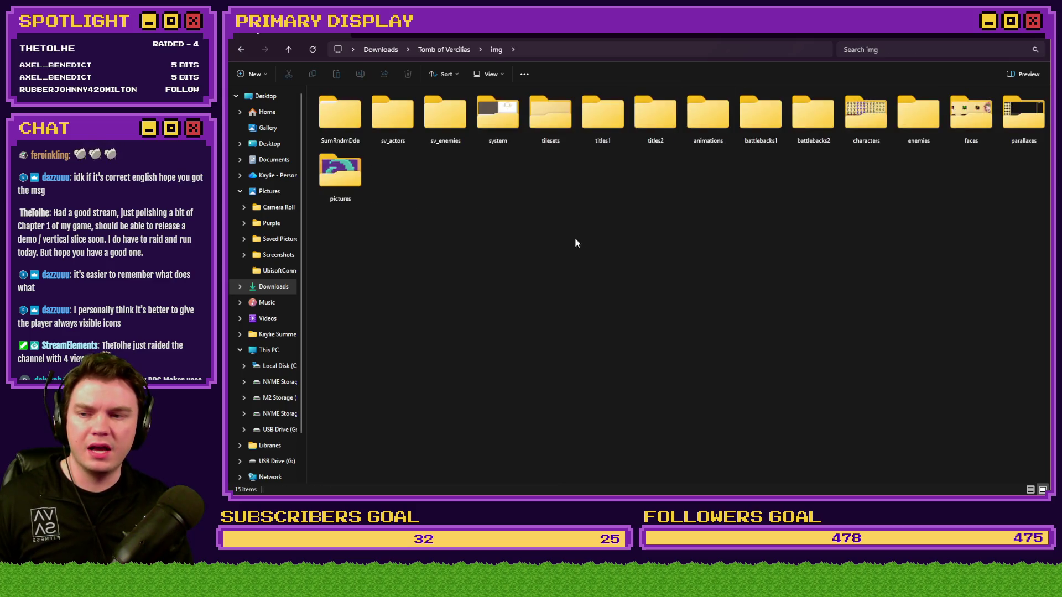
{"action": "double_click", "coordinate": [353, 189]}
Step: Open townUI1.png from the pictures folder in Photoshop
{"action": "scroll", "coordinate": [540, 323], "scroll_direction": "down", "scroll_amount": 15}
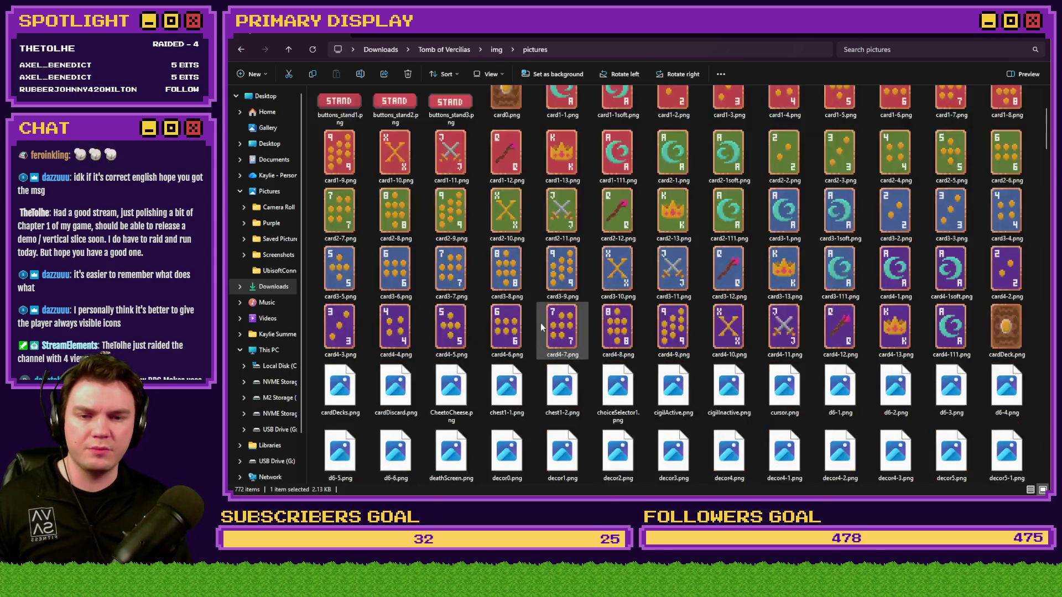
{"action": "scroll", "coordinate": [539, 329], "scroll_direction": "down", "scroll_amount": 10}
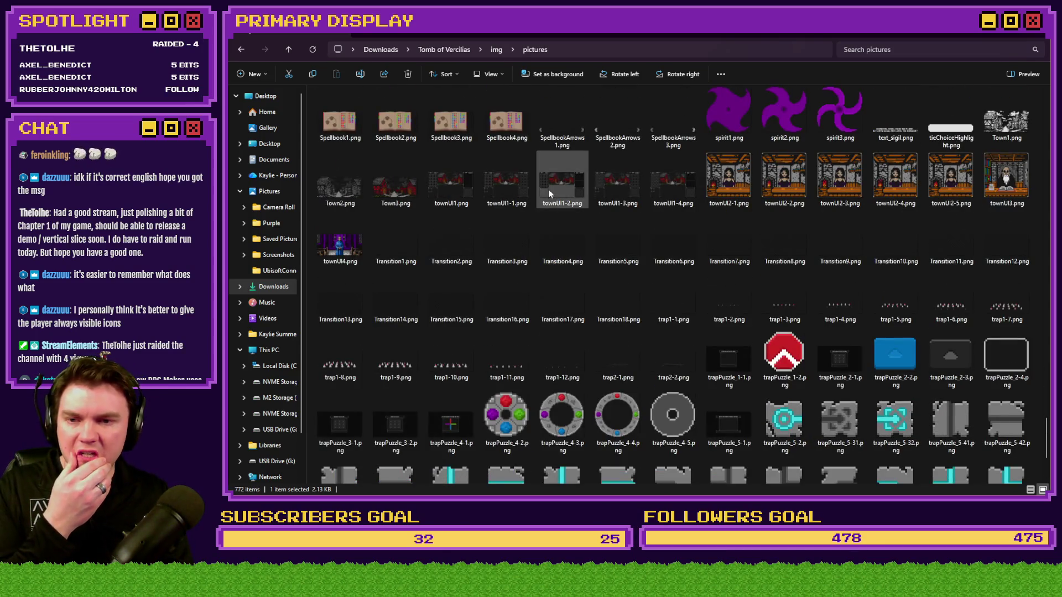
{"action": "left_click", "coordinate": [549, 189]}
{"action": "left_click", "coordinate": [462, 197]}
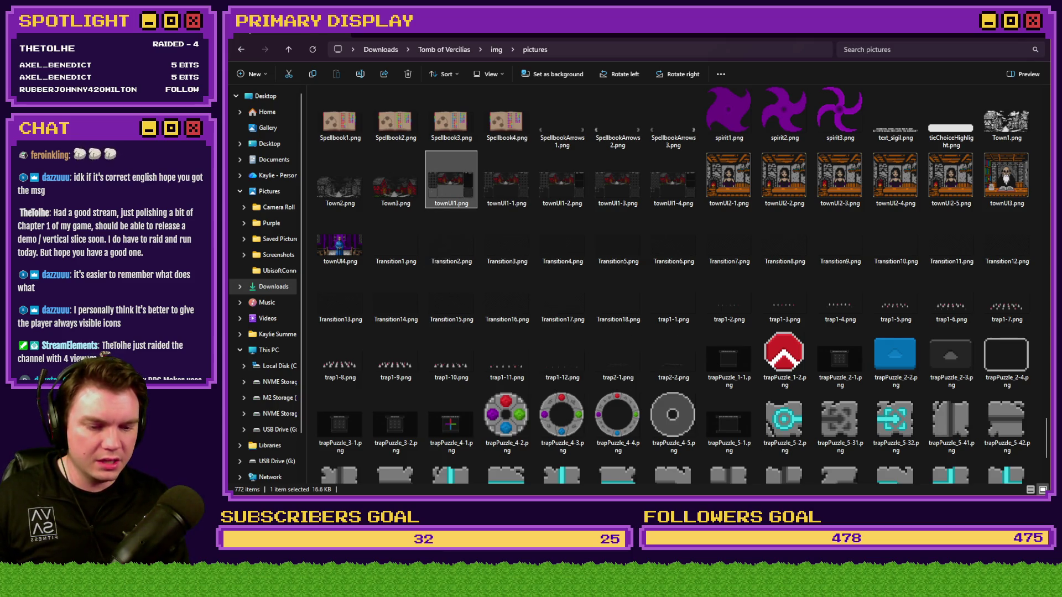
{"action": "key", "text": "Return"}
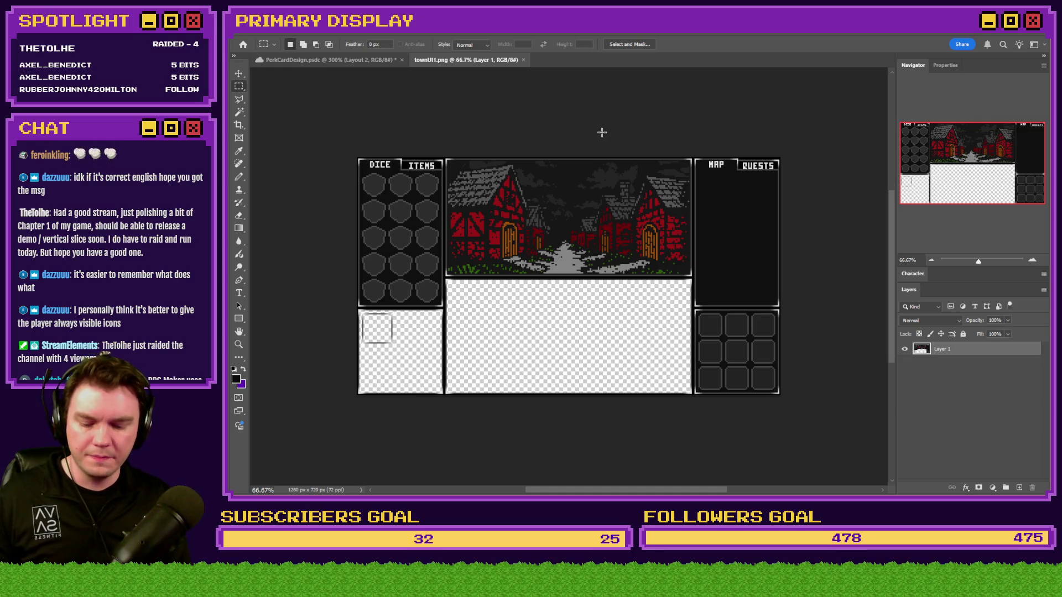
Step: Resize townUI1.png to 25% width in Image Size
{"action": "key", "text": "ctrl+alt+i"}
{"action": "type", "text": "25"}
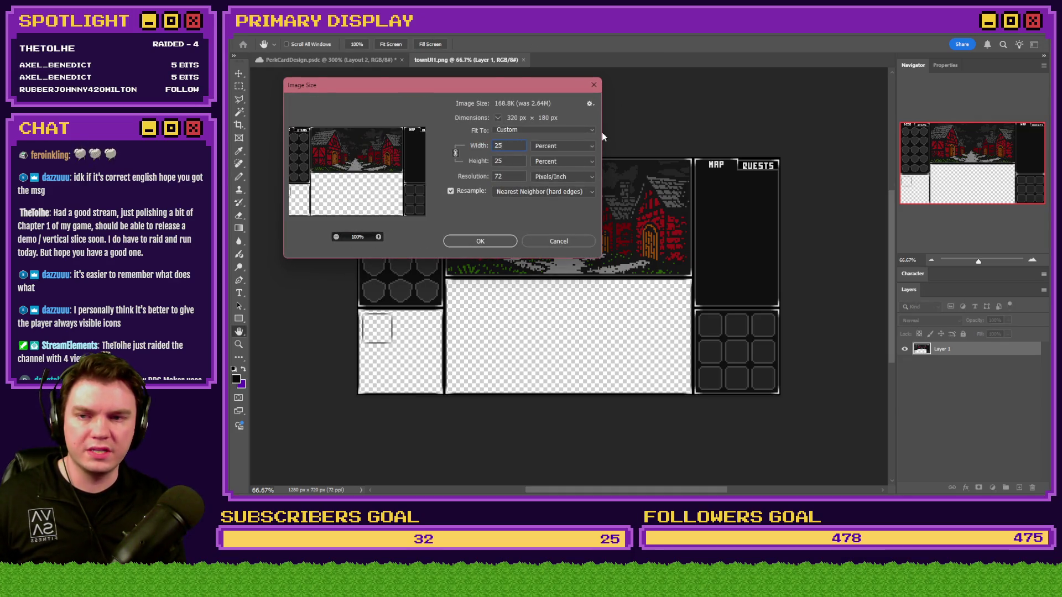
{"action": "key", "text": "Return"}
Step: Marquee-select the right-hand MAP/QUESTS and slot-grid column of the fitted image
{"action": "key", "text": "m"}
{"action": "key", "text": "ctrl+0"}
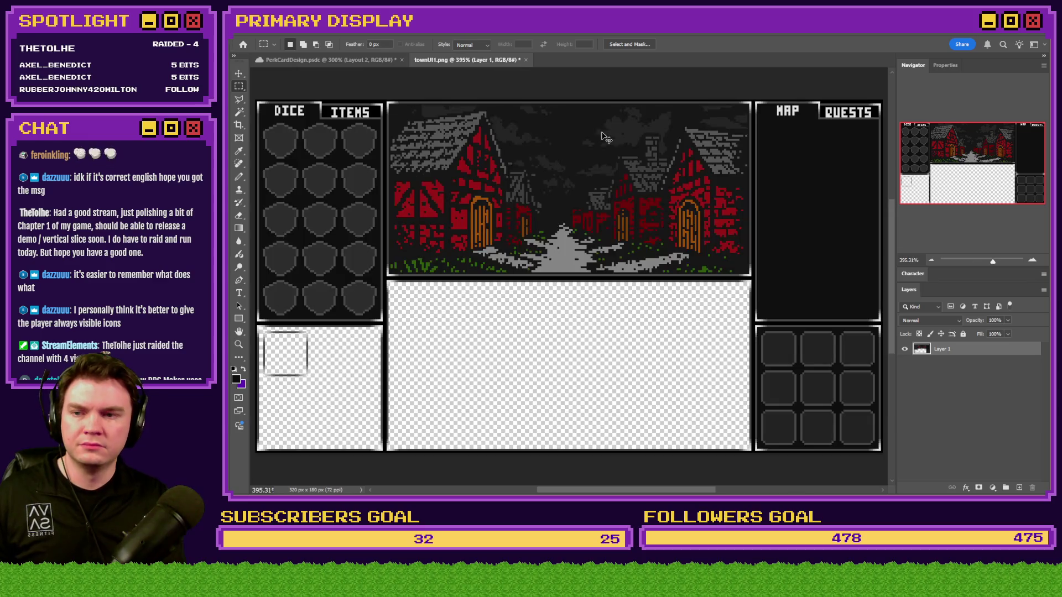
{"action": "mouse_move", "coordinate": [882, 97]}
{"action": "left_mouse_down"}
{"action": "mouse_move", "coordinate": [835, 270]}
{"action": "mouse_move", "coordinate": [756, 467]}
{"action": "left_mouse_up"}
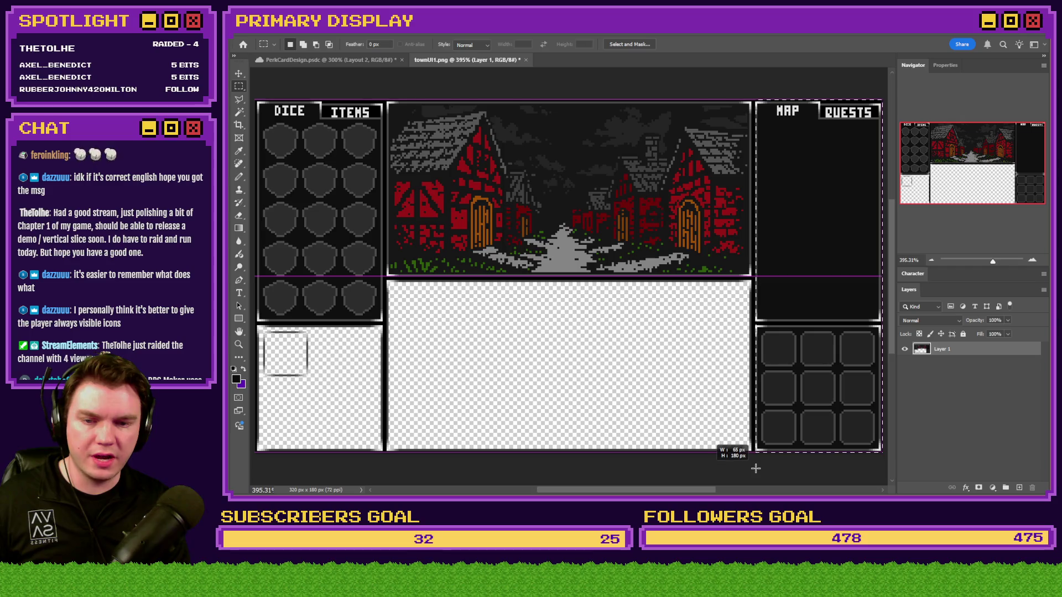
{"action": "scroll", "coordinate": [780, 367], "scroll_direction": "up", "scroll_amount": 3}
Step: Paste the column into PerkCardDesign as Layer 4 and move it right over the stats panel
{"action": "left_click", "coordinate": [365, 62]}
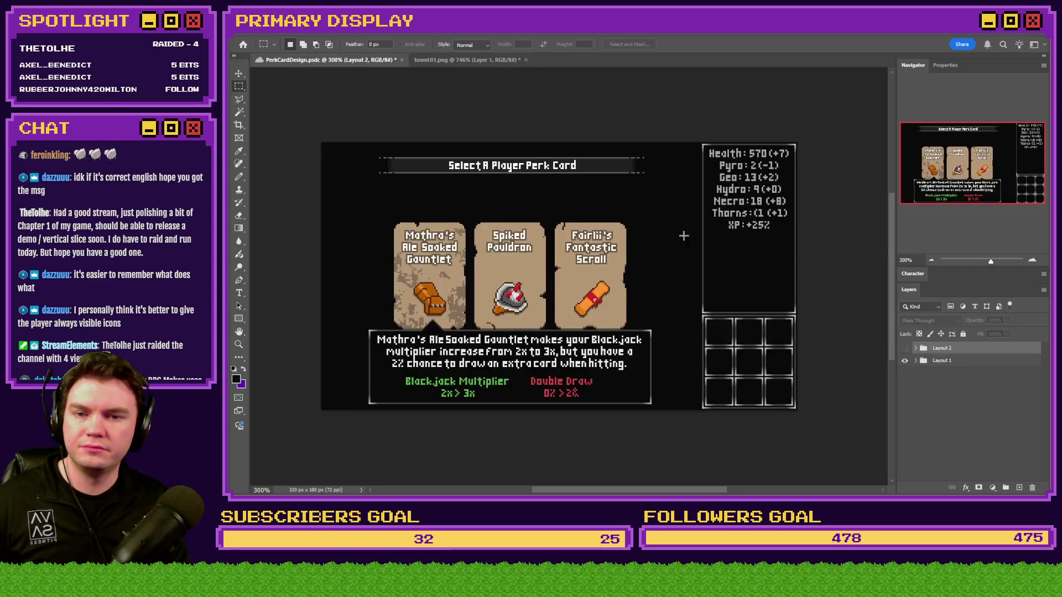
{"action": "left_click", "coordinate": [917, 361]}
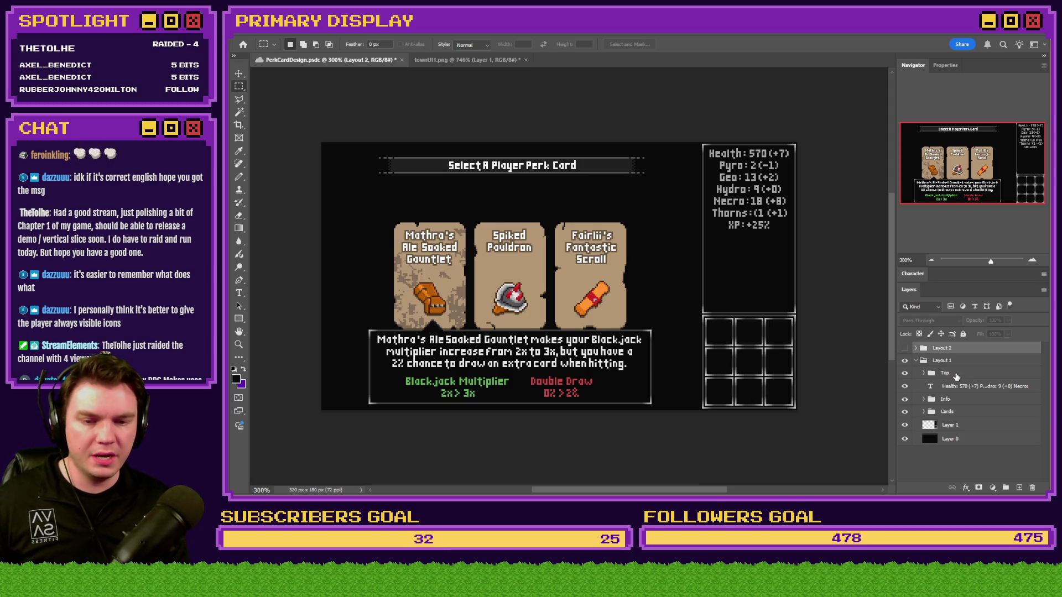
{"action": "key", "text": "ctrl+v"}
{"action": "left_click_drag", "start_coordinate": [593, 269], "coordinate": [800, 269]}
{"action": "scroll", "coordinate": [791, 376], "scroll_direction": "up", "scroll_amount": 3}
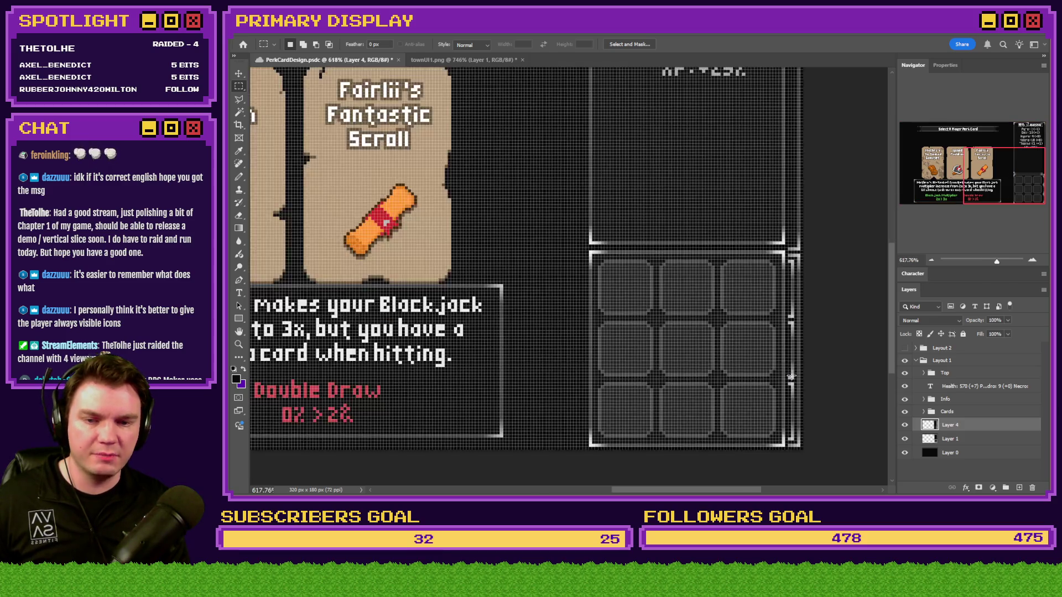
{"action": "scroll", "coordinate": [791, 377], "scroll_direction": "up", "scroll_amount": 3}
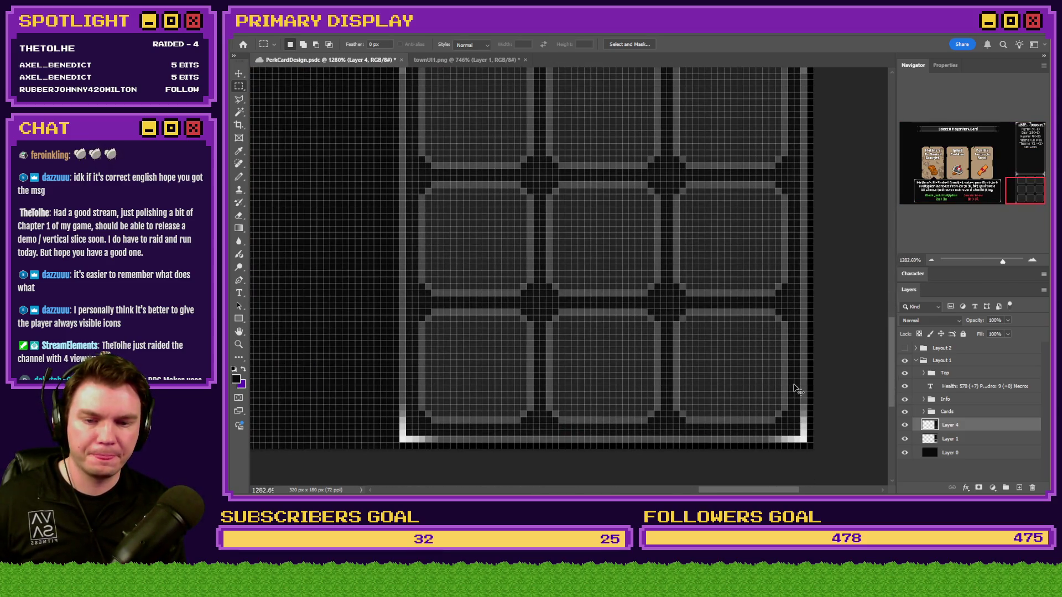
{"action": "scroll", "coordinate": [794, 384], "scroll_direction": "down", "scroll_amount": 5}
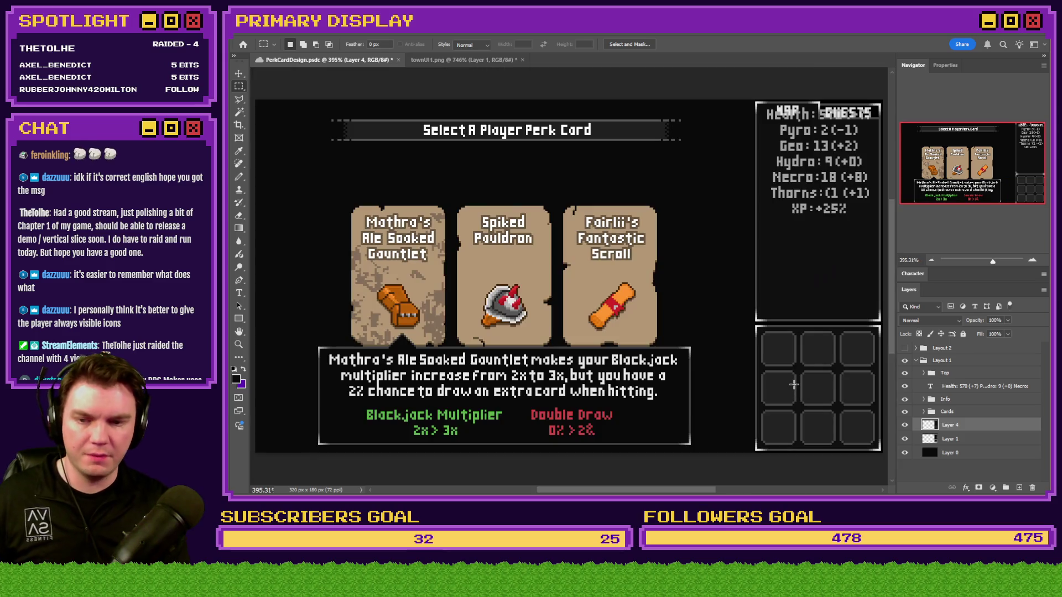
Step: Toggle Layer 4's visibility repeatedly to compare the rounded slots with the square frames
{"action": "left_click", "coordinate": [905, 425]}
{"action": "left_click", "coordinate": [905, 425]}
{"action": "left_click", "coordinate": [905, 426]}
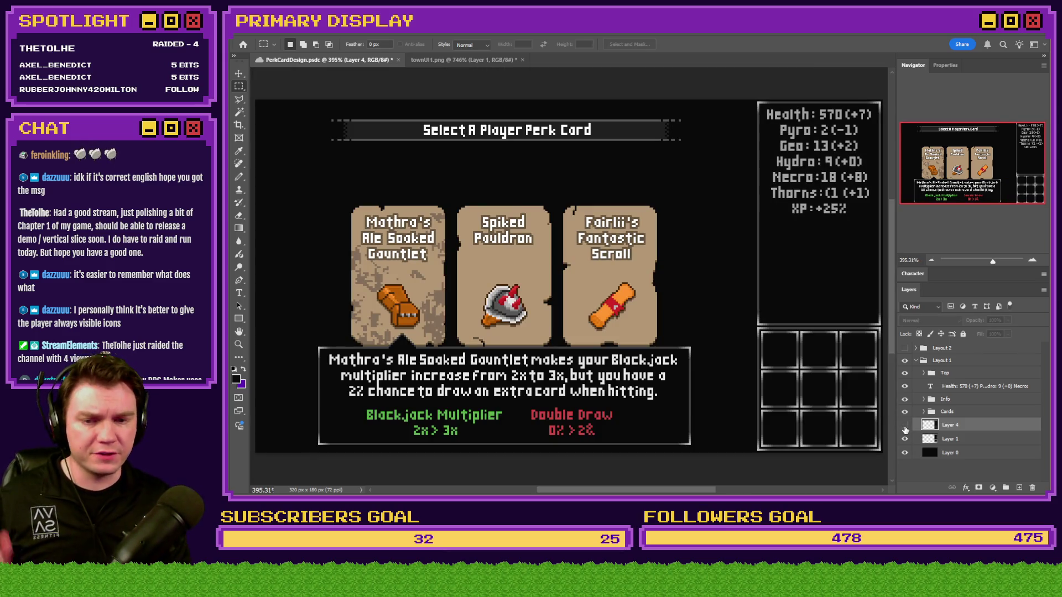
{"action": "left_click", "coordinate": [905, 426]}
{"action": "left_click", "coordinate": [905, 426]}
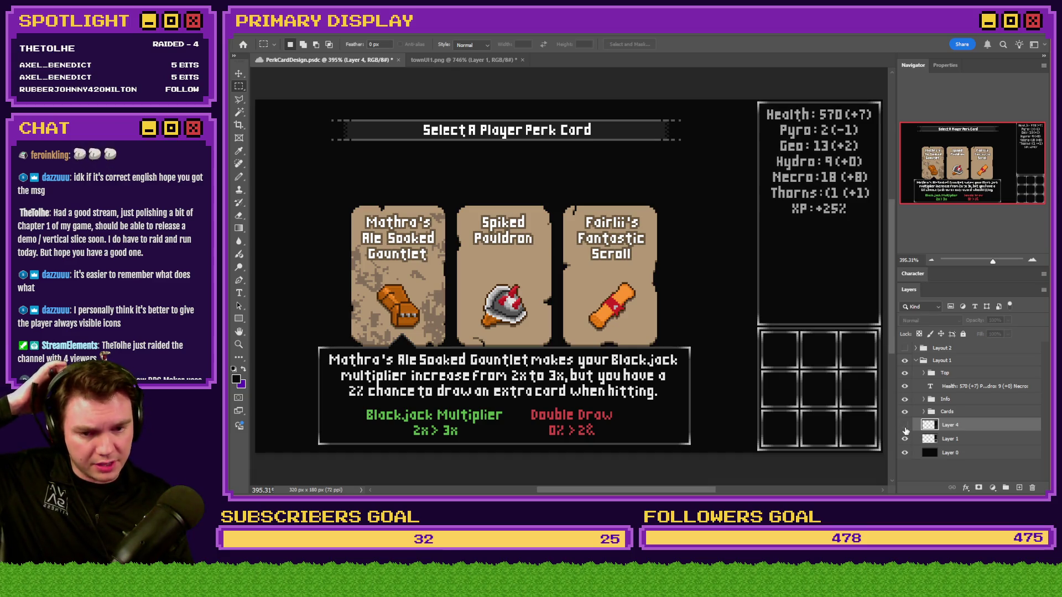
{"action": "left_click", "coordinate": [905, 426]}
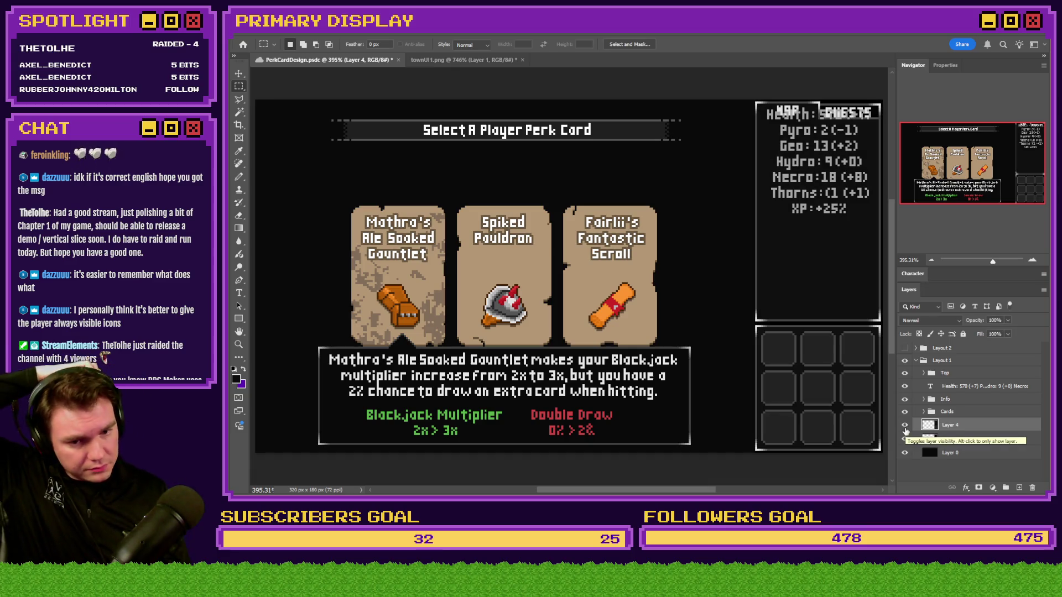
{"action": "left_click", "coordinate": [905, 426]}
{"action": "left_click", "coordinate": [905, 425]}
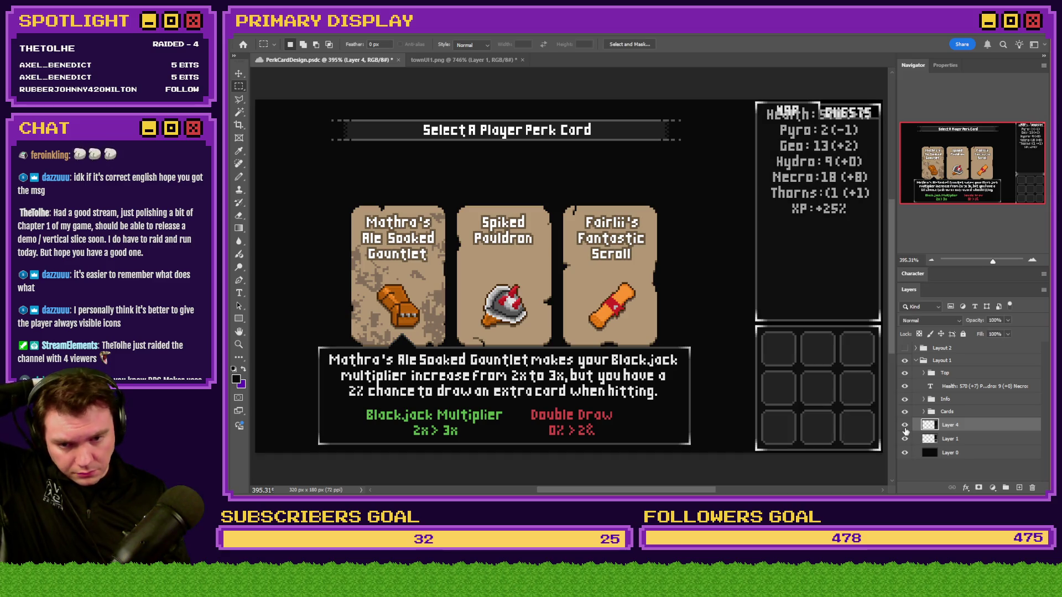
{"action": "left_click", "coordinate": [905, 426]}
{"action": "left_click", "coordinate": [905, 427]}
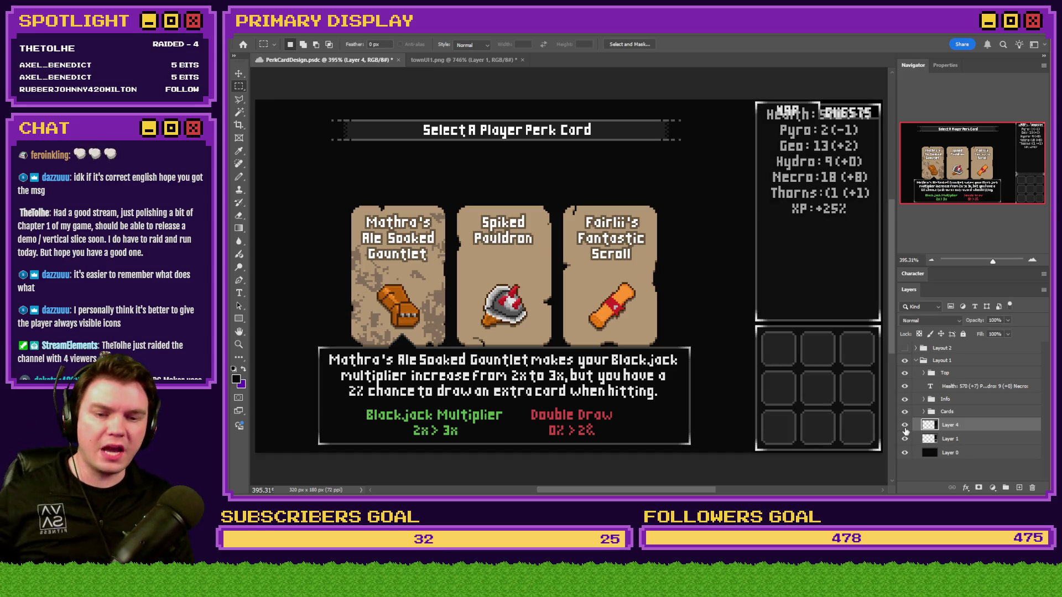
{"action": "left_click", "coordinate": [906, 427]}
{"action": "left_click", "coordinate": [905, 426]}
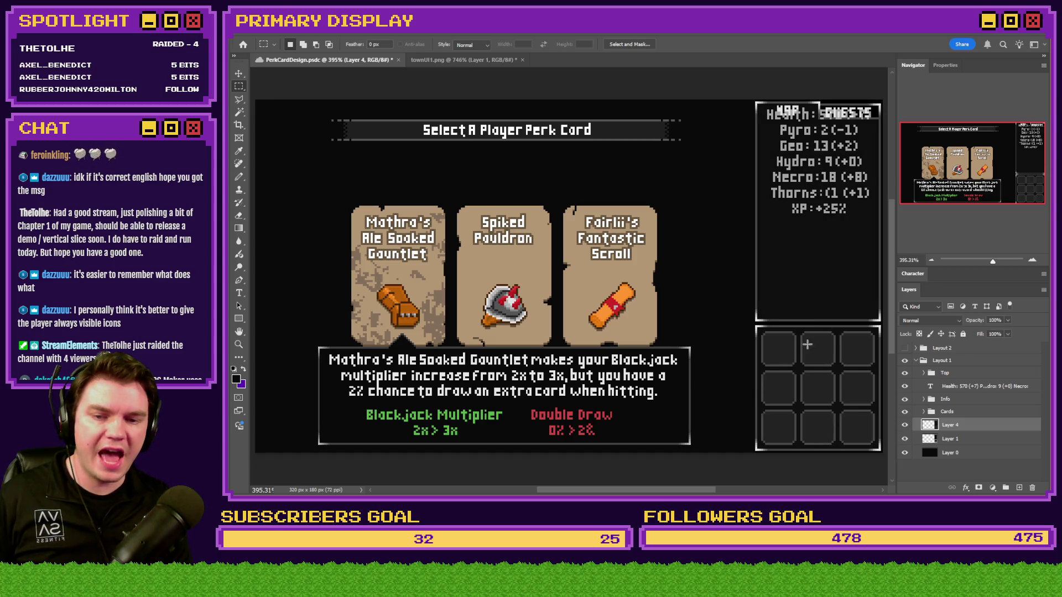
Step: Turn off the pixel grid, recompare, and leave Layer 4's rounded slots visible
{"action": "left_click", "coordinate": [907, 427]}
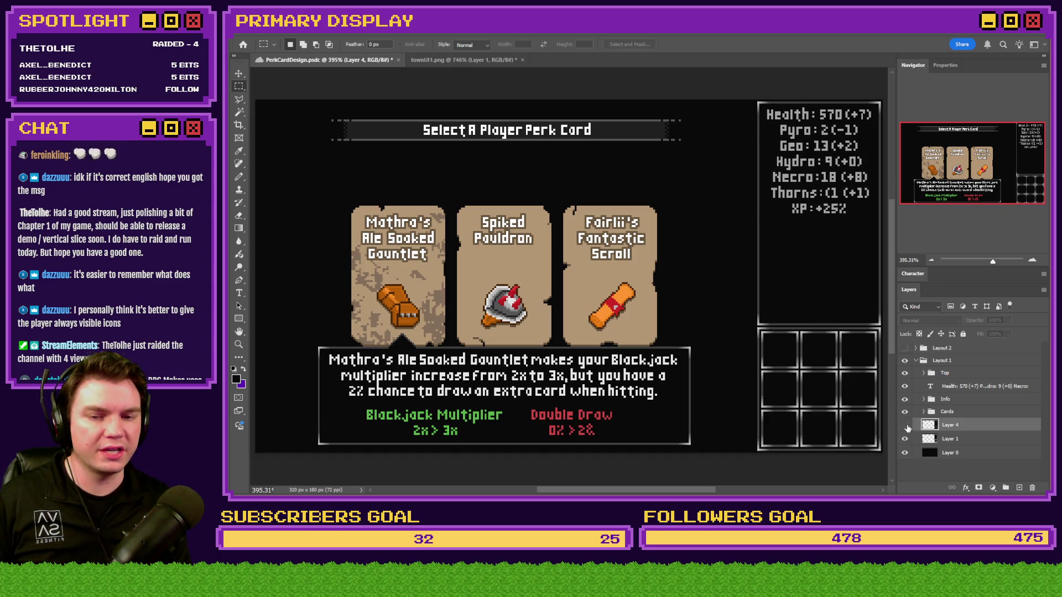
{"action": "scroll", "coordinate": [709, 405], "scroll_direction": "up", "scroll_amount": 3}
{"action": "scroll", "coordinate": [741, 398], "scroll_direction": "right", "scroll_amount": 5}
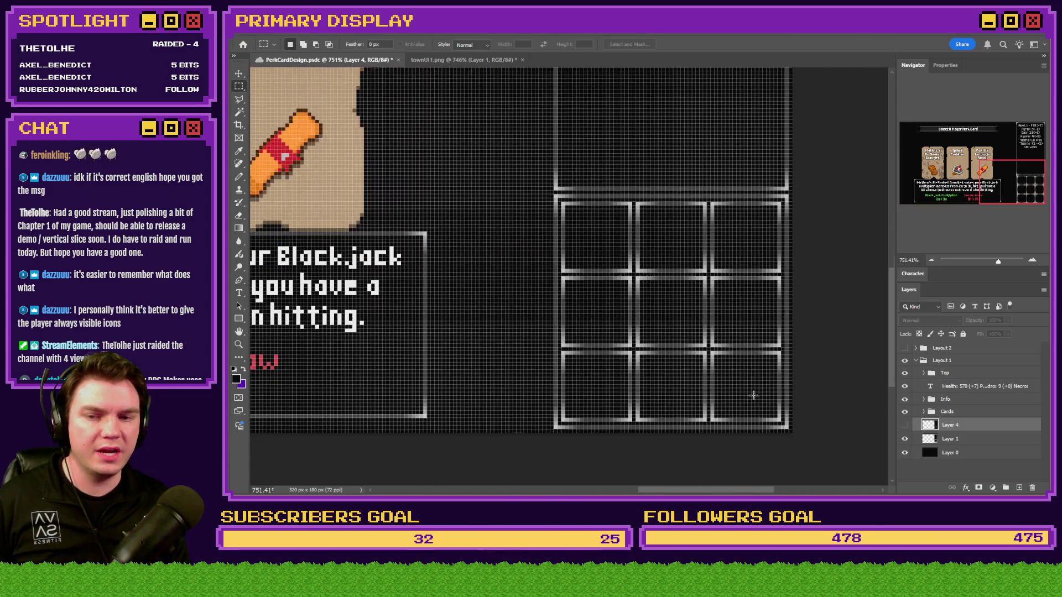
{"action": "key", "text": "ctrl+h"}
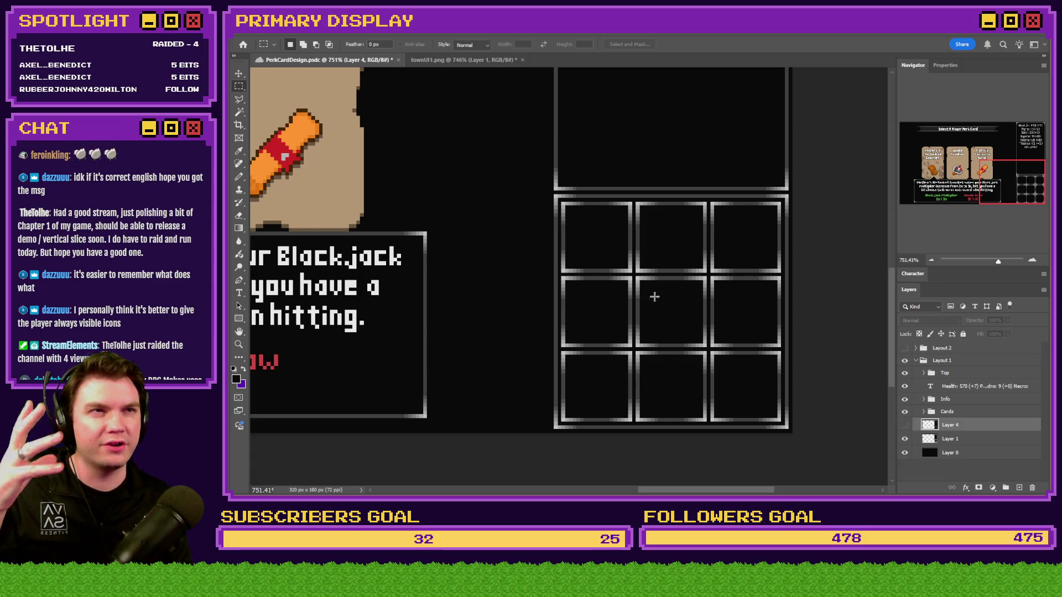
{"action": "left_click", "coordinate": [905, 425]}
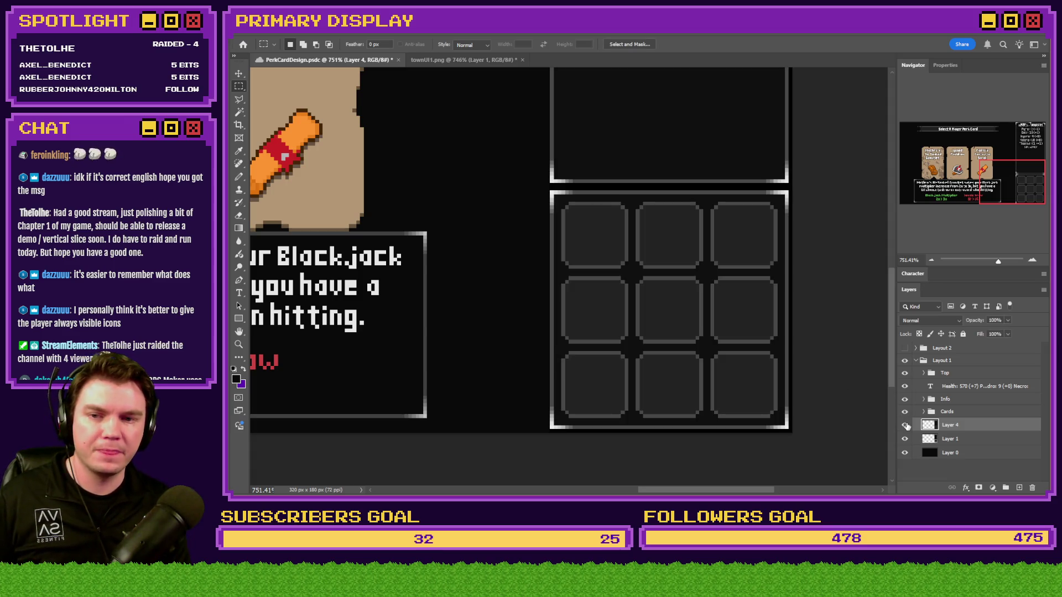
{"action": "left_click", "coordinate": [906, 425]}
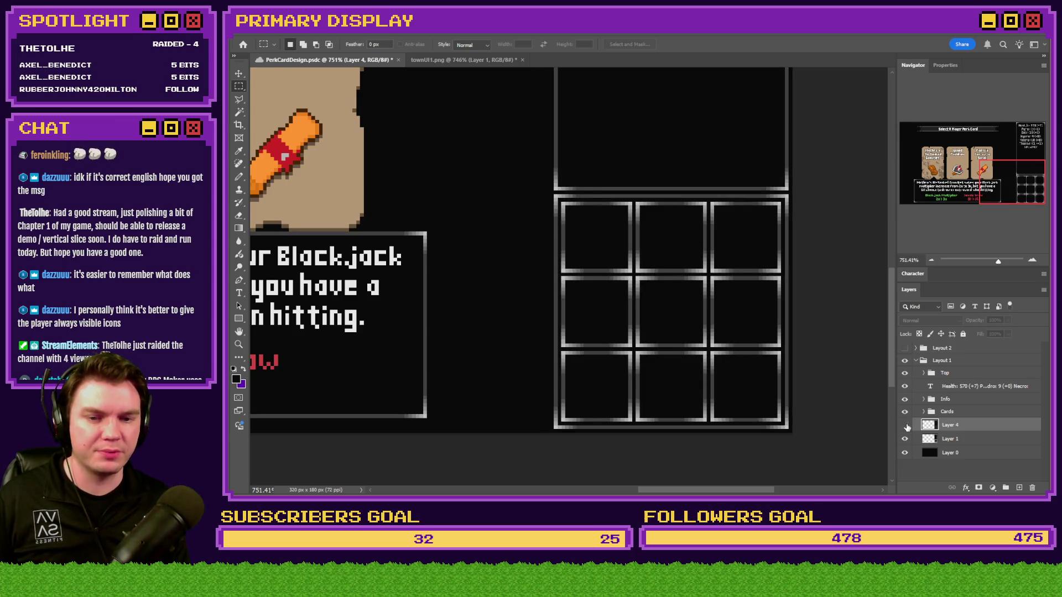
{"action": "left_click", "coordinate": [906, 424]}
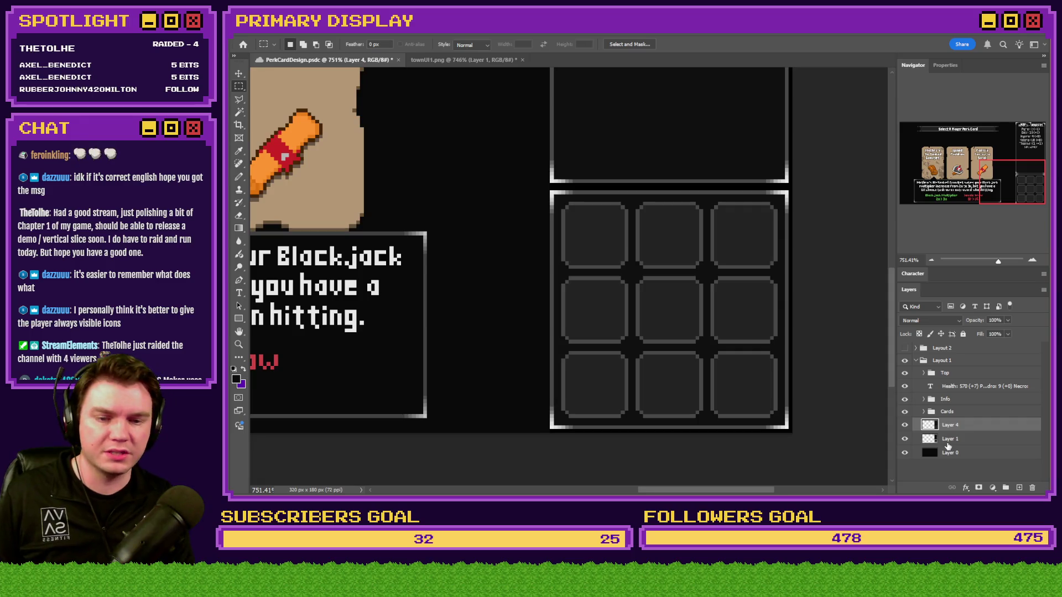
Step: Hide Layer 1, recheck Layer 4 against it, and select the Top layer group
{"action": "left_click", "coordinate": [949, 439]}
{"action": "left_click", "coordinate": [904, 439]}
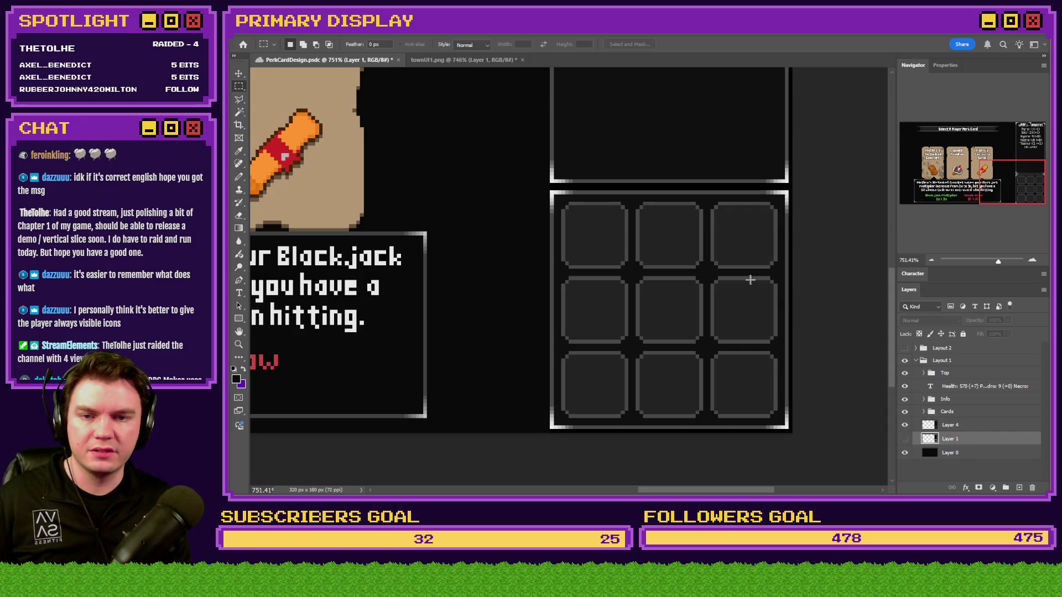
{"action": "scroll", "coordinate": [616, 268], "scroll_direction": "down", "scroll_amount": 5}
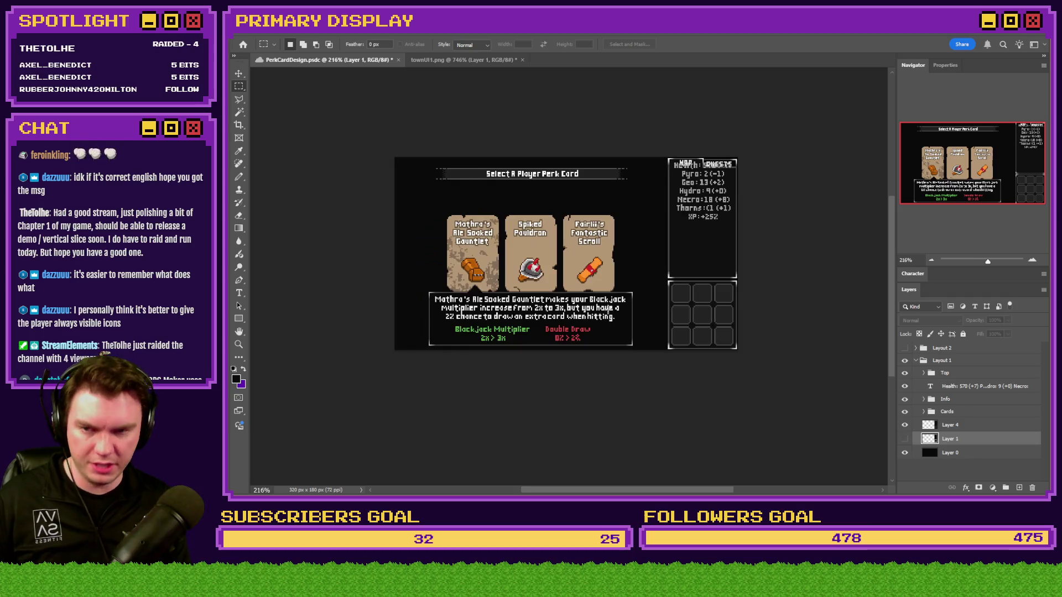
{"action": "scroll", "coordinate": [578, 222], "scroll_direction": "up", "scroll_amount": 2}
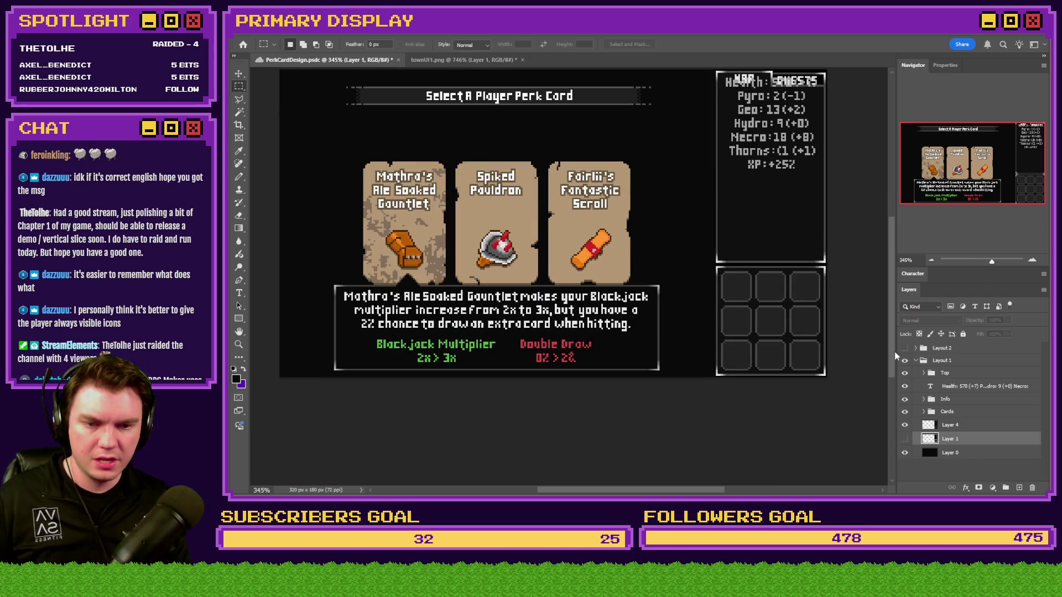
{"action": "left_click", "coordinate": [906, 427]}
{"action": "left_click", "coordinate": [908, 429]}
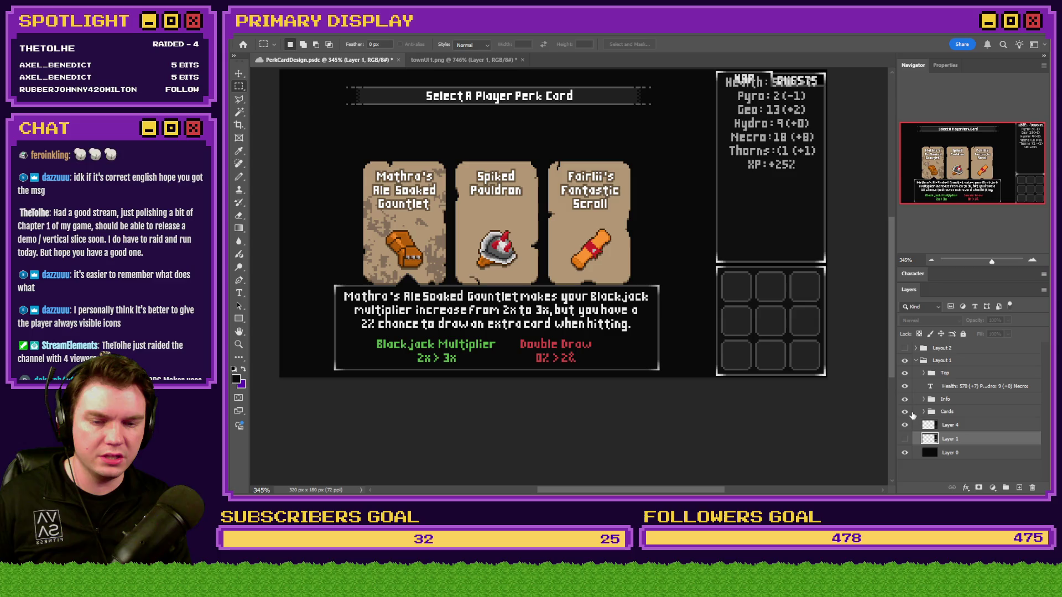
{"action": "left_click", "coordinate": [931, 372]}
Step: On Layer 4, marquee-select the top strip of the stats panel
{"action": "scroll", "coordinate": [645, 97], "scroll_direction": "up", "scroll_amount": 6}
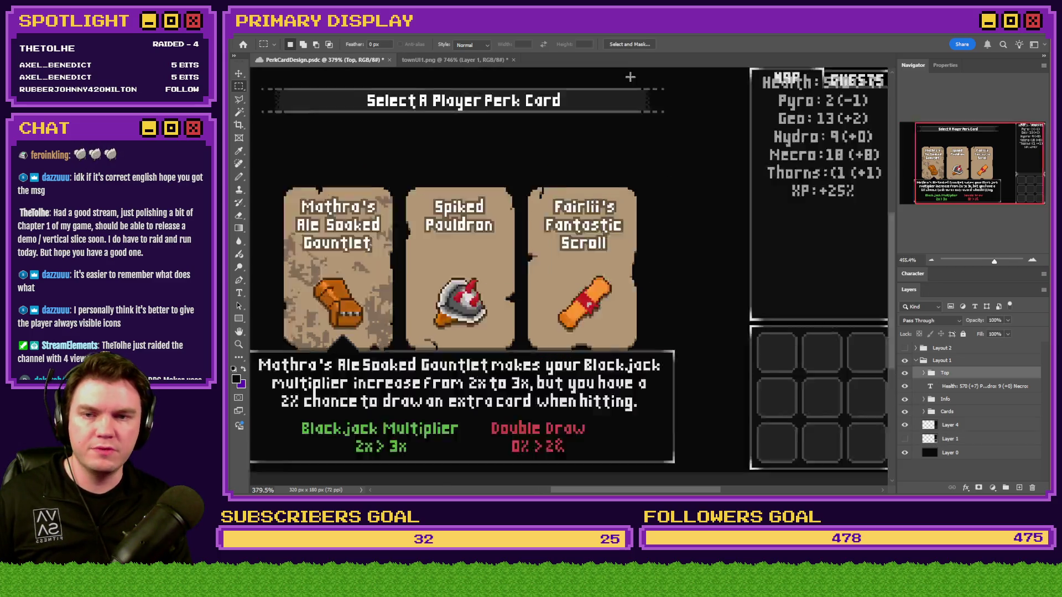
{"action": "scroll", "coordinate": [704, 149], "scroll_direction": "down", "scroll_amount": 4}
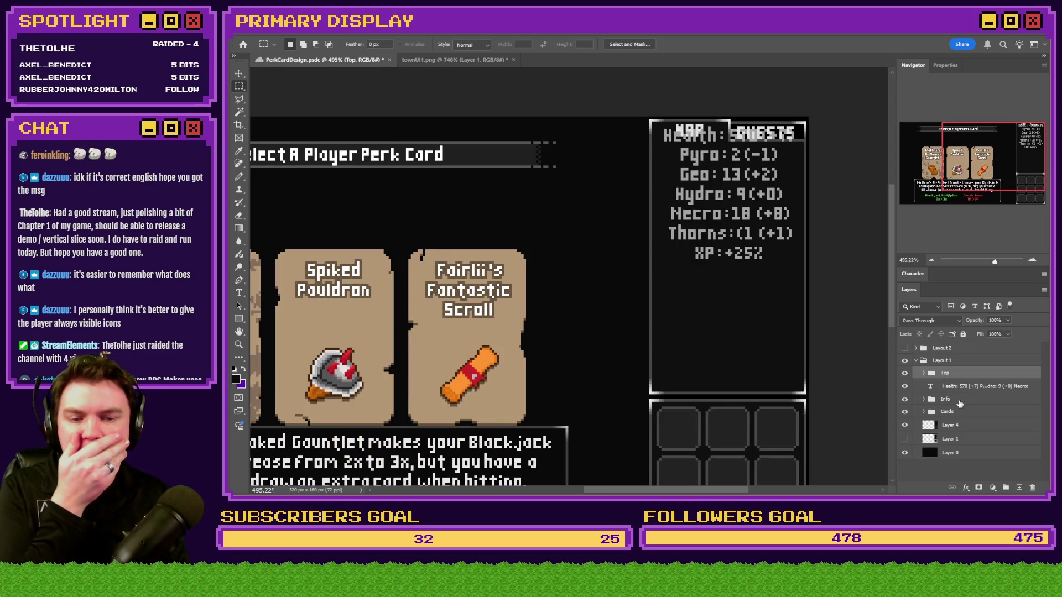
{"action": "left_click", "coordinate": [950, 425]}
{"action": "scroll", "coordinate": [792, 143], "scroll_direction": "up", "scroll_amount": 3}
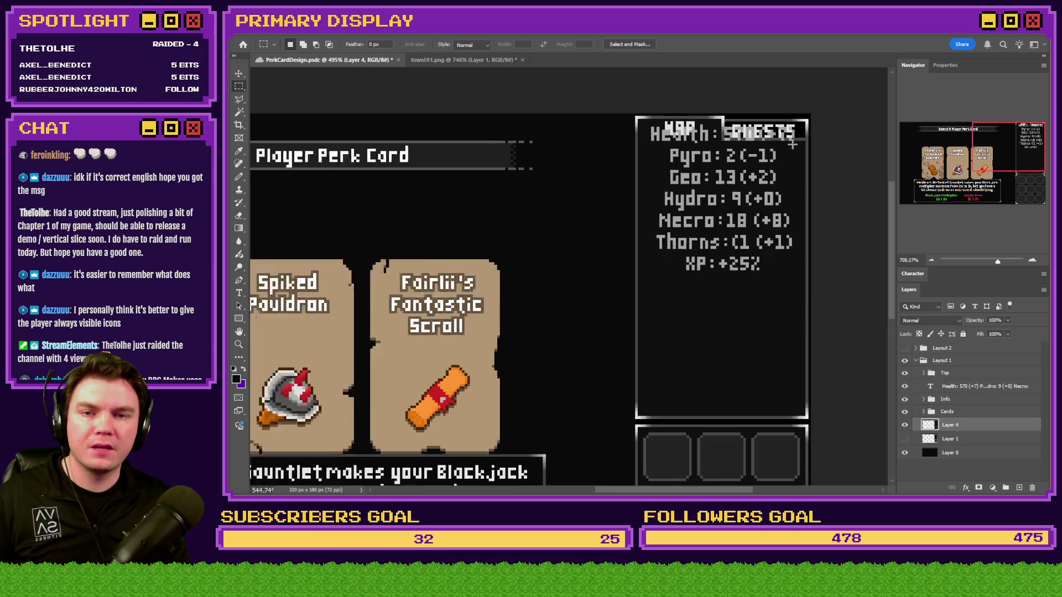
{"action": "left_click_drag", "start_coordinate": [479, 162], "coordinate": [819, 98]}
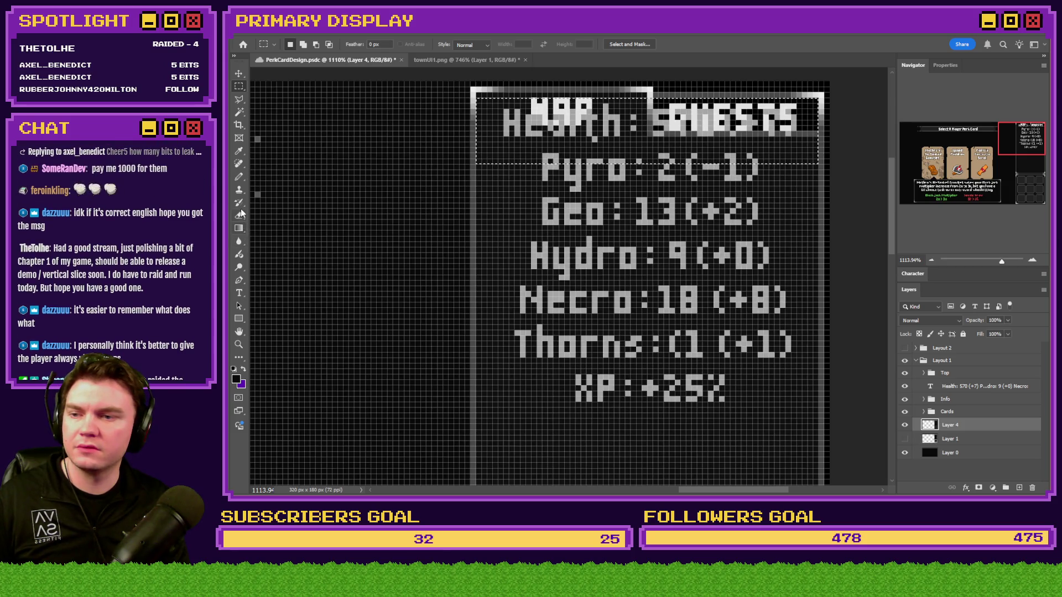
Step: Choose a 24 px hard square Pencil brush and clear the MAP/QUESTS overlay in the selection
{"action": "left_click", "coordinate": [239, 176]}
{"action": "right_click", "coordinate": [484, 211]}
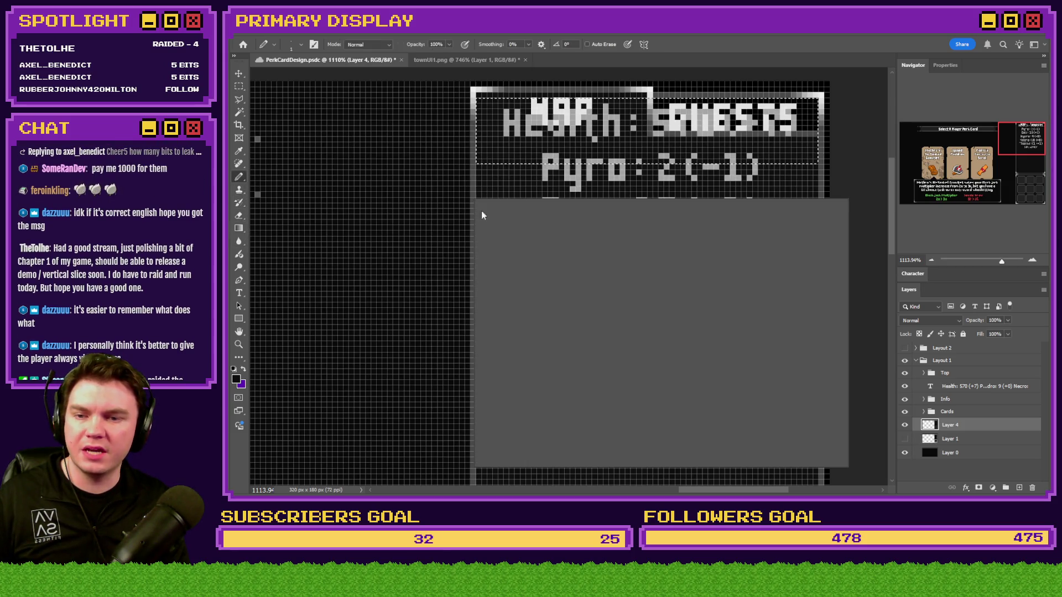
{"action": "scroll", "coordinate": [699, 452], "scroll_direction": "down", "scroll_amount": 1}
{"action": "scroll", "coordinate": [698, 451], "scroll_direction": "down", "scroll_amount": 3}
{"action": "left_click", "coordinate": [752, 389]}
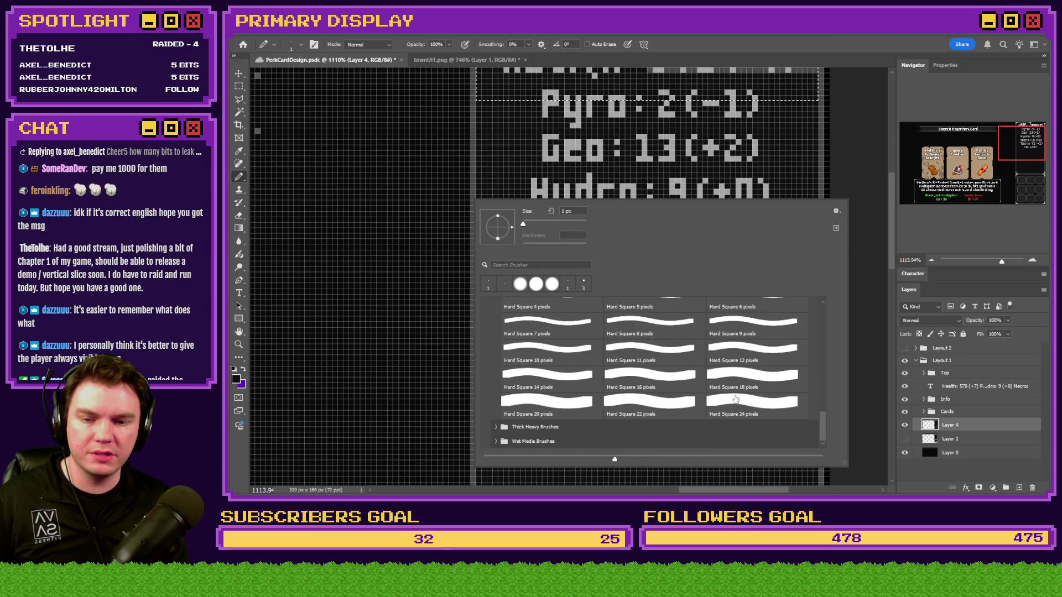
{"action": "key", "text": "Return"}
{"action": "scroll", "coordinate": [715, 241], "scroll_direction": "up", "scroll_amount": 2}
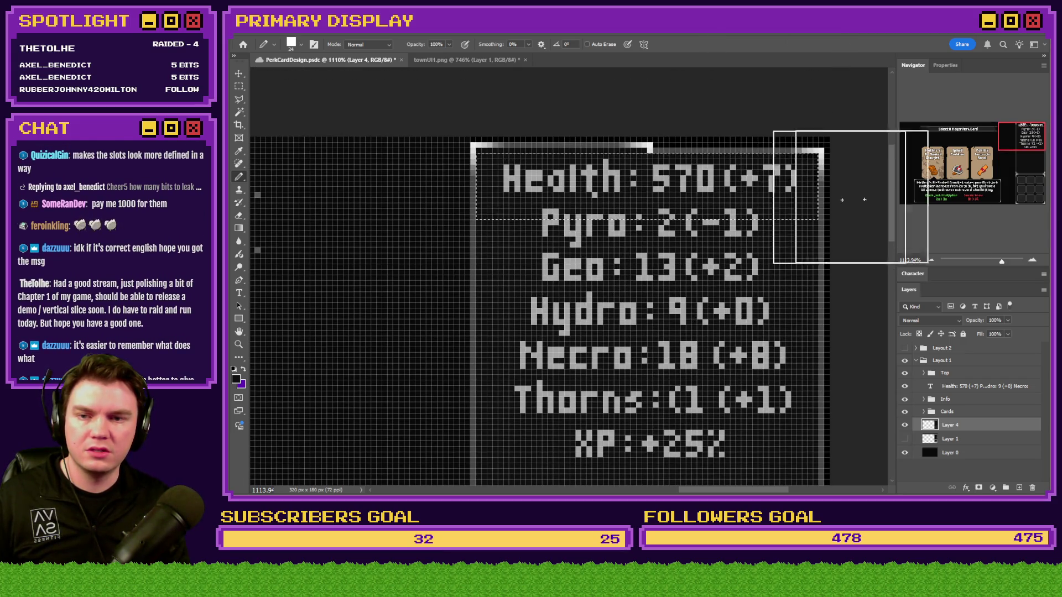
Step: Deselect and repaint the panel's top border row with the hard Pencil
{"action": "left_click", "coordinate": [242, 87]}
{"action": "left_click", "coordinate": [285, 165]}
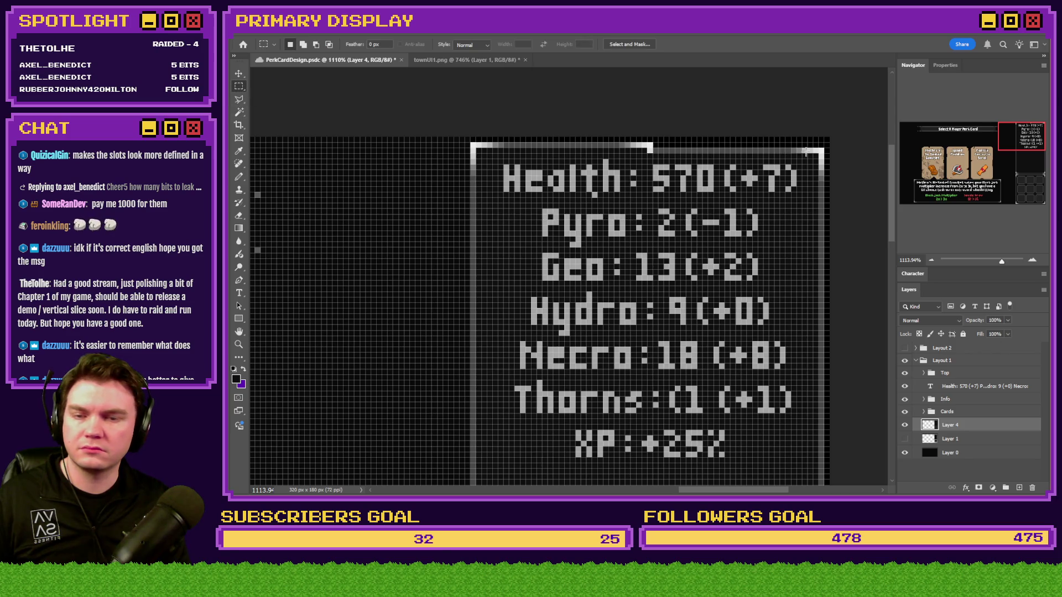
{"action": "scroll", "coordinate": [806, 152], "scroll_direction": "up", "scroll_amount": 3}
{"action": "right_click", "coordinate": [665, 182]}
{"action": "left_click", "coordinate": [238, 177]}
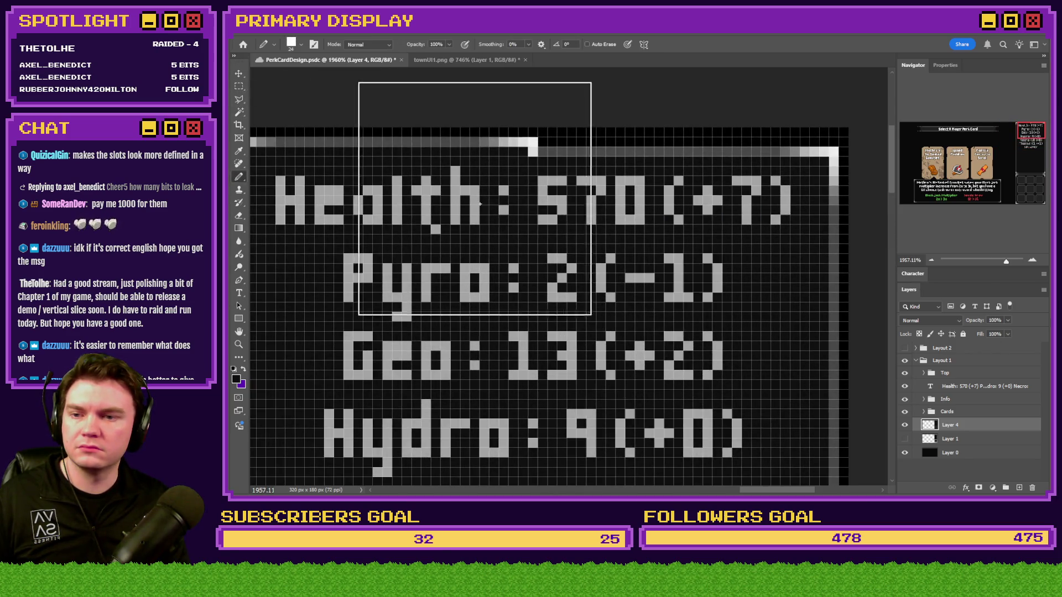
{"action": "right_click", "coordinate": [464, 160]}
{"action": "left_click", "coordinate": [462, 141]}
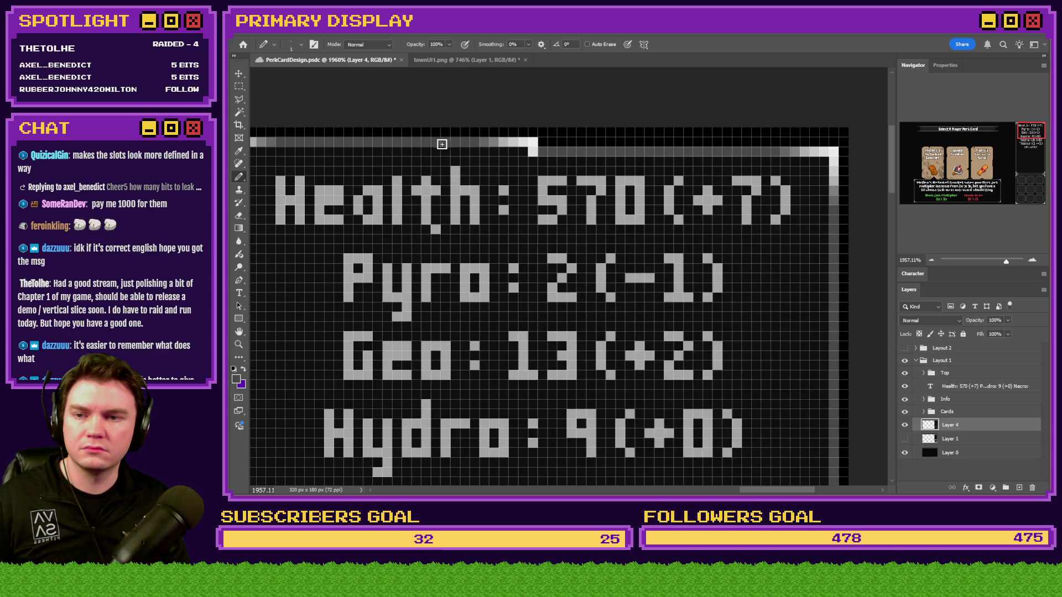
{"action": "left_click_drag", "start_coordinate": [442, 143], "coordinate": [826, 143]}
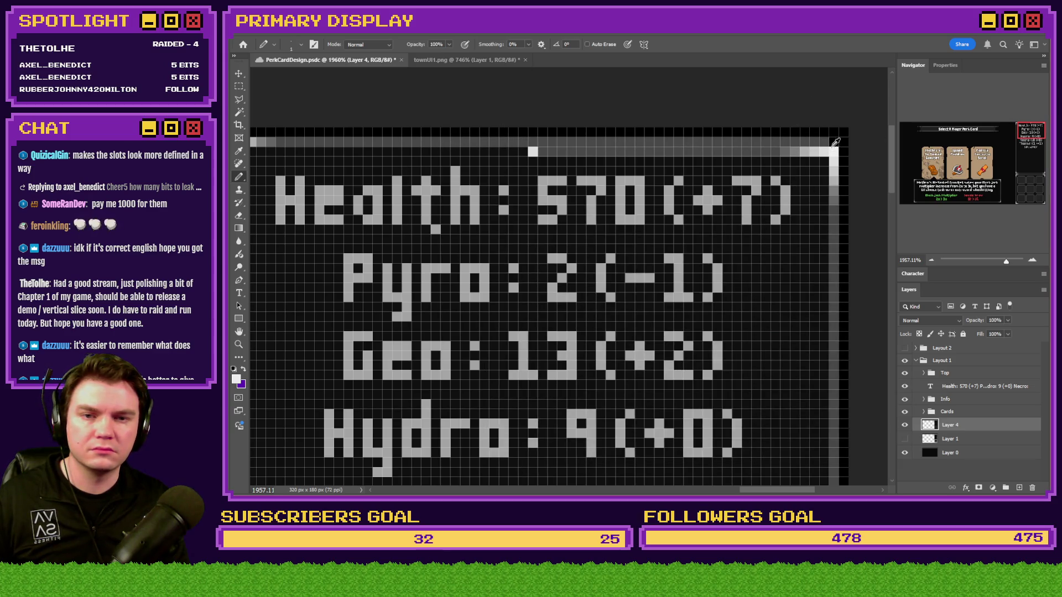
Step: Sample border greys and repaint top-edge pixels into a gradient brightening toward the corner
{"action": "scroll", "coordinate": [835, 142], "scroll_direction": "up", "scroll_amount": 4}
{"action": "left_click", "coordinate": [757, 171], "text": "alt"}
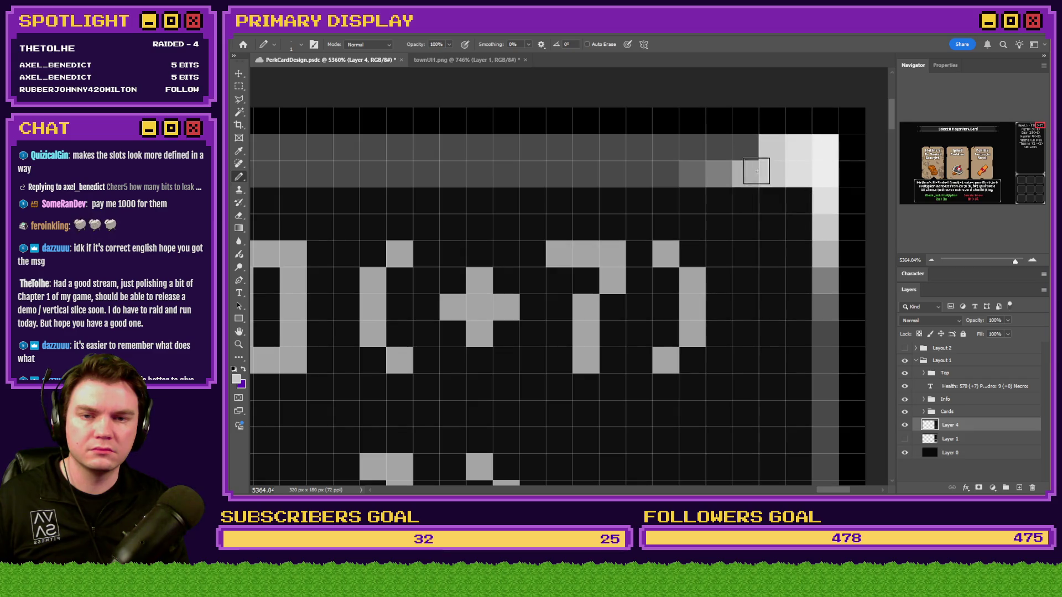
{"action": "left_click", "coordinate": [745, 147]}
{"action": "left_click", "coordinate": [719, 178], "text": "alt"}
{"action": "left_click", "coordinate": [718, 148]}
{"action": "left_click", "coordinate": [695, 150], "text": "alt"}
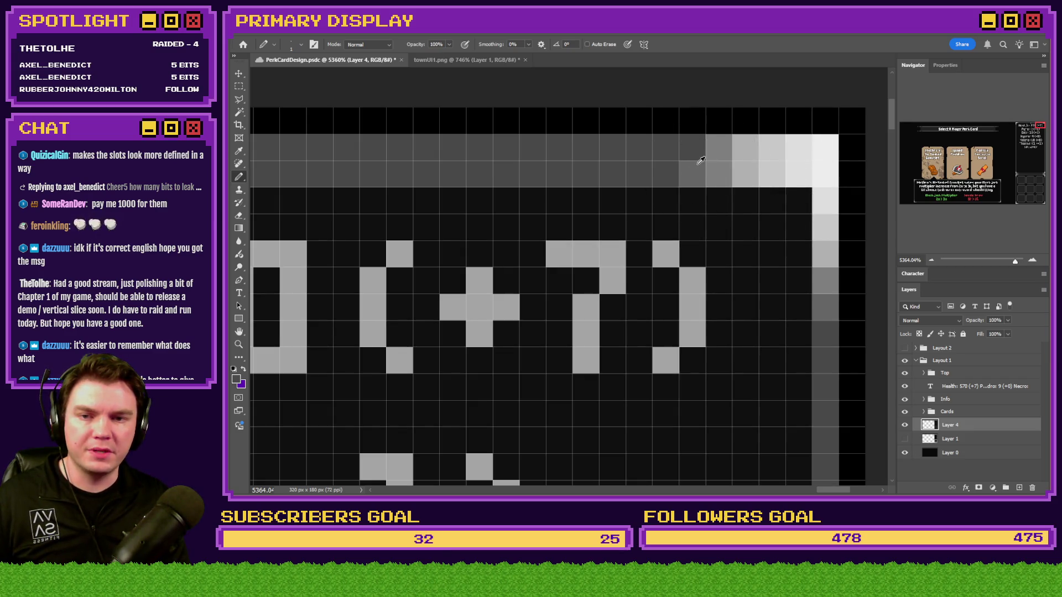
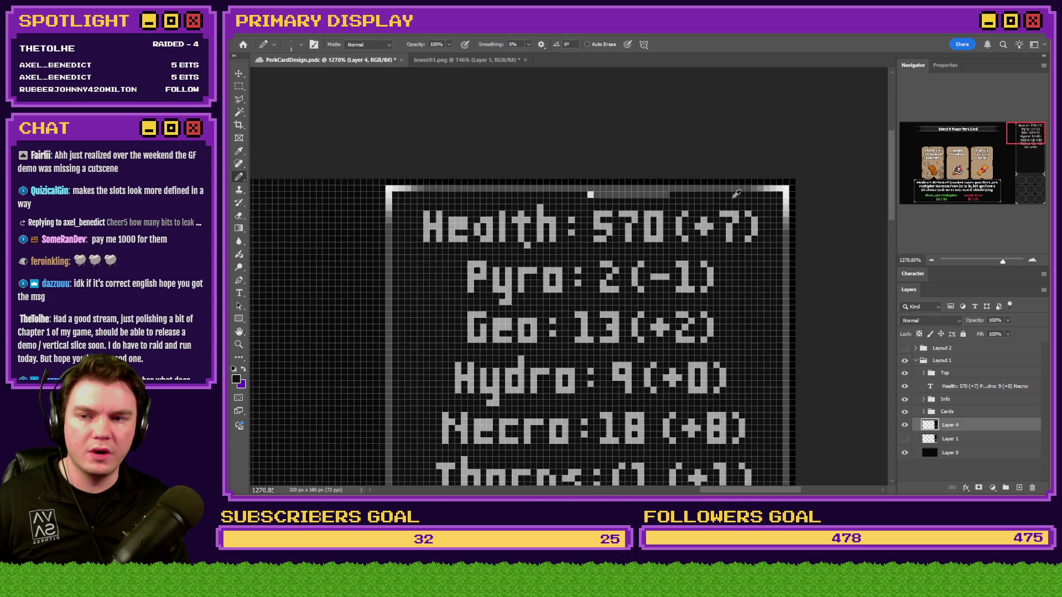
Step: With the Rectangular Marquee tool active, move the Health/Pyro/Geo stats text layer down one pixel
{"action": "left_click", "coordinate": [239, 92]}
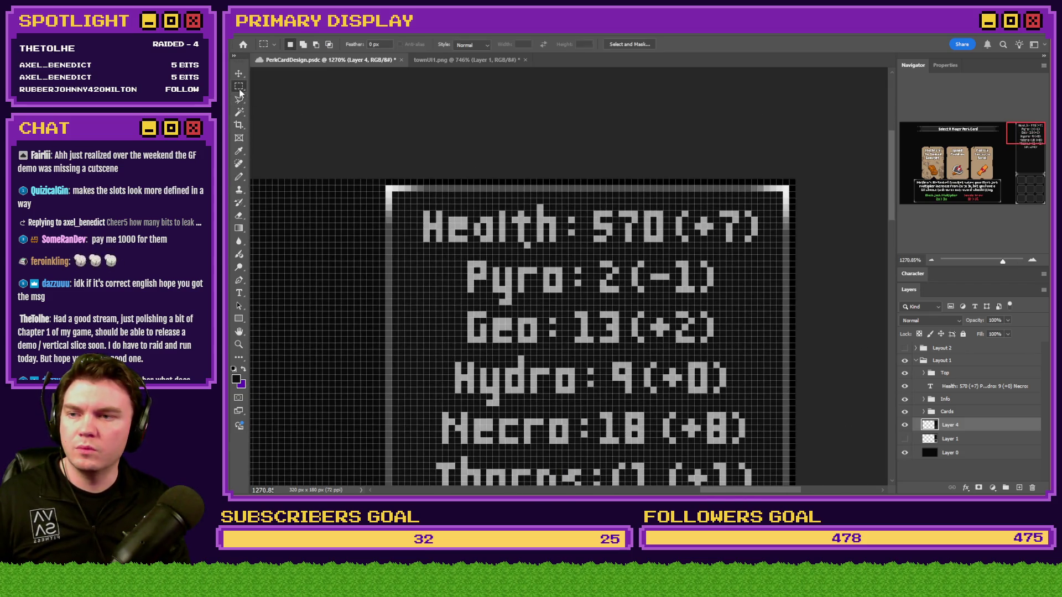
{"action": "scroll", "coordinate": [564, 169], "scroll_direction": "down", "scroll_amount": 5}
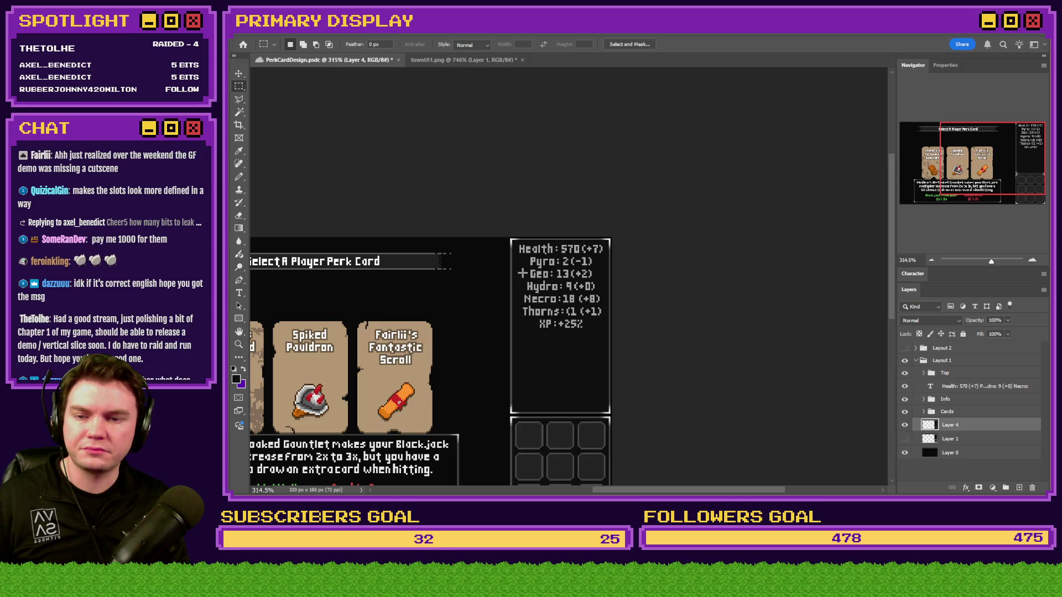
{"action": "scroll", "coordinate": [523, 274], "scroll_direction": "up", "scroll_amount": 2}
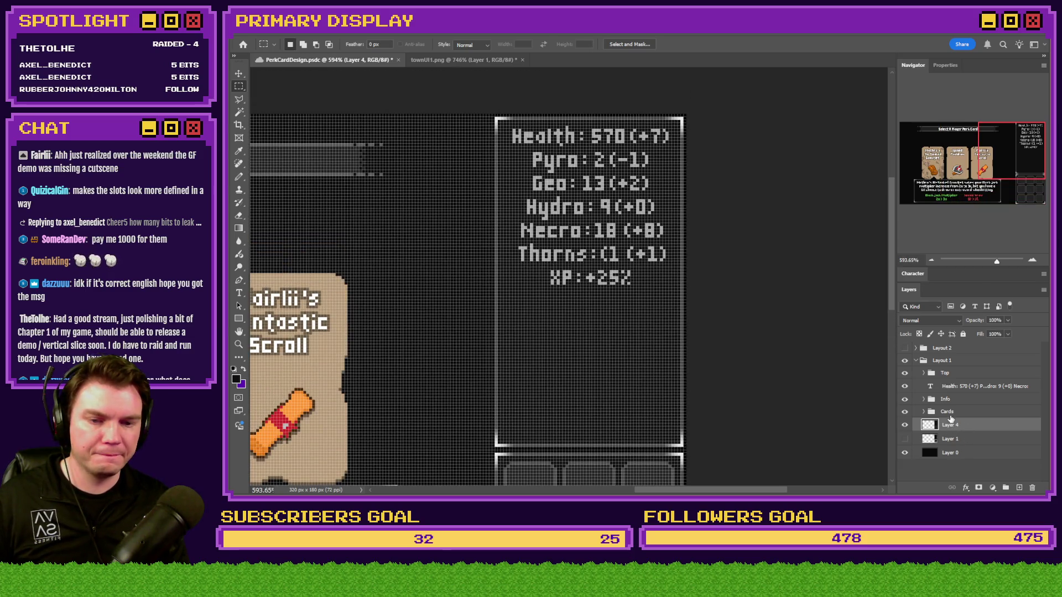
{"action": "left_click", "coordinate": [974, 387]}
{"action": "key", "text": "ctrl+Down"}
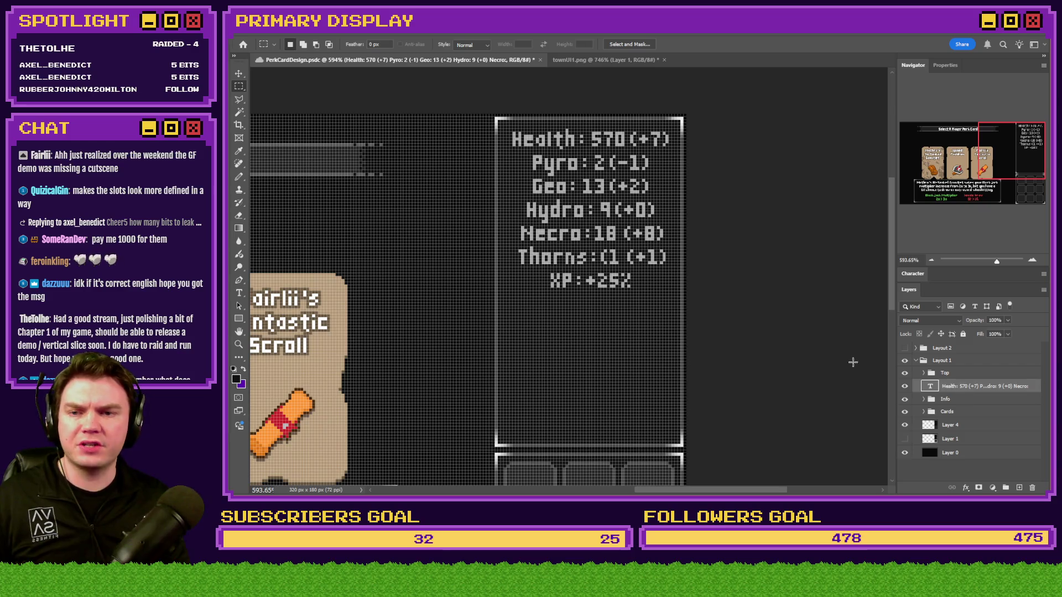
{"action": "scroll", "coordinate": [664, 237], "scroll_direction": "down", "scroll_amount": 1}
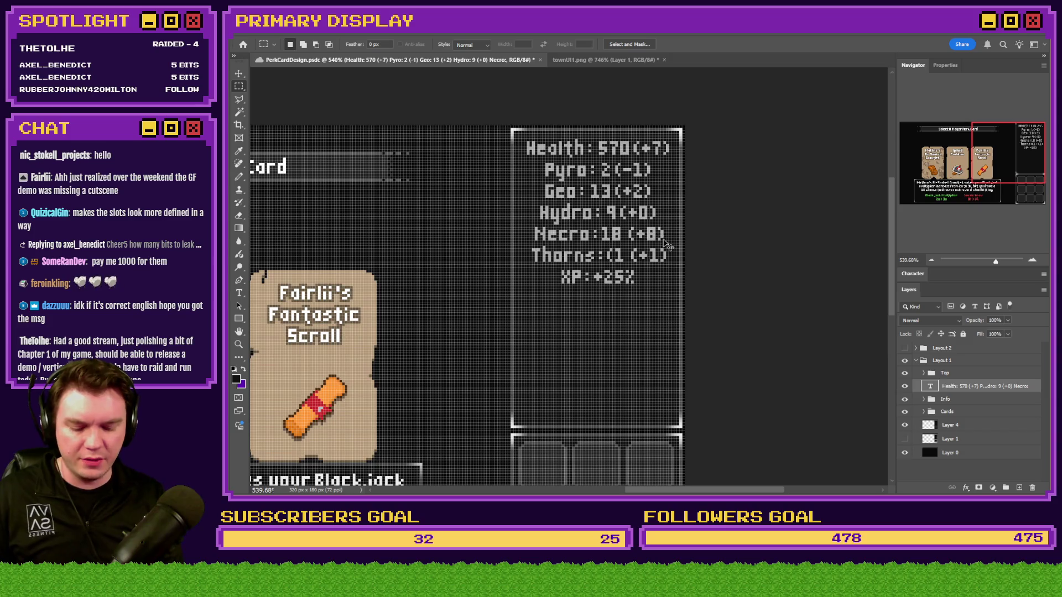
{"action": "scroll", "coordinate": [666, 244], "scroll_direction": "down", "scroll_amount": 3}
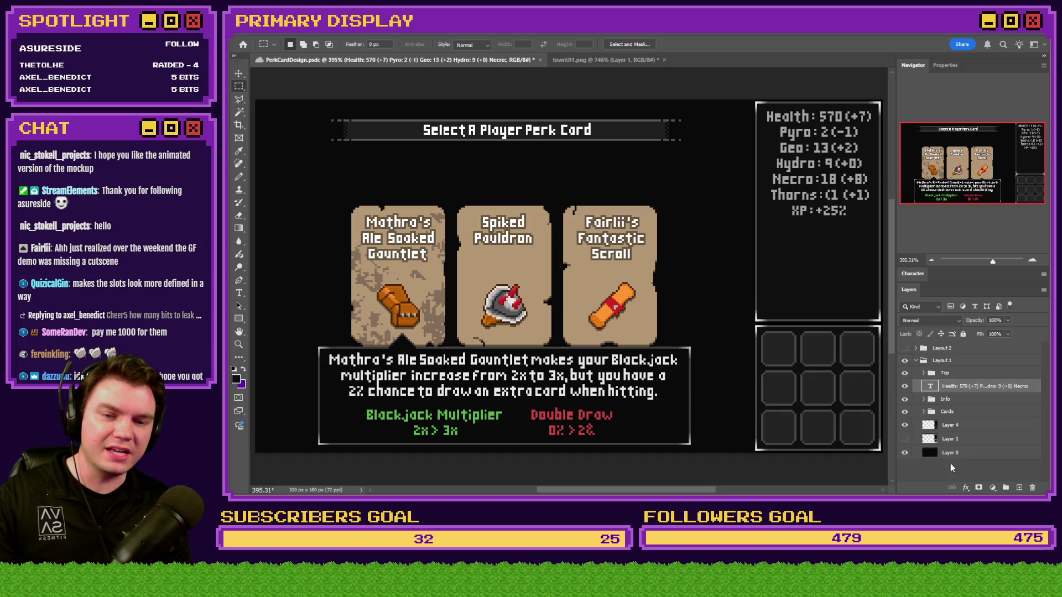
Step: Compare the Layer 4 and Layer 1 slot frames, keep the original, and save PerkCardDesign.psd
{"action": "left_click", "coordinate": [905, 439]}
{"action": "left_click", "coordinate": [905, 425]}
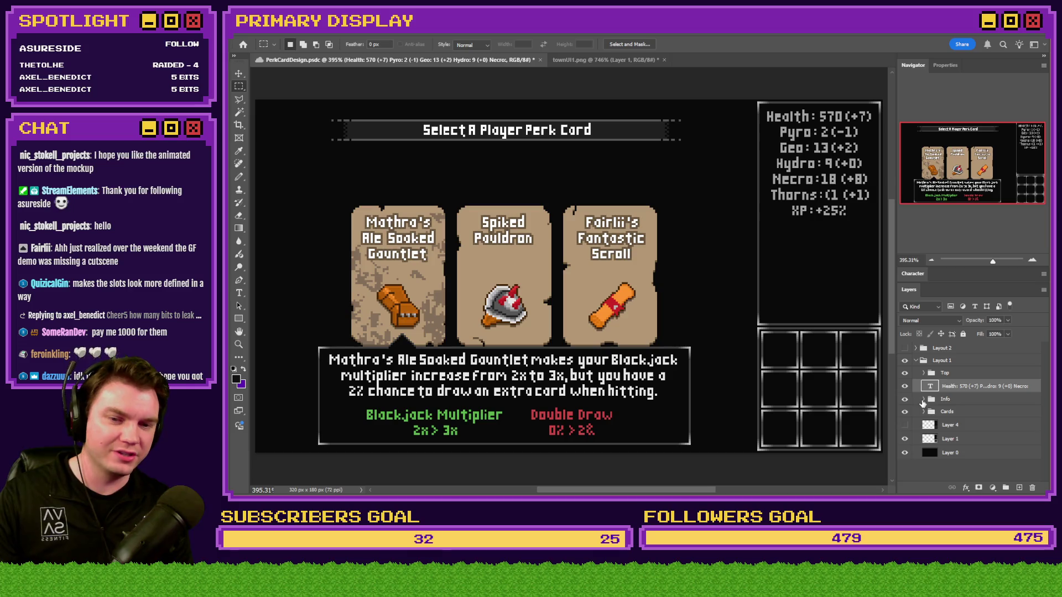
{"action": "left_click", "coordinate": [905, 425]}
{"action": "left_click", "coordinate": [905, 439]}
{"action": "left_click", "coordinate": [905, 452]}
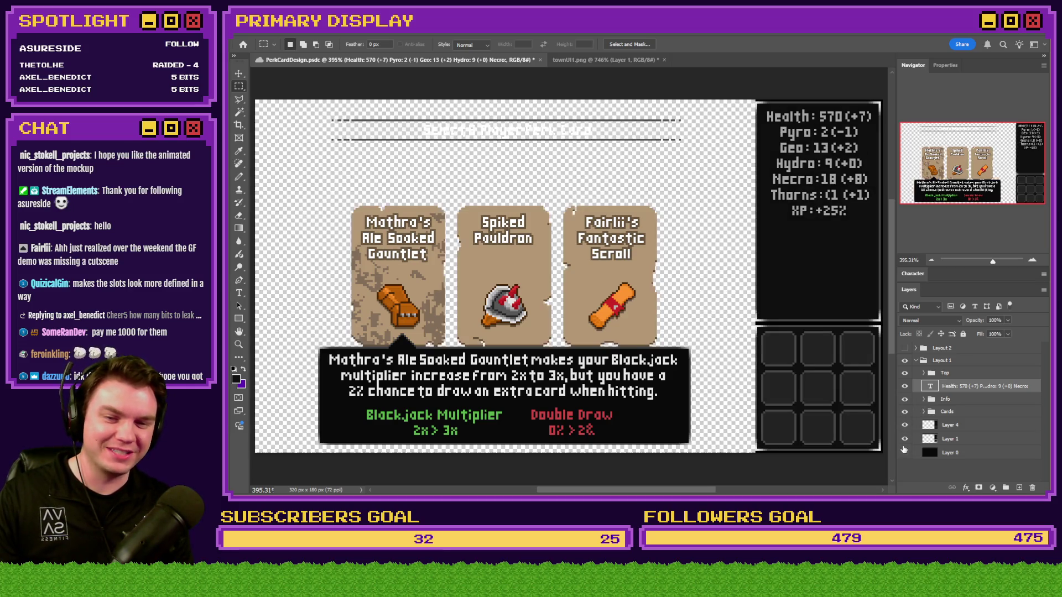
{"action": "left_click", "coordinate": [905, 453]}
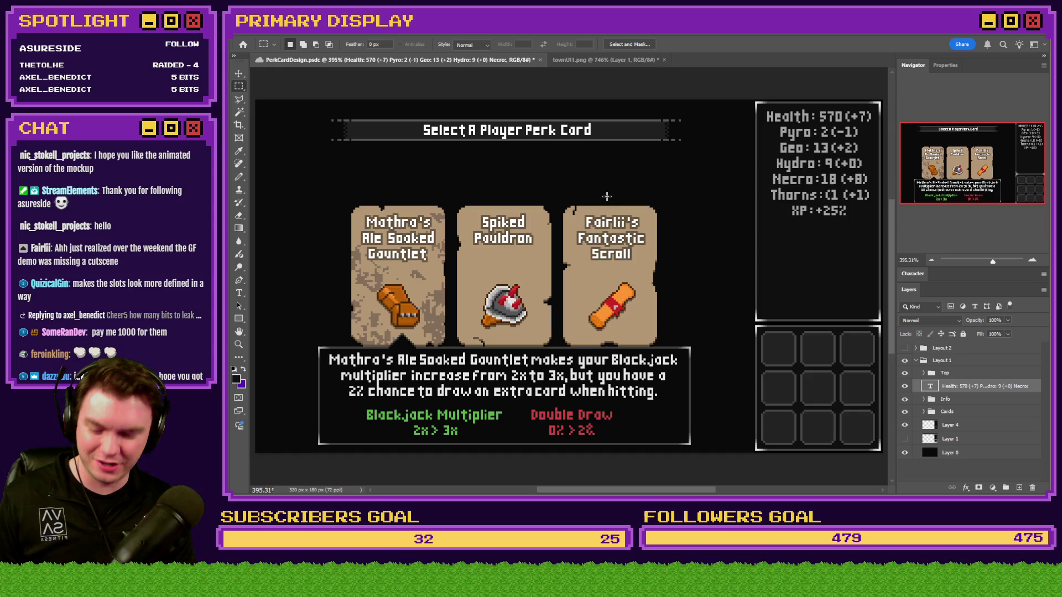
{"action": "key", "text": "ctrl+s"}
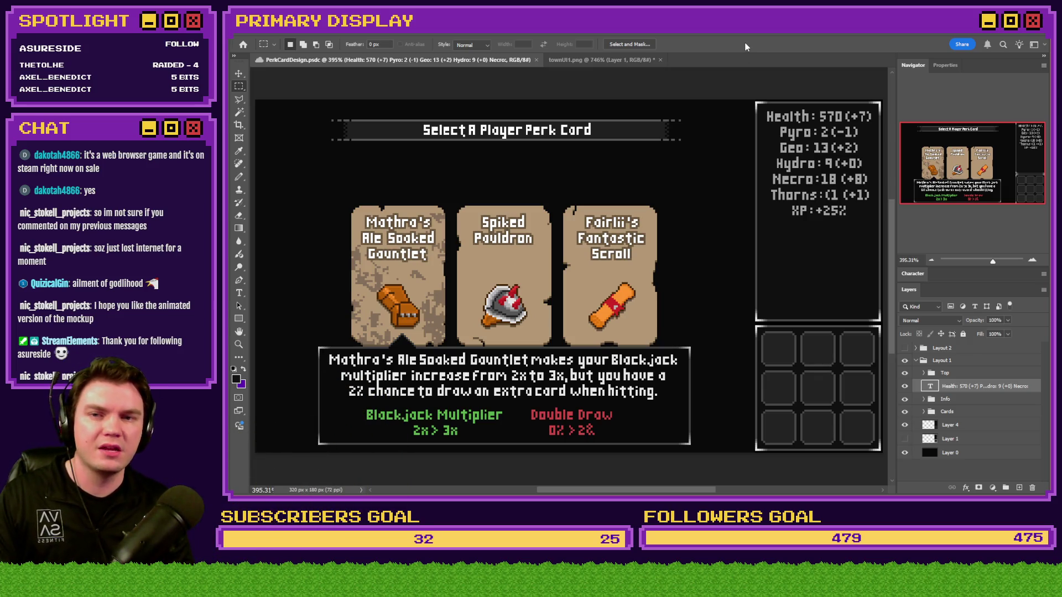
Step: Close townUI1.png without saving its changes
{"action": "left_click", "coordinate": [612, 60]}
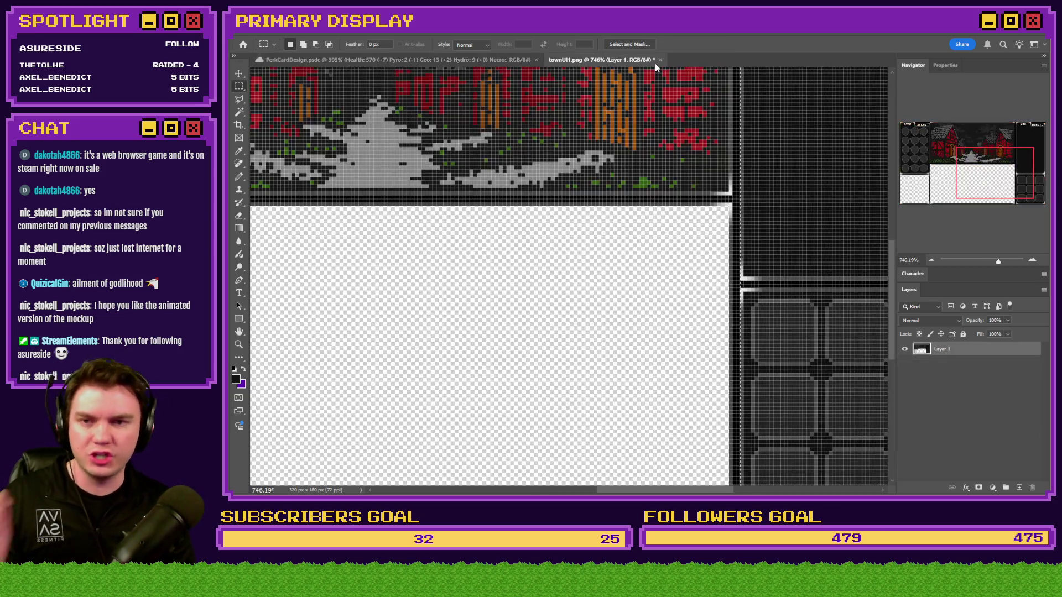
{"action": "left_click", "coordinate": [659, 59]}
{"action": "left_click", "coordinate": [635, 202]}
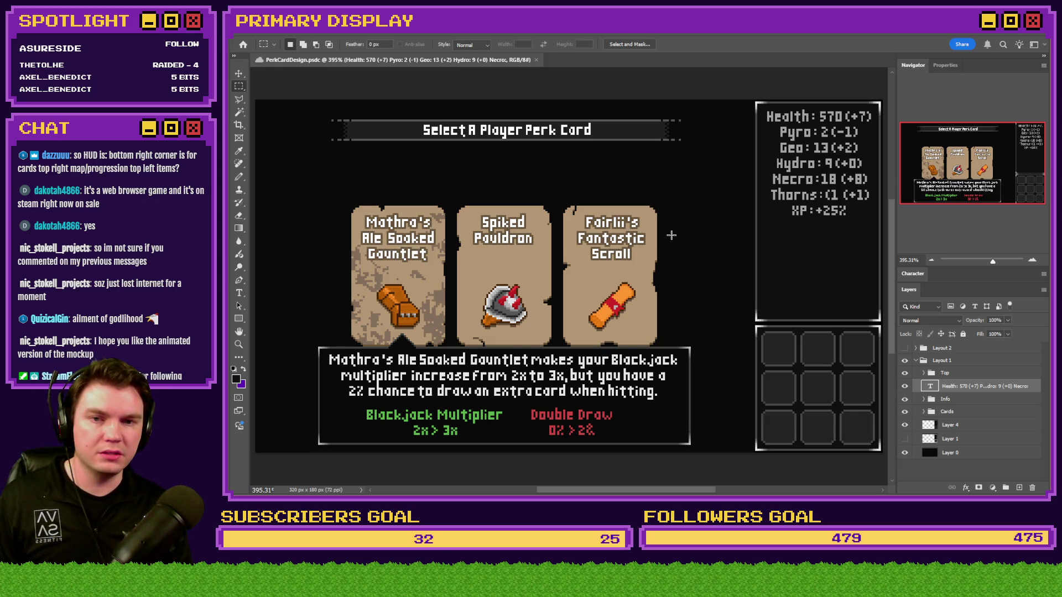
Step: Marquee-select the whole canvas to check its size, deselect, and switch to File Explorer
{"action": "scroll", "coordinate": [672, 236], "scroll_direction": "down", "scroll_amount": 2}
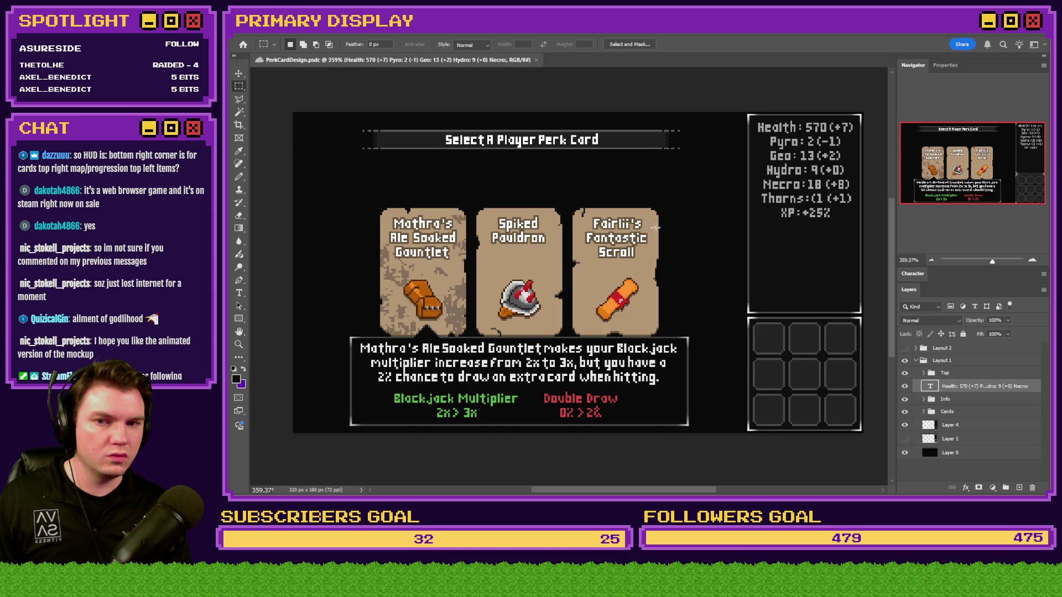
{"action": "mouse_move", "coordinate": [285, 102]}
{"action": "left_mouse_down"}
{"action": "mouse_move", "coordinate": [885, 434]}
{"action": "mouse_move", "coordinate": [852, 435]}
{"action": "mouse_move", "coordinate": [849, 347]}
{"action": "left_mouse_up"}
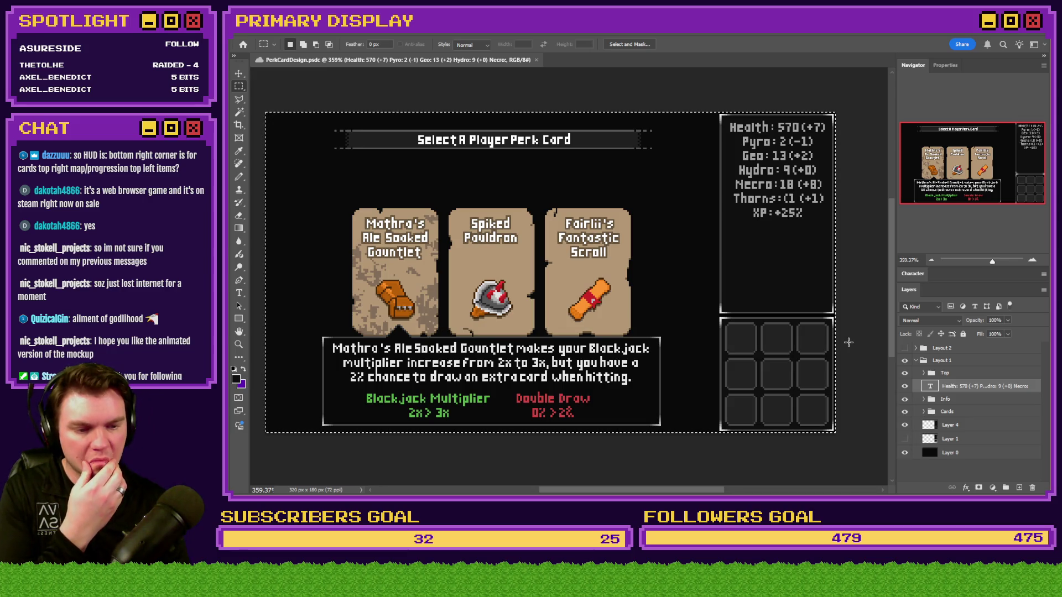
{"action": "left_click", "coordinate": [849, 327]}
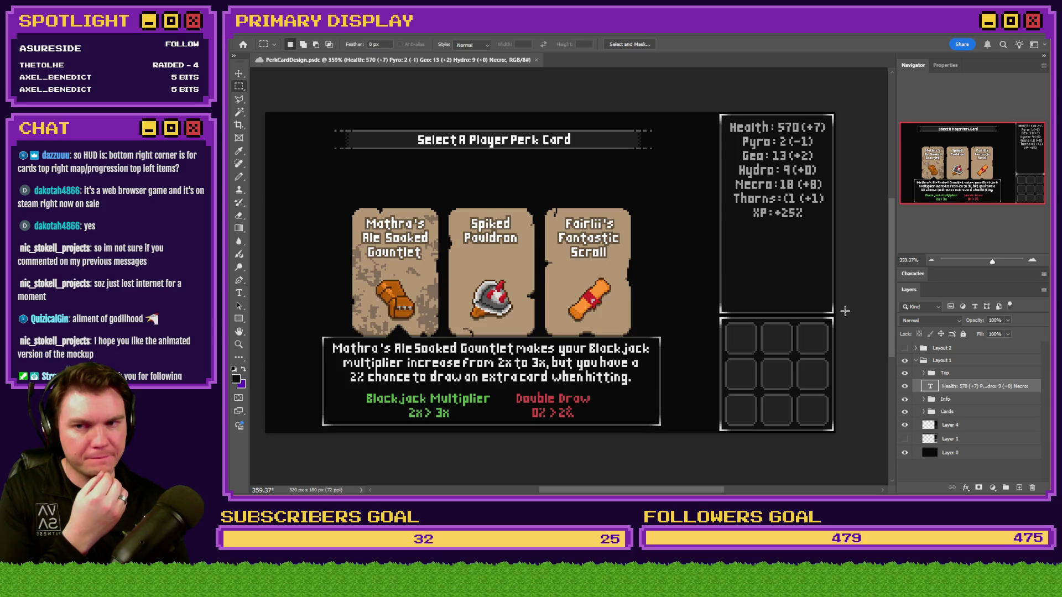
{"action": "key", "text": "alt+Tab"}
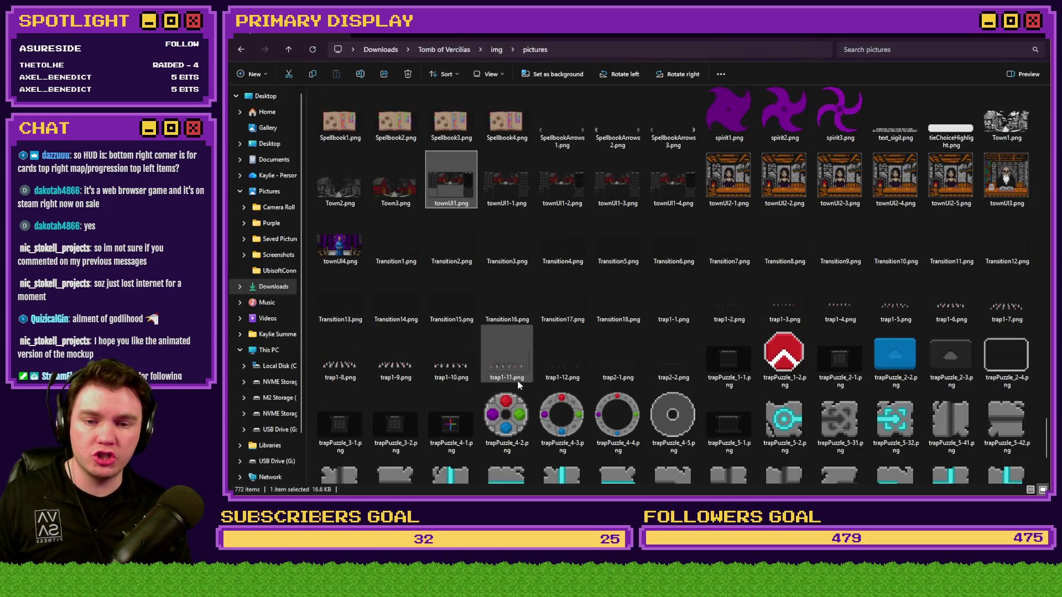
Step: Preview townUI1.png in the image viewer, then close it and return to Photoshop
{"action": "key", "text": "Return"}
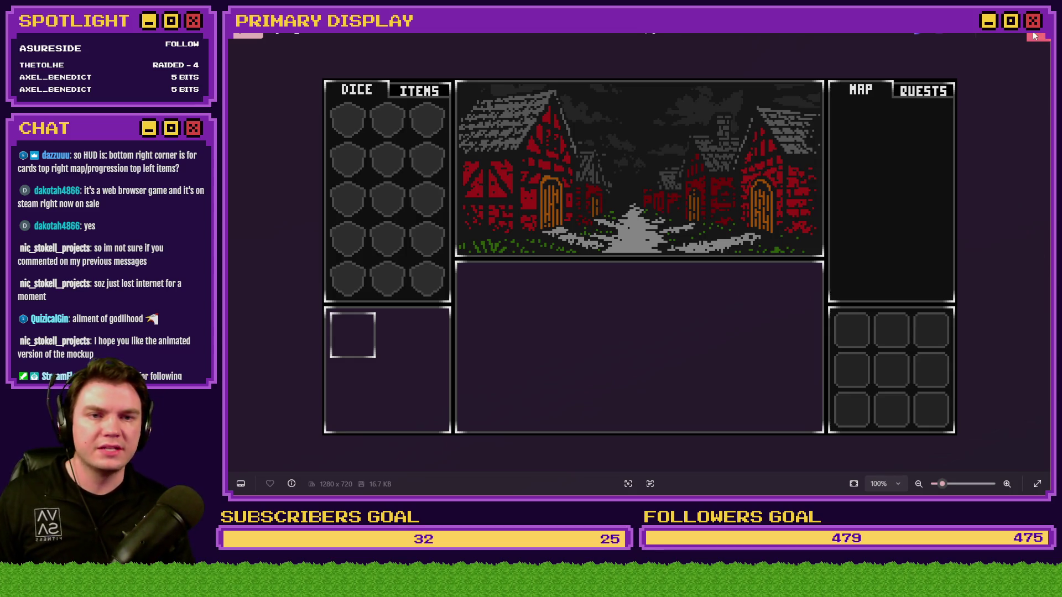
{"action": "key", "text": "alt+F4"}
{"action": "key", "text": "alt+Tab"}
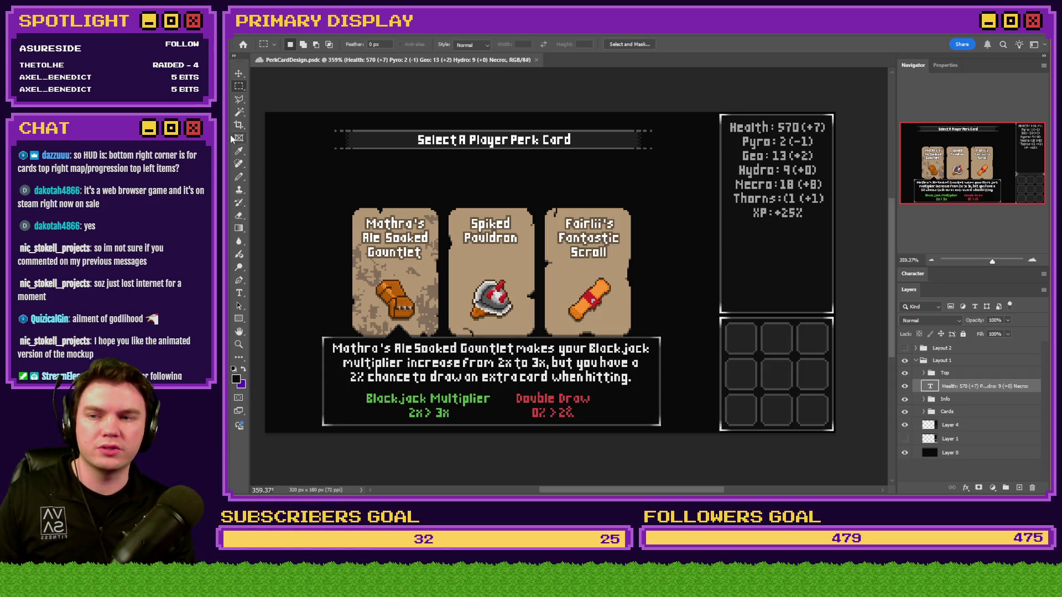
Step: Measure the left area, full canvas, title-and-cards region and description box, then switch to the town mockup
{"action": "mouse_move", "coordinate": [262, 113]}
{"action": "left_mouse_down"}
{"action": "mouse_move", "coordinate": [833, 440]}
{"action": "mouse_move", "coordinate": [405, 447]}
{"action": "left_mouse_up"}
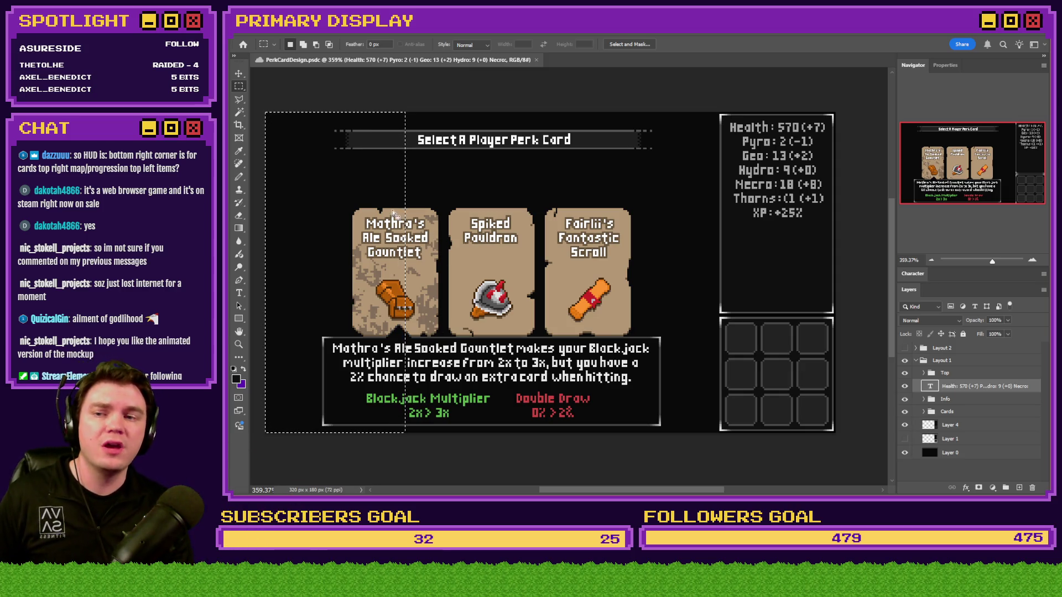
{"action": "mouse_move", "coordinate": [863, 91]}
{"action": "left_mouse_down"}
{"action": "mouse_move", "coordinate": [443, 304]}
{"action": "mouse_move", "coordinate": [332, 332]}
{"action": "mouse_move", "coordinate": [260, 448]}
{"action": "left_mouse_up"}
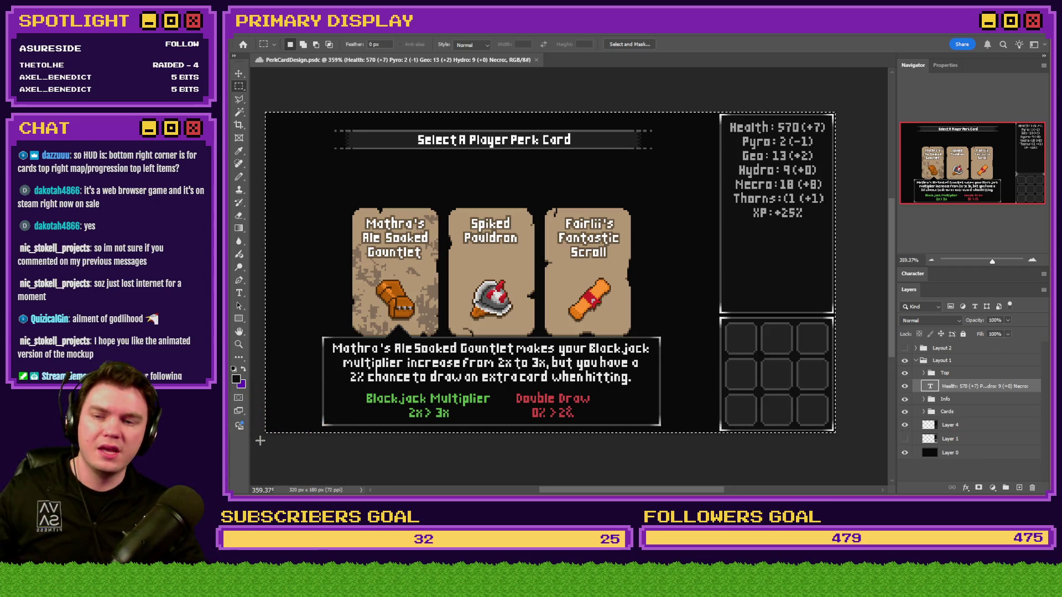
{"action": "key", "text": "ctrl+d"}
{"action": "mouse_move", "coordinate": [698, 121]}
{"action": "left_mouse_down"}
{"action": "mouse_move", "coordinate": [351, 279]}
{"action": "mouse_move", "coordinate": [376, 295]}
{"action": "left_mouse_up"}
{"action": "left_click_drag", "start_coordinate": [704, 331], "coordinate": [411, 428]}
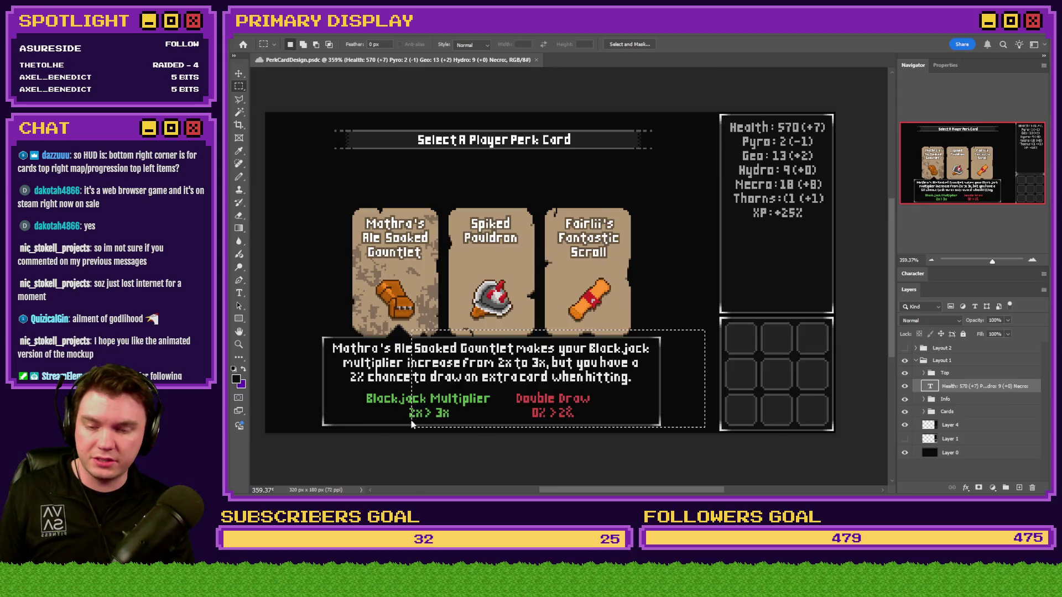
{"action": "key", "text": "alt+Tab"}
{"action": "key", "text": "alt+Tab"}
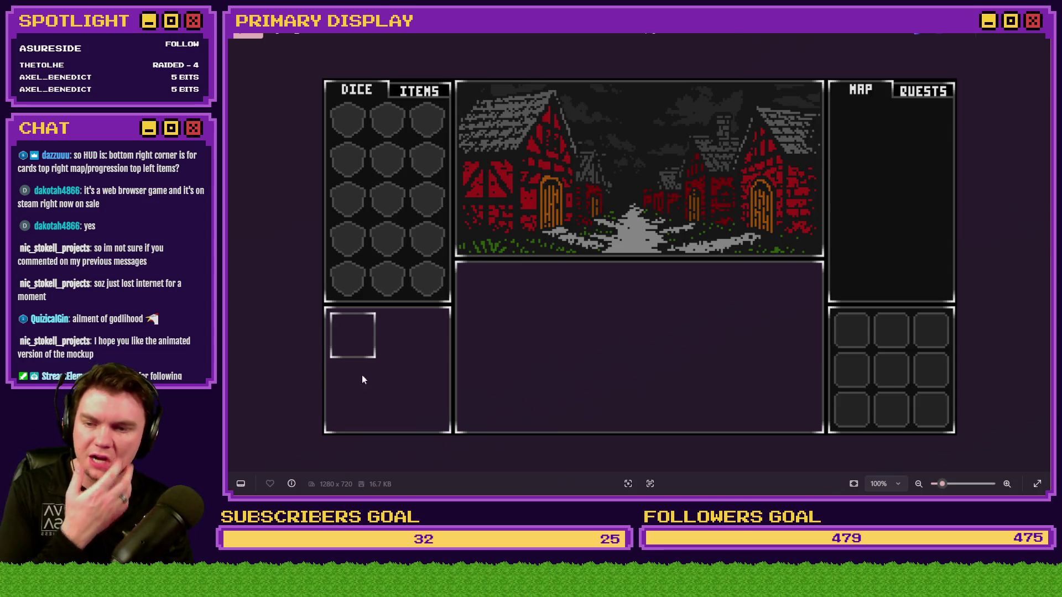
Step: Close the Photos viewer and return to PerkCardDesign.psd in Photoshop
{"action": "key", "text": "alt+F4"}
{"action": "key", "text": "alt+Tab"}
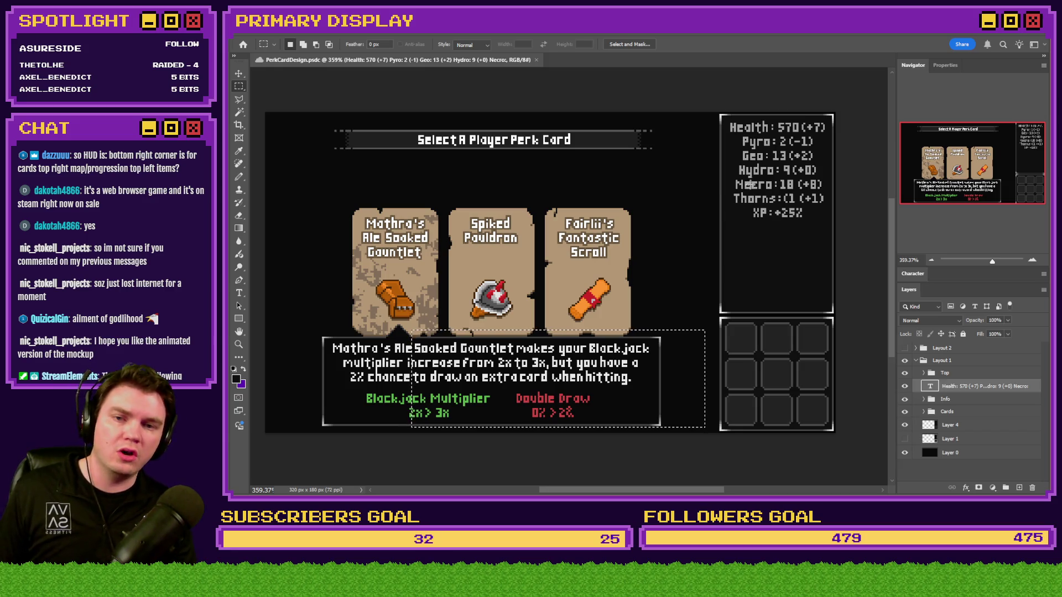
Step: Measure the Thorns stat line, lower-left area, stats panel and left game area with marquee selections
{"action": "left_click_drag", "start_coordinate": [734, 193], "coordinate": [826, 203]}
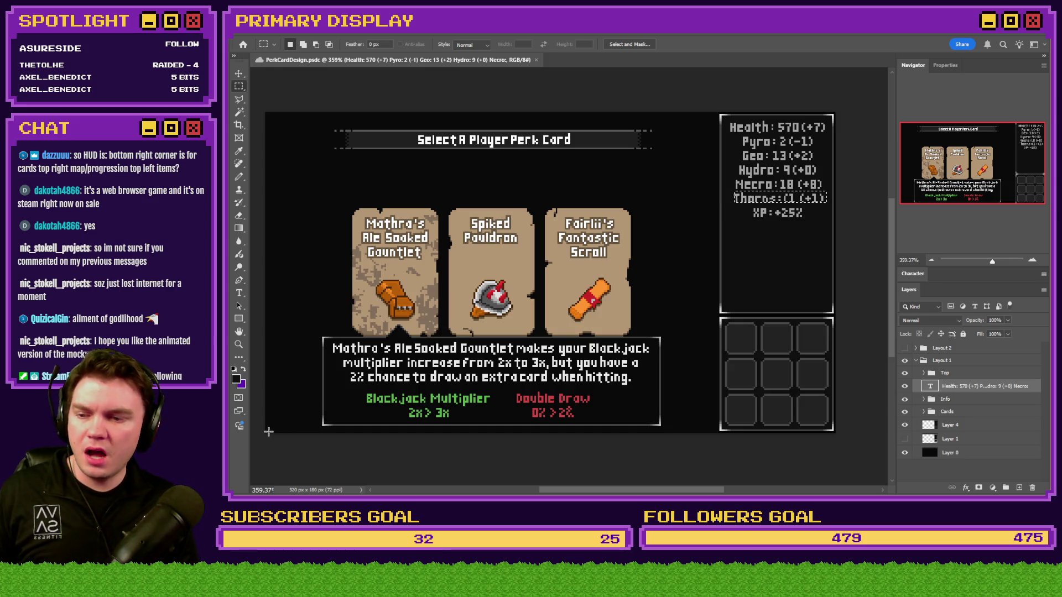
{"action": "mouse_move", "coordinate": [269, 431]}
{"action": "left_mouse_down"}
{"action": "mouse_move", "coordinate": [418, 332]}
{"action": "mouse_move", "coordinate": [346, 327]}
{"action": "mouse_move", "coordinate": [393, 331]}
{"action": "left_mouse_up"}
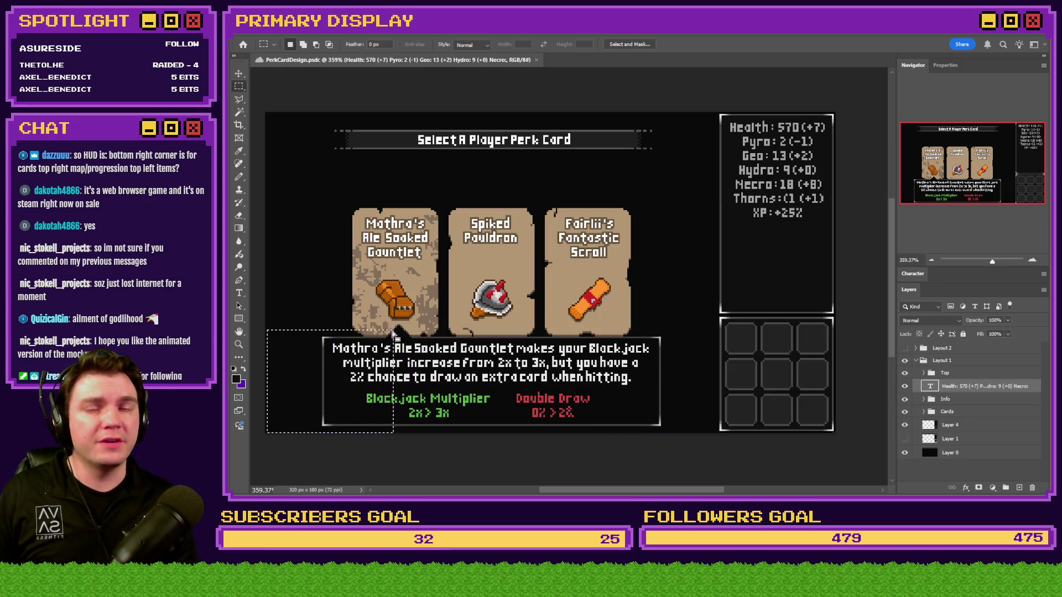
{"action": "left_click", "coordinate": [753, 207]}
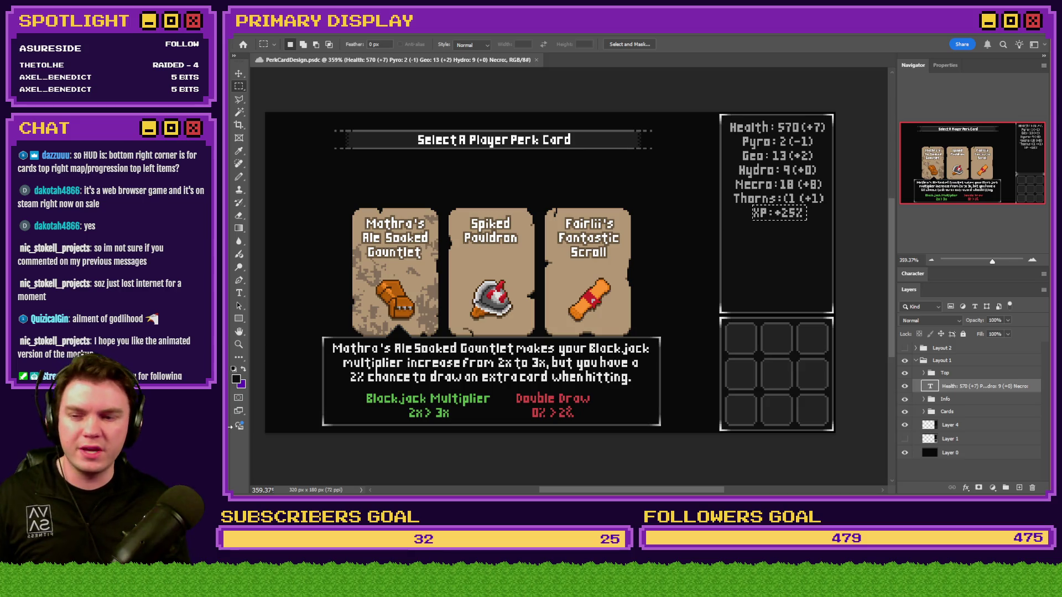
{"action": "left_click_drag", "start_coordinate": [261, 442], "coordinate": [400, 346]}
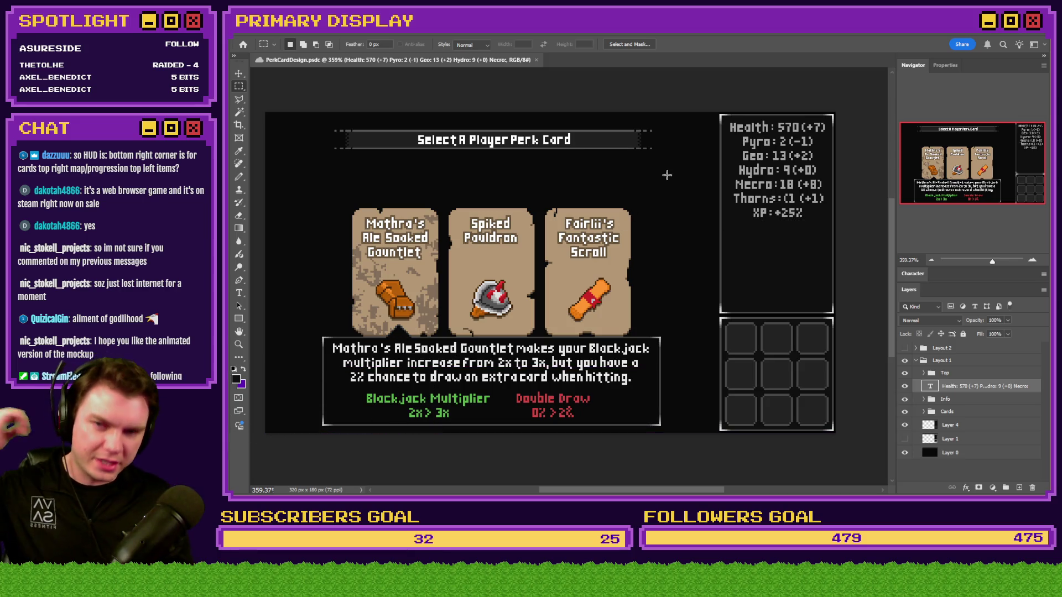
{"action": "mouse_move", "coordinate": [718, 114]}
{"action": "left_mouse_down"}
{"action": "mouse_move", "coordinate": [835, 332]}
{"action": "mouse_move", "coordinate": [835, 433]}
{"action": "left_mouse_up"}
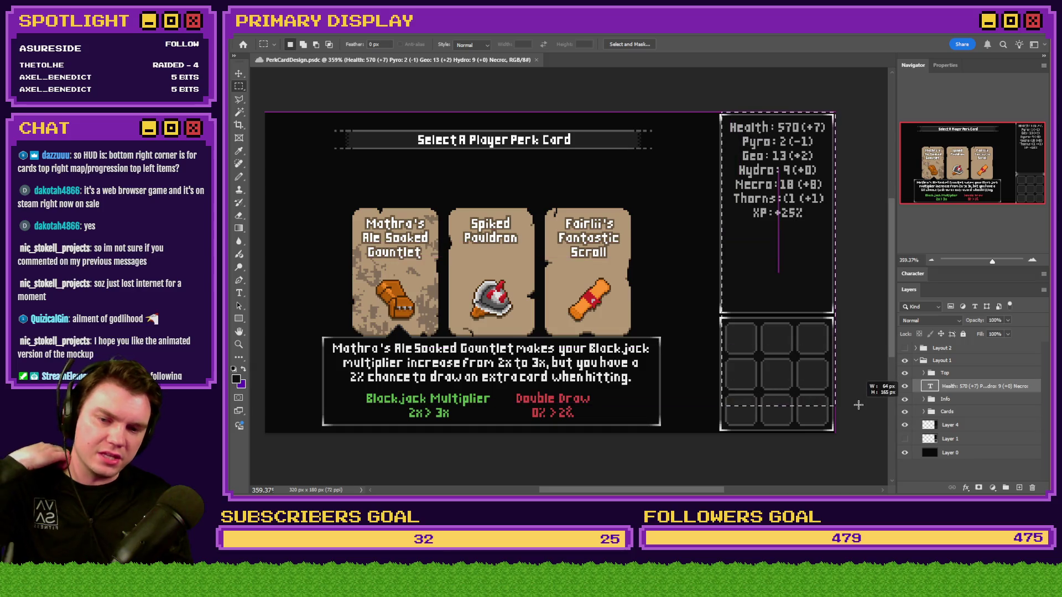
{"action": "mouse_move", "coordinate": [264, 112]}
{"action": "left_mouse_down"}
{"action": "mouse_move", "coordinate": [542, 345]}
{"action": "mouse_move", "coordinate": [718, 448]}
{"action": "left_mouse_up"}
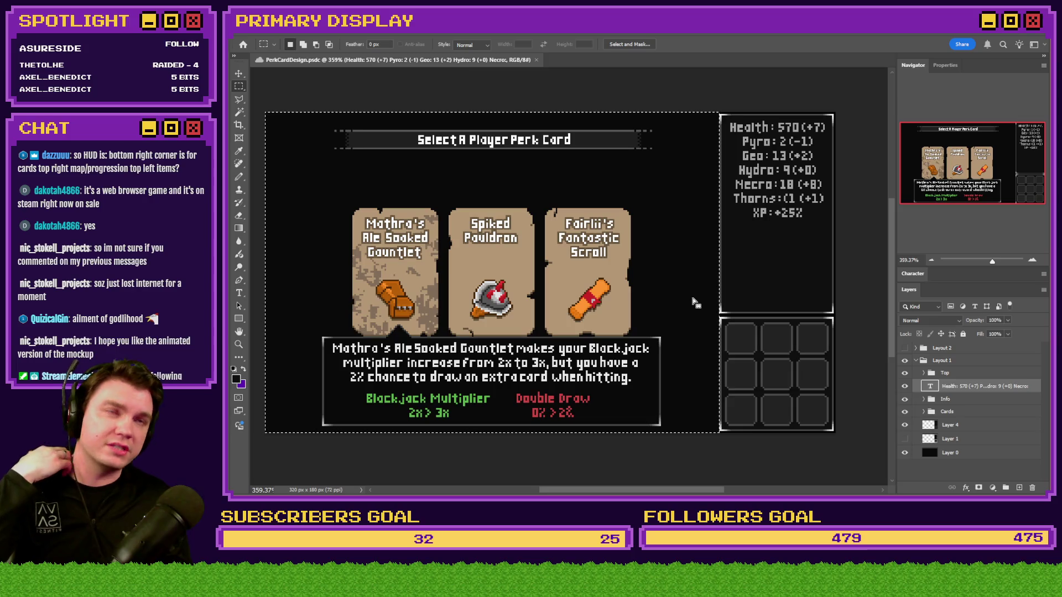
{"action": "left_click", "coordinate": [736, 217]}
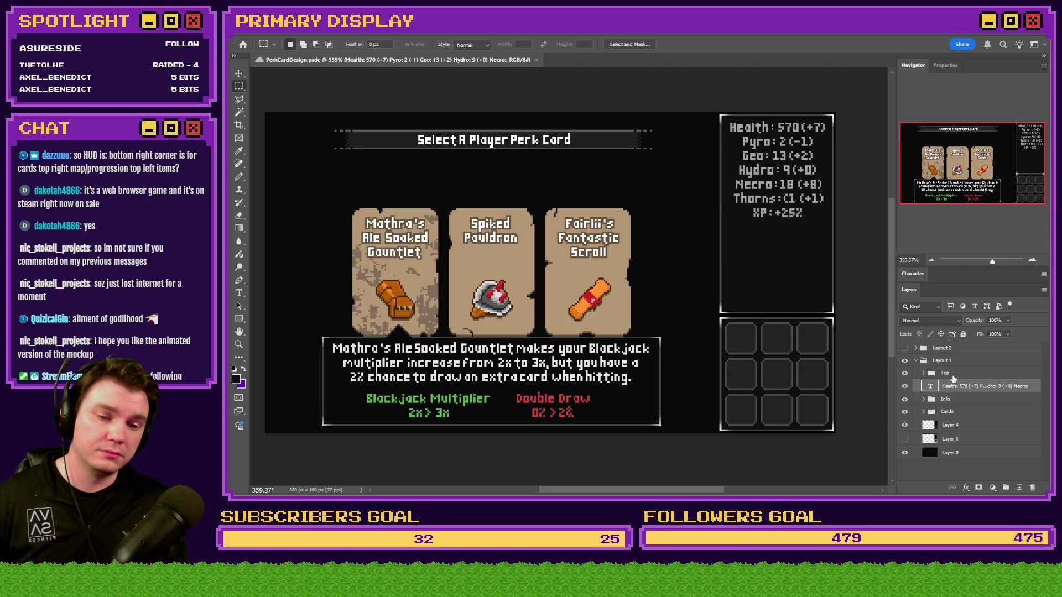
Step: Select the Top group and move the title banner 37 px to the right
{"action": "left_click", "coordinate": [926, 374]}
{"action": "scroll", "coordinate": [686, 122], "scroll_direction": "up", "scroll_amount": 5}
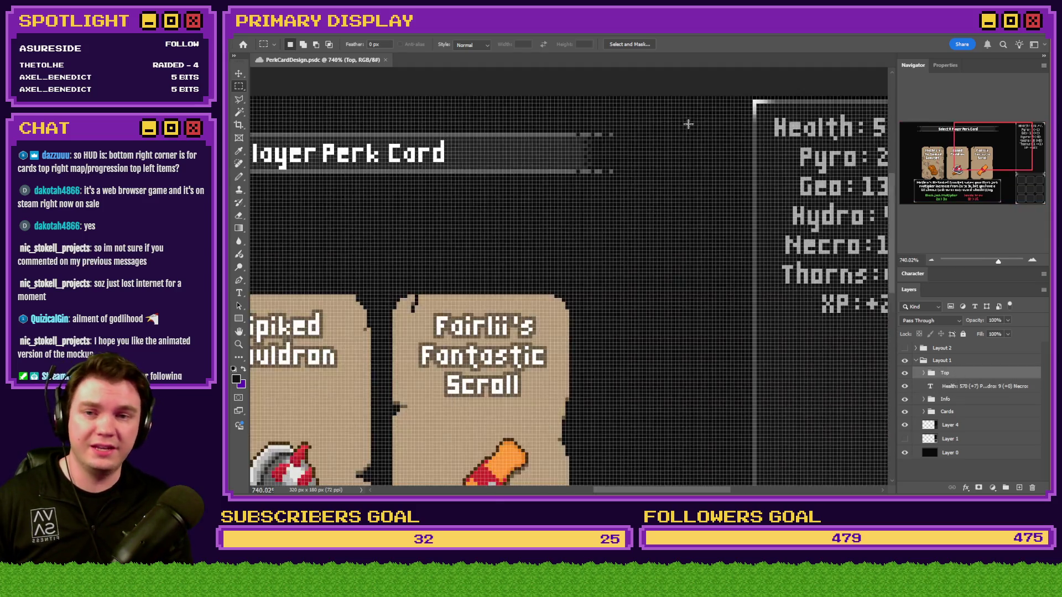
{"action": "mouse_move", "coordinate": [564, 151]}
{"action": "left_mouse_down"}
{"action": "mouse_move", "coordinate": [704, 147]}
{"action": "mouse_move", "coordinate": [736, 167]}
{"action": "mouse_move", "coordinate": [510, 144]}
{"action": "mouse_move", "coordinate": [807, 156]}
{"action": "mouse_move", "coordinate": [266, 185]}
{"action": "left_mouse_up"}
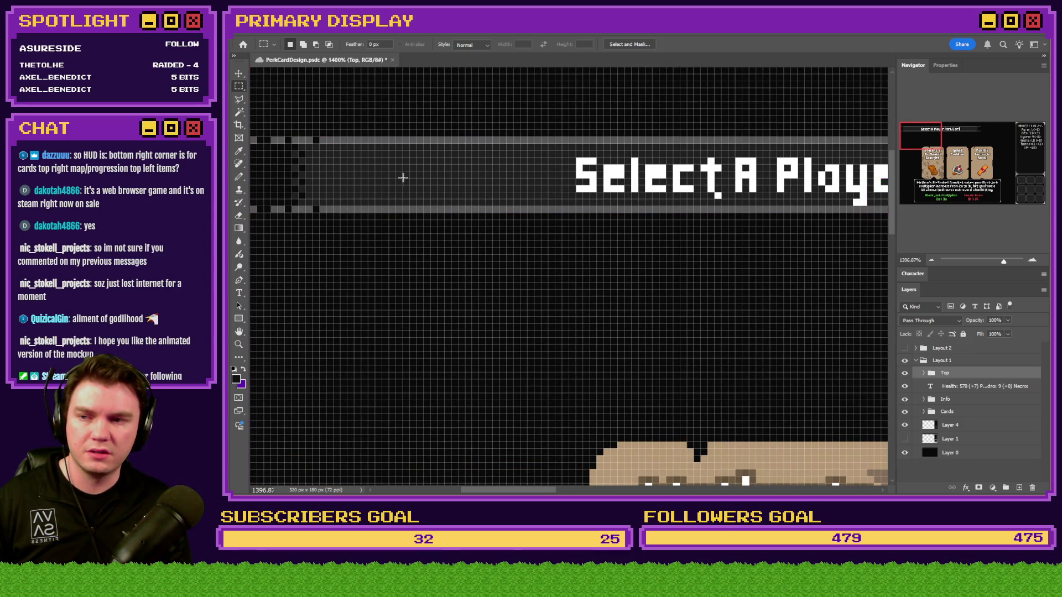
{"action": "scroll", "coordinate": [435, 175], "scroll_direction": "down", "scroll_amount": 2}
Step: Measure the stats text area, fit the layout, move the banner 77 px right and open Calculator
{"action": "left_click_drag", "start_coordinate": [1000, 132], "coordinate": [1012, 131]}
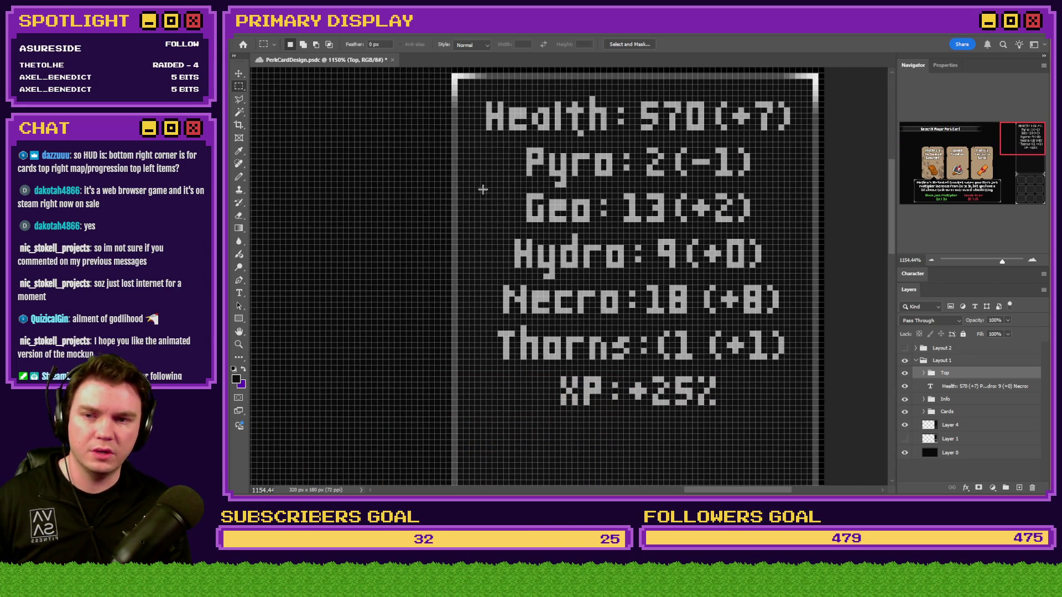
{"action": "left_click_drag", "start_coordinate": [453, 169], "coordinate": [816, 227]}
{"action": "left_click", "coordinate": [752, 143]}
{"action": "key", "text": "ctrl+0"}
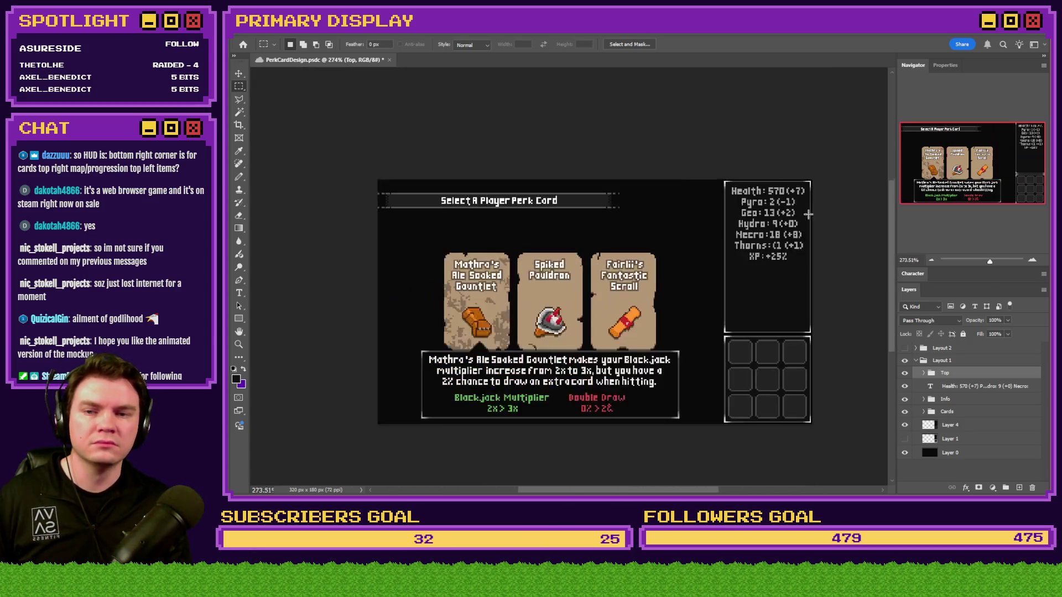
{"action": "scroll", "coordinate": [556, 218], "scroll_direction": "up", "scroll_amount": 2}
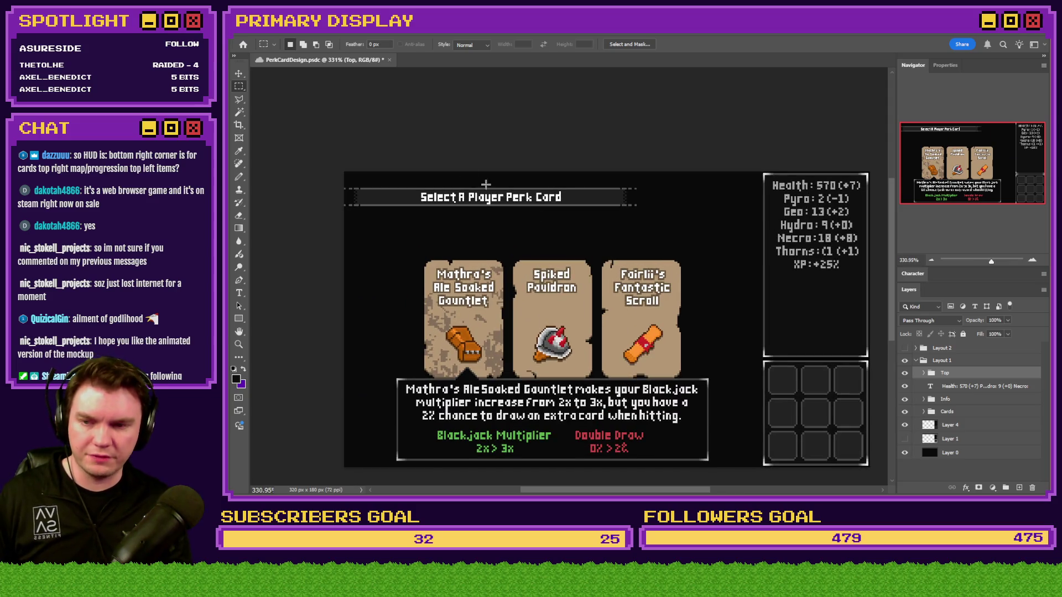
{"action": "scroll", "coordinate": [696, 195], "scroll_direction": "up", "scroll_amount": 5}
{"action": "left_click_drag", "start_coordinate": [377, 208], "coordinate": [797, 210]}
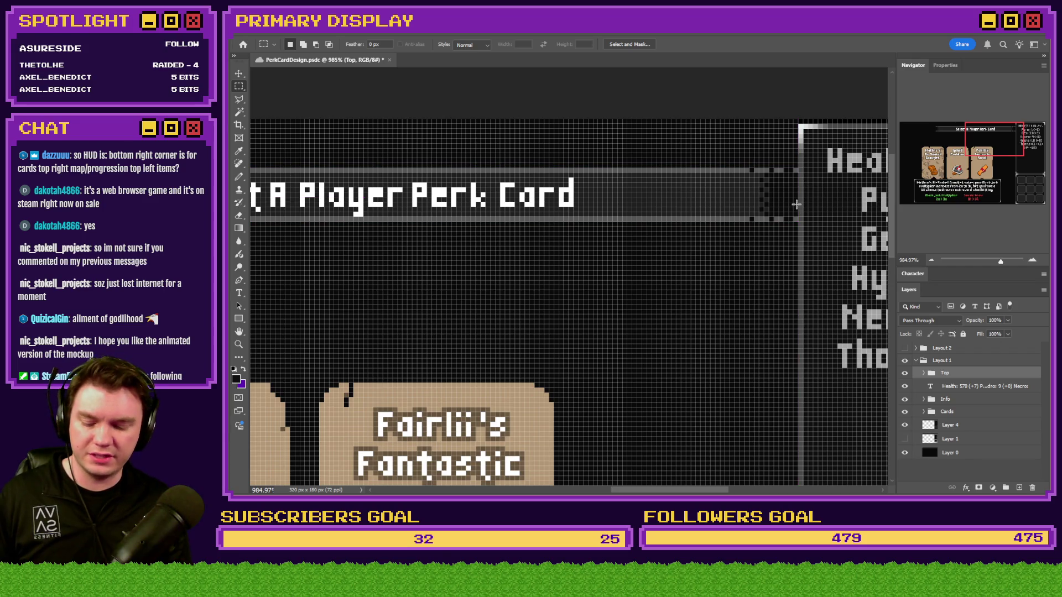
{"action": "key", "text": "alt+Tab"}
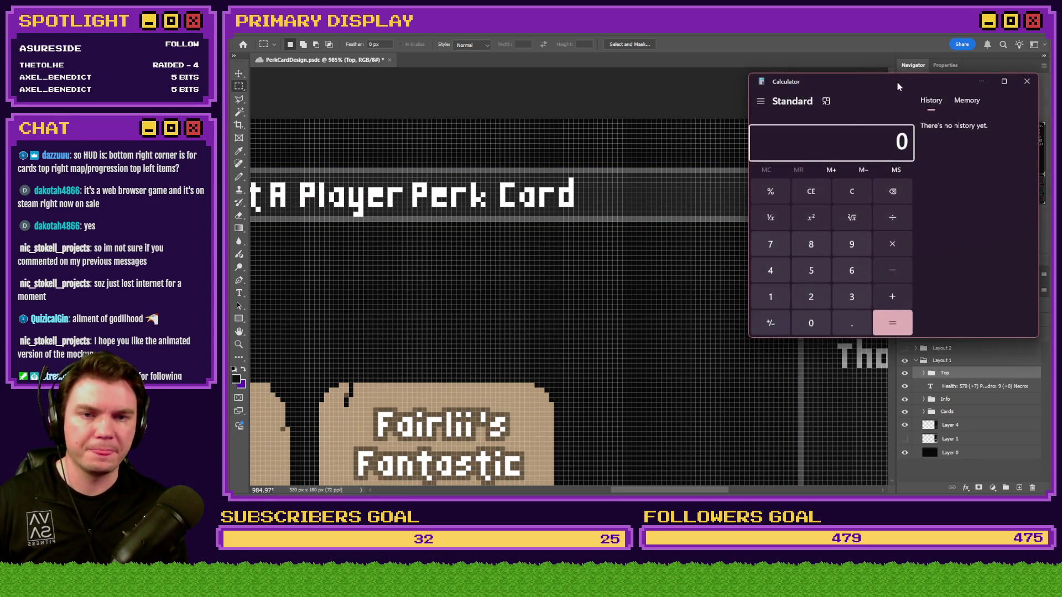
Step: Close Calculator and slide the title banner left until it is centred over the cards
{"action": "left_click", "coordinate": [899, 83]}
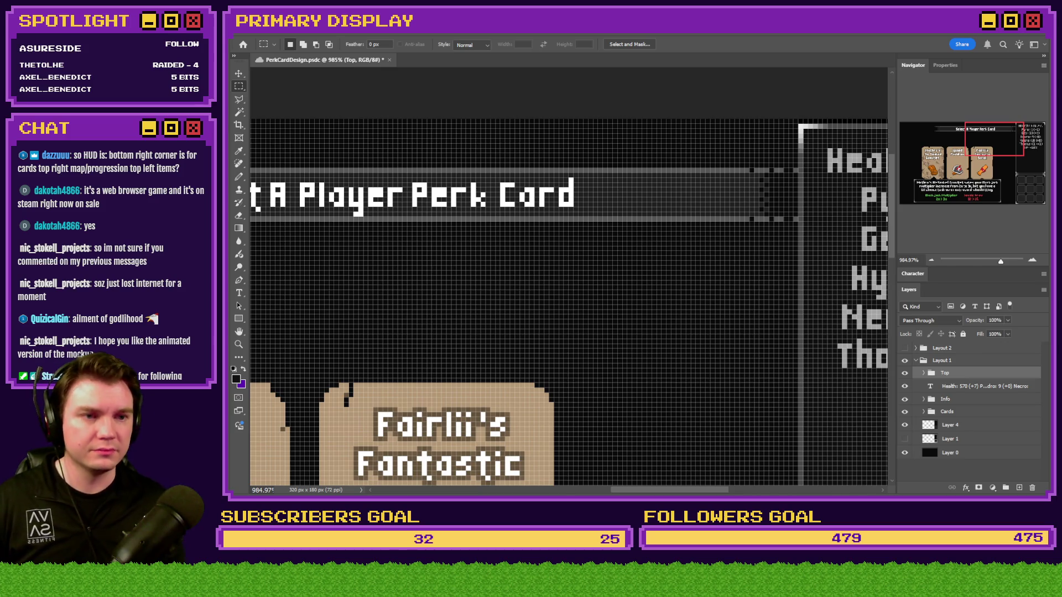
{"action": "mouse_move", "coordinate": [752, 199]}
{"action": "left_mouse_down"}
{"action": "mouse_move", "coordinate": [548, 202]}
{"action": "mouse_move", "coordinate": [577, 204]}
{"action": "mouse_move", "coordinate": [559, 199]}
{"action": "left_mouse_up"}
{"action": "scroll", "coordinate": [737, 233], "scroll_direction": "down", "scroll_amount": 3}
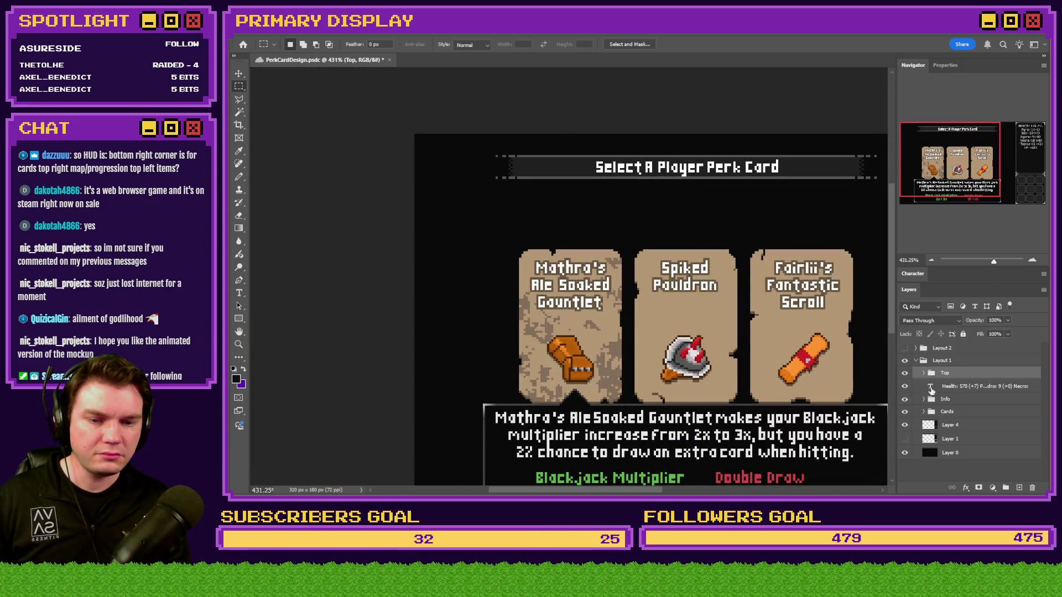
Step: Select the Info group, toggle the description box off and on, and inspect the description text
{"action": "left_click", "coordinate": [932, 386]}
{"action": "left_click", "coordinate": [941, 398]}
{"action": "left_click", "coordinate": [905, 398]}
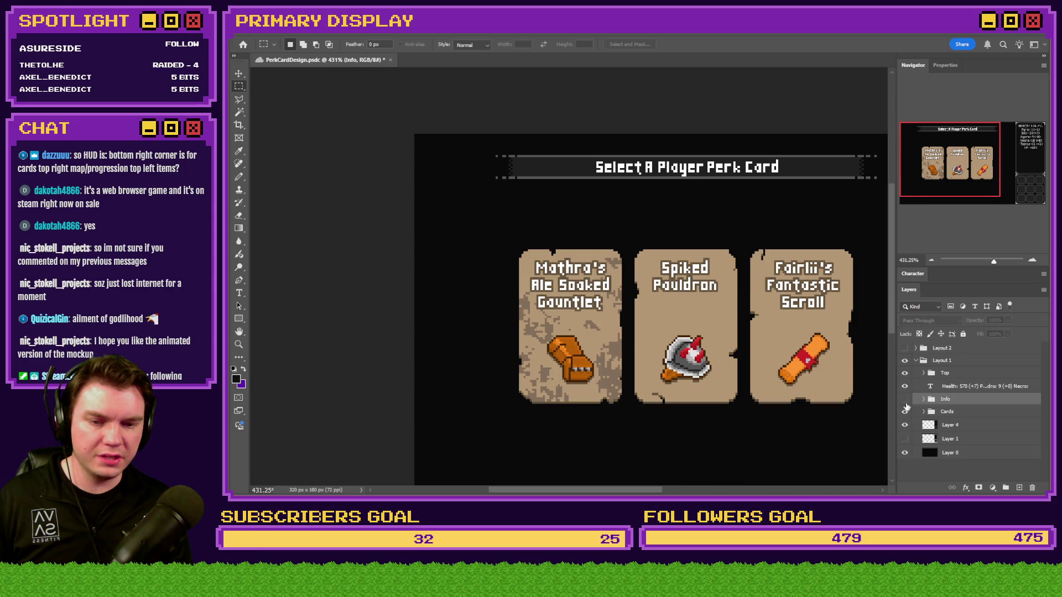
{"action": "left_click", "coordinate": [905, 399]}
{"action": "scroll", "coordinate": [443, 332], "scroll_direction": "down", "scroll_amount": 2}
{"action": "scroll", "coordinate": [443, 332], "scroll_direction": "up", "scroll_amount": 3}
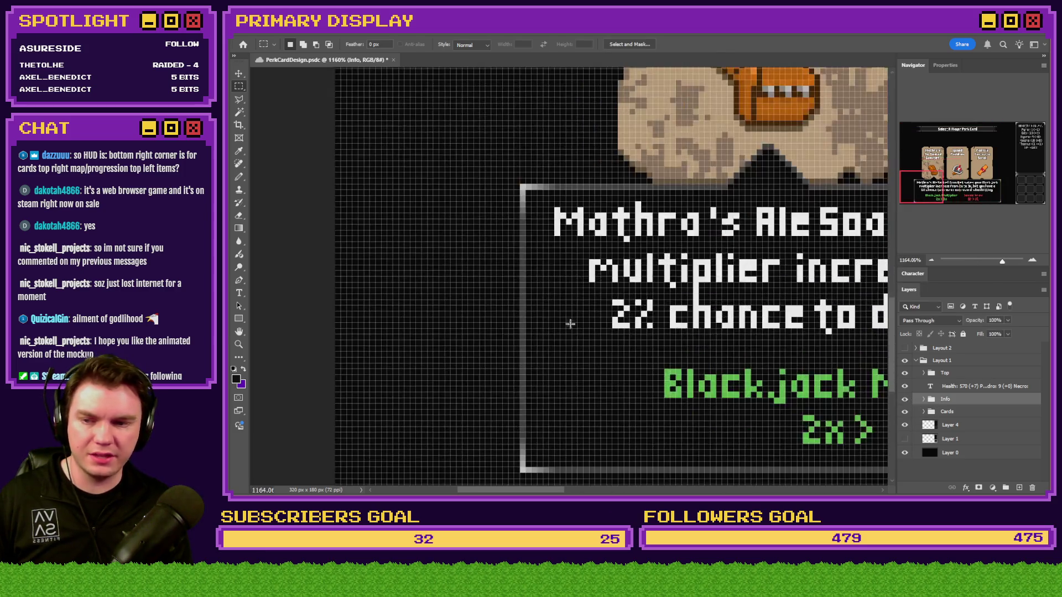
{"action": "left_click_drag", "start_coordinate": [570, 325], "coordinate": [404, 332]}
Step: Shift the perk description box 65 px to the right
{"action": "left_click", "coordinate": [993, 189]}
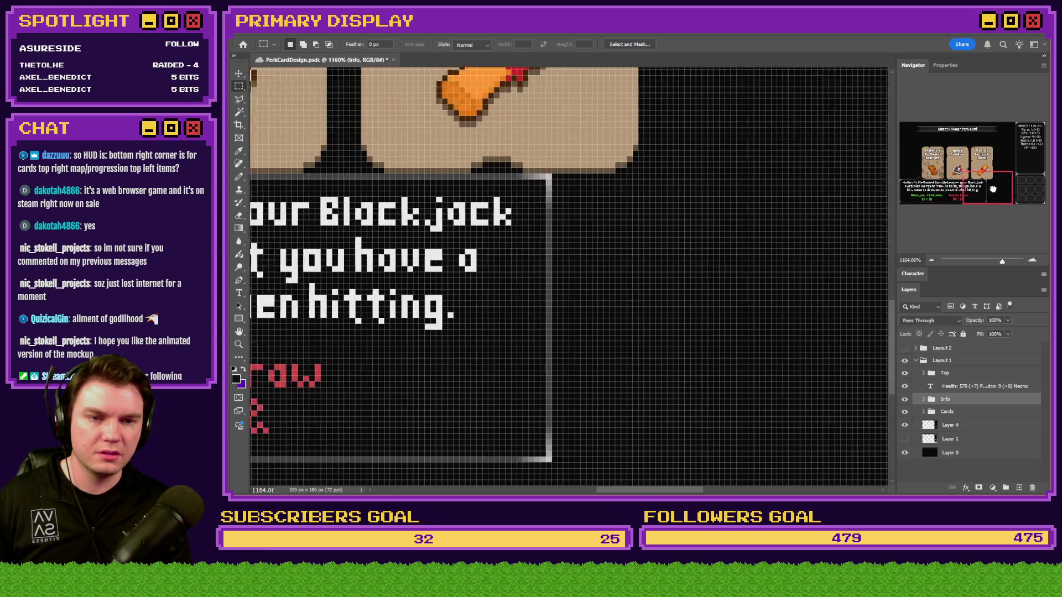
{"action": "mouse_move", "coordinate": [496, 304]}
{"action": "left_mouse_down"}
{"action": "mouse_move", "coordinate": [807, 281]}
{"action": "mouse_move", "coordinate": [835, 301]}
{"action": "mouse_move", "coordinate": [834, 292]}
{"action": "mouse_move", "coordinate": [759, 294]}
{"action": "mouse_move", "coordinate": [654, 315]}
{"action": "mouse_move", "coordinate": [682, 311]}
{"action": "left_mouse_up"}
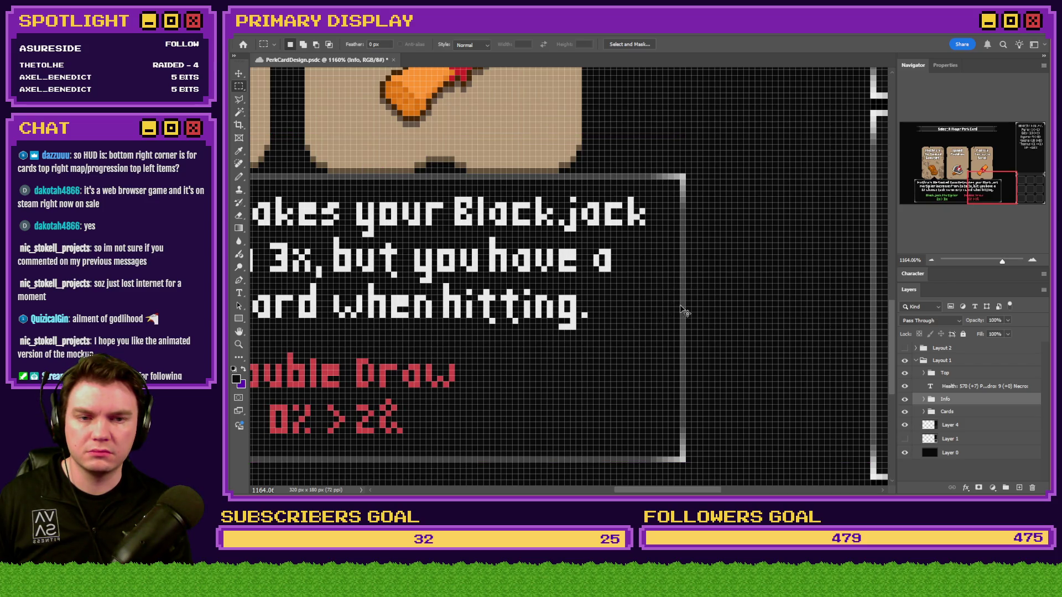
{"action": "scroll", "coordinate": [782, 235], "scroll_direction": "up", "scroll_amount": 3}
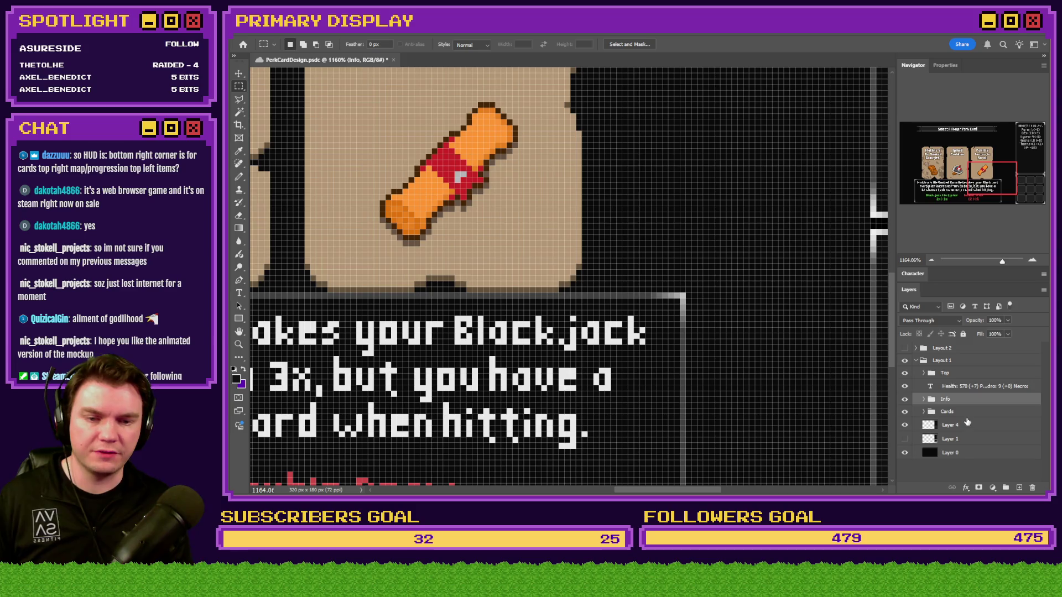
Step: Move the Cards group 49 px right, nudge 1 px more, then 94 px left, and fit the design
{"action": "left_click", "coordinate": [967, 410]}
{"action": "left_click_drag", "start_coordinate": [553, 213], "coordinate": [844, 213]}
{"action": "key", "text": "Right"}
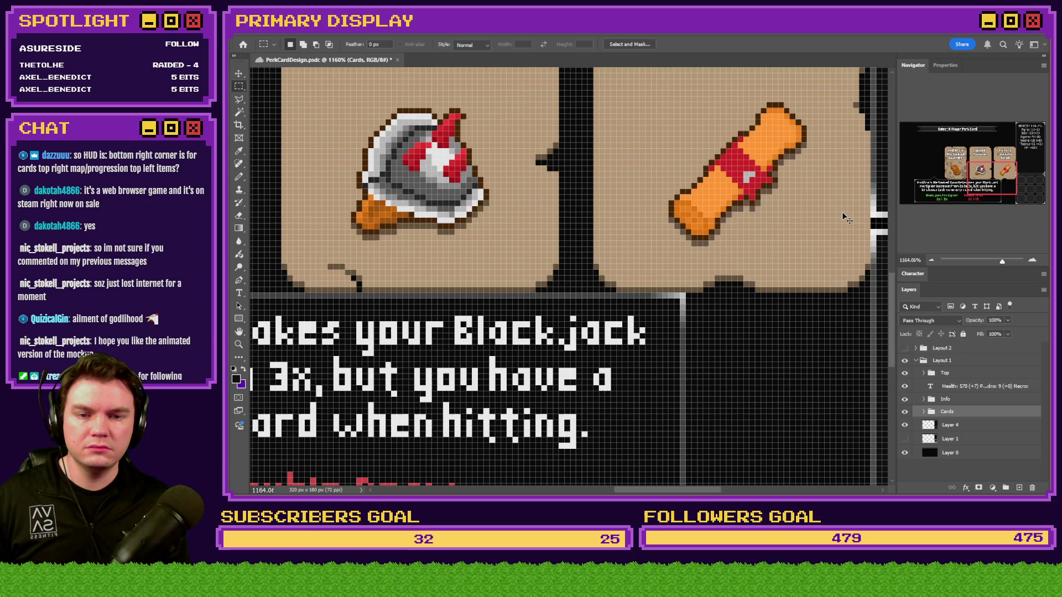
{"action": "scroll", "coordinate": [828, 257], "scroll_direction": "up", "scroll_amount": 5}
{"action": "scroll", "coordinate": [828, 258], "scroll_direction": "left", "scroll_amount": 15}
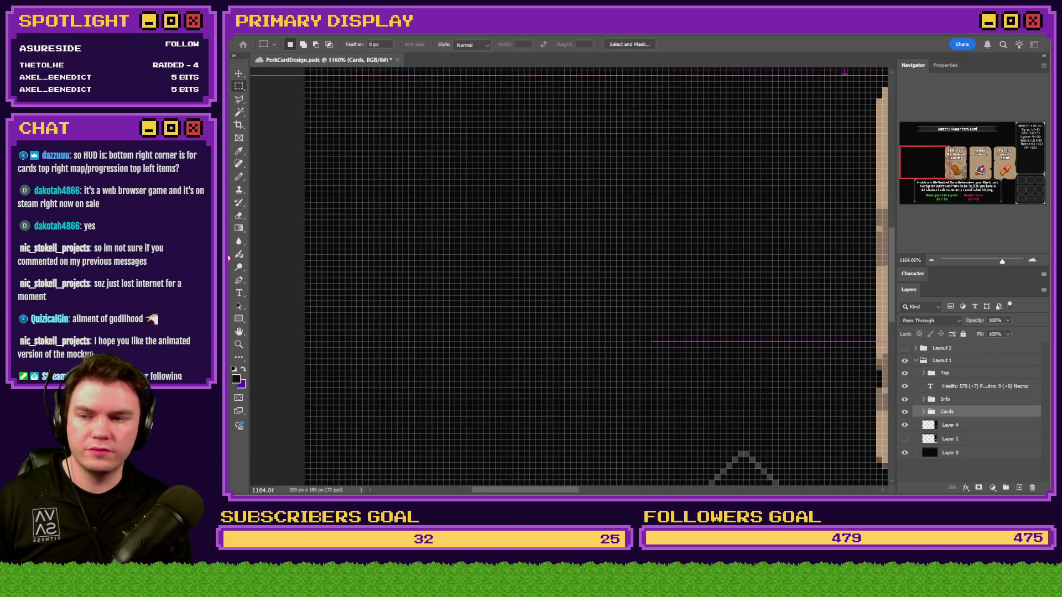
{"action": "mouse_move", "coordinate": [827, 260]}
{"action": "left_mouse_down"}
{"action": "mouse_move", "coordinate": [341, 261]}
{"action": "mouse_move", "coordinate": [636, 284]}
{"action": "left_mouse_up"}
{"action": "key", "text": "ctrl+0"}
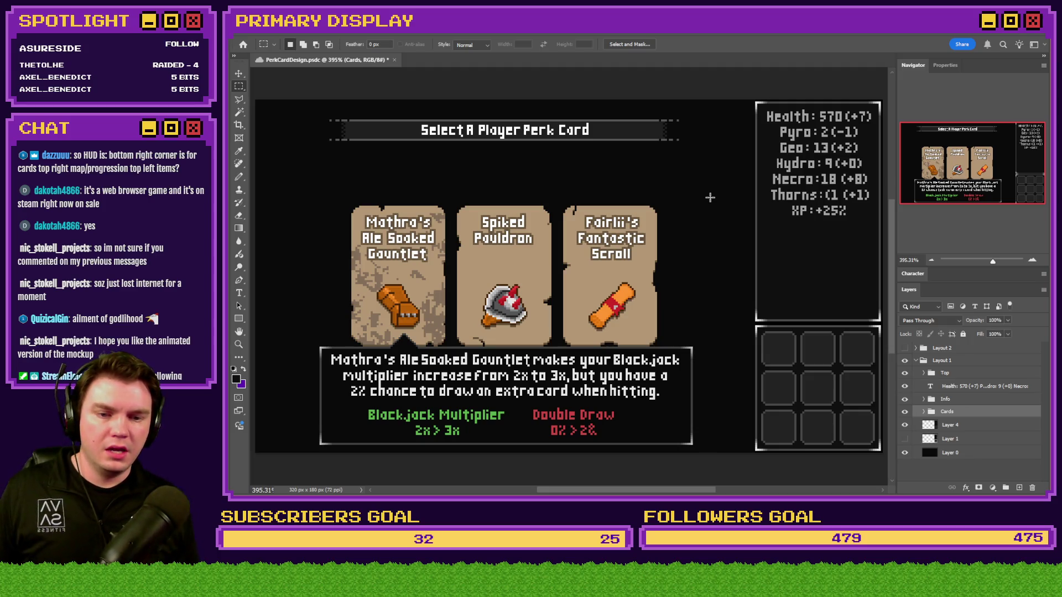
Step: Hide the description box, measure the space below the cards and the title banner width, leaving it hidden
{"action": "scroll", "coordinate": [676, 250], "scroll_direction": "down", "scroll_amount": 3}
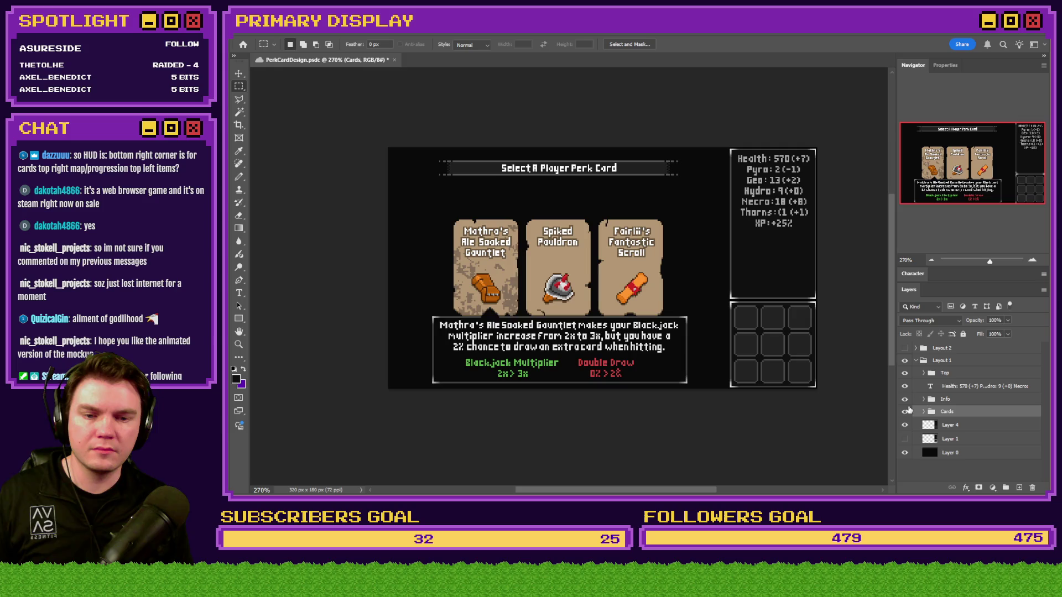
{"action": "left_click", "coordinate": [905, 402]}
{"action": "left_click_drag", "start_coordinate": [676, 389], "coordinate": [482, 316]}
{"action": "left_click_drag", "start_coordinate": [543, 349], "coordinate": [542, 181]}
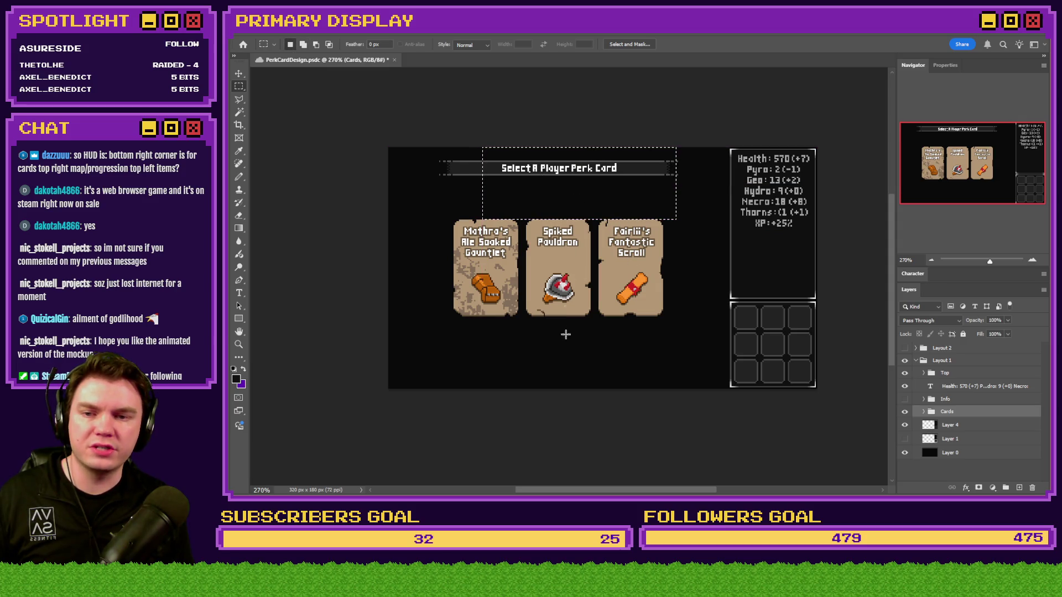
{"action": "left_click_drag", "start_coordinate": [690, 156], "coordinate": [409, 166]}
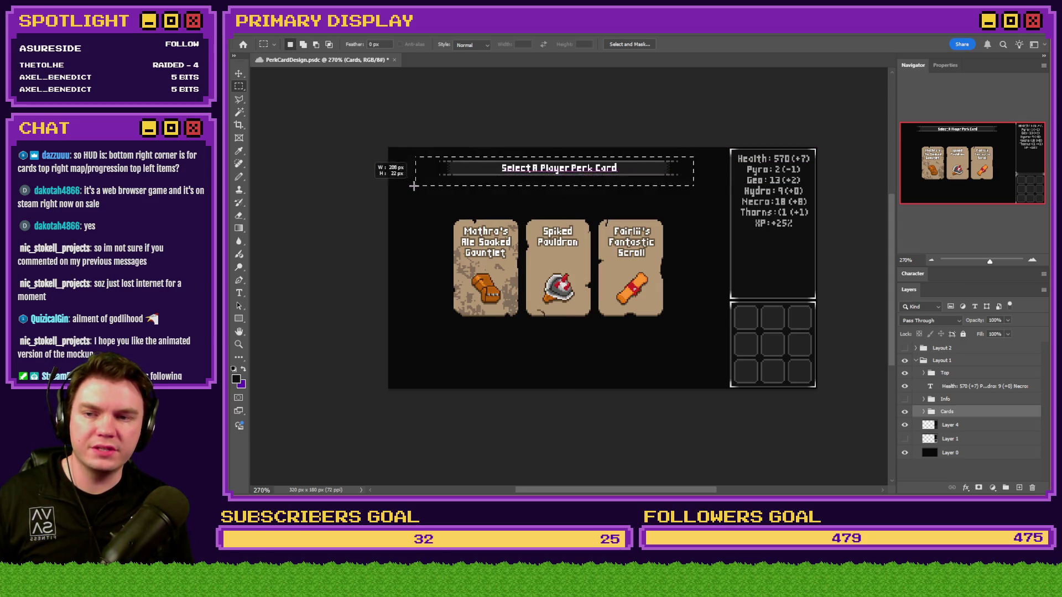
{"action": "left_click", "coordinate": [547, 218]}
{"action": "left_click", "coordinate": [905, 399]}
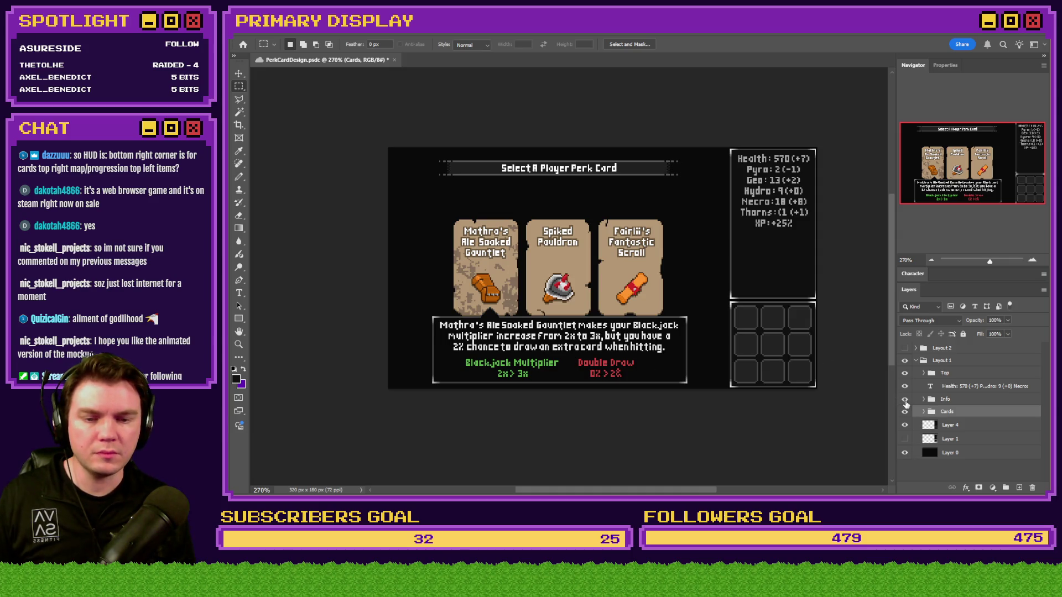
{"action": "left_click", "coordinate": [905, 399]}
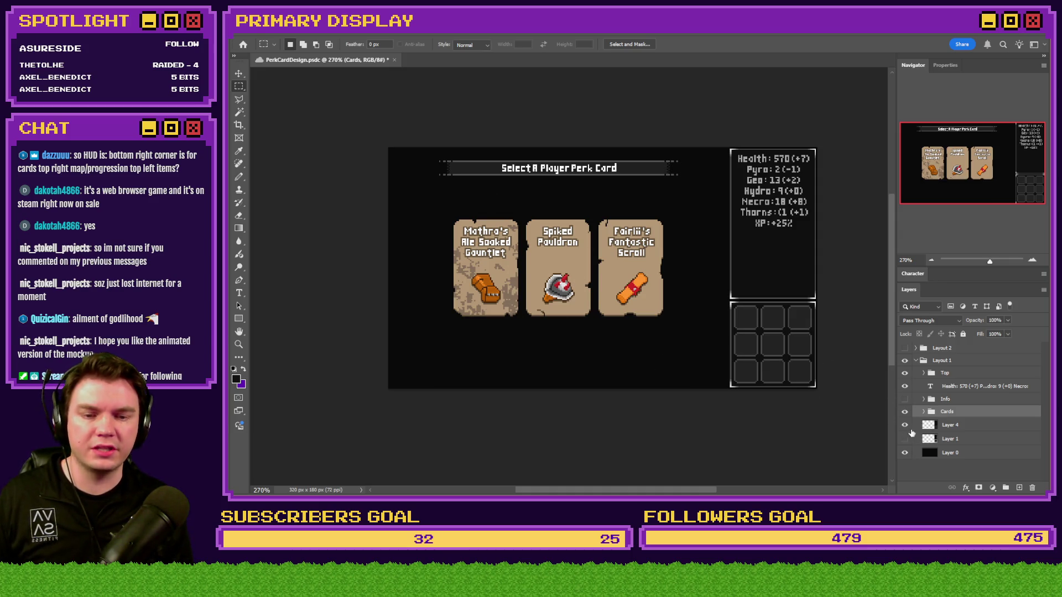
Step: Raise Card 1, the gauntlet card, by 2 px inside the Cards group
{"action": "left_click", "coordinate": [923, 411]}
{"action": "left_click", "coordinate": [941, 425]}
{"action": "left_click_drag", "start_coordinate": [612, 309], "coordinate": [604, 307]}
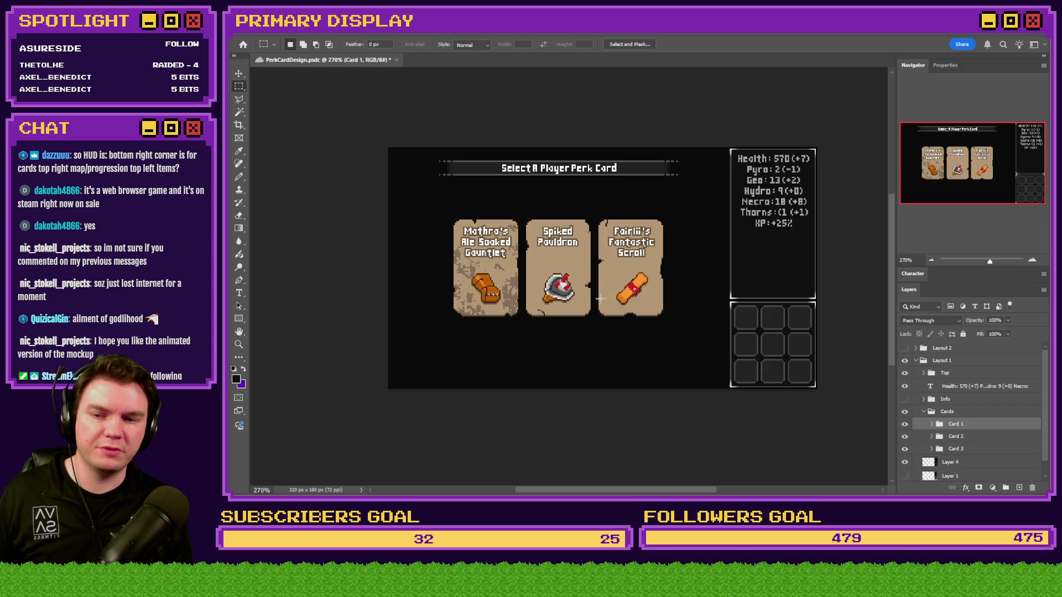
{"action": "left_click", "coordinate": [923, 411]}
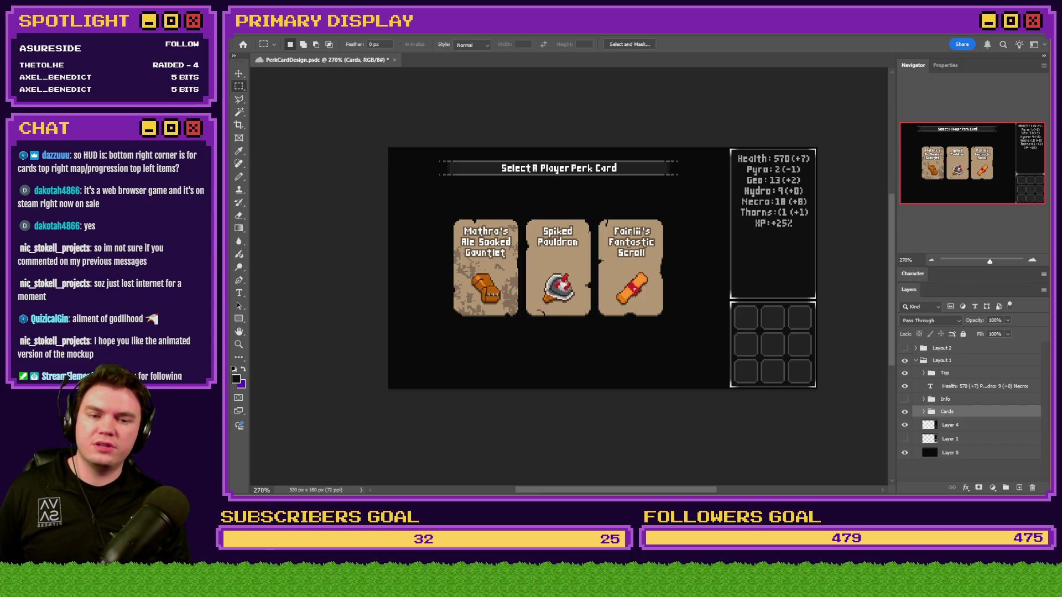
Step: Drag perkcard1.png from the game's pictures folder onto Photoshop's tab bar to open it
{"action": "key", "text": "alt+Tab"}
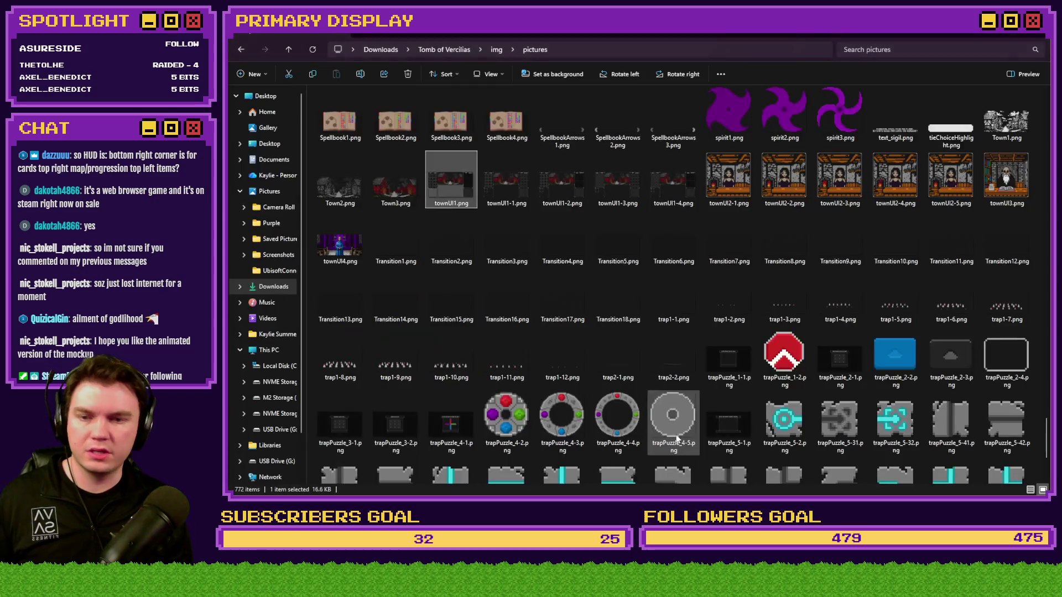
{"action": "key", "text": "p"}
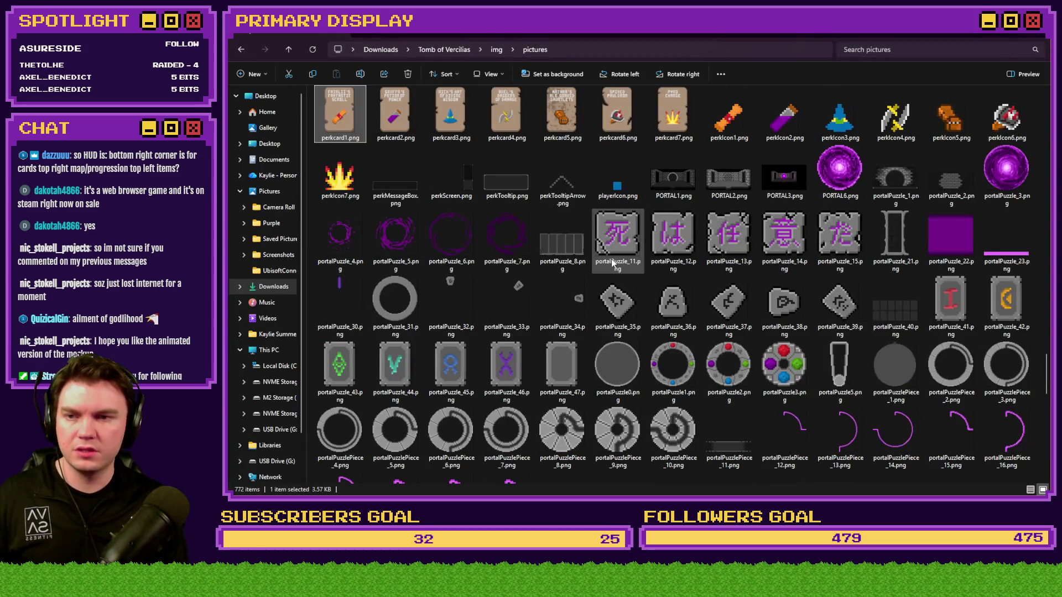
{"action": "scroll", "coordinate": [498, 339], "scroll_direction": "up", "scroll_amount": 3}
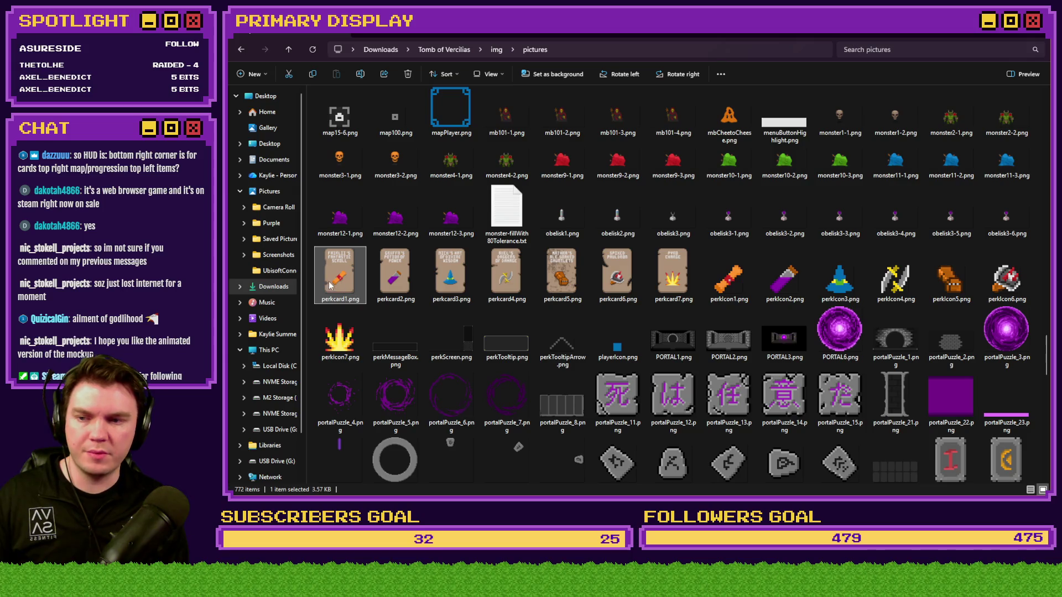
{"action": "left_click", "coordinate": [681, 283], "text": "shift"}
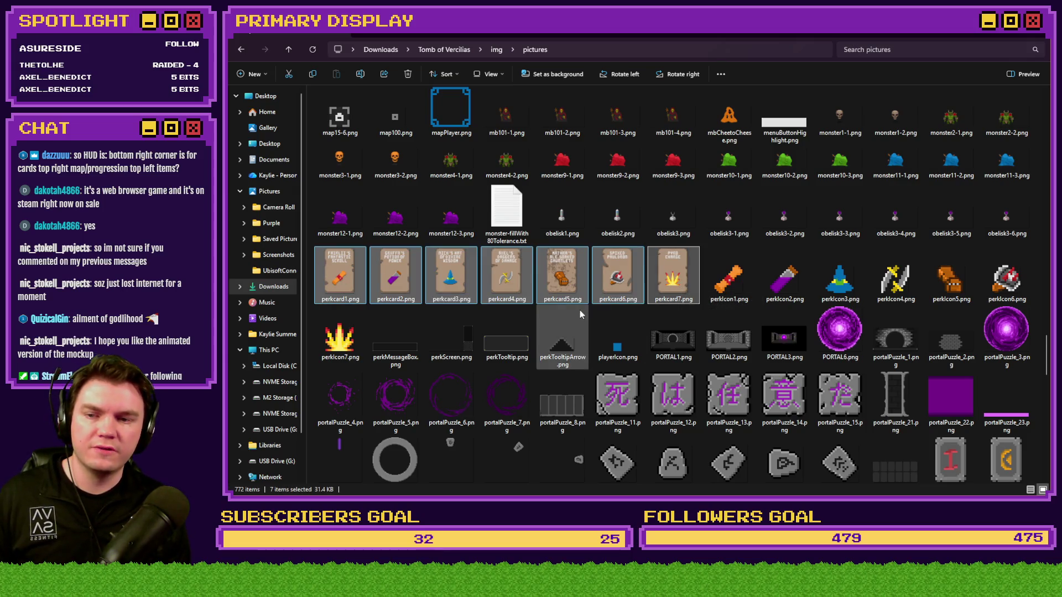
{"action": "left_click", "coordinate": [350, 283]}
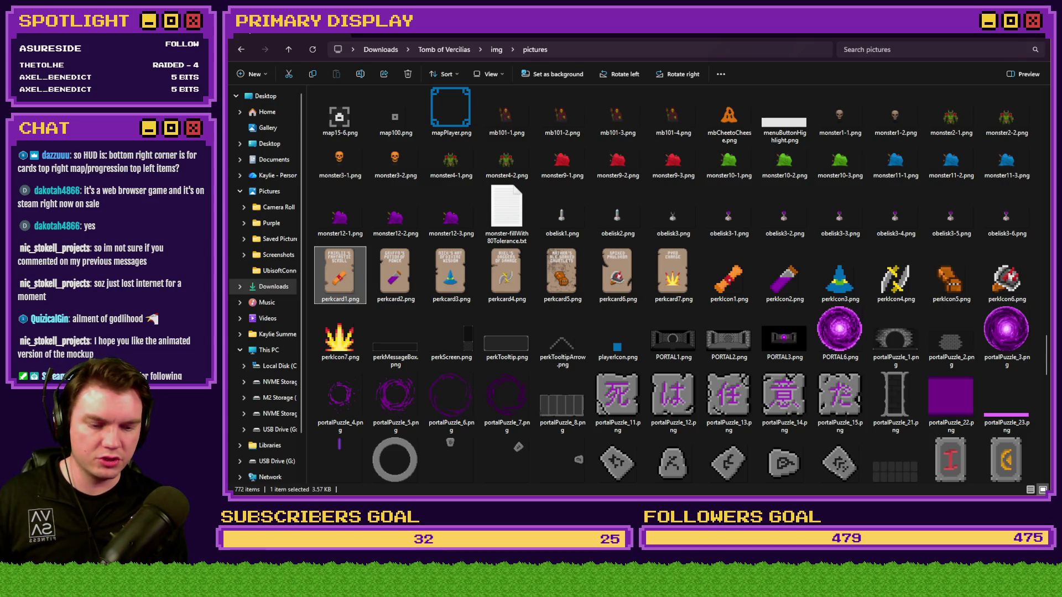
{"action": "mouse_move", "coordinate": [340, 276]}
{"action": "left_mouse_down"}
{"action": "mouse_move", "coordinate": [725, 138]}
{"action": "mouse_move", "coordinate": [676, 47]}
{"action": "mouse_move", "coordinate": [648, 66]}
{"action": "left_mouse_up"}
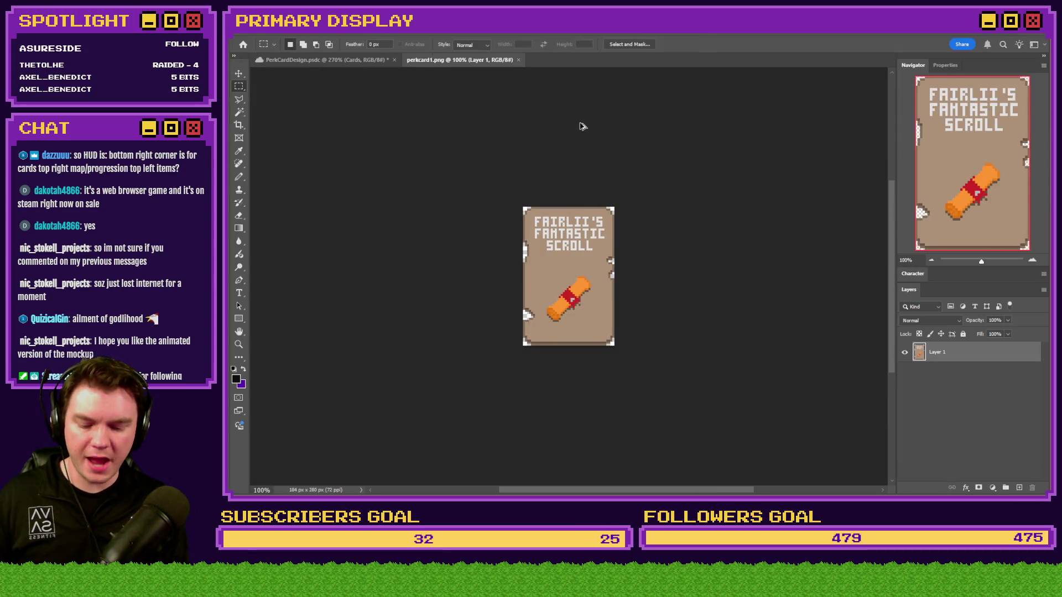
Step: Resize the scroll card image to 25 percent (46×70 px) and fit it in the window
{"action": "key", "text": "ctrl+alt+i"}
{"action": "type", "text": "25"}
{"action": "key", "text": "Return"}
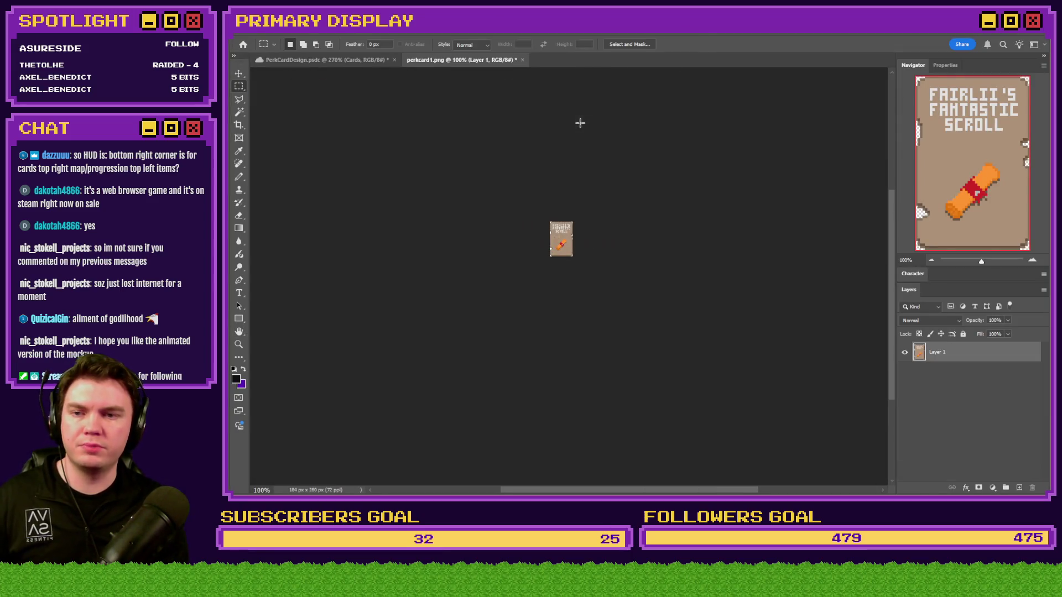
{"action": "key", "text": "ctrl+0"}
{"action": "key", "text": "m"}
{"action": "mouse_move", "coordinate": [441, 113]}
{"action": "left_mouse_down"}
{"action": "mouse_move", "coordinate": [588, 206]}
{"action": "mouse_move", "coordinate": [702, 451]}
{"action": "mouse_move", "coordinate": [704, 427]}
{"action": "left_mouse_up"}
Step: Marquee the Mathra card in PerkCardDesign, deselect it, and zoom out to all three cards
{"action": "left_click", "coordinate": [332, 60]}
{"action": "scroll", "coordinate": [475, 237], "scroll_direction": "up", "scroll_amount": 5}
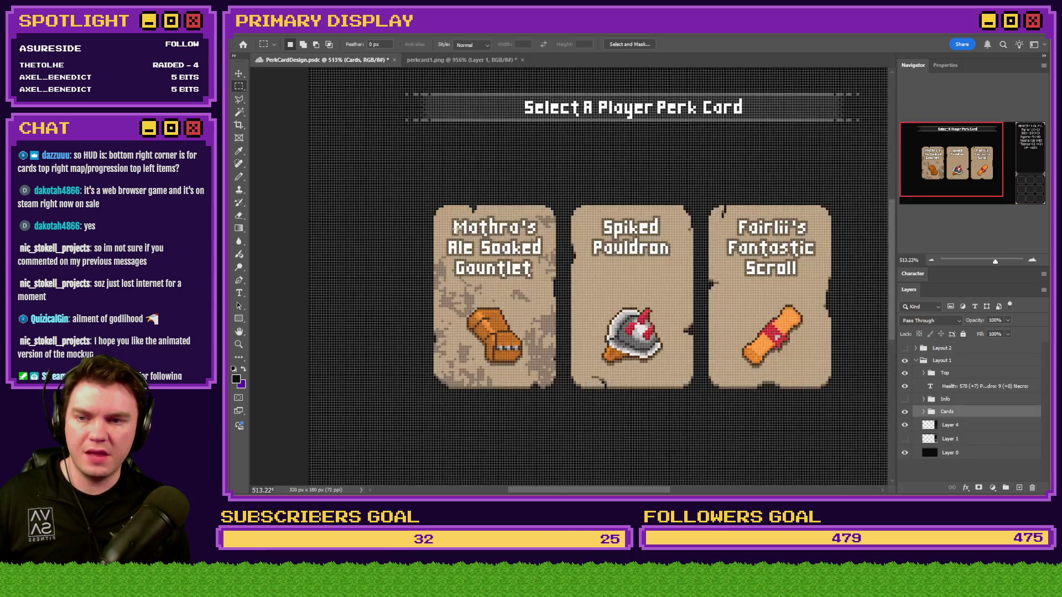
{"action": "mouse_move", "coordinate": [414, 189]}
{"action": "left_mouse_down"}
{"action": "mouse_move", "coordinate": [550, 304]}
{"action": "mouse_move", "coordinate": [637, 465]}
{"action": "mouse_move", "coordinate": [639, 407]}
{"action": "left_mouse_up"}
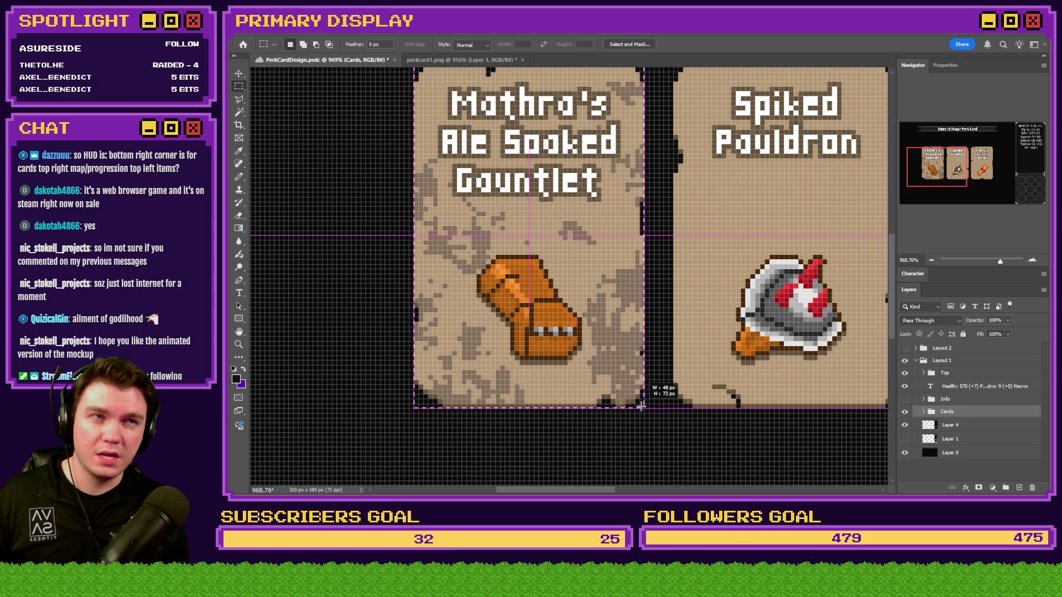
{"action": "left_click_drag", "start_coordinate": [641, 406], "coordinate": [642, 407]}
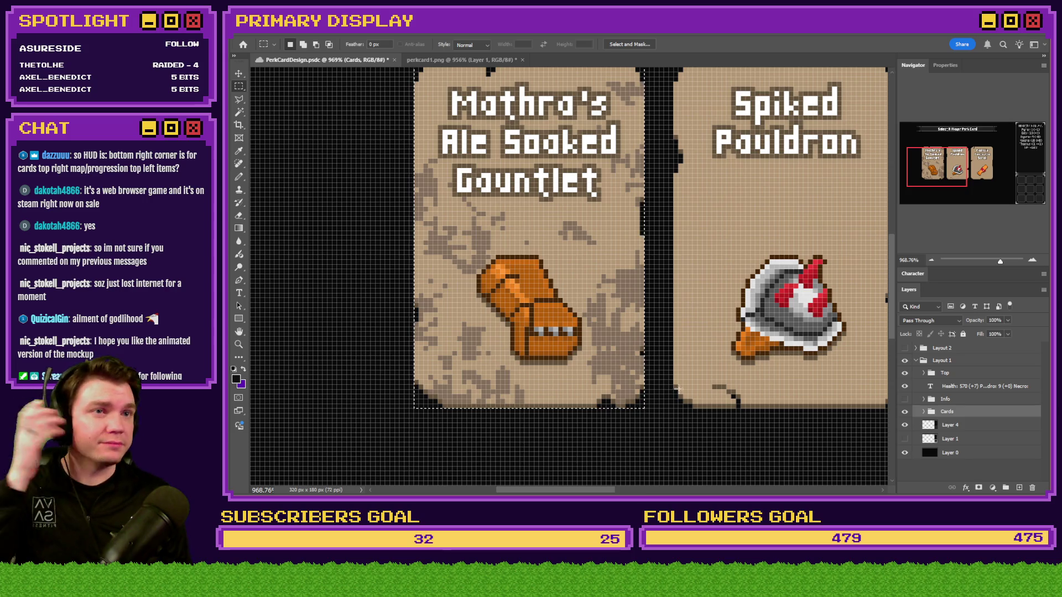
{"action": "key", "text": "ctrl+d"}
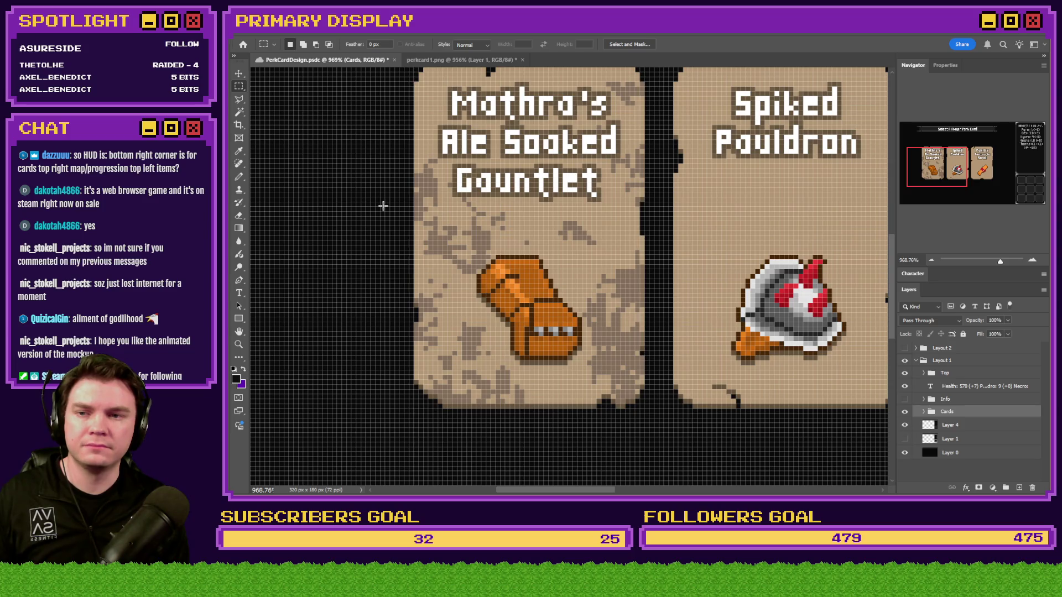
{"action": "scroll", "coordinate": [376, 204], "scroll_direction": "down", "scroll_amount": 5}
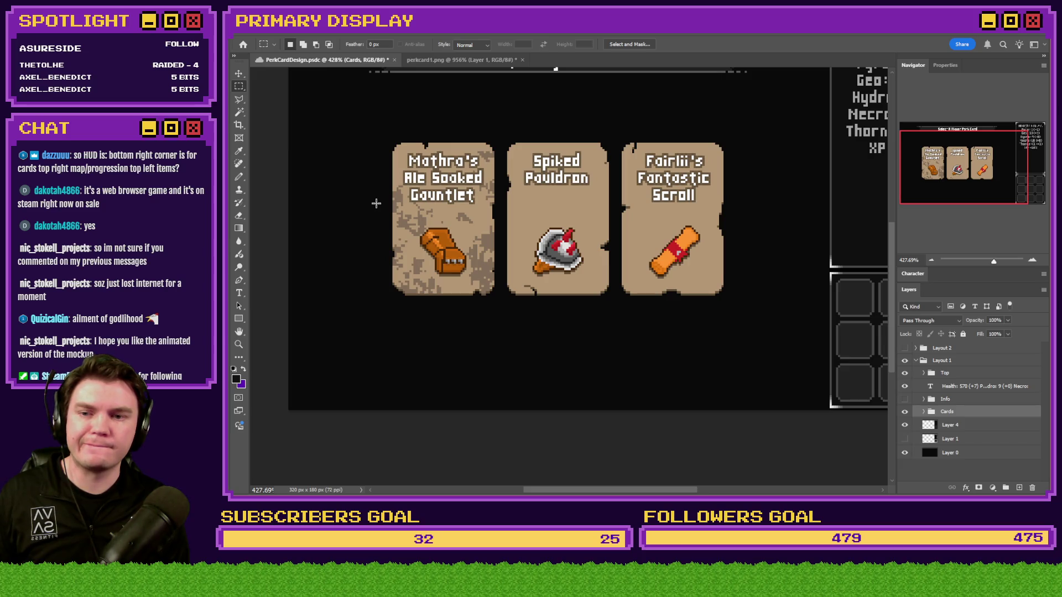
{"action": "key", "text": "alt+Tab"}
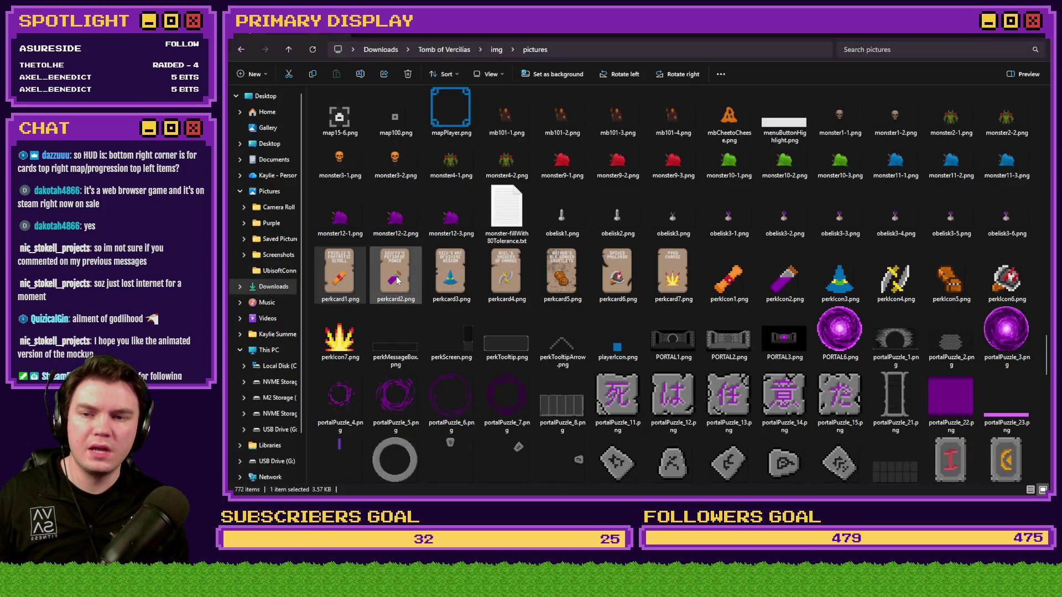
{"action": "key", "text": "alt+Tab"}
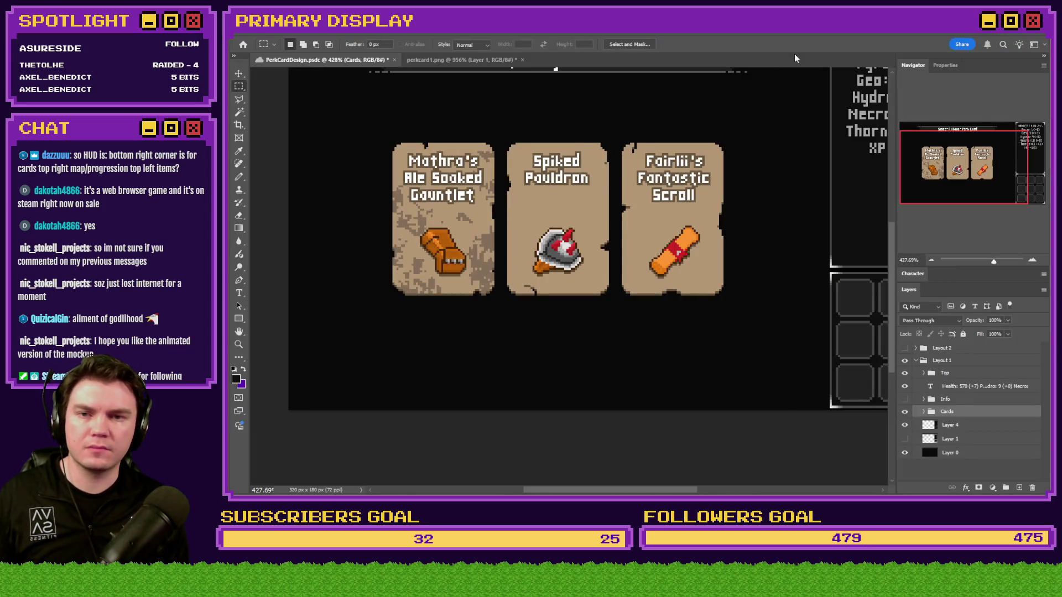
Step: Select the Card 1 group in Cards and marquee the Mathra's Ale Soaked Gauntlet card
{"action": "left_click", "coordinate": [924, 412]}
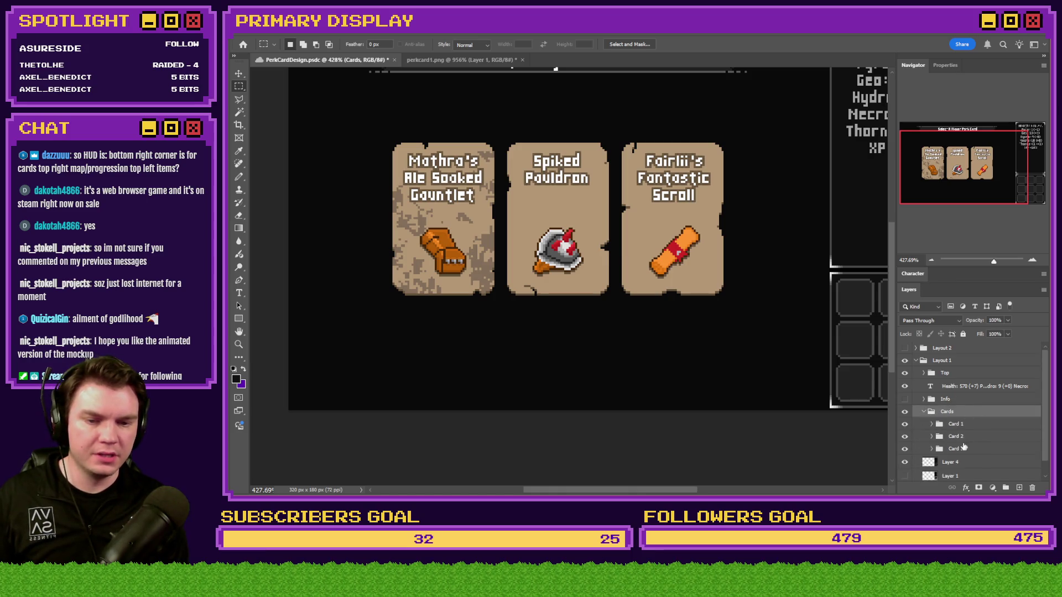
{"action": "left_click", "coordinate": [939, 424]}
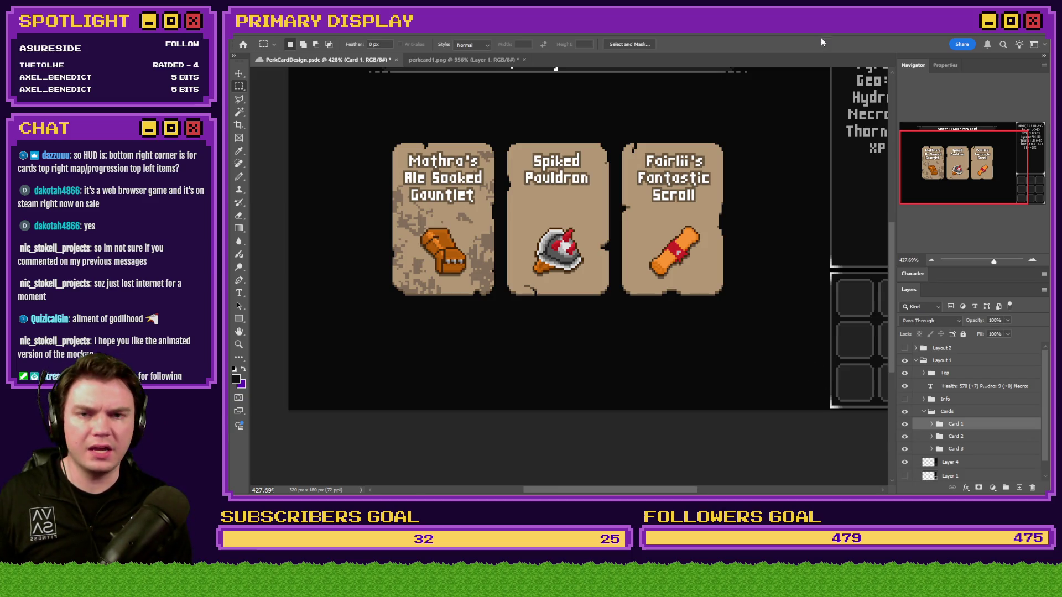
{"action": "scroll", "coordinate": [376, 172], "scroll_direction": "up", "scroll_amount": 5}
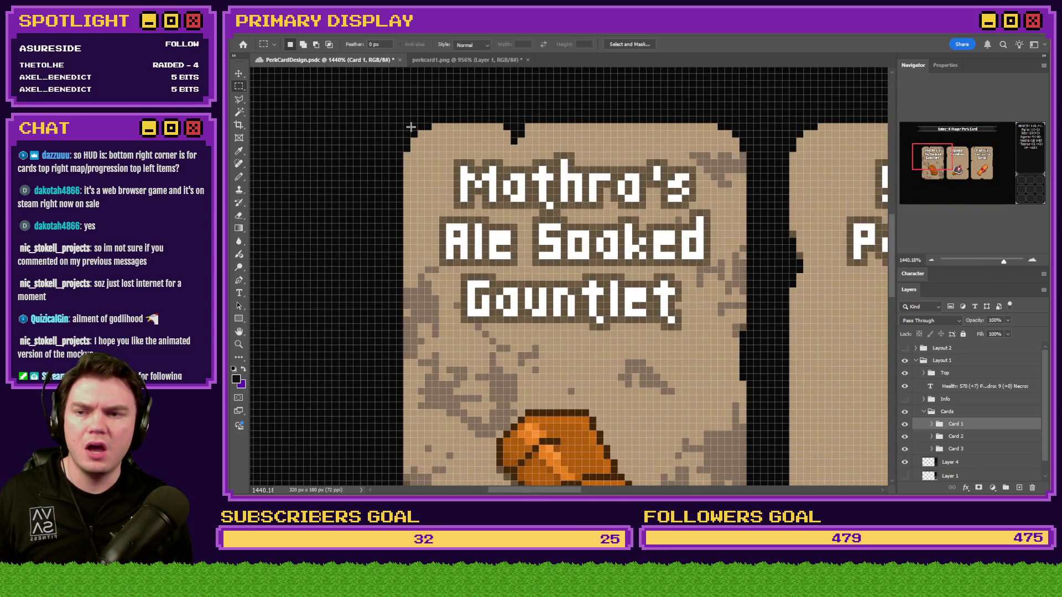
{"action": "mouse_move", "coordinate": [398, 121]}
{"action": "left_mouse_down"}
{"action": "mouse_move", "coordinate": [618, 229]}
{"action": "mouse_move", "coordinate": [726, 424]}
{"action": "mouse_move", "coordinate": [748, 368]}
{"action": "left_mouse_up"}
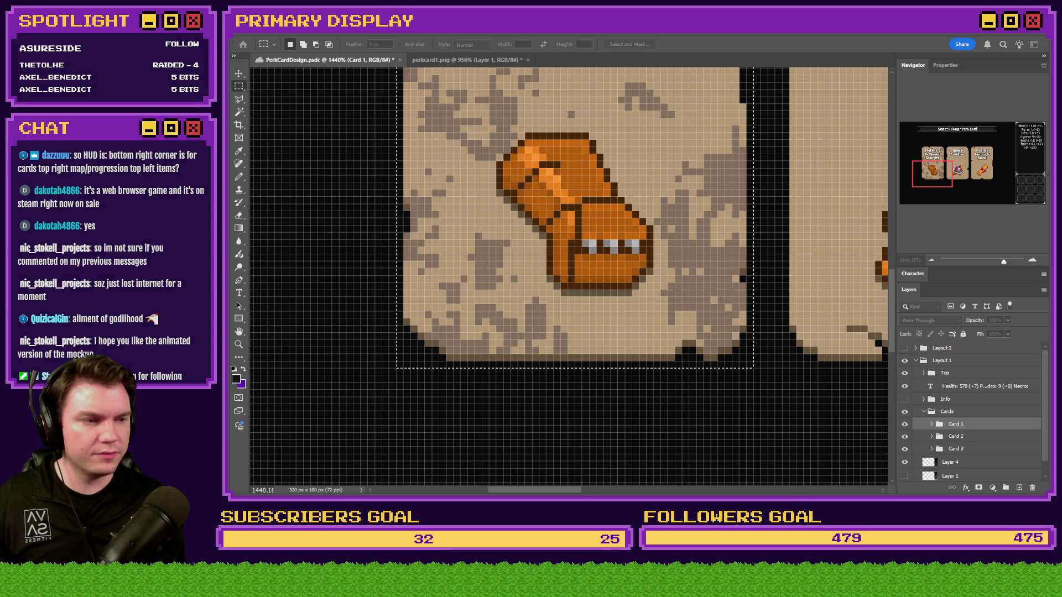
Step: Create the 50×74 px document, paste Card 1 into it, and compare with perkcard1.png
{"action": "key", "text": "Return"}
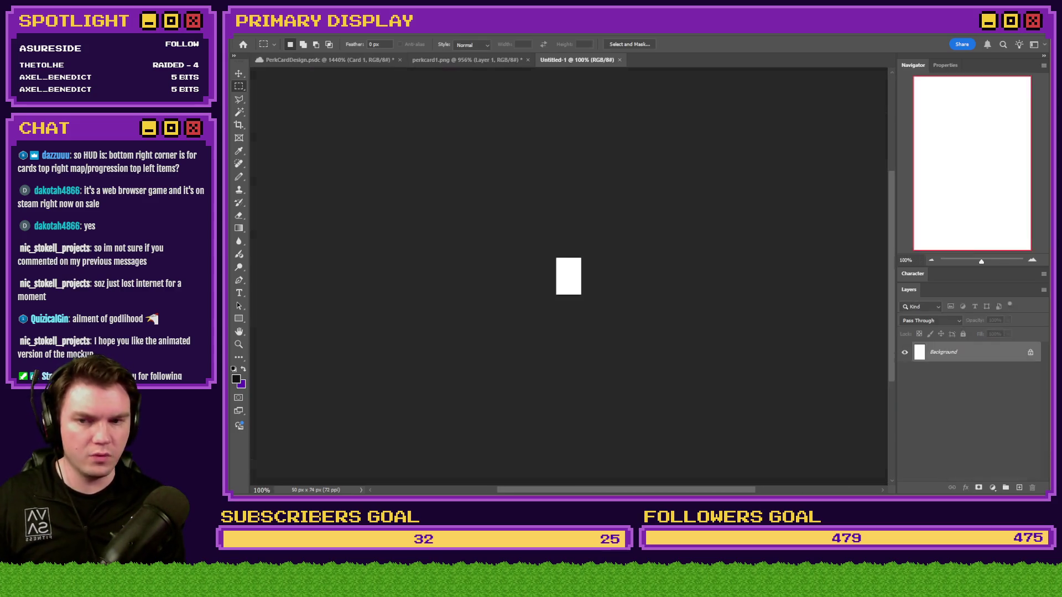
{"action": "key", "text": "ctrl+v"}
{"action": "scroll", "coordinate": [574, 285], "scroll_direction": "up", "scroll_amount": 8}
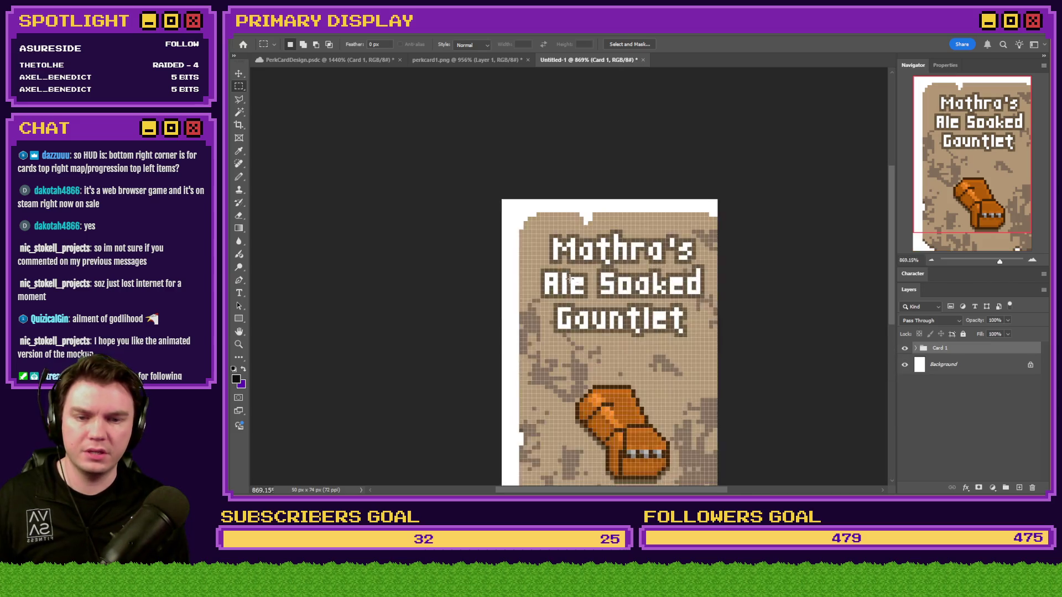
{"action": "scroll", "coordinate": [574, 285], "scroll_direction": "down", "scroll_amount": 1}
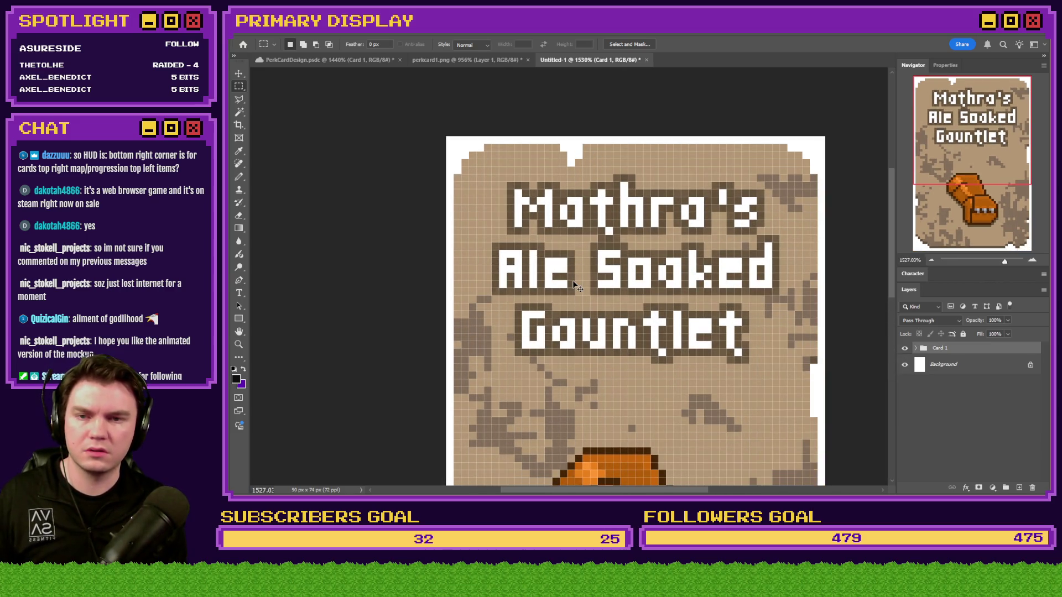
{"action": "scroll", "coordinate": [555, 267], "scroll_direction": "down", "scroll_amount": 3}
{"action": "scroll", "coordinate": [617, 376], "scroll_direction": "up", "scroll_amount": 2}
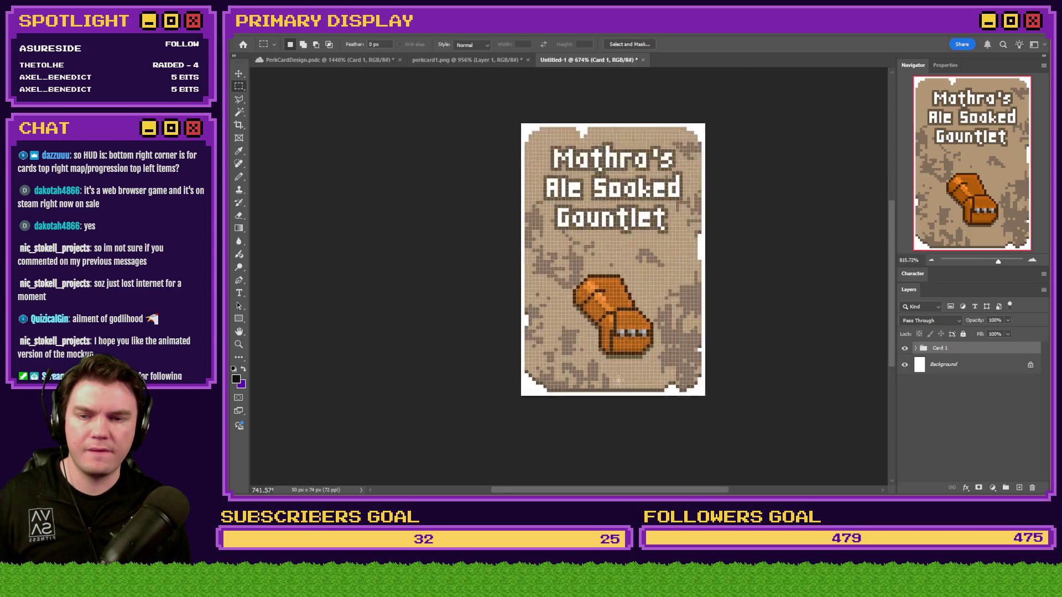
{"action": "scroll", "coordinate": [617, 376], "scroll_direction": "up", "scroll_amount": 2}
{"action": "scroll", "coordinate": [583, 307], "scroll_direction": "down", "scroll_amount": 1}
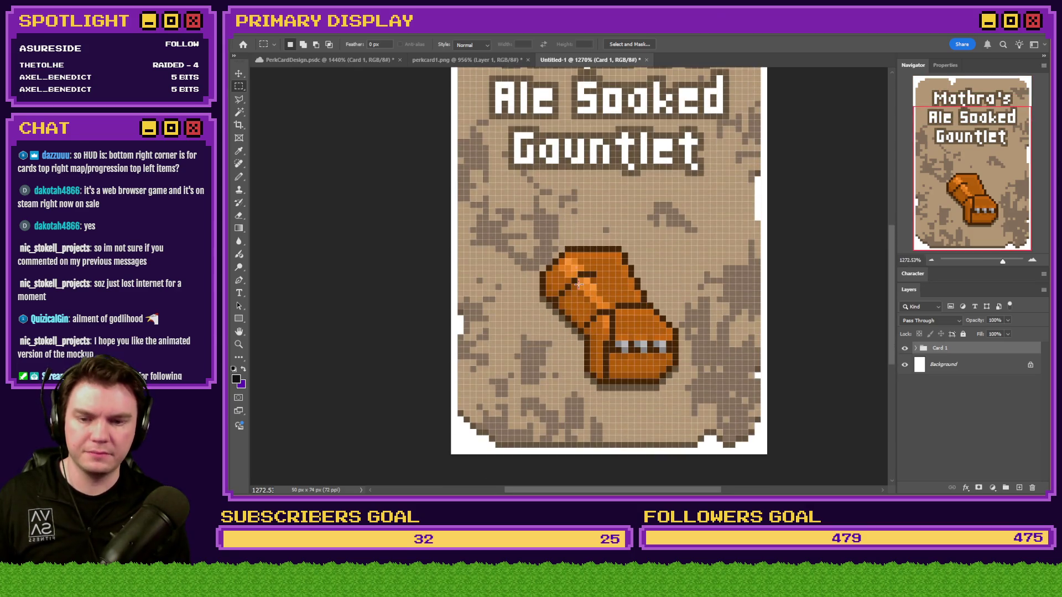
{"action": "scroll", "coordinate": [583, 307], "scroll_direction": "down", "scroll_amount": 1}
{"action": "left_click", "coordinate": [461, 60]}
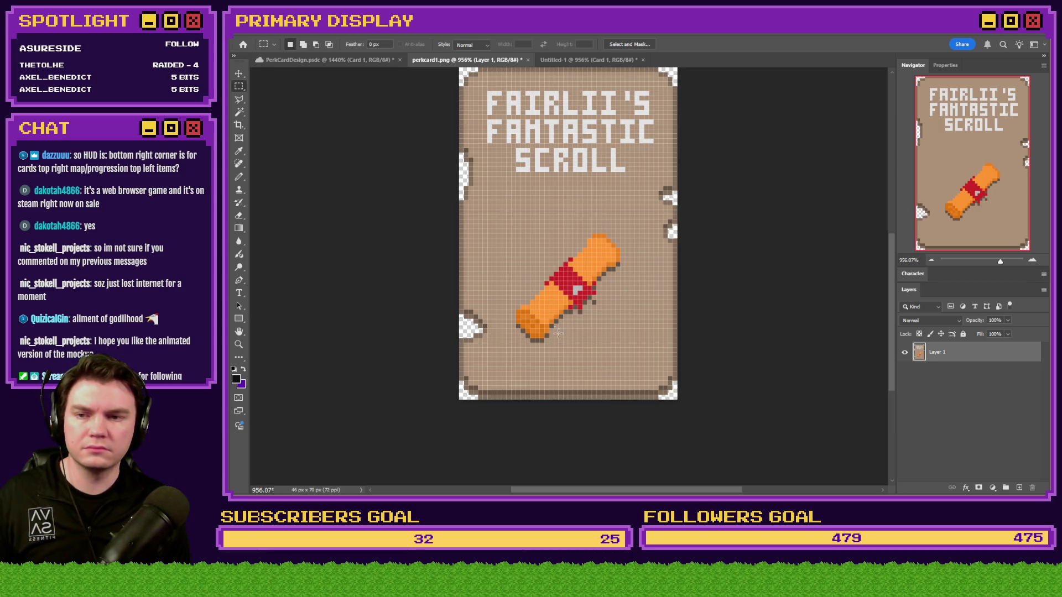
{"action": "left_click", "coordinate": [573, 62]}
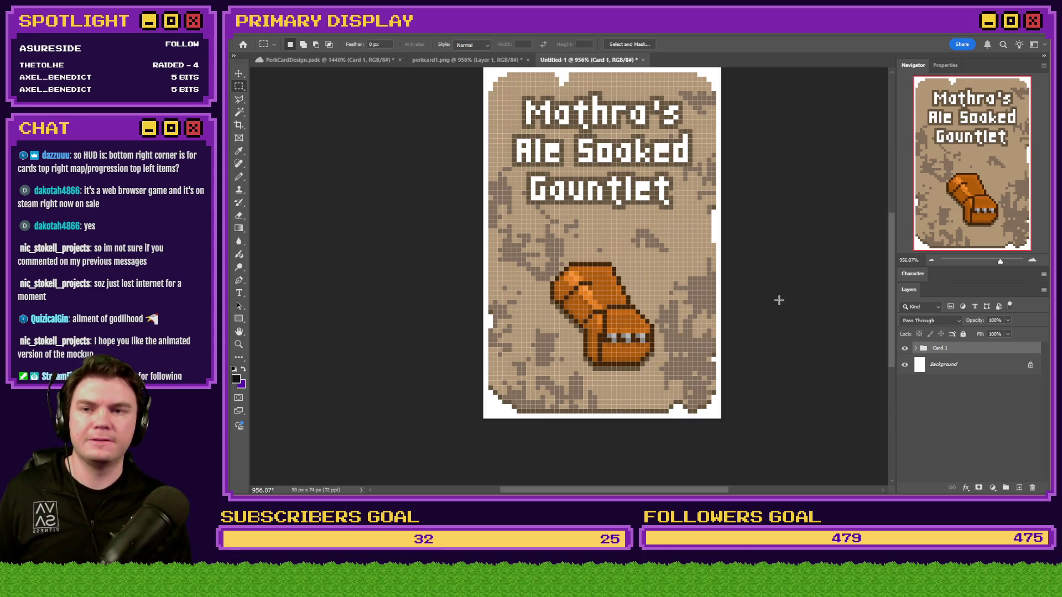
Step: Delete the white Background layer and select the Mathra's Ale Soaked Gauntlet title layer
{"action": "left_click", "coordinate": [972, 368]}
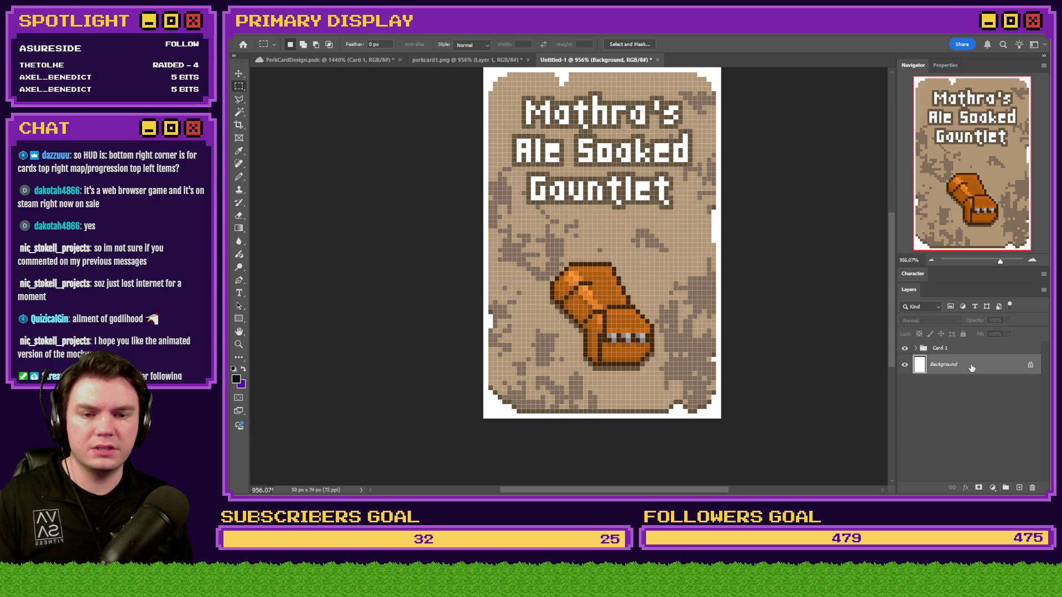
{"action": "key", "text": "Delete"}
{"action": "left_click", "coordinate": [916, 348]}
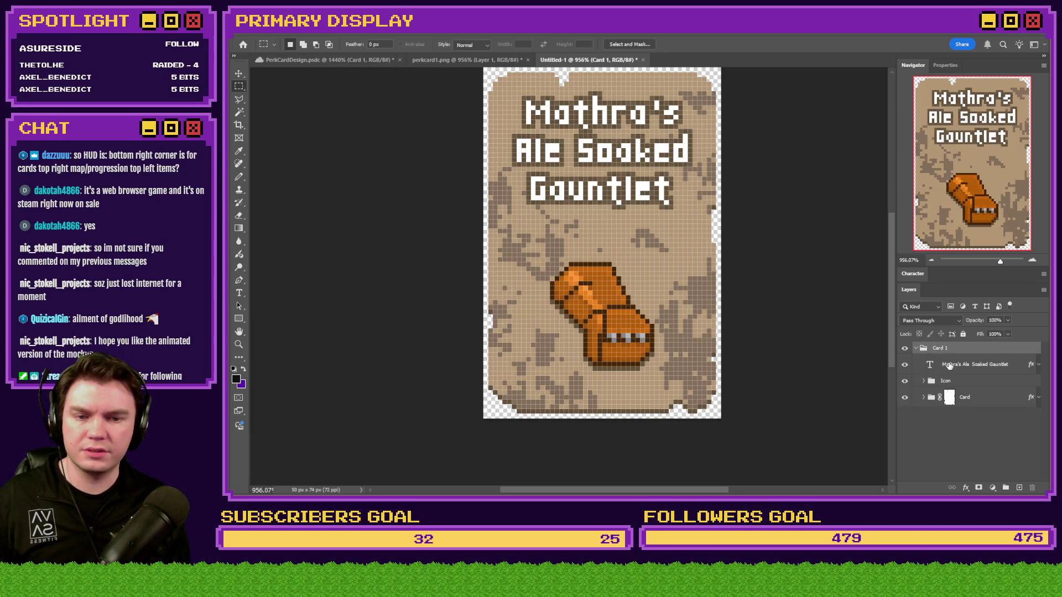
{"action": "left_click", "coordinate": [949, 369]}
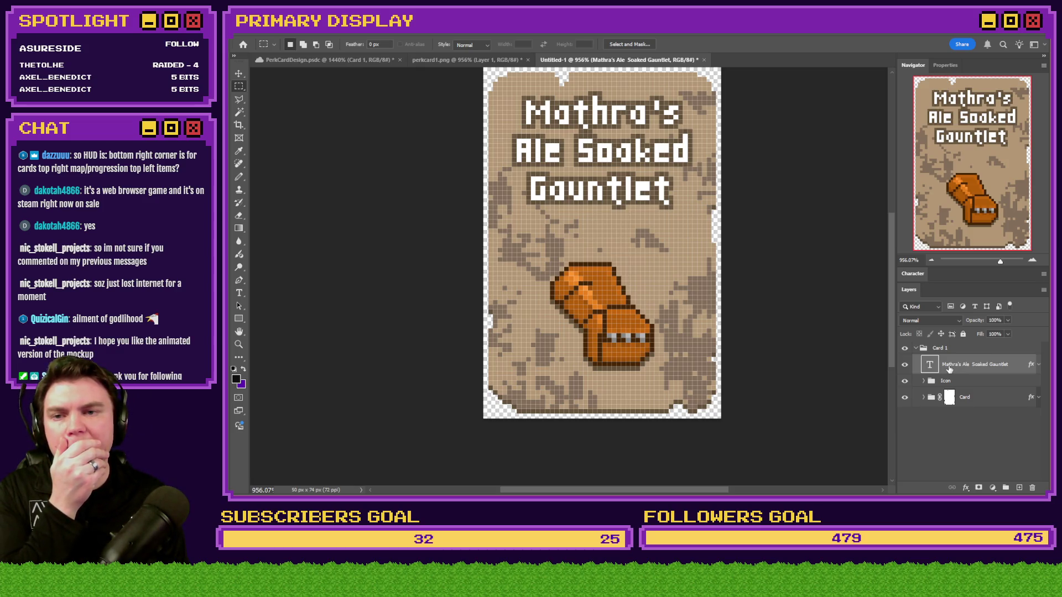
{"action": "scroll", "coordinate": [574, 106], "scroll_direction": "up", "scroll_amount": 5}
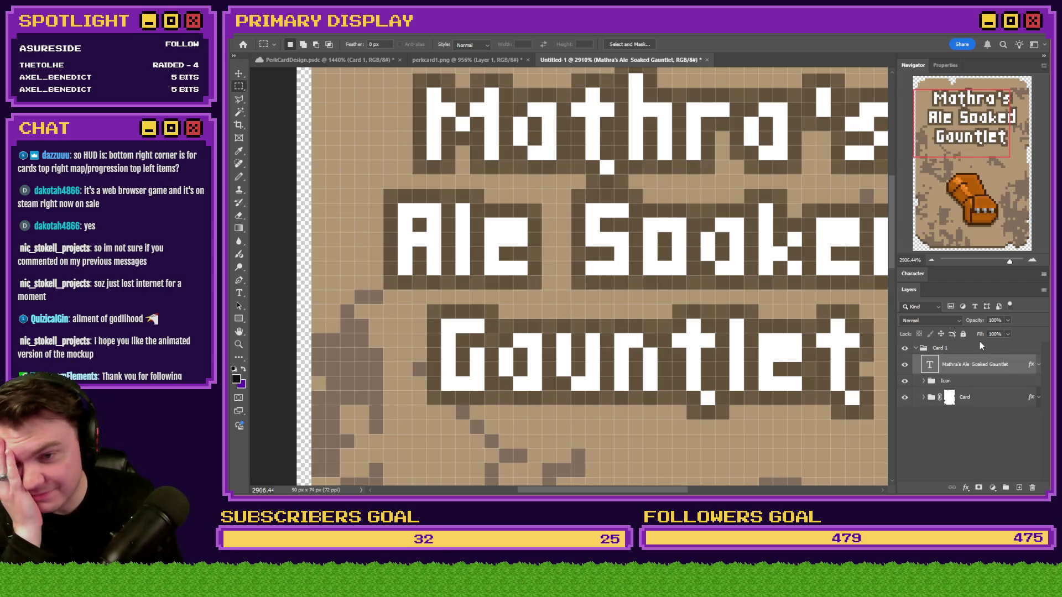
{"action": "double_click", "coordinate": [1013, 364]}
Step: Open the title text's Layer Style and bring up its Drop Shadow settings
{"action": "left_click", "coordinate": [1022, 357]}
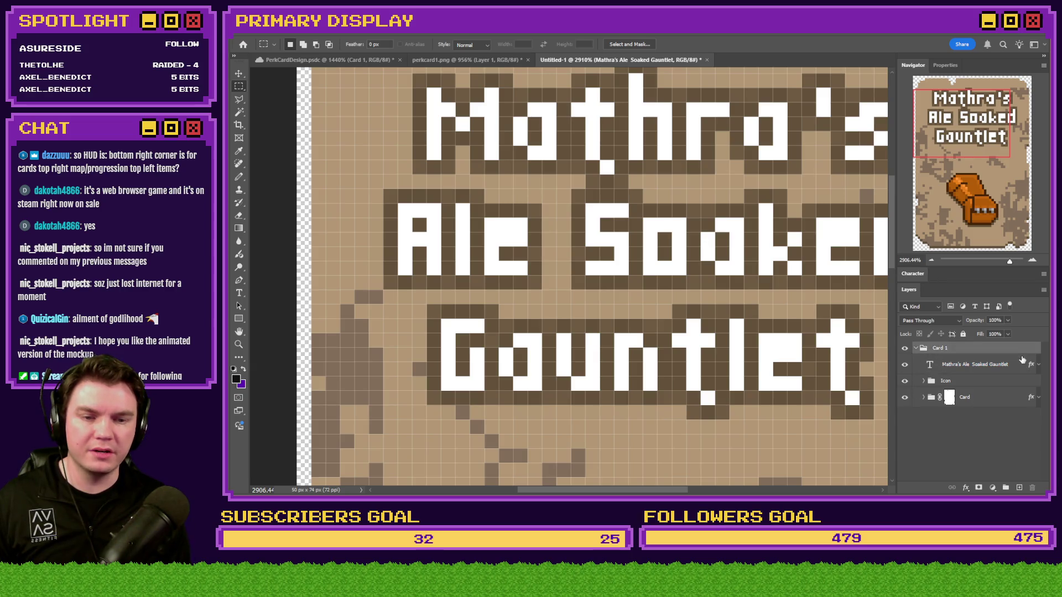
{"action": "double_click", "coordinate": [1023, 364]}
{"action": "key", "text": "Escape"}
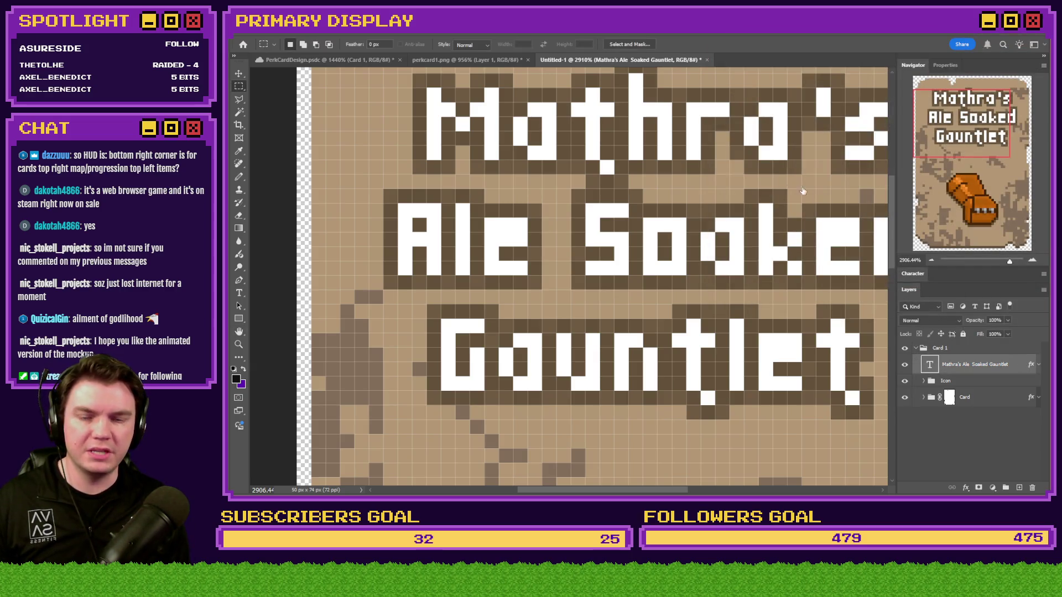
{"action": "left_click_drag", "start_coordinate": [796, 39], "coordinate": [993, 37]}
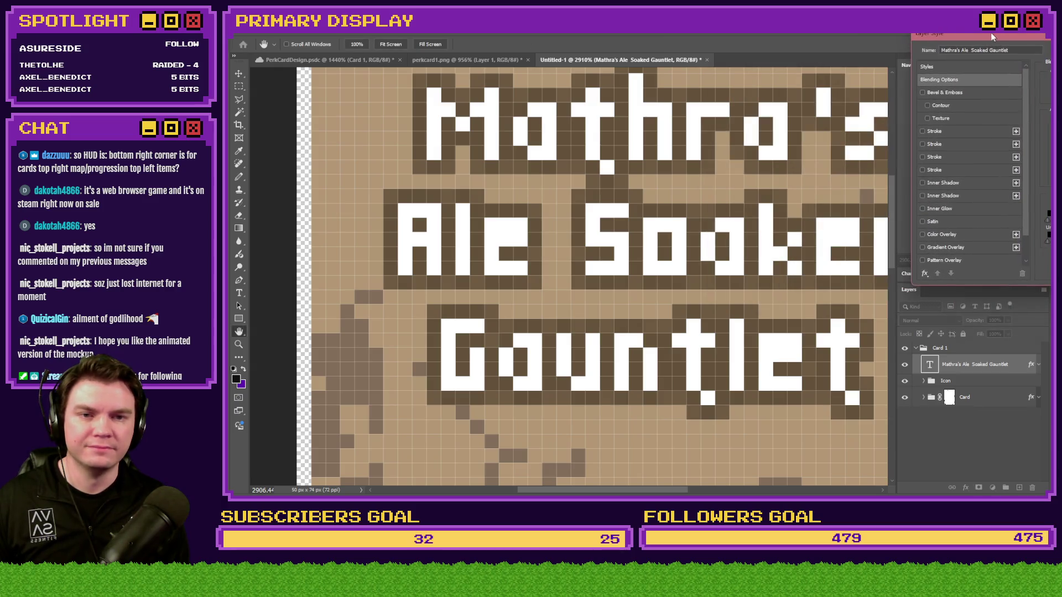
{"action": "scroll", "coordinate": [945, 210], "scroll_direction": "down", "scroll_amount": 2}
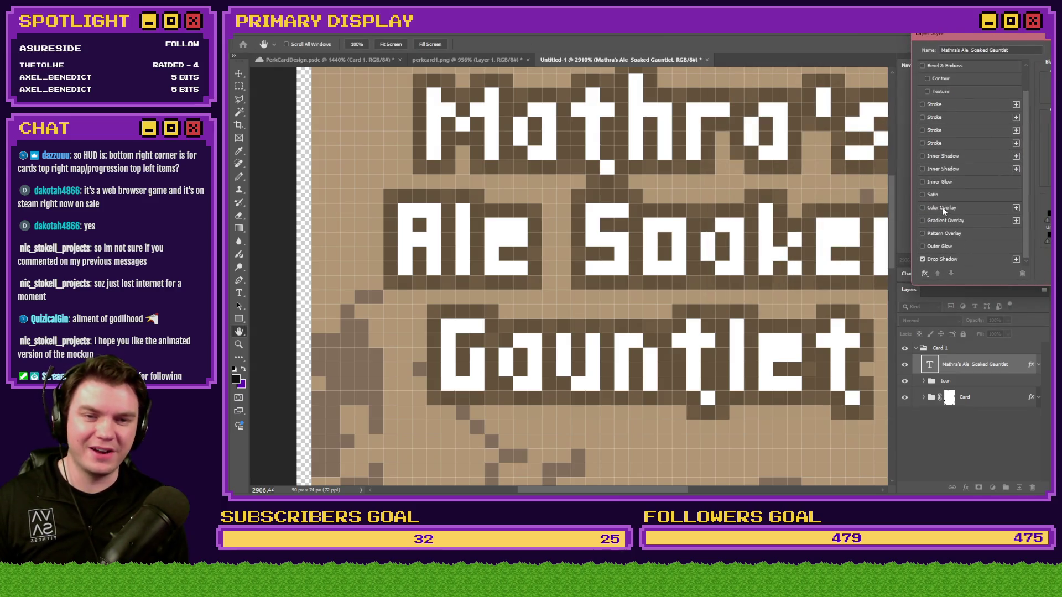
{"action": "left_click", "coordinate": [946, 260]}
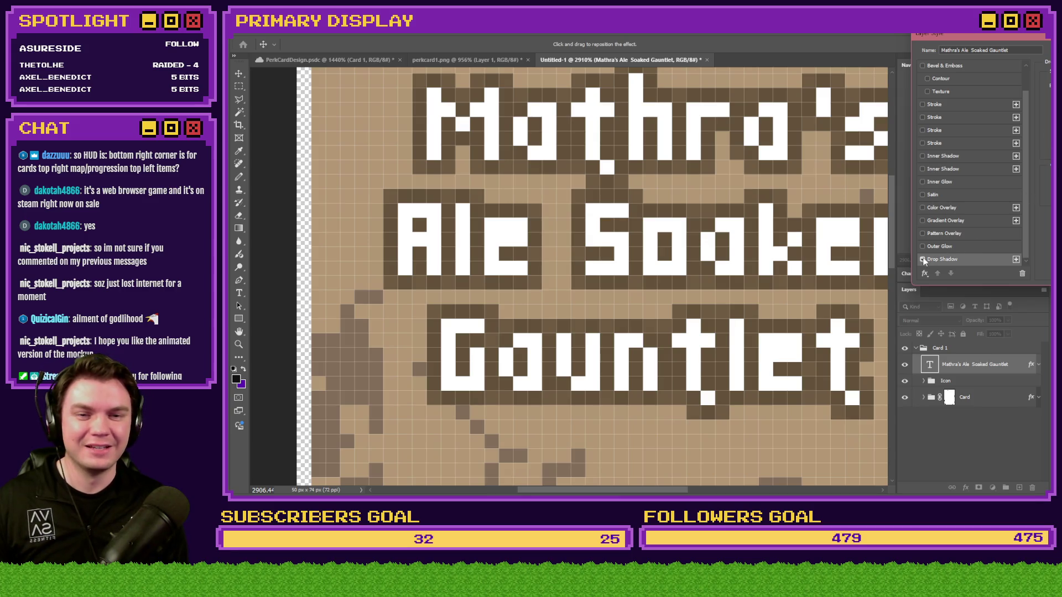
{"action": "left_click", "coordinate": [922, 259]}
{"action": "left_click", "coordinate": [923, 260]}
{"action": "mouse_move", "coordinate": [1017, 31]}
{"action": "left_mouse_down"}
{"action": "mouse_move", "coordinate": [555, 69]}
{"action": "mouse_move", "coordinate": [520, 105]}
{"action": "left_mouse_up"}
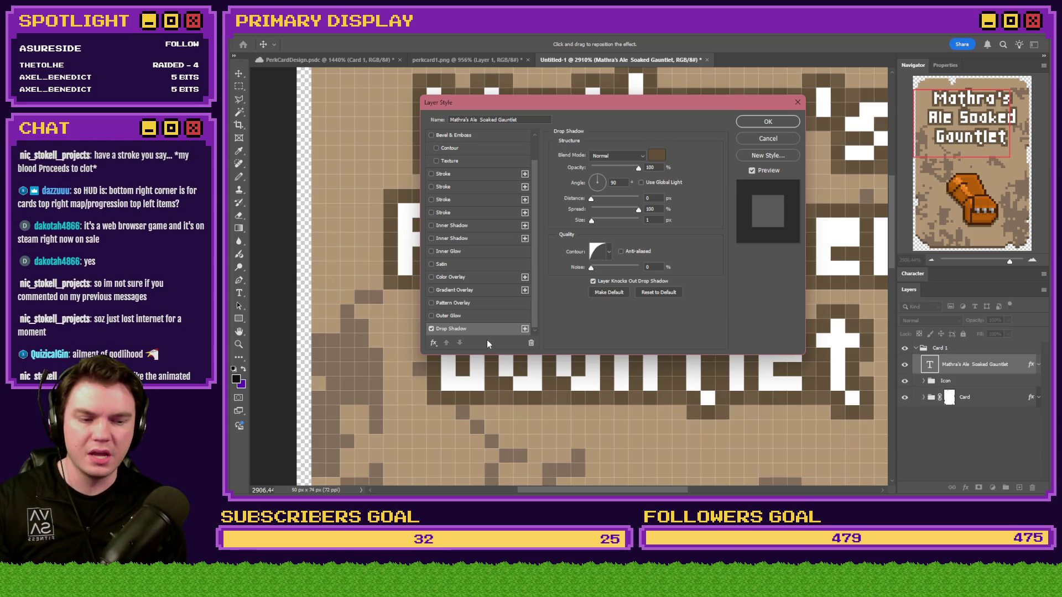
Step: Set the drop shadow to black with 1 px size and 100% spread, and confirm
{"action": "left_click", "coordinate": [657, 155]}
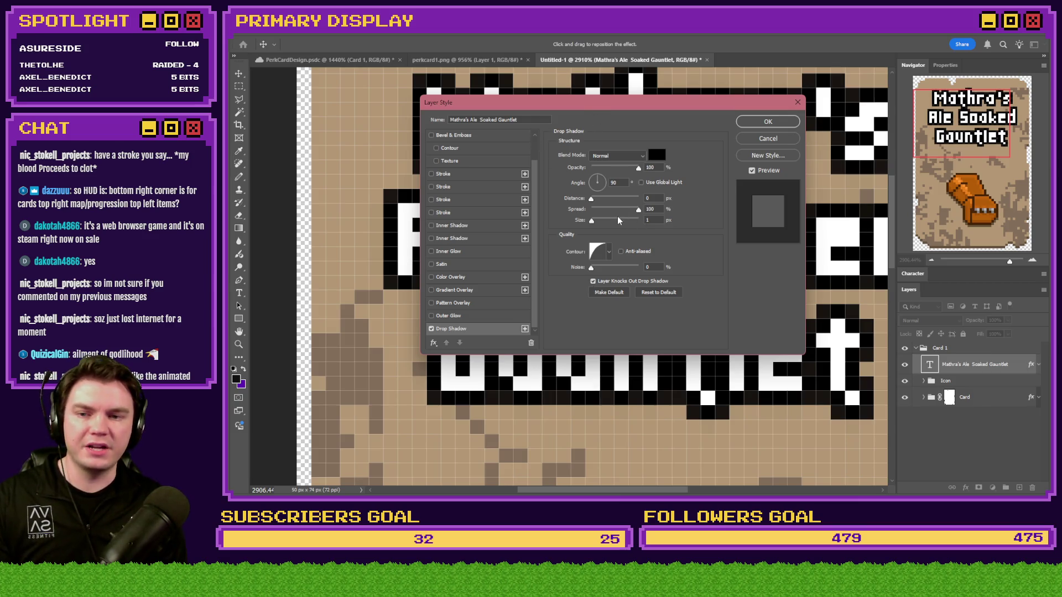
{"action": "left_click", "coordinate": [654, 221]}
{"action": "left_click", "coordinate": [654, 209]}
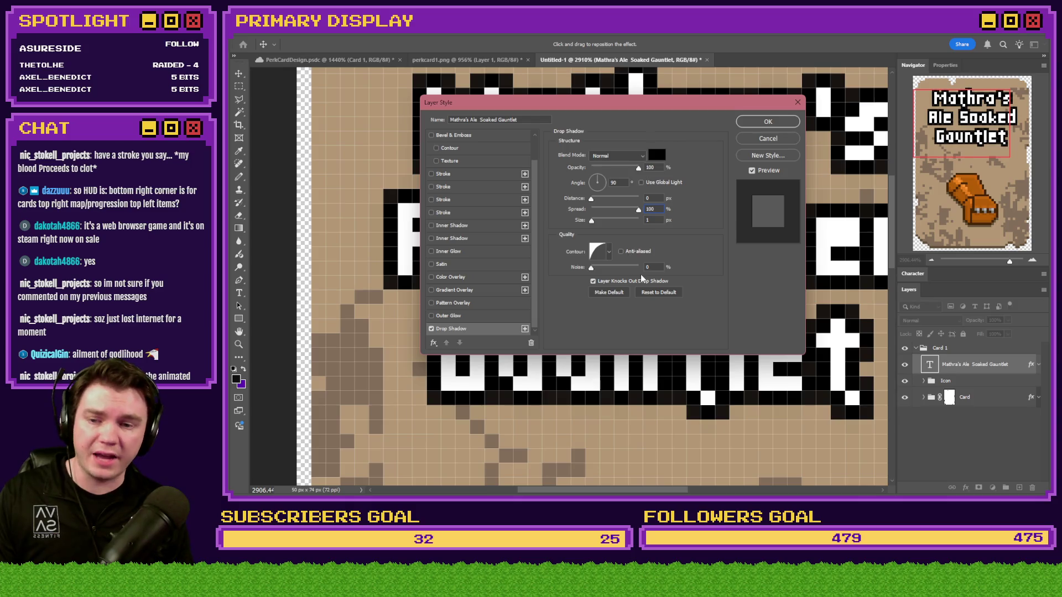
{"action": "left_click", "coordinate": [768, 123]}
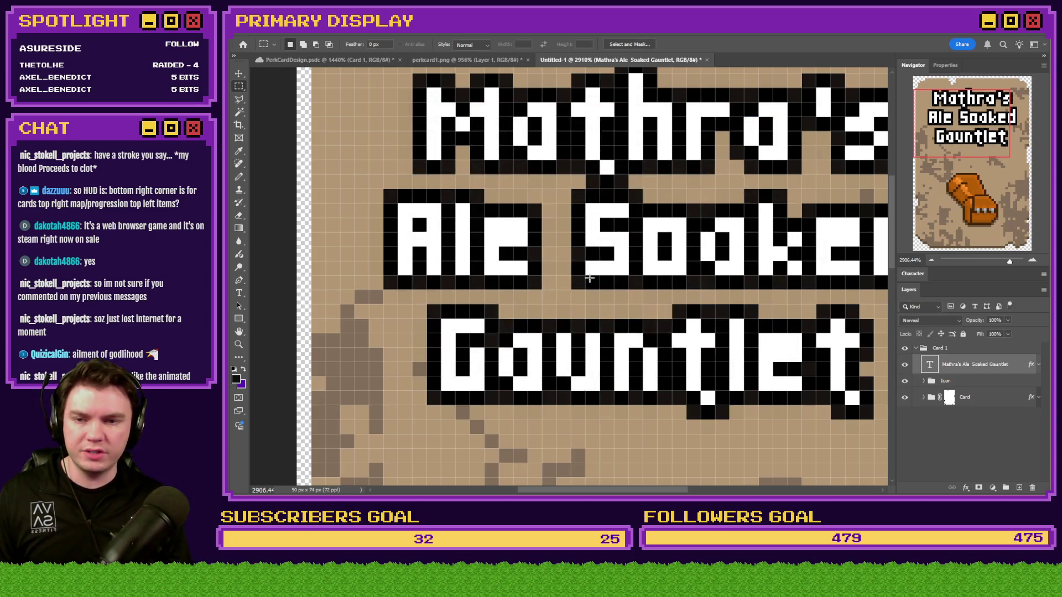
{"action": "scroll", "coordinate": [588, 282], "scroll_direction": "up", "scroll_amount": 4}
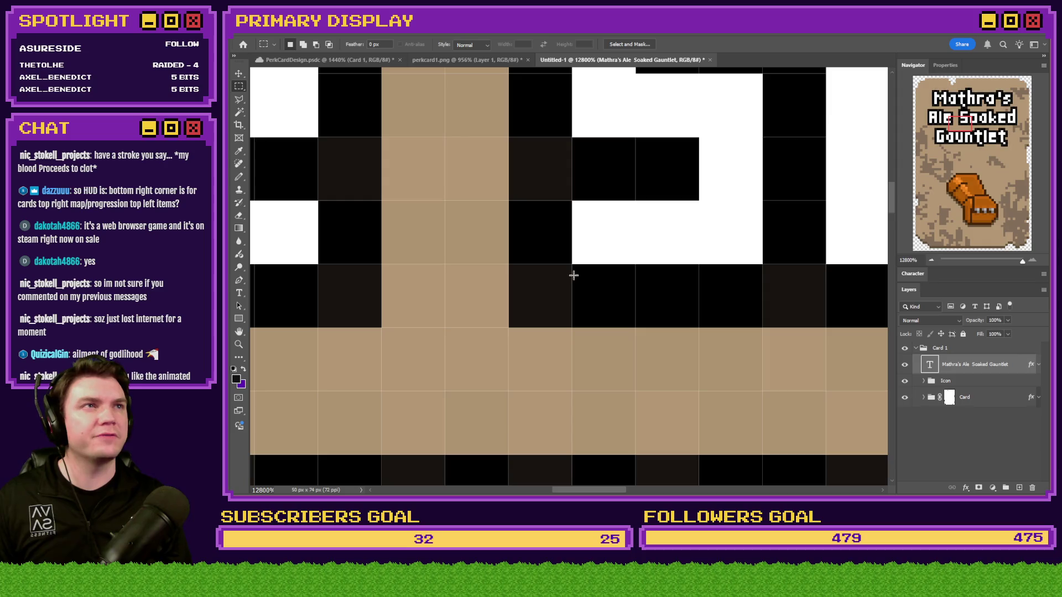
{"action": "mouse_move", "coordinate": [574, 275]}
{"action": "left_mouse_down"}
{"action": "mouse_move", "coordinate": [543, 289]}
{"action": "mouse_move", "coordinate": [541, 303]}
{"action": "left_mouse_up"}
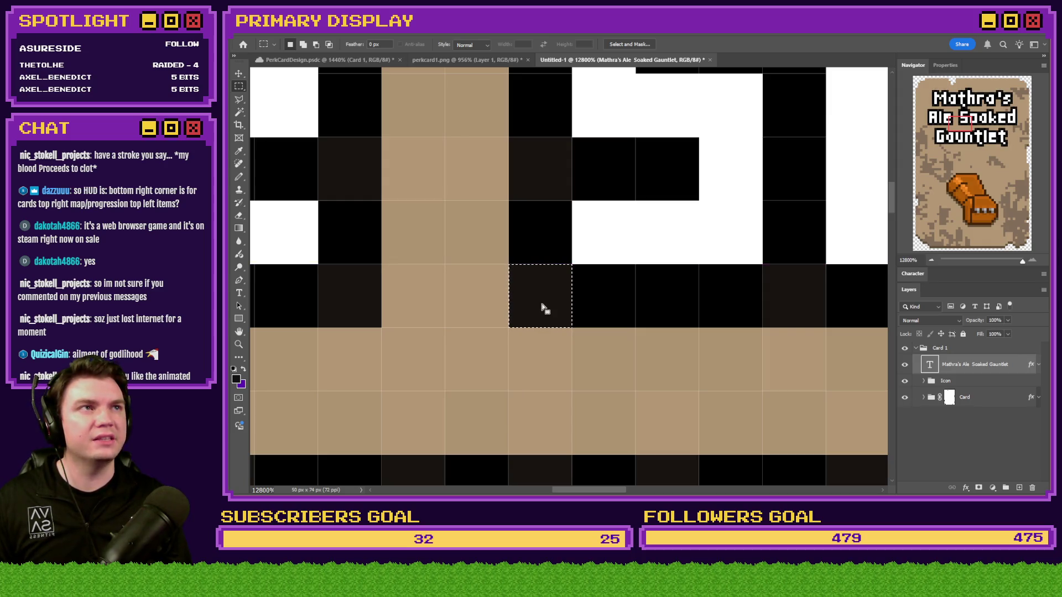
{"action": "left_click", "coordinate": [542, 308]}
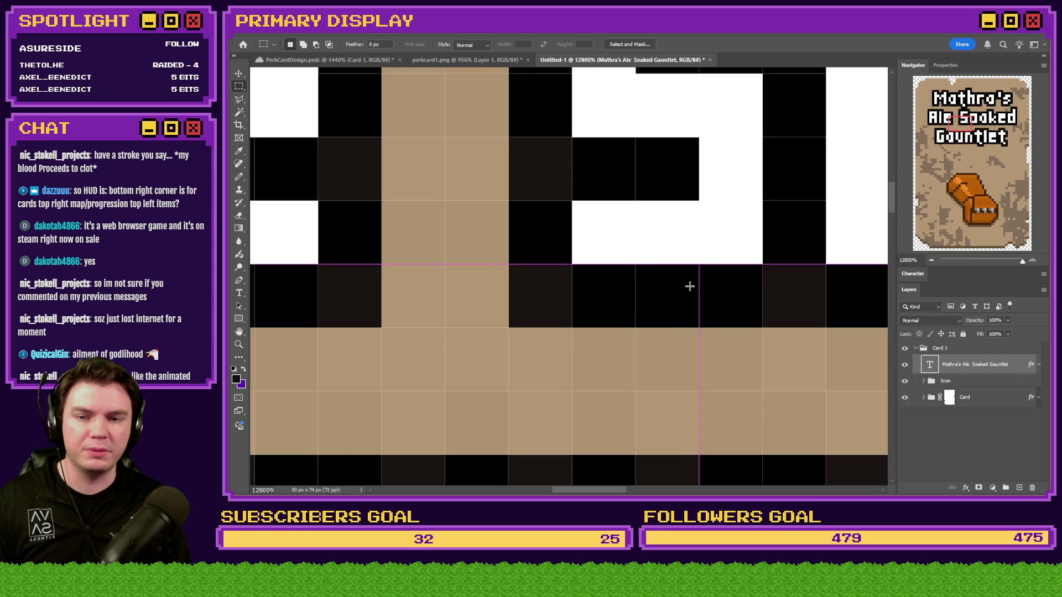
{"action": "left_click_drag", "start_coordinate": [560, 282], "coordinate": [539, 303]}
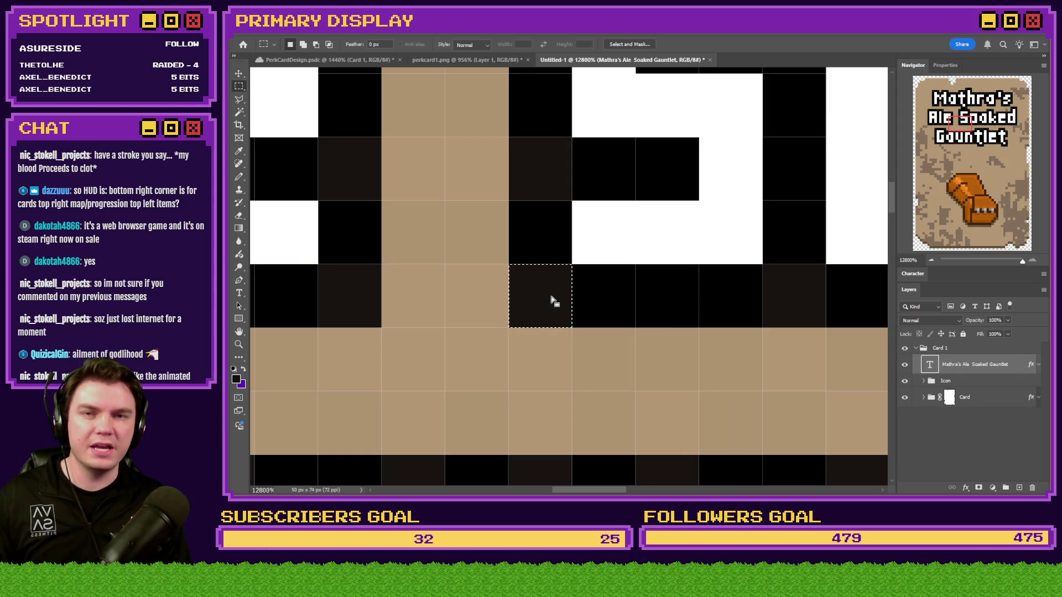
{"action": "key", "text": "b"}
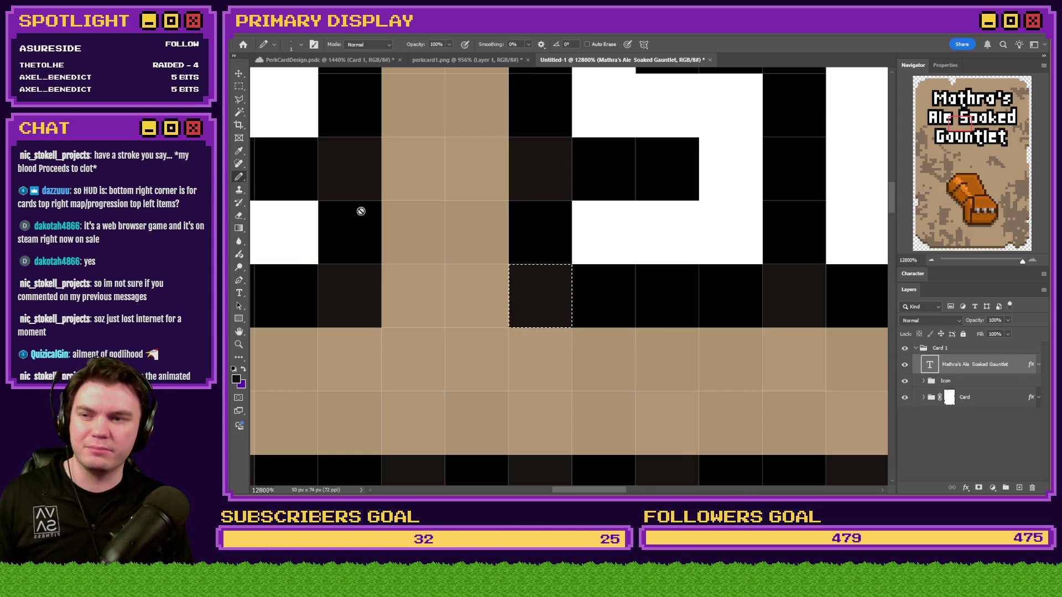
{"action": "key", "text": "i"}
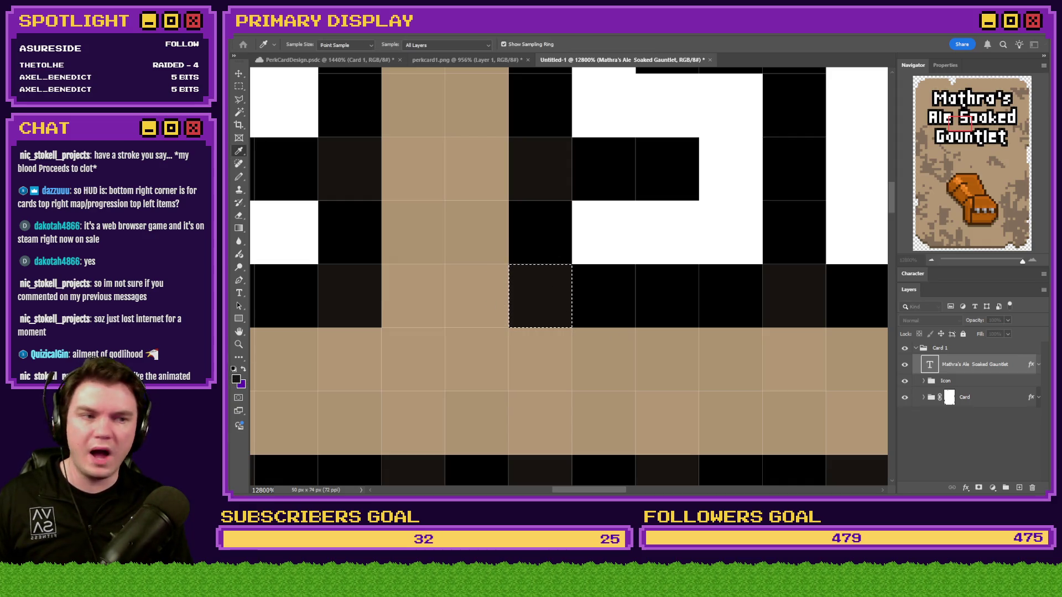
{"action": "left_click", "coordinate": [236, 379]}
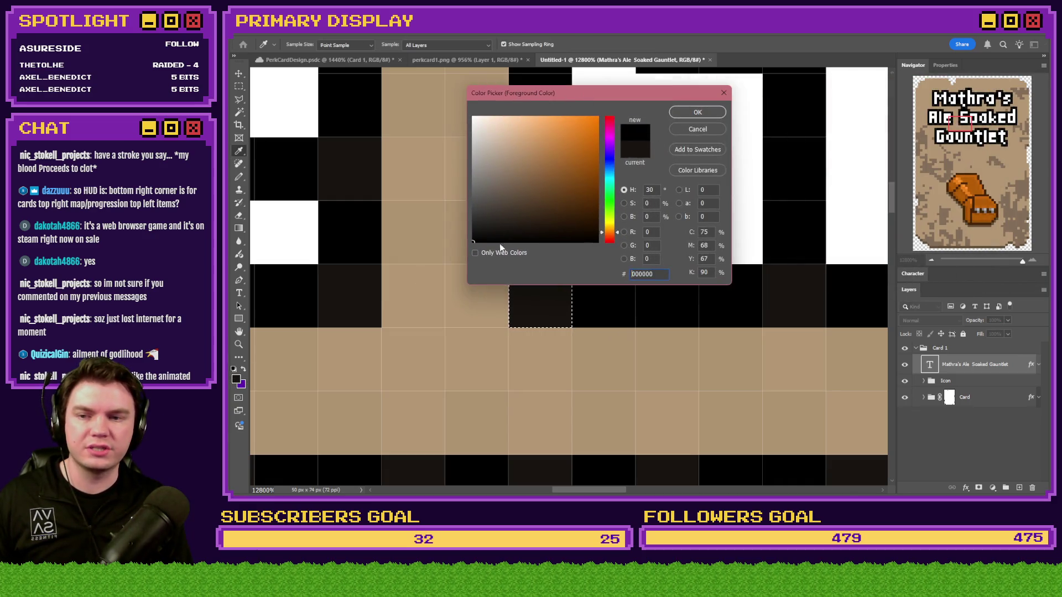
{"action": "left_click", "coordinate": [697, 127]}
{"action": "key", "text": "b"}
{"action": "key", "text": "ctrl+0"}
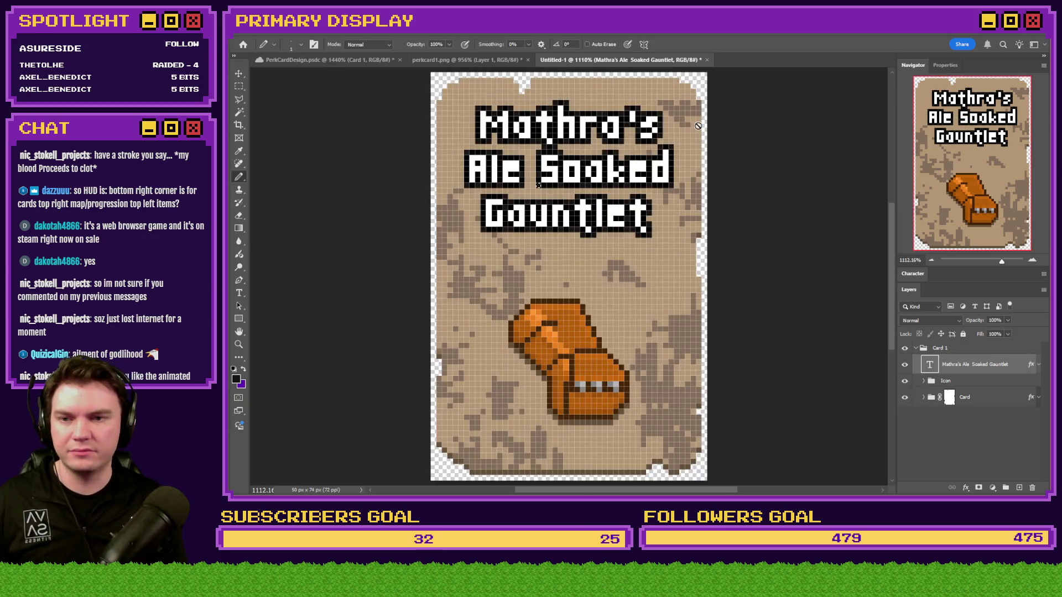
{"action": "key", "text": "m"}
{"action": "scroll", "coordinate": [539, 185], "scroll_direction": "up", "scroll_amount": 3}
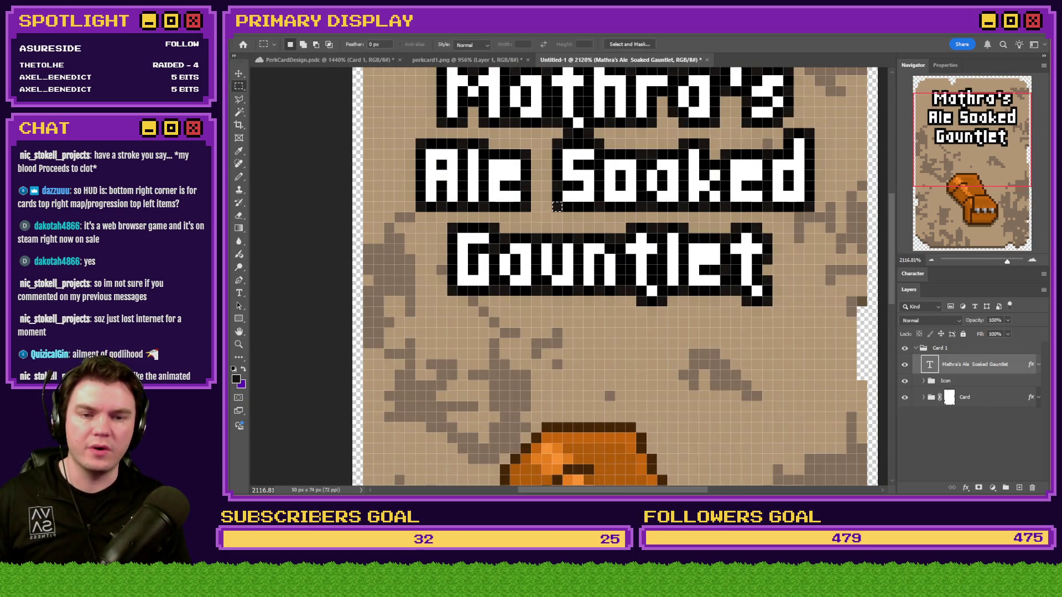
{"action": "scroll", "coordinate": [592, 330], "scroll_direction": "down", "scroll_amount": 3}
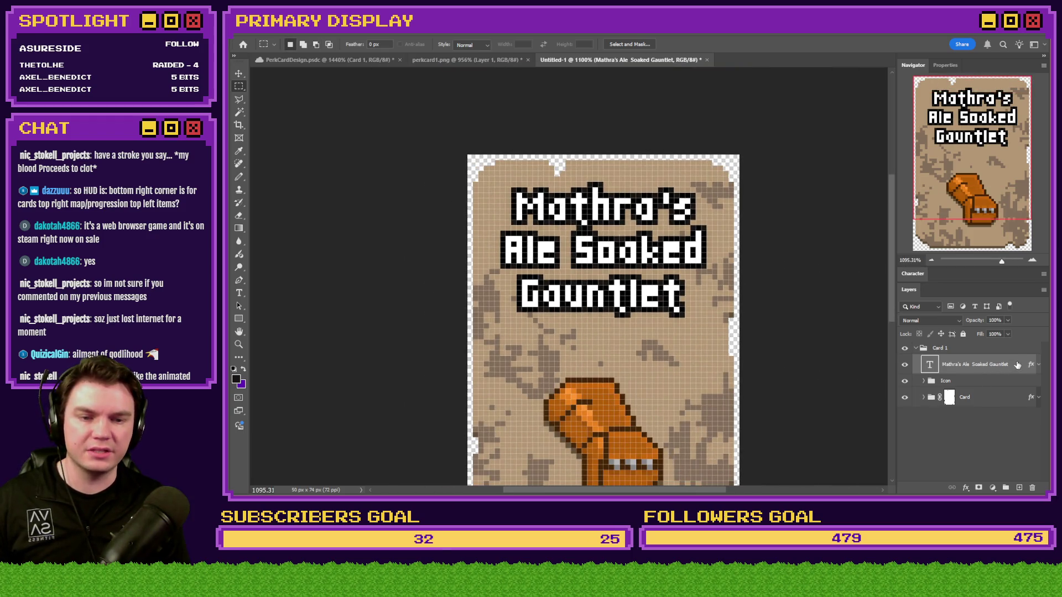
Step: In the title's Drop Shadow settings, set the shadow size to 0 and adjust its distance
{"action": "double_click", "coordinate": [985, 361]}
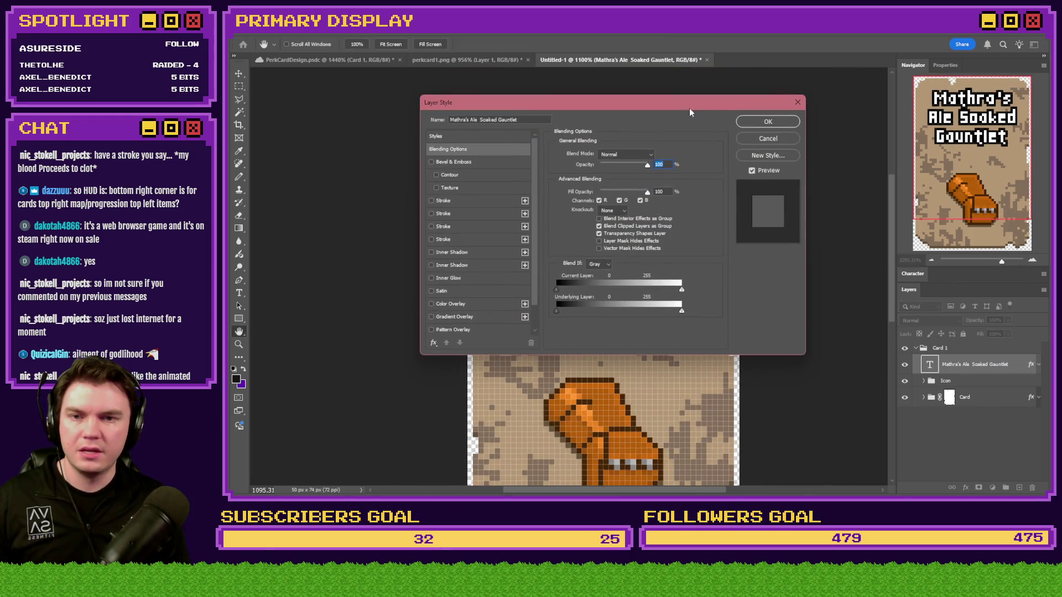
{"action": "scroll", "coordinate": [569, 247], "scroll_direction": "down", "scroll_amount": 2}
{"action": "left_click", "coordinate": [577, 293]}
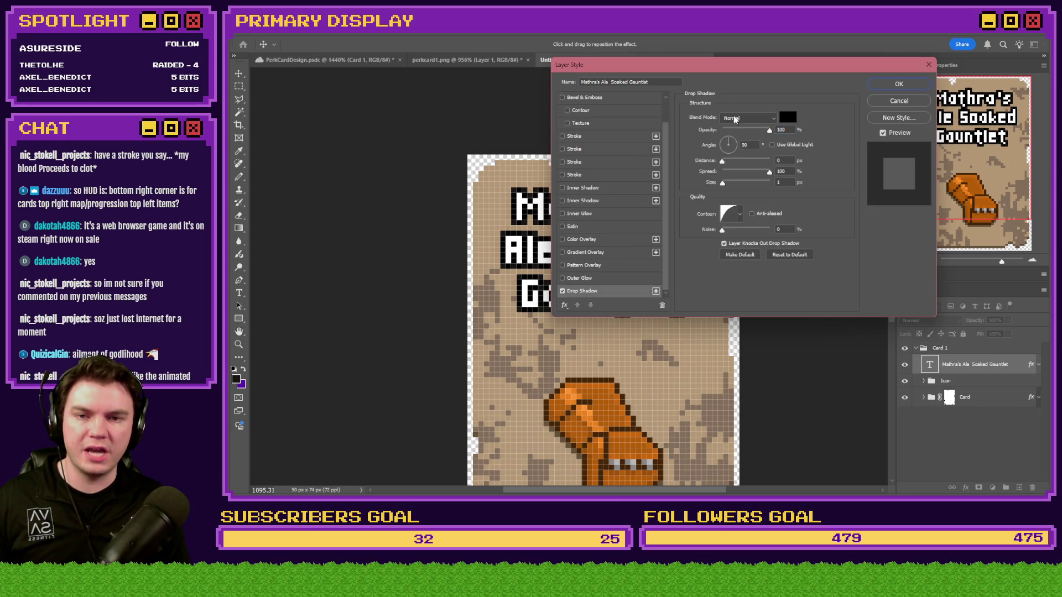
{"action": "mouse_move", "coordinate": [744, 69]}
{"action": "left_mouse_down"}
{"action": "mouse_move", "coordinate": [867, 70]}
{"action": "mouse_move", "coordinate": [887, 55]}
{"action": "left_mouse_up"}
{"action": "left_click", "coordinate": [931, 170]}
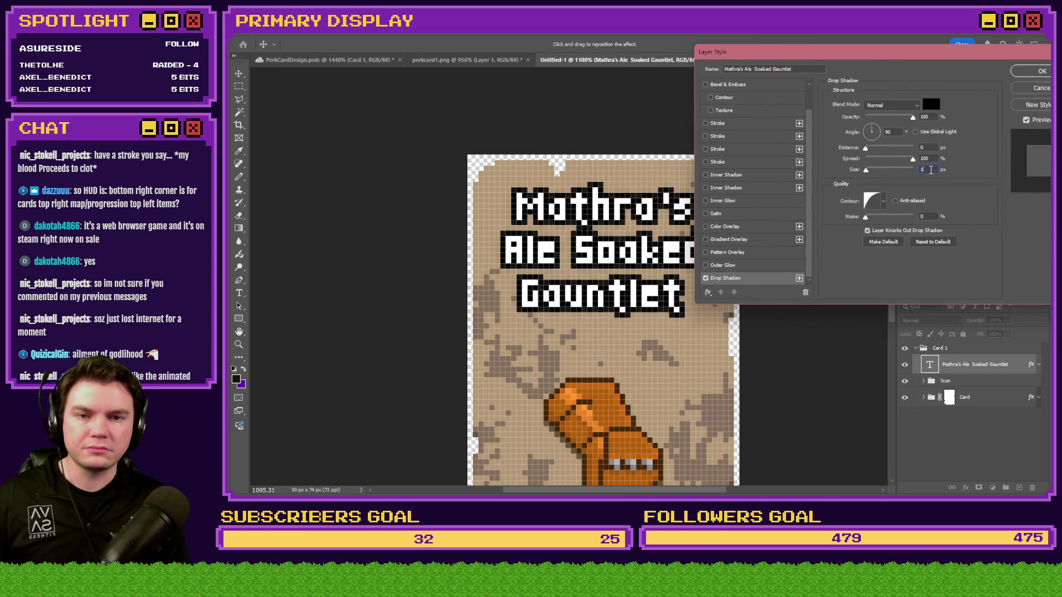
{"action": "key", "text": "Down"}
{"action": "left_click", "coordinate": [928, 148]}
{"action": "key", "text": "Up"}
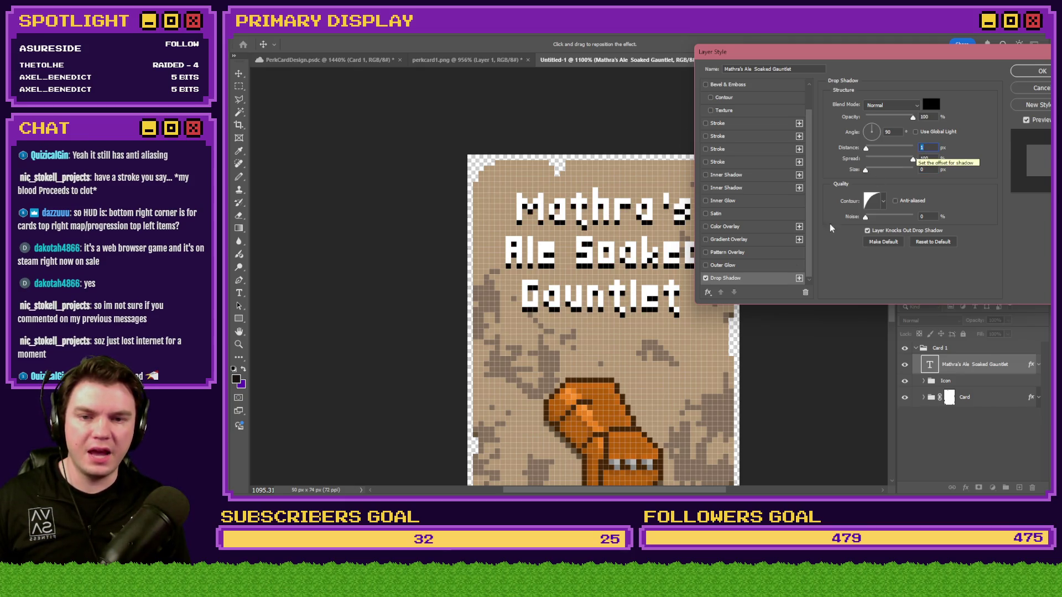
Step: Add second, third and fourth drop shadows pointing sideways, down (-90) and left
{"action": "left_click", "coordinate": [800, 278]}
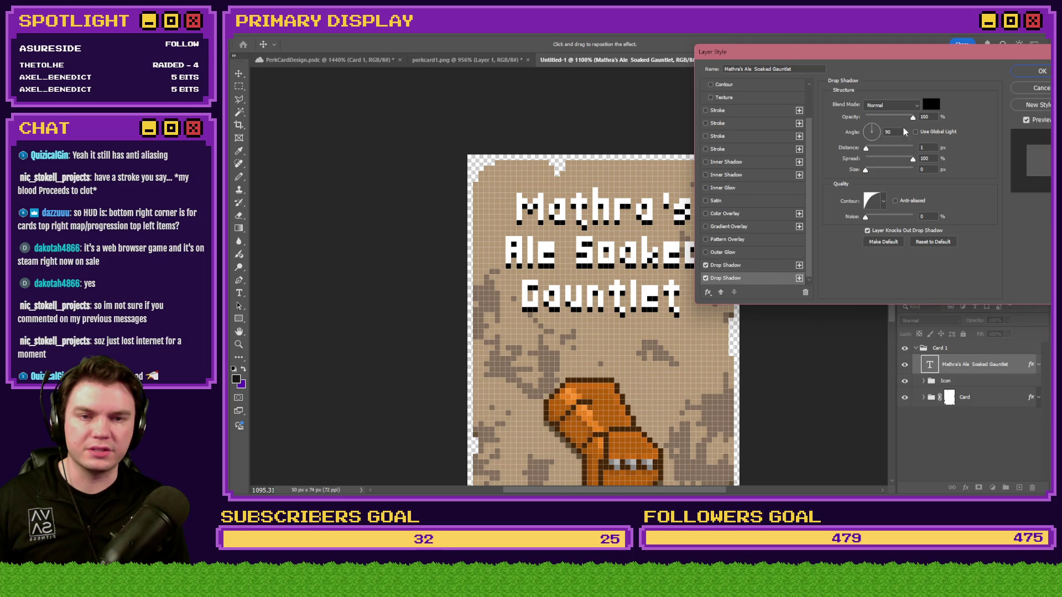
{"action": "left_click_drag", "start_coordinate": [874, 135], "coordinate": [887, 135]}
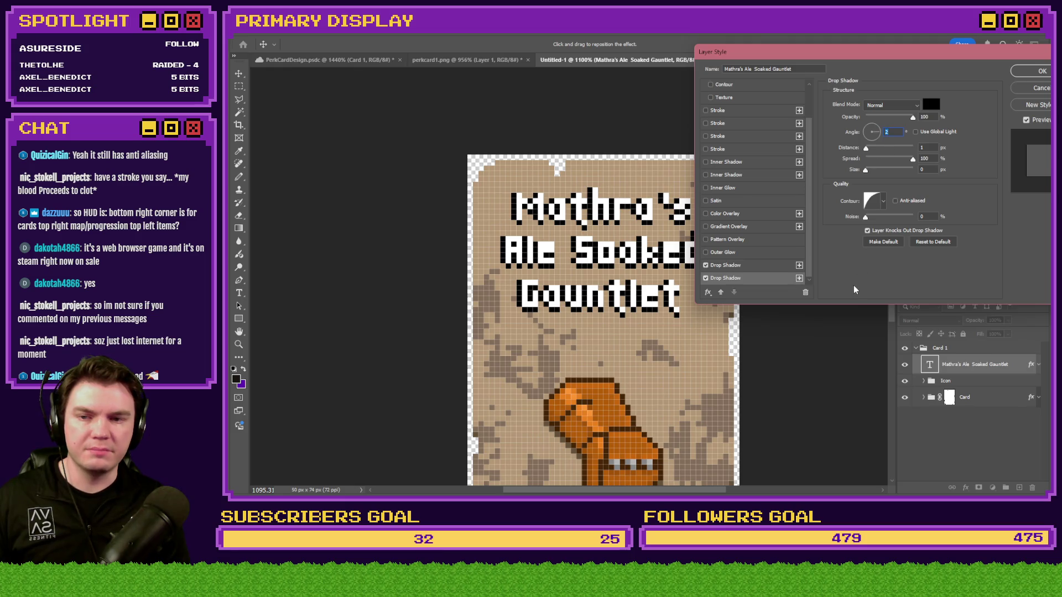
{"action": "left_click", "coordinate": [799, 278]}
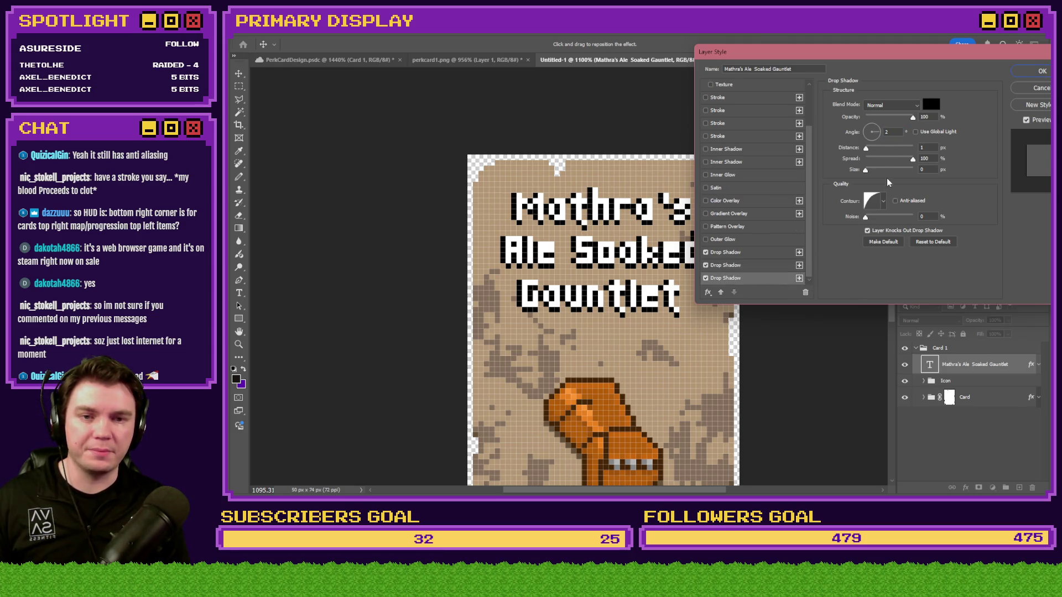
{"action": "left_click", "coordinate": [788, 265]}
{"action": "left_click", "coordinate": [891, 133]}
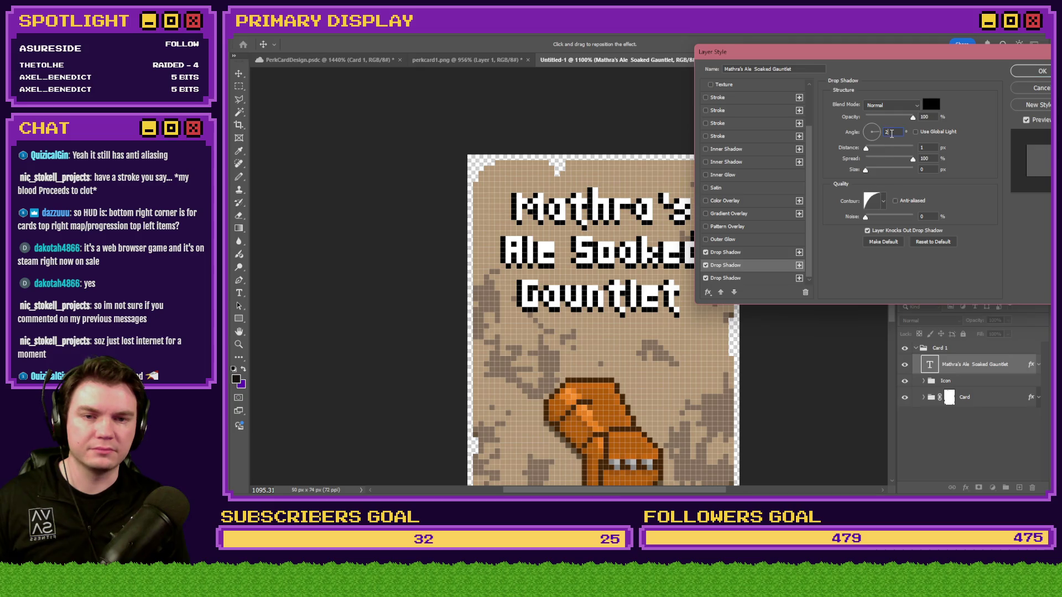
{"action": "left_click", "coordinate": [873, 140]}
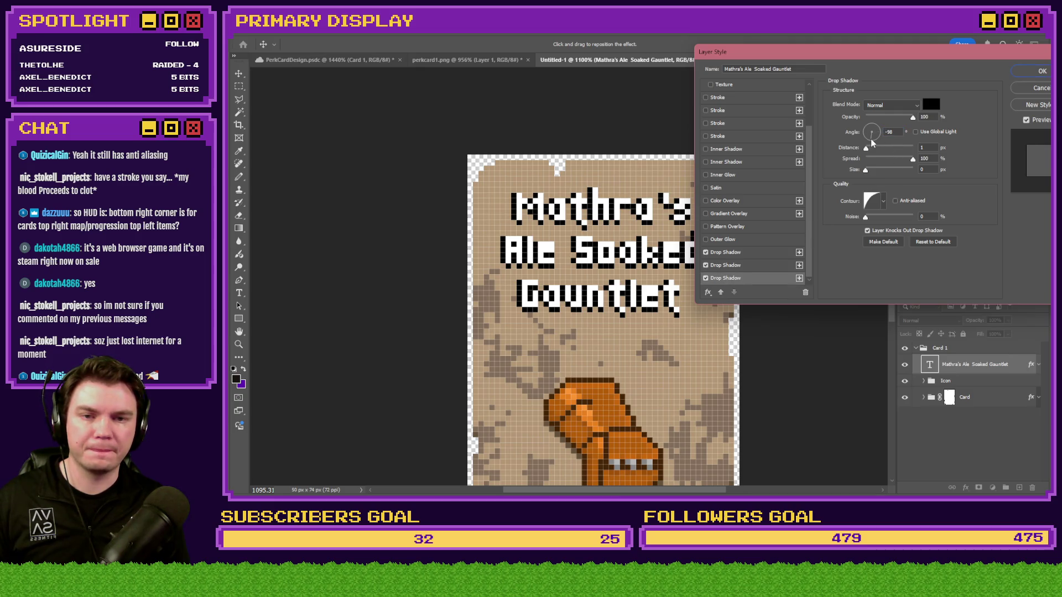
{"action": "key", "text": "Tab"}
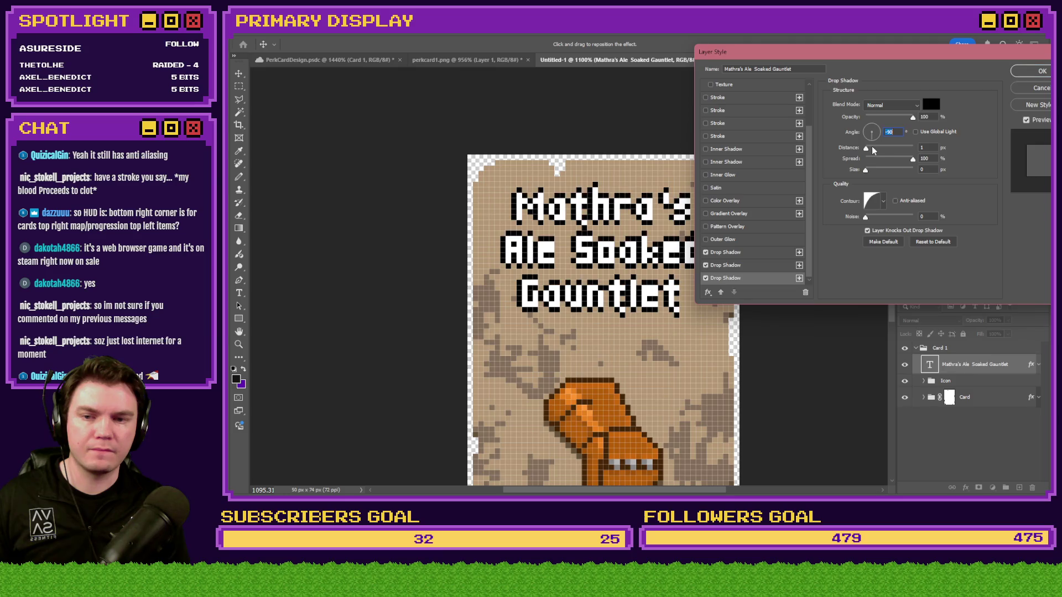
{"action": "left_click", "coordinate": [800, 278]}
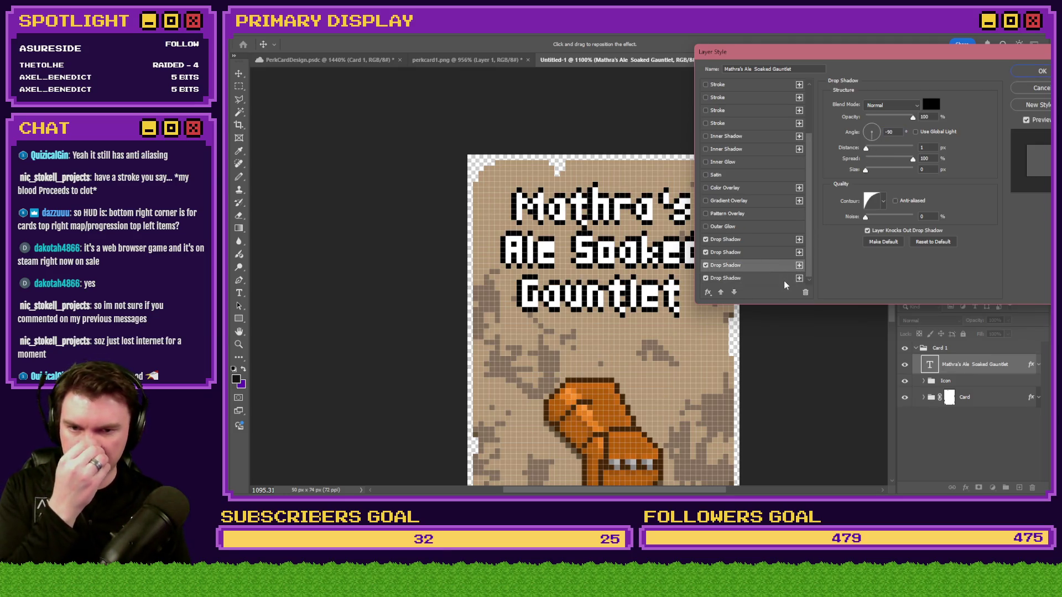
{"action": "left_click_drag", "start_coordinate": [882, 137], "coordinate": [856, 137]}
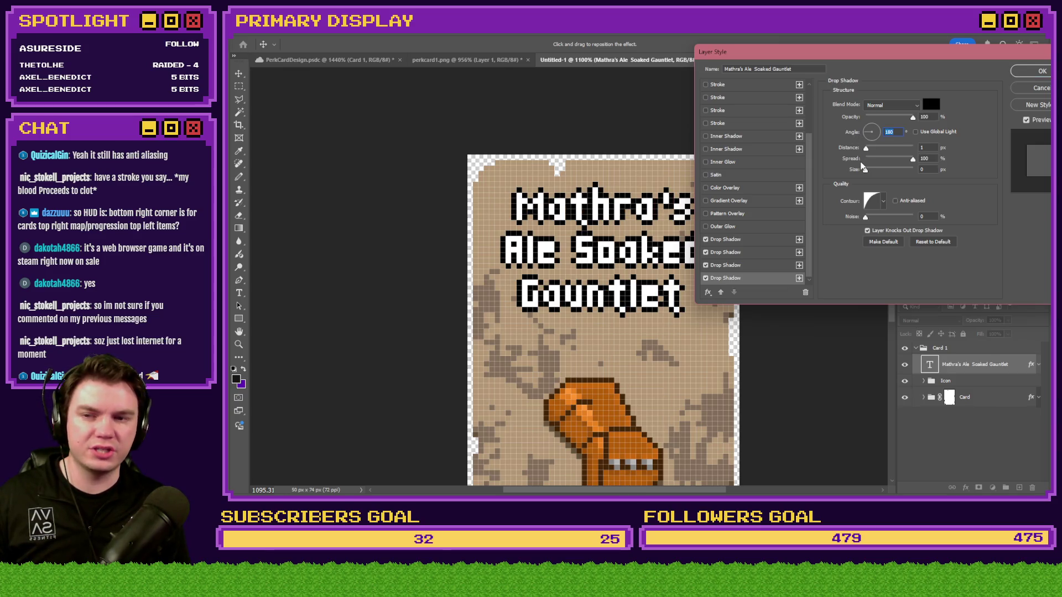
Step: Set the four drop shadows' angles to 44, -51, -134 and 135 degrees
{"action": "left_click", "coordinate": [764, 240]}
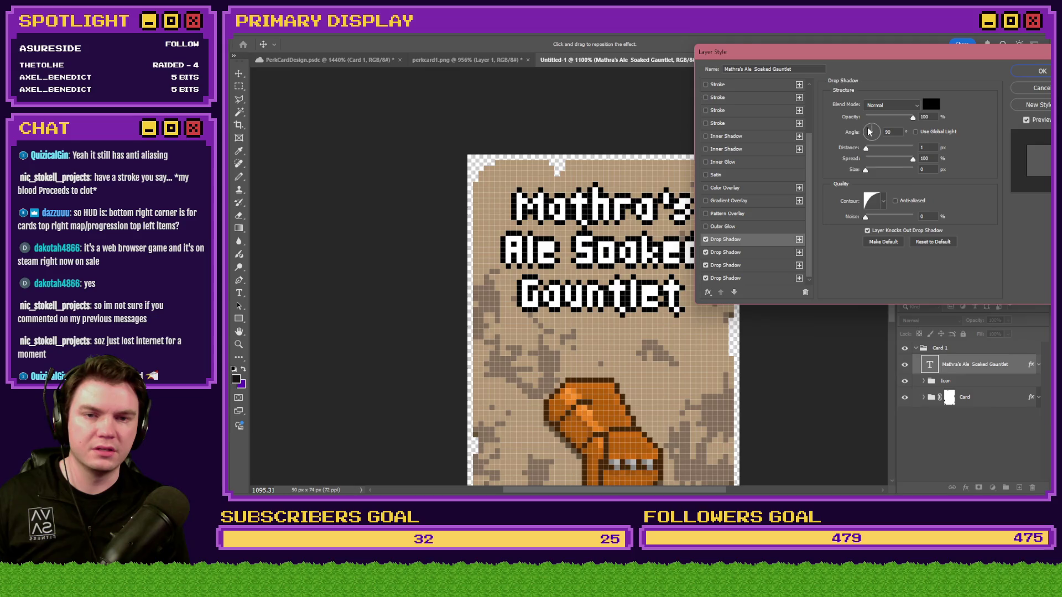
{"action": "left_click", "coordinate": [864, 122]}
{"action": "left_click", "coordinate": [867, 121]}
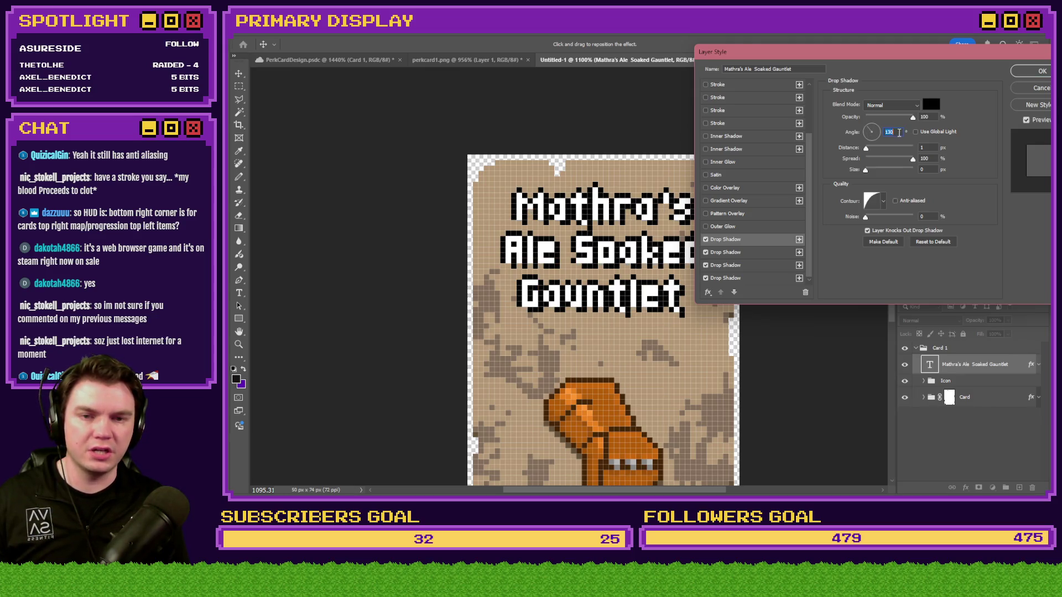
{"action": "left_click", "coordinate": [899, 132]}
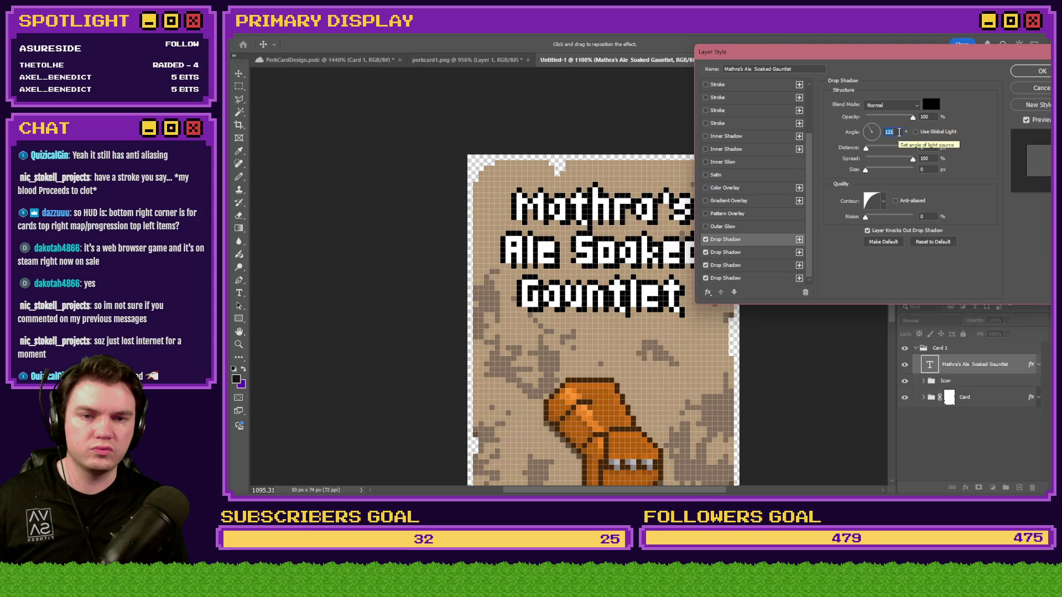
{"action": "scroll", "coordinate": [900, 132], "scroll_direction": "up", "scroll_amount": 6}
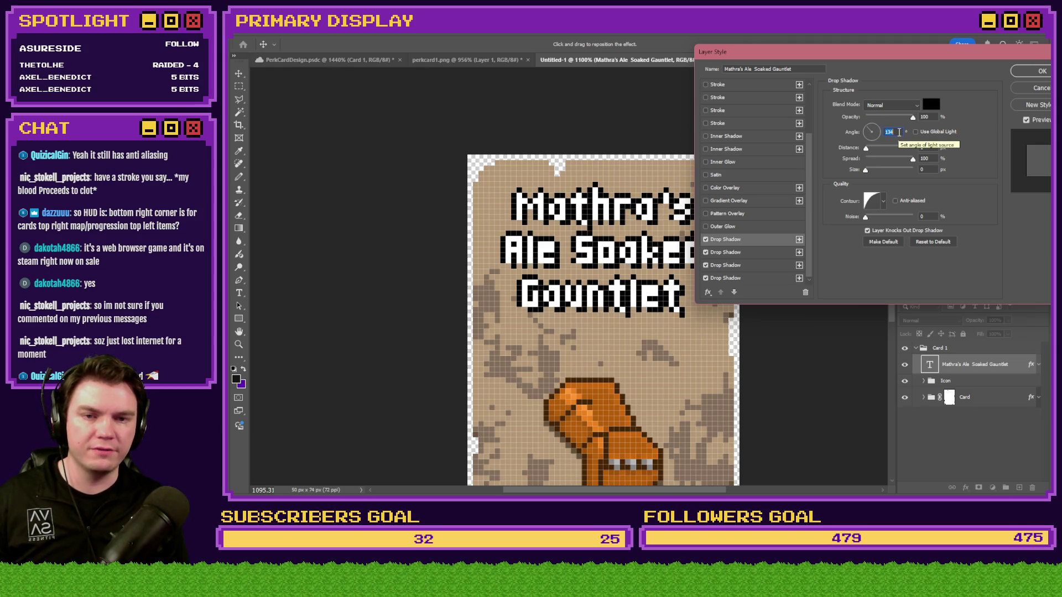
{"action": "left_click", "coordinate": [729, 253]}
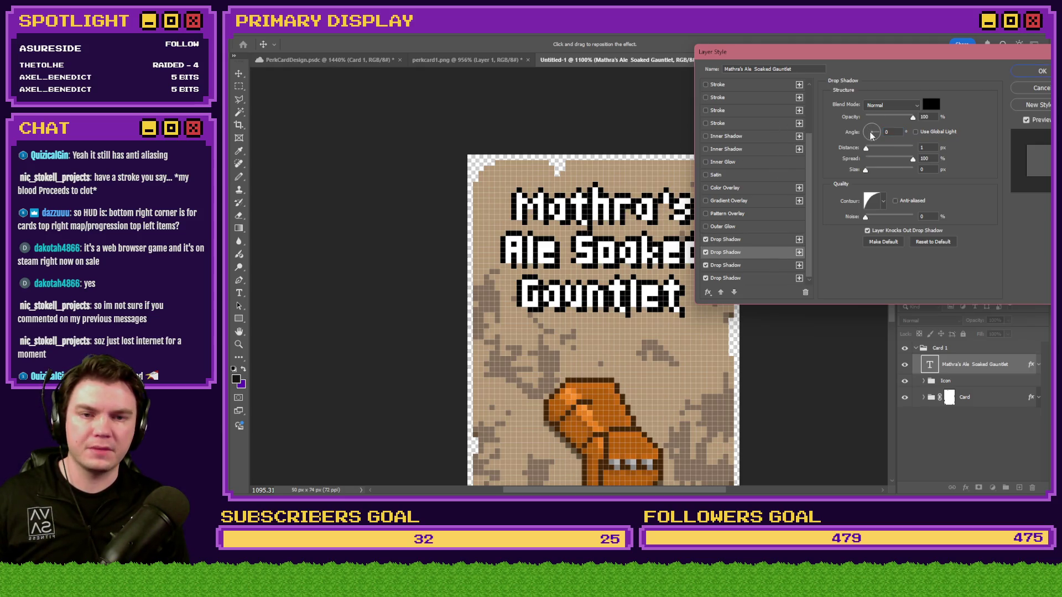
{"action": "left_click", "coordinate": [877, 126]}
{"action": "left_click", "coordinate": [896, 132]}
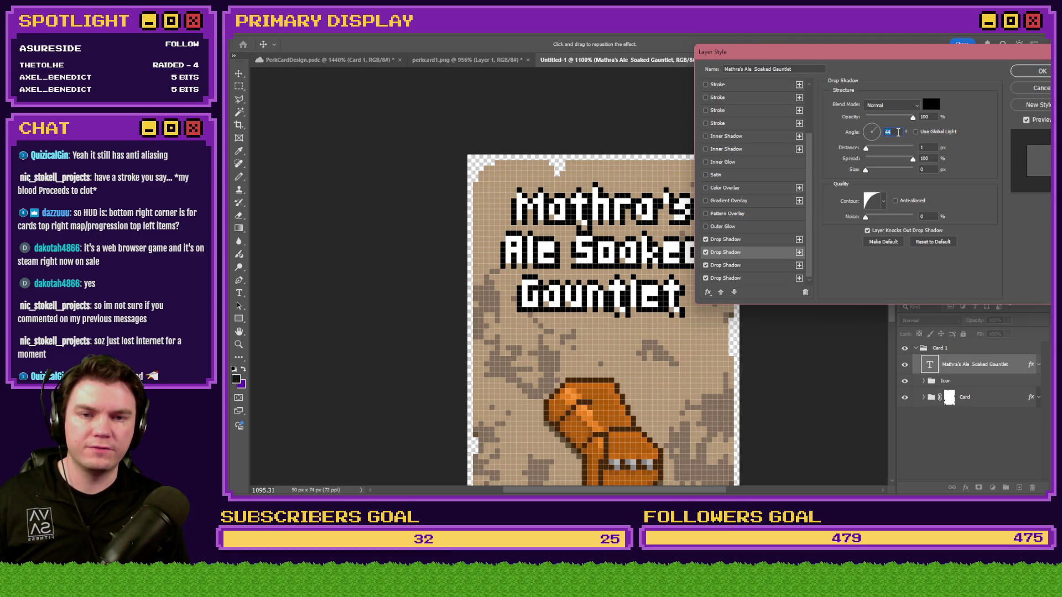
{"action": "left_click", "coordinate": [751, 267]}
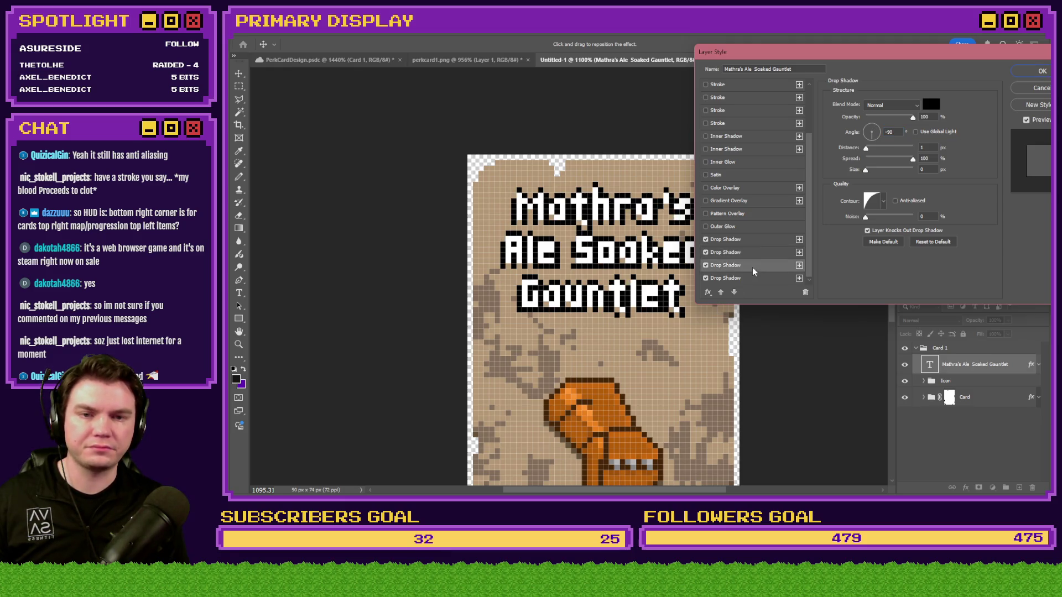
{"action": "left_click", "coordinate": [882, 146]}
{"action": "left_click", "coordinate": [895, 133]}
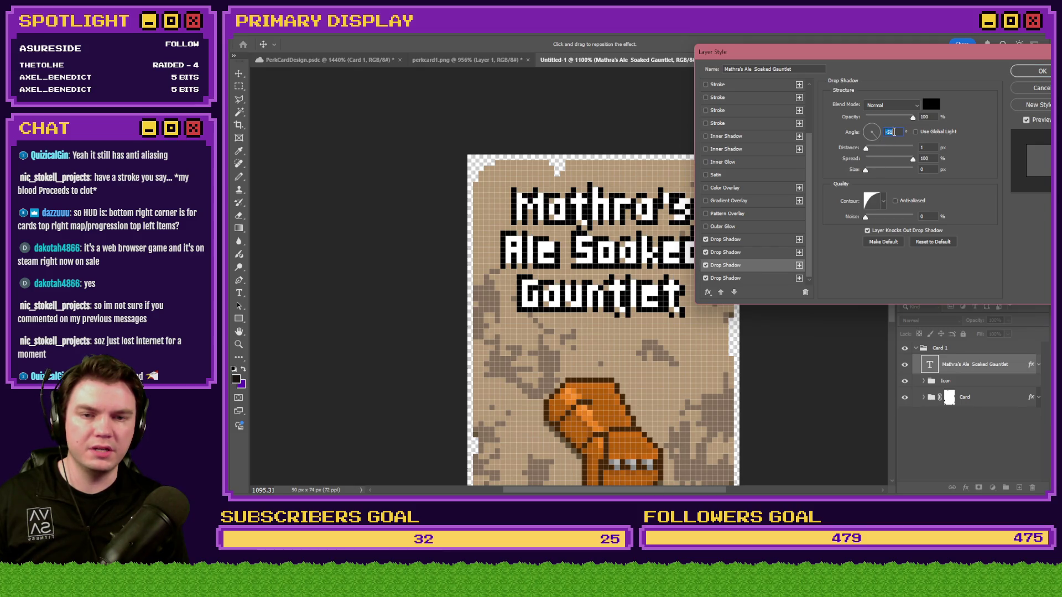
{"action": "left_click", "coordinate": [758, 279]}
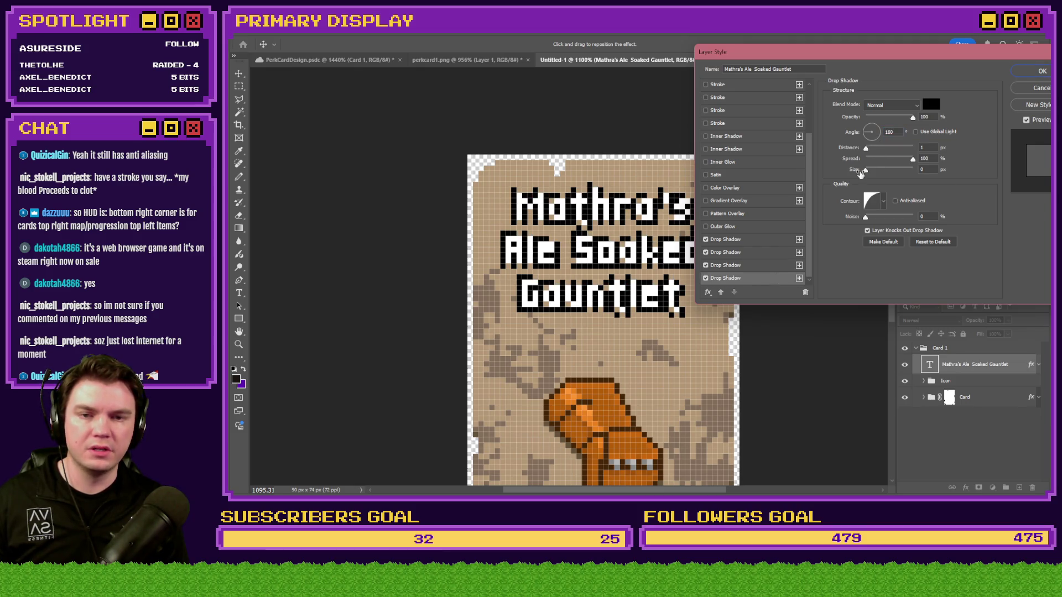
{"action": "left_click", "coordinate": [900, 132]}
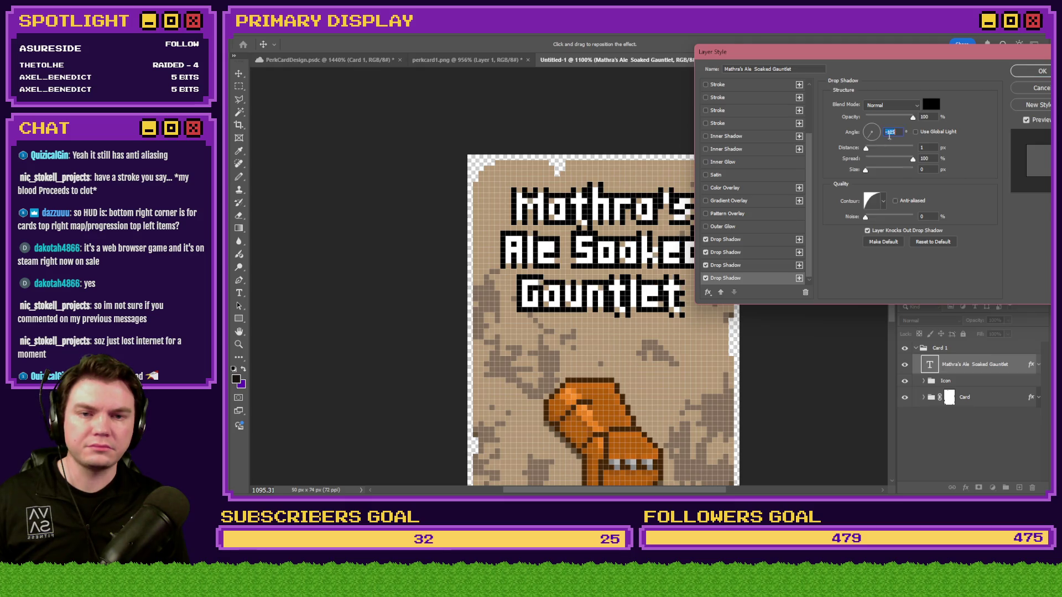
{"action": "key", "text": "Up"}
{"action": "key", "text": "Up"}
{"action": "key", "text": "Up"}
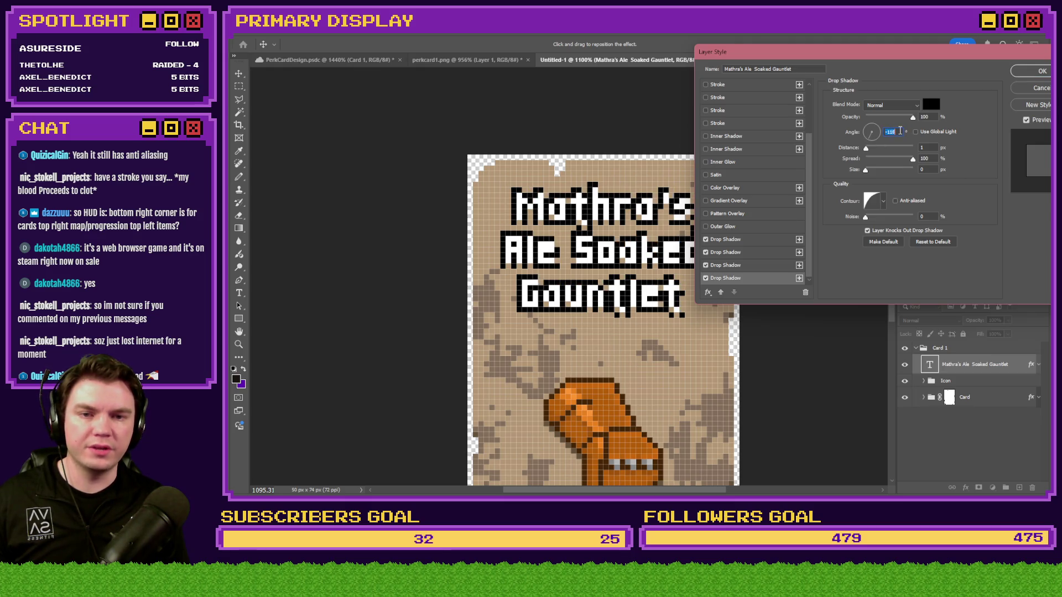
{"action": "scroll", "coordinate": [900, 131], "scroll_direction": "down", "scroll_amount": 12}
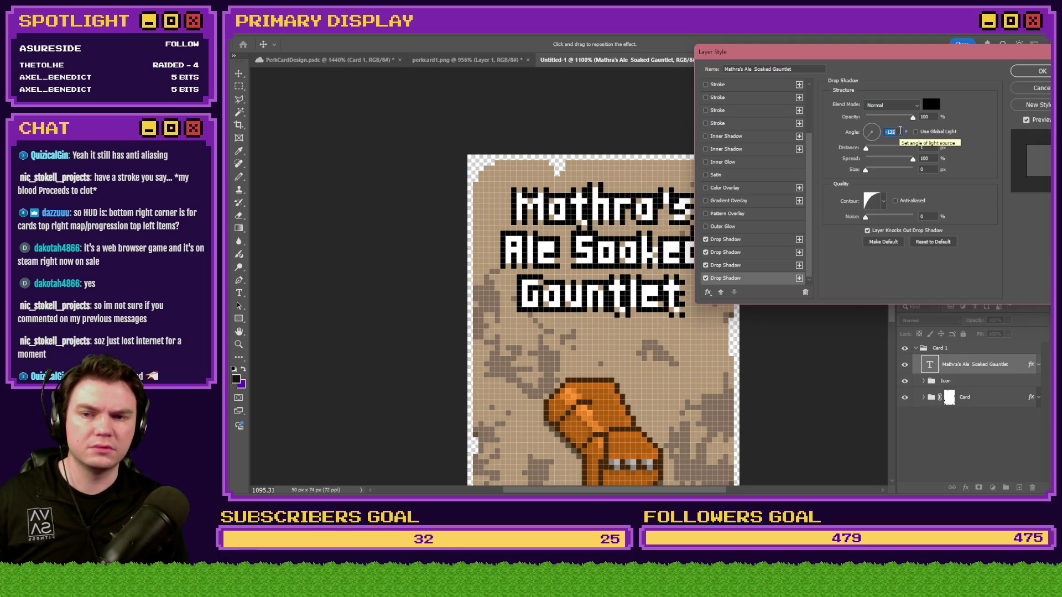
{"action": "scroll", "coordinate": [900, 131], "scroll_direction": "down", "scroll_amount": 5}
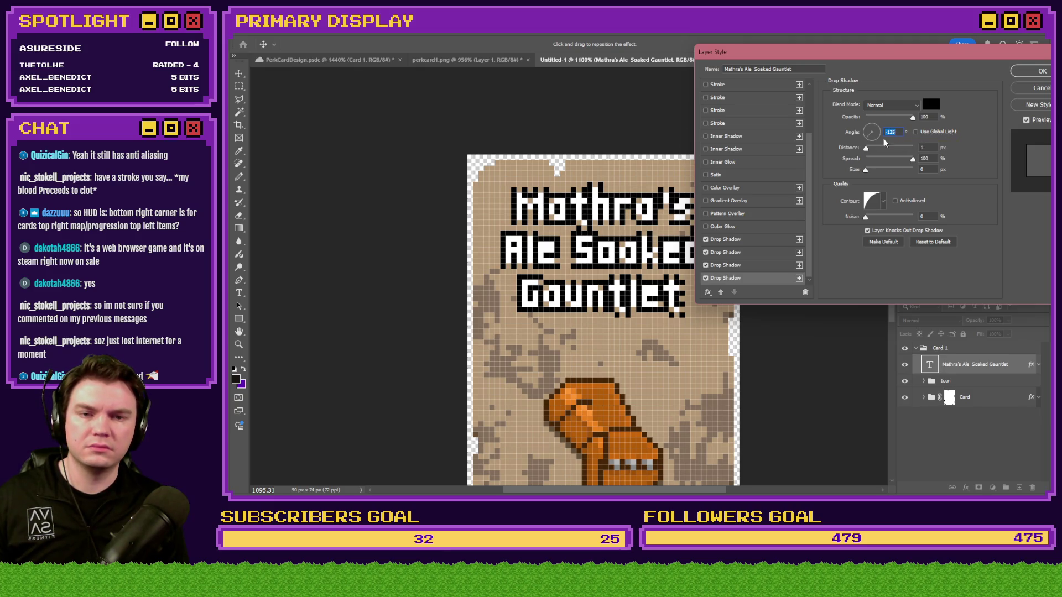
Step: Set the top drop shadow's distance and size to 0 and apply the changes
{"action": "left_click", "coordinate": [750, 242]}
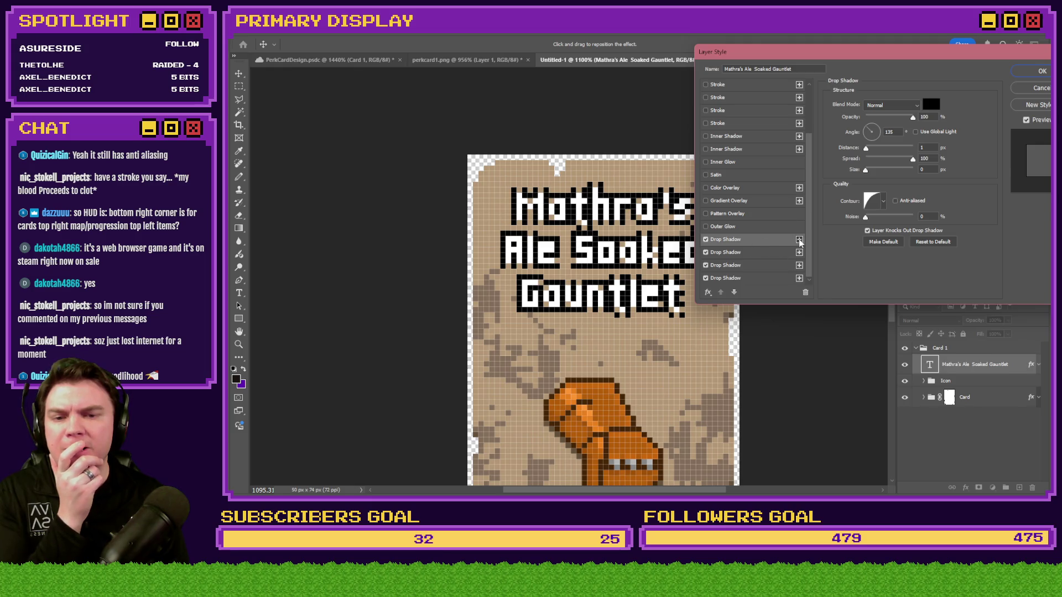
{"action": "left_click", "coordinate": [923, 148]}
{"action": "type", "text": "0"}
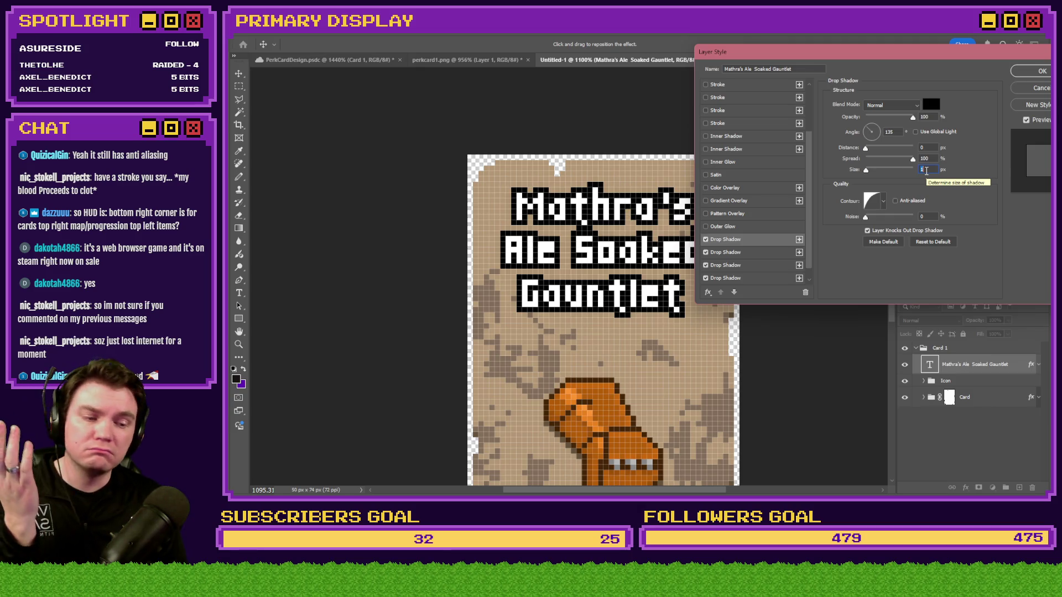
{"action": "left_click", "coordinate": [923, 170]}
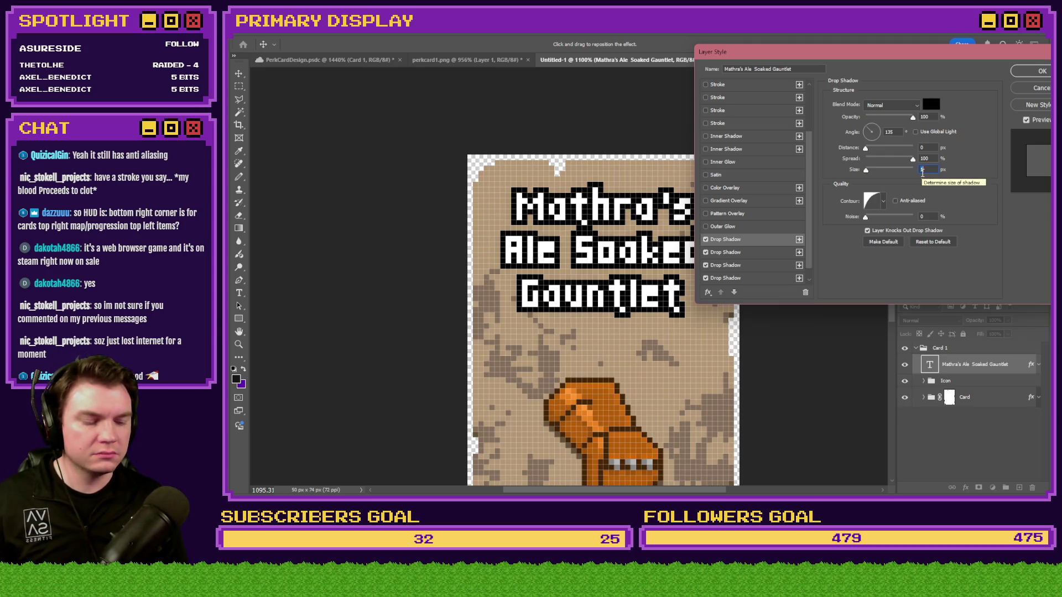
{"action": "left_click", "coordinate": [1032, 72]}
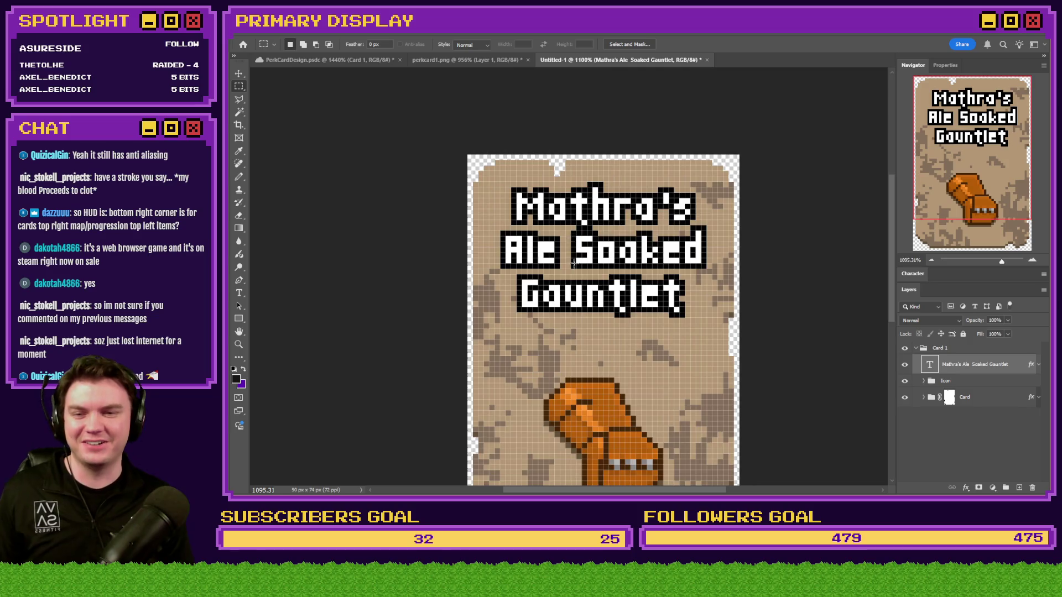
{"action": "scroll", "coordinate": [592, 265], "scroll_direction": "up", "scroll_amount": 5}
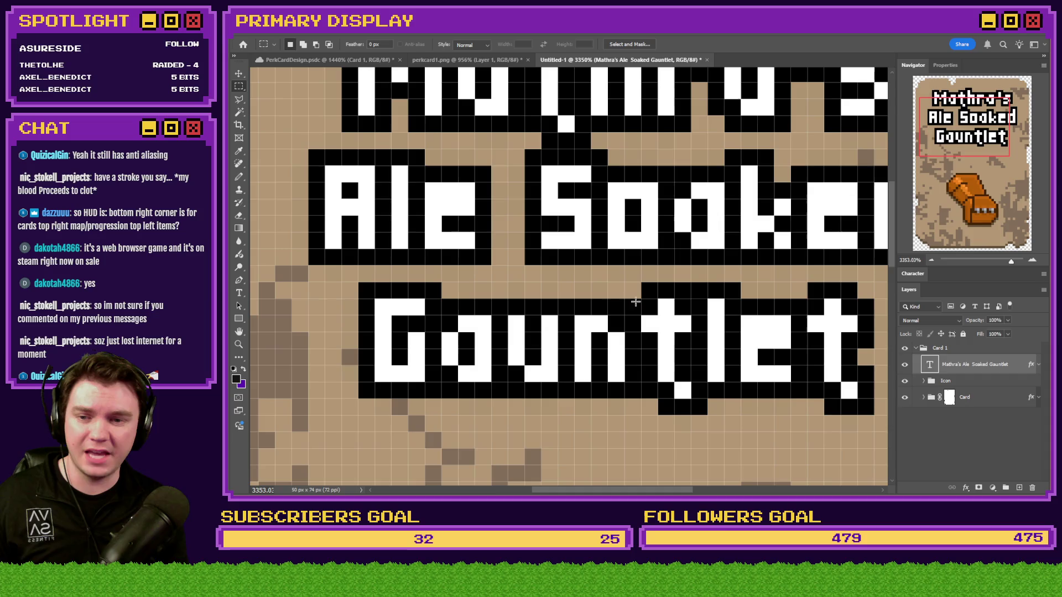
{"action": "scroll", "coordinate": [555, 173], "scroll_direction": "up", "scroll_amount": 5}
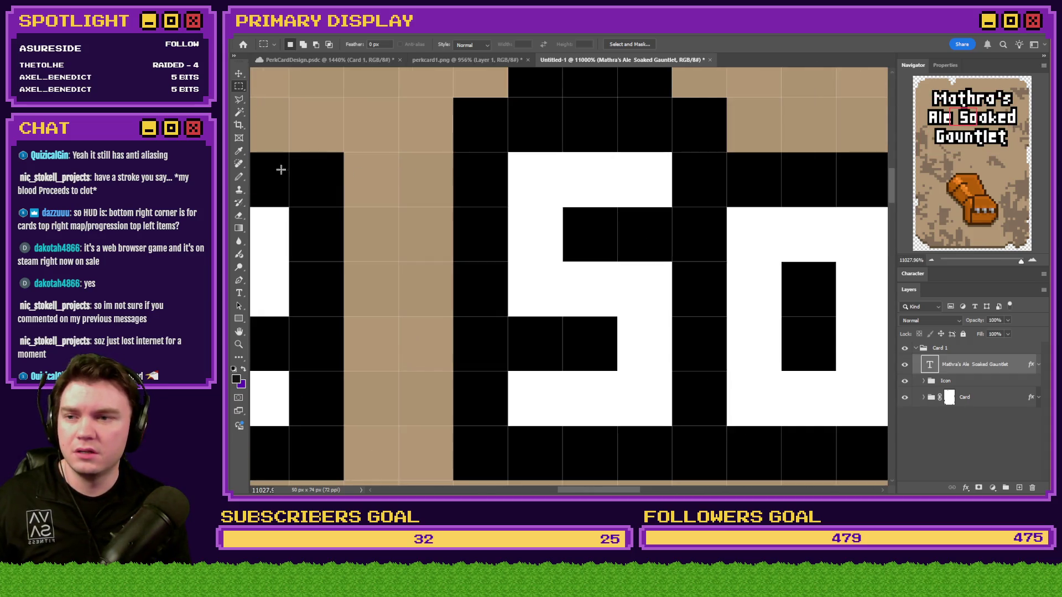
{"action": "left_click", "coordinate": [239, 177]}
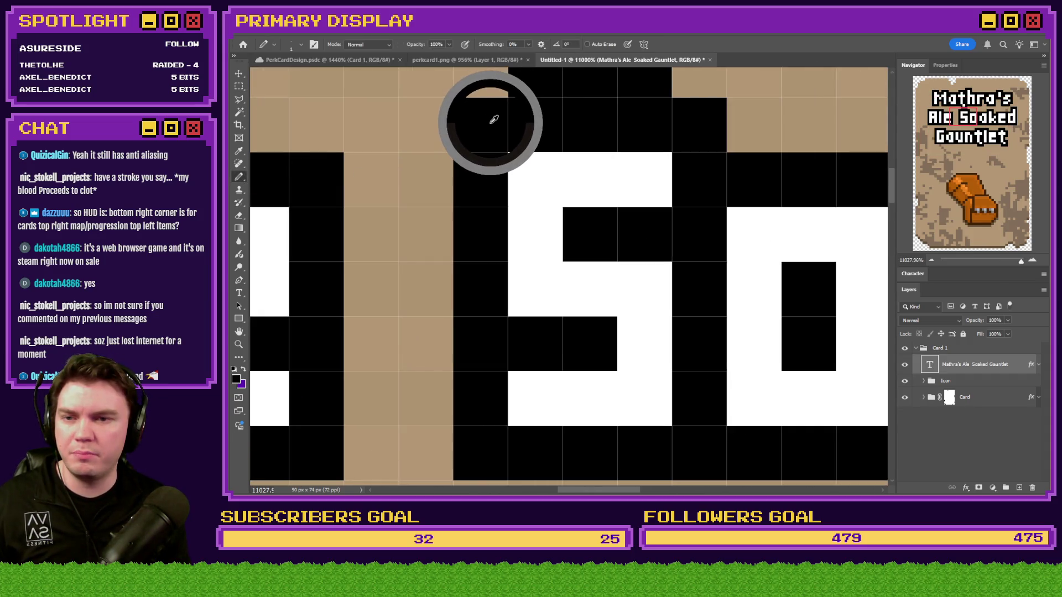
{"action": "key", "text": "i"}
{"action": "left_click", "coordinate": [237, 380]}
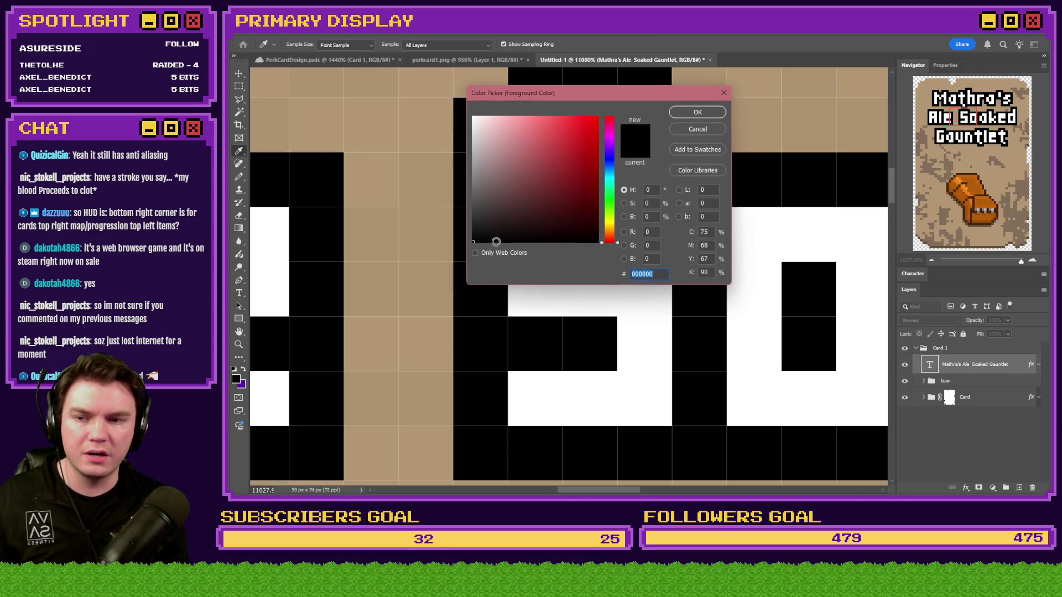
{"action": "key", "text": "Escape"}
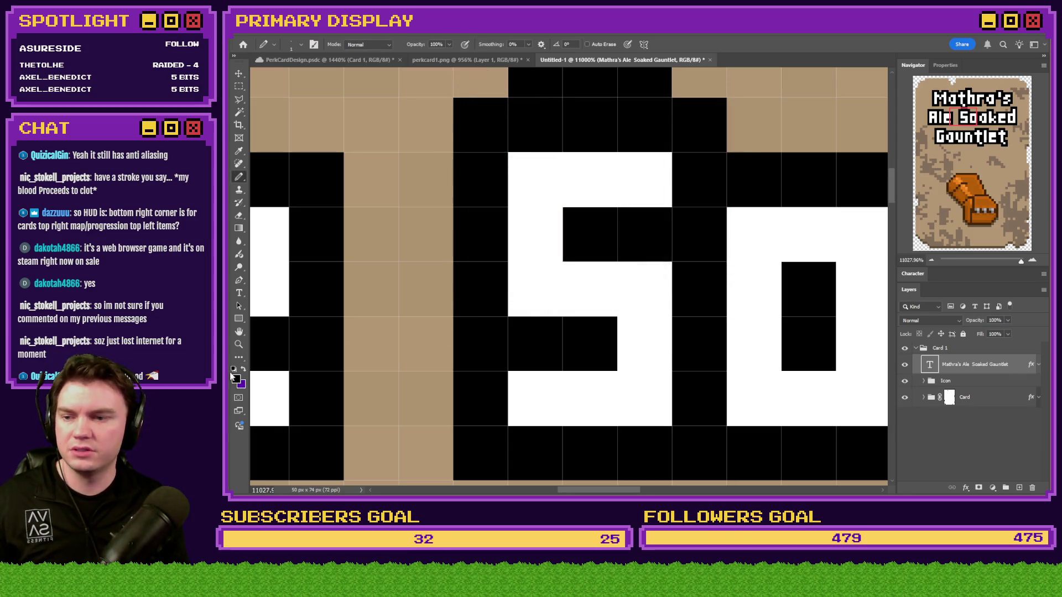
{"action": "left_click", "coordinate": [237, 380]}
{"action": "key", "text": "Escape"}
{"action": "key", "text": "ctrl+0"}
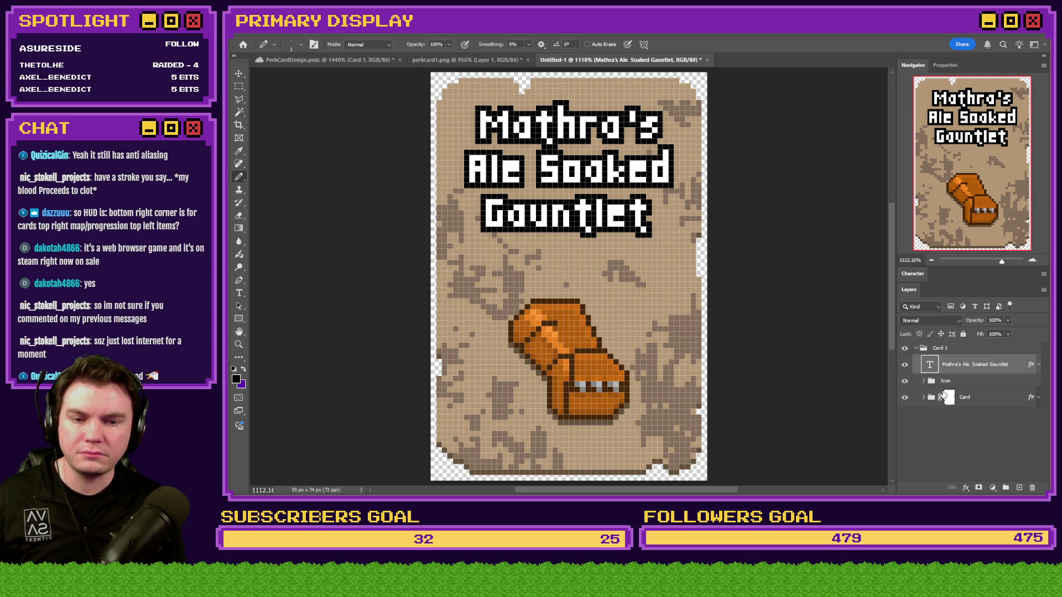
Step: Compare with perkcard1.png and sample the scroll card title's text colour
{"action": "left_click", "coordinate": [905, 381]}
{"action": "left_click", "coordinate": [906, 381]}
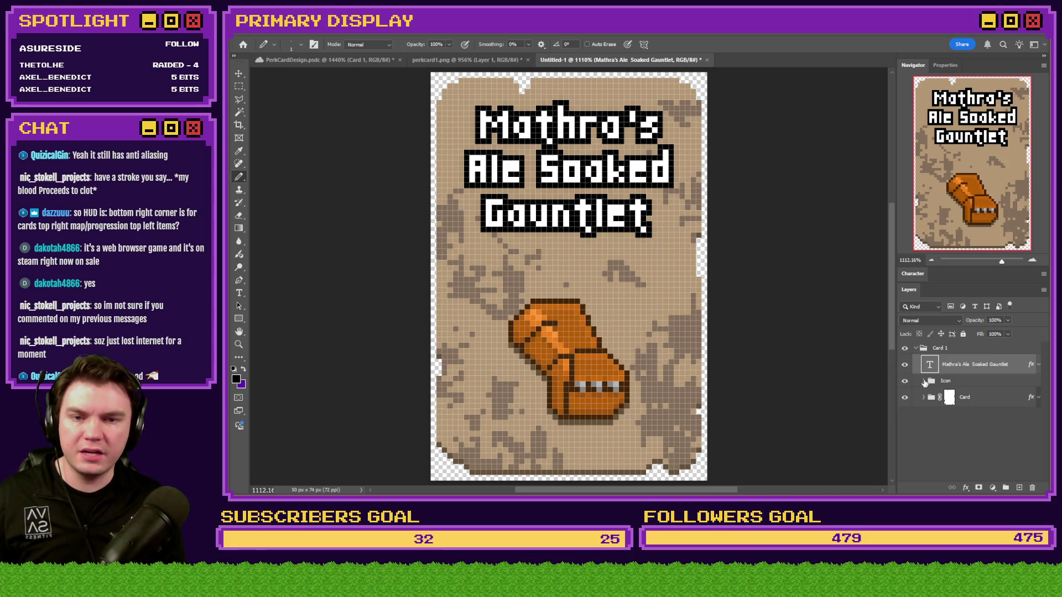
{"action": "right_click", "coordinate": [1020, 370]}
{"action": "key", "text": "Escape"}
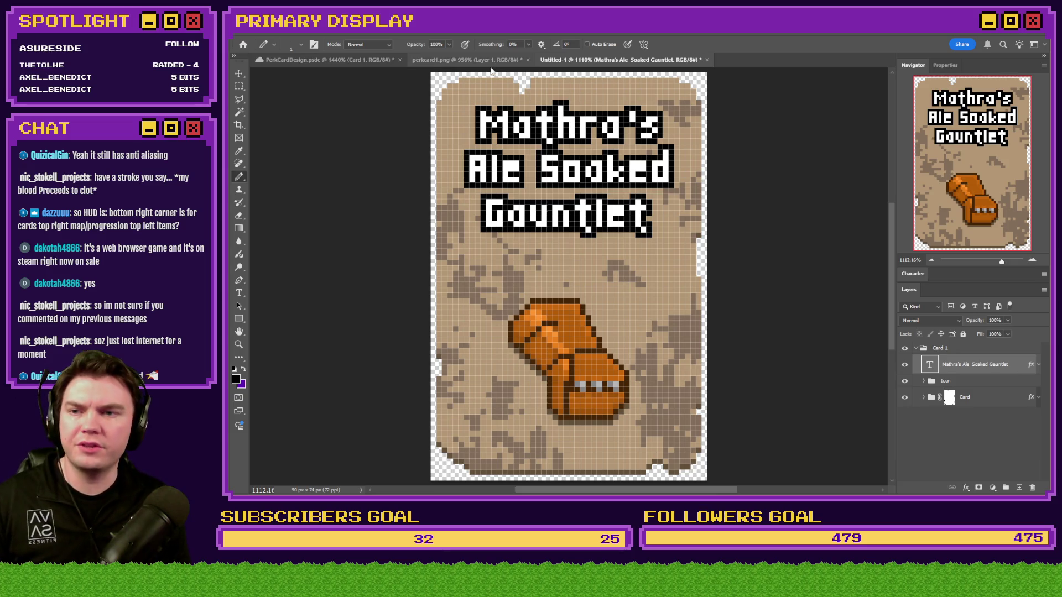
{"action": "left_click", "coordinate": [468, 61]}
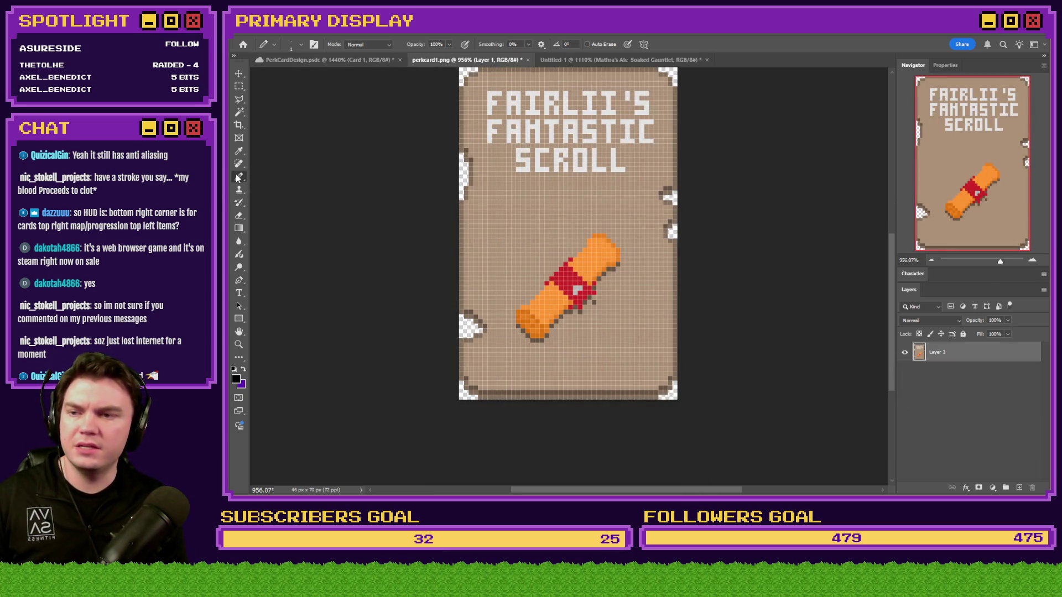
{"action": "left_click", "coordinate": [486, 99], "text": "alt"}
{"action": "left_click", "coordinate": [620, 60]}
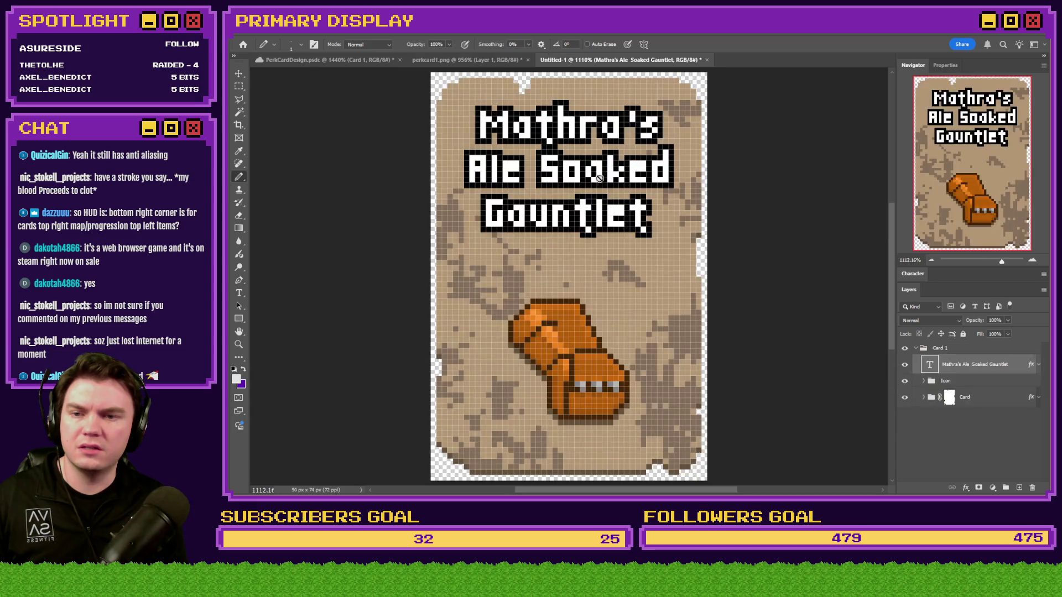
Step: Recolour the selected title text to light grey e2e2e2, commit it, and zoom out to preview
{"action": "key", "text": "t"}
{"action": "left_click", "coordinate": [577, 118]}
{"action": "key", "text": "ctrl+a"}
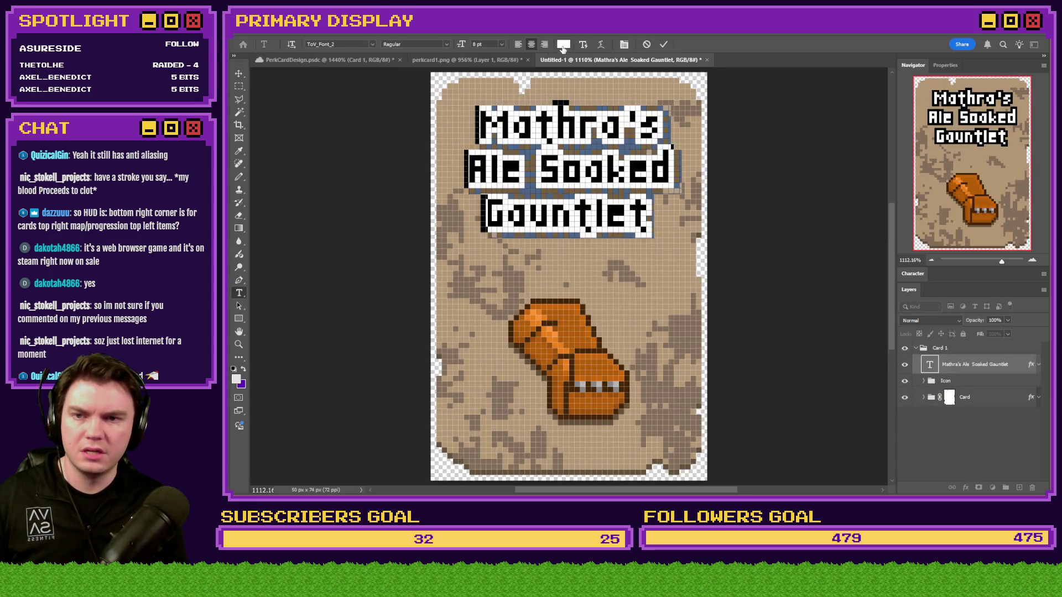
{"action": "left_click", "coordinate": [563, 44]}
{"action": "left_click", "coordinate": [238, 378]}
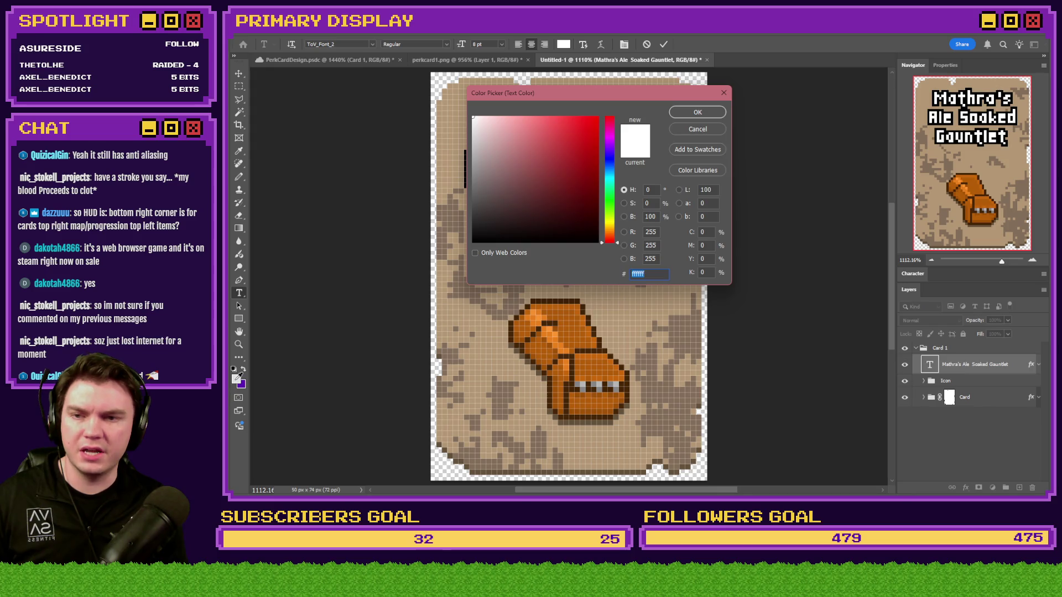
{"action": "left_click_drag", "start_coordinate": [509, 94], "coordinate": [740, 95]}
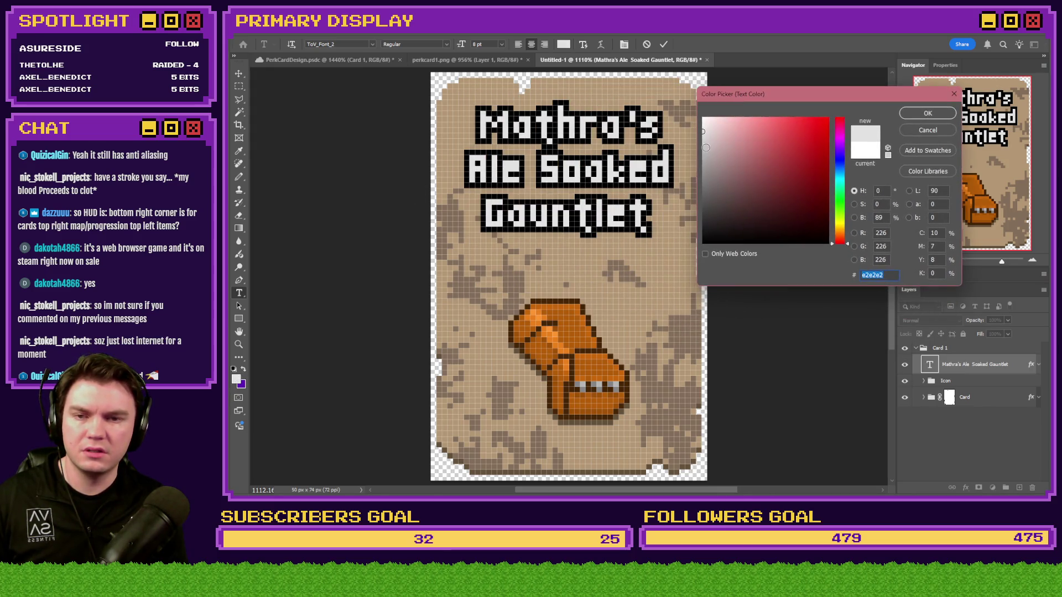
{"action": "left_click", "coordinate": [928, 113]}
{"action": "left_click", "coordinate": [239, 87]}
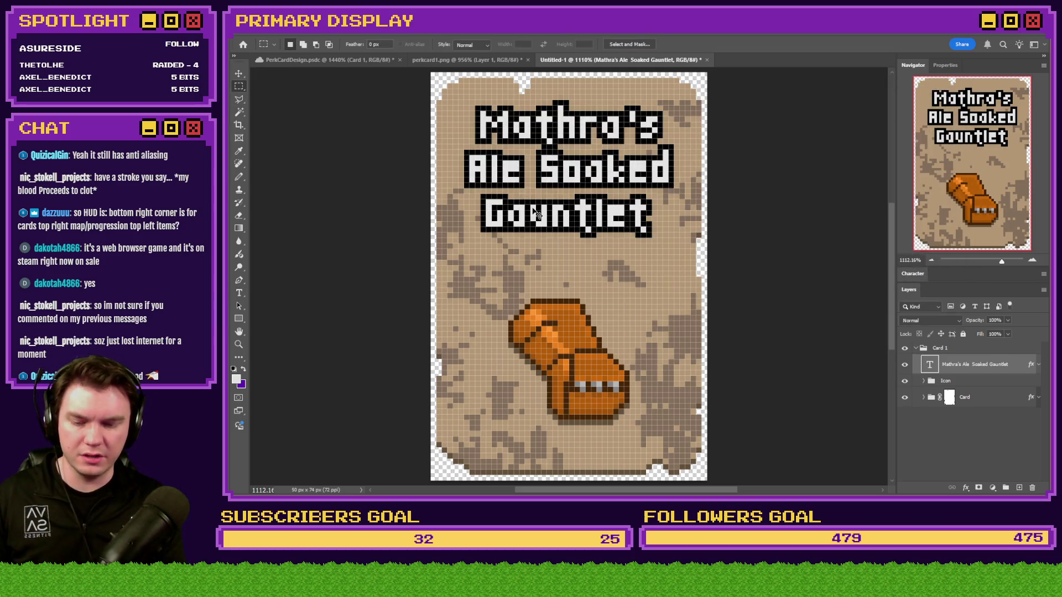
{"action": "key", "text": "ctrl+minus"}
{"action": "key", "text": "ctrl+minus"}
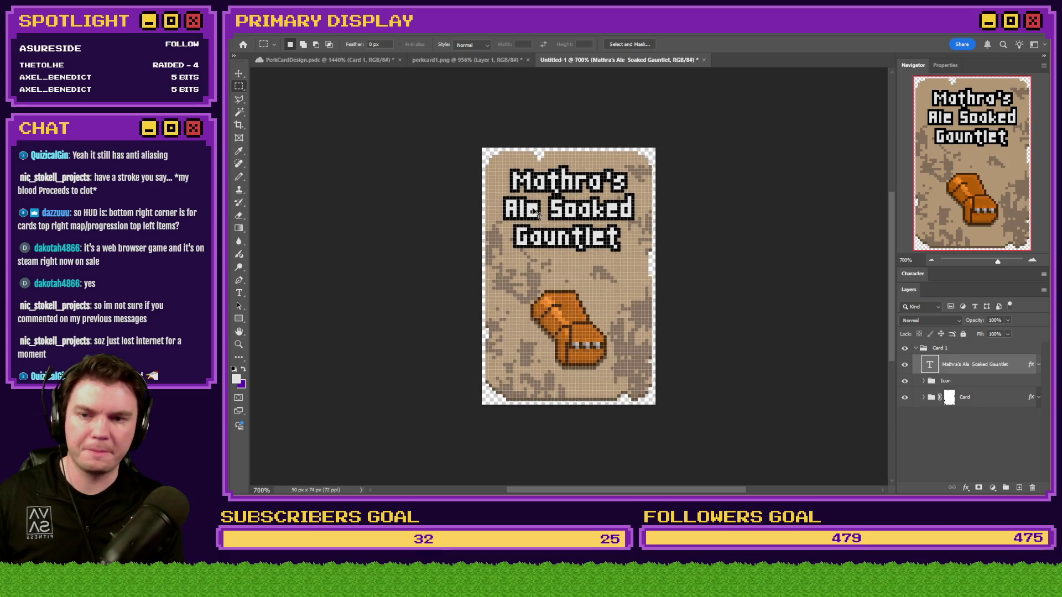
{"action": "key", "text": "ctrl+minus"}
{"action": "key", "text": "ctrl+minus"}
{"action": "key", "text": "ctrl+minus"}
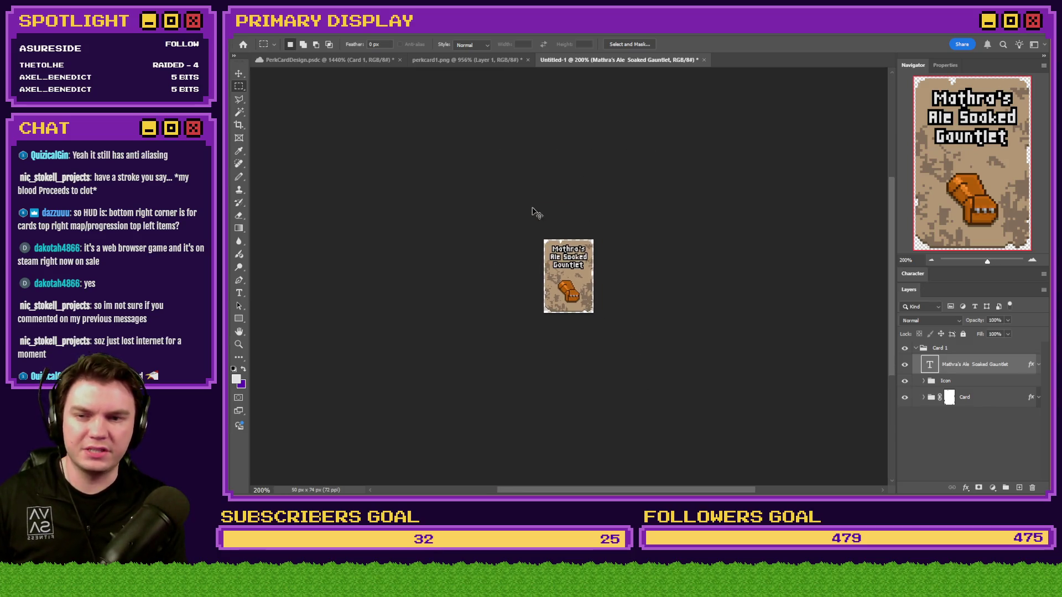
Step: Select all the title text and keep its anti-aliasing set to None in the Character panel
{"action": "scroll", "coordinate": [534, 208], "scroll_direction": "up", "scroll_amount": 6}
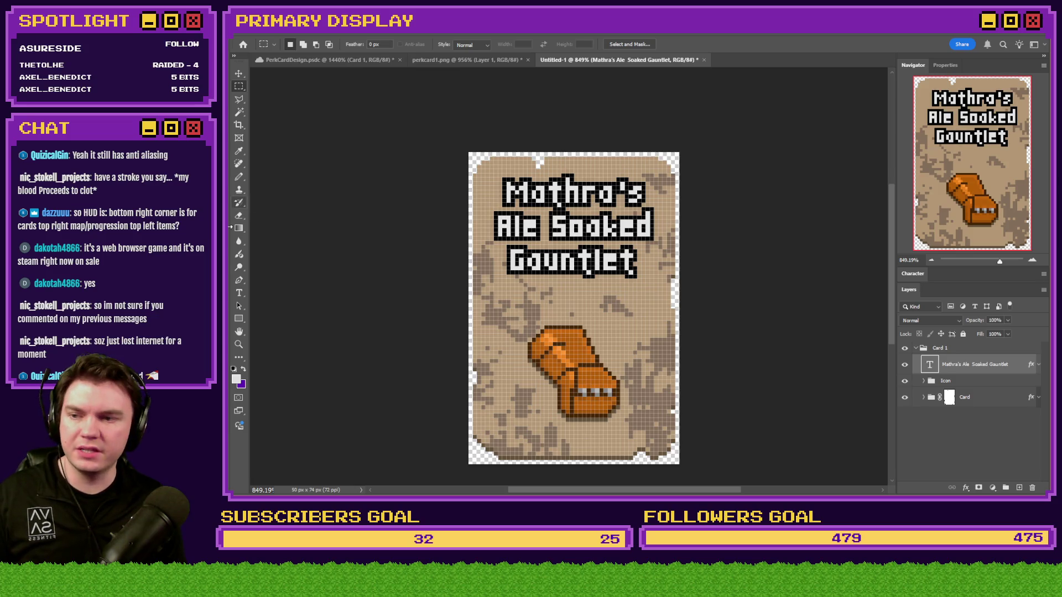
{"action": "left_click", "coordinate": [239, 292]}
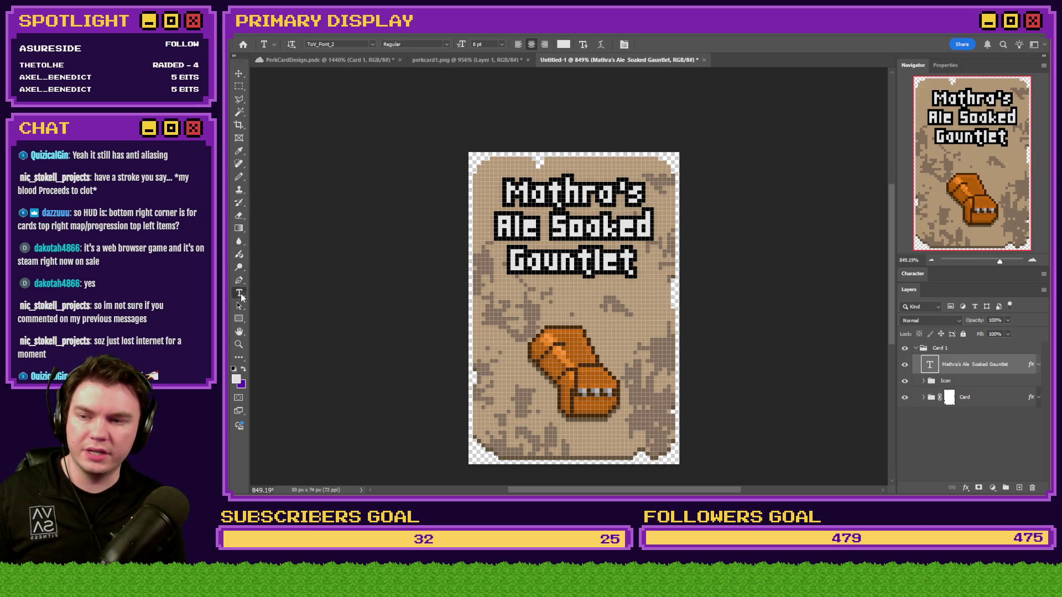
{"action": "left_click", "coordinate": [559, 199]}
{"action": "key", "text": "ctrl+a"}
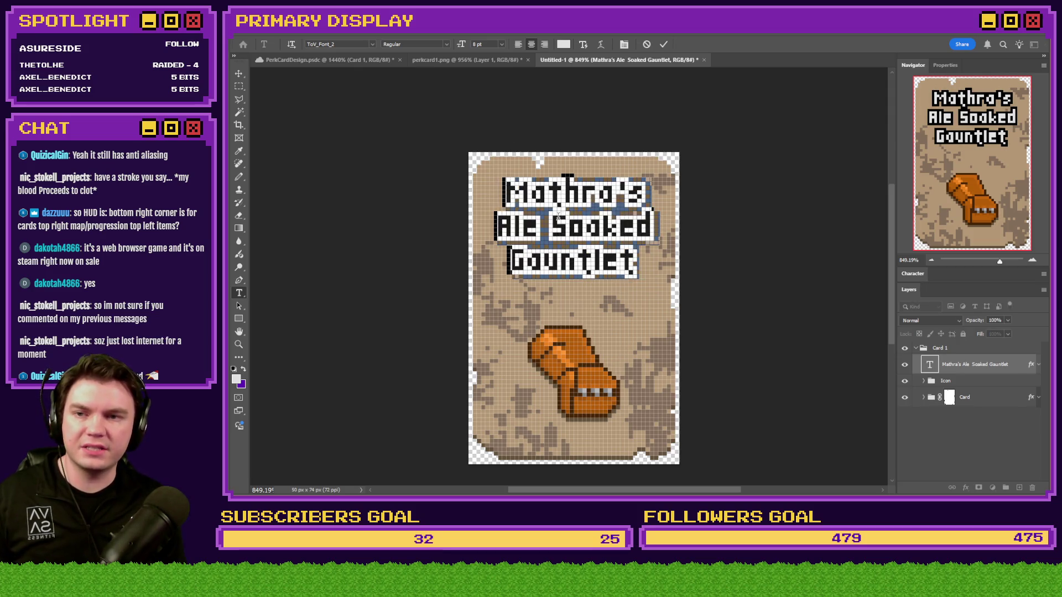
{"action": "left_click", "coordinate": [918, 274]}
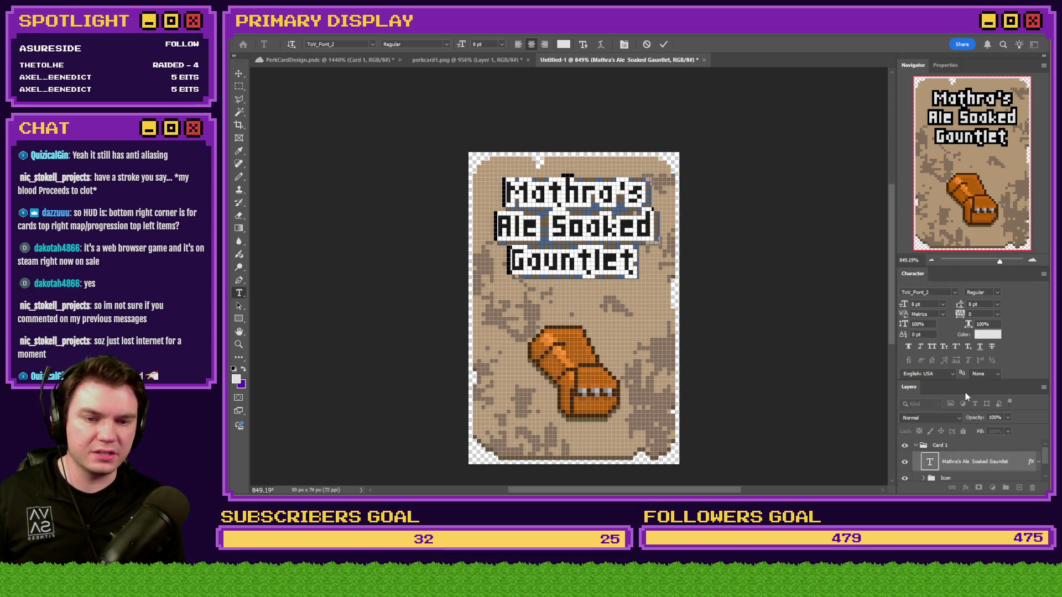
{"action": "left_click", "coordinate": [977, 374]}
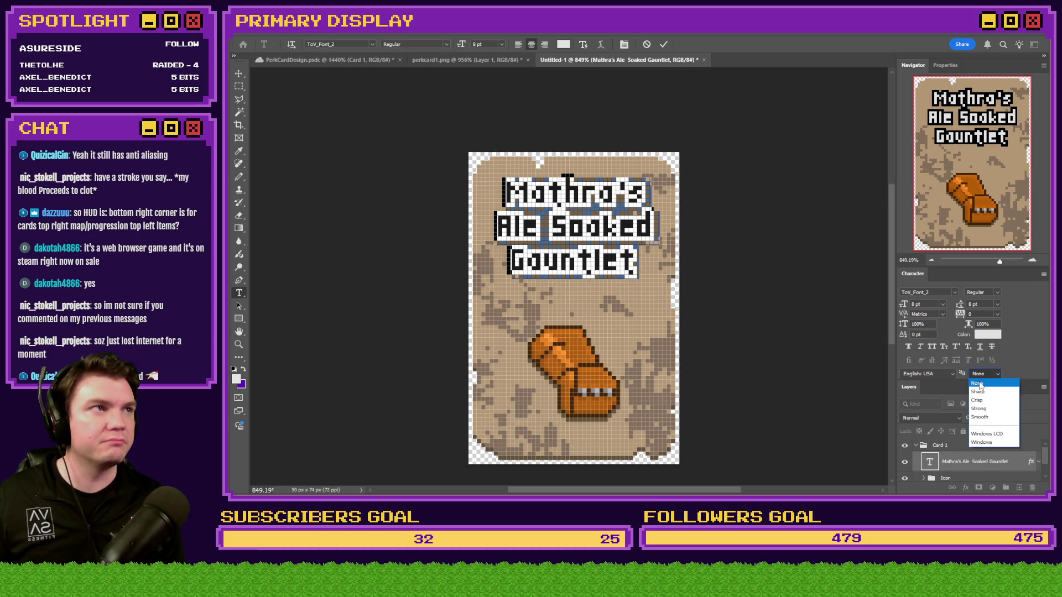
{"action": "left_click", "coordinate": [979, 384]}
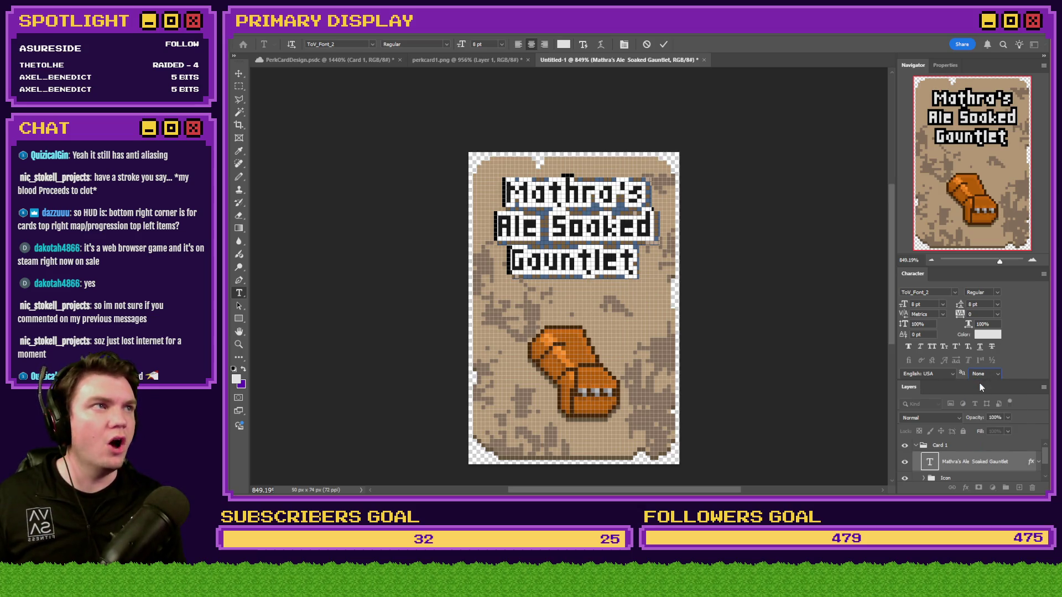
Step: Commit the title edit, collapse the Character panel, and open the title layer's Layer Style
{"action": "left_click", "coordinate": [498, 271]}
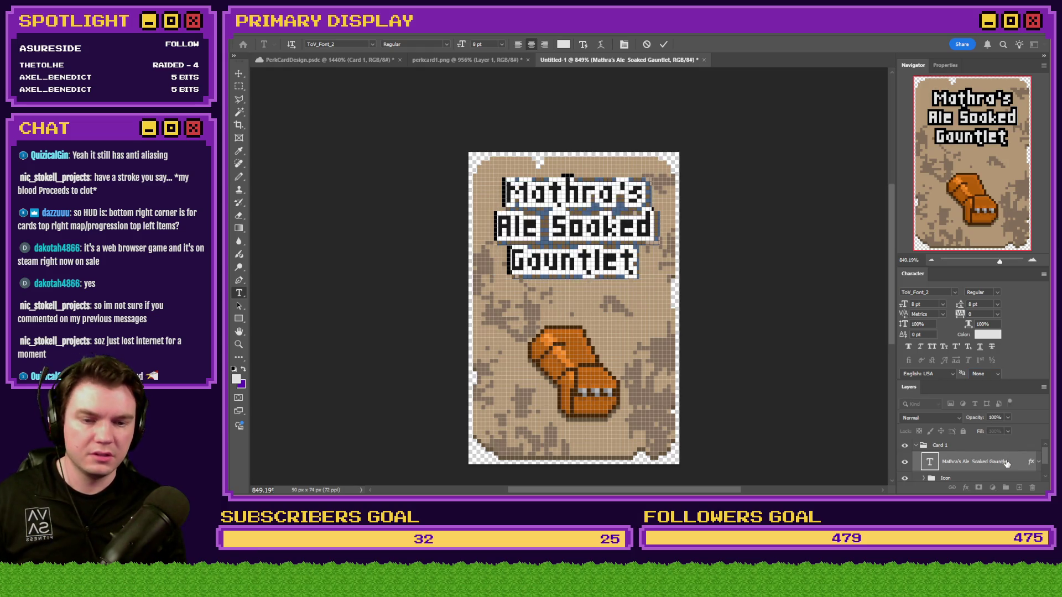
{"action": "key", "text": "ctrl+Return"}
{"action": "double_click", "coordinate": [914, 275]}
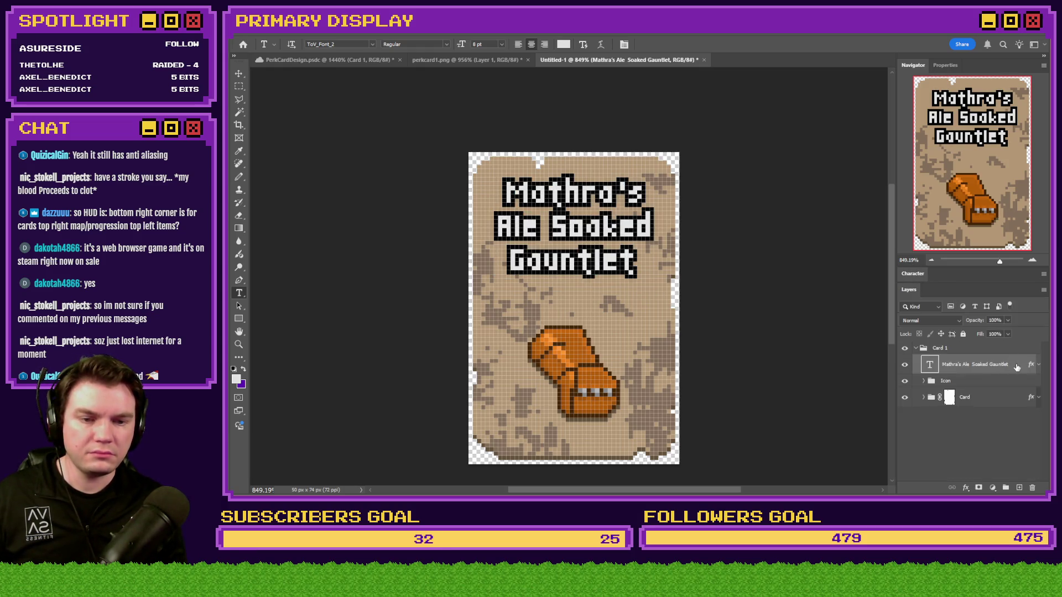
{"action": "double_click", "coordinate": [1031, 364]}
Step: Compare the title's drop shadow with and without anti-aliasing, leaving anti-aliasing off
{"action": "scroll", "coordinate": [738, 242], "scroll_direction": "down", "scroll_amount": 3}
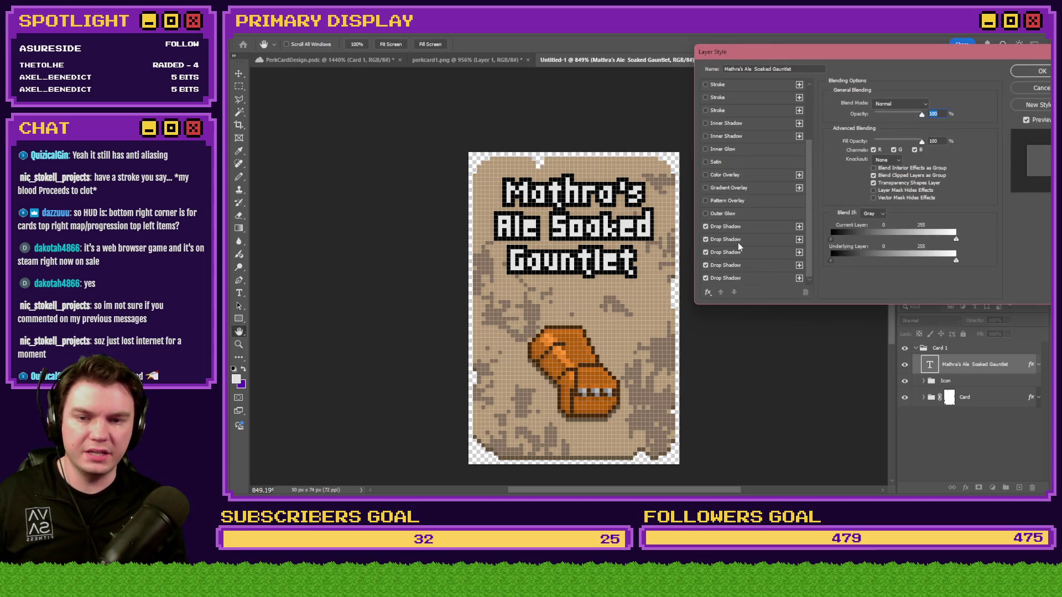
{"action": "left_click", "coordinate": [741, 230]}
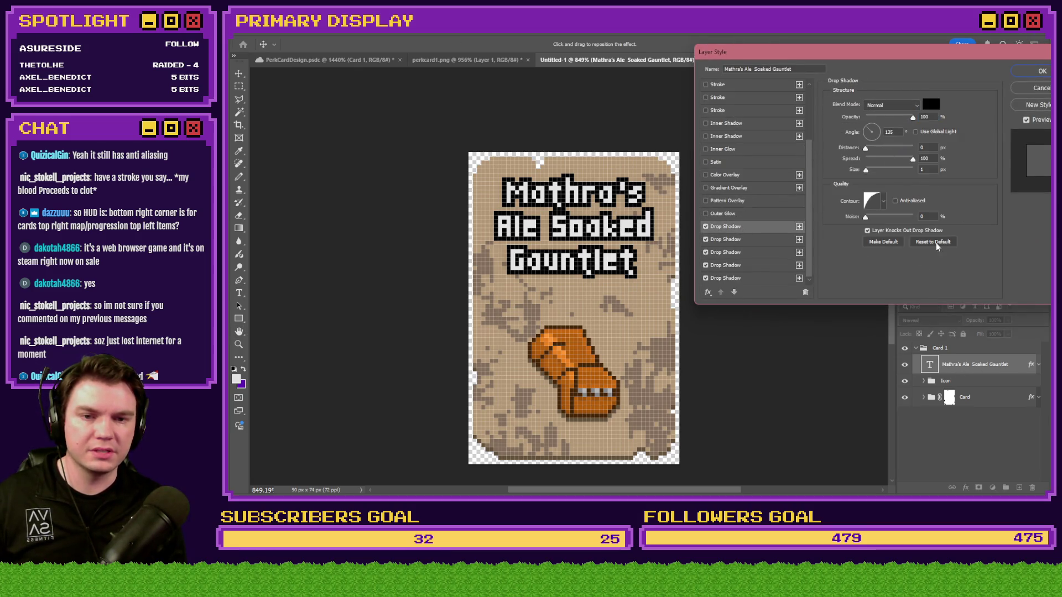
{"action": "left_click_drag", "start_coordinate": [924, 60], "coordinate": [667, 48]}
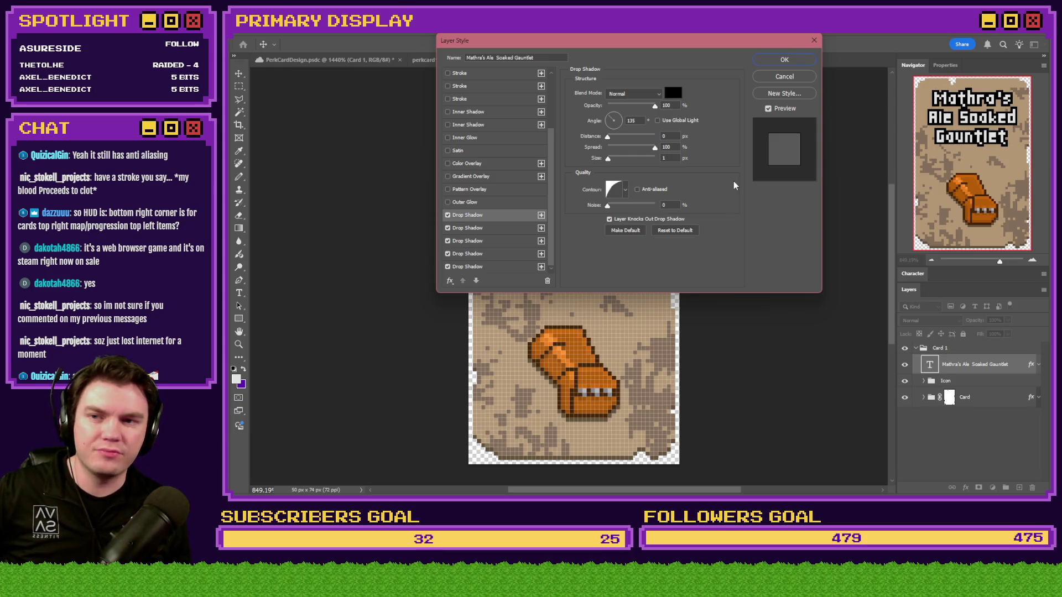
{"action": "left_click", "coordinate": [638, 191]}
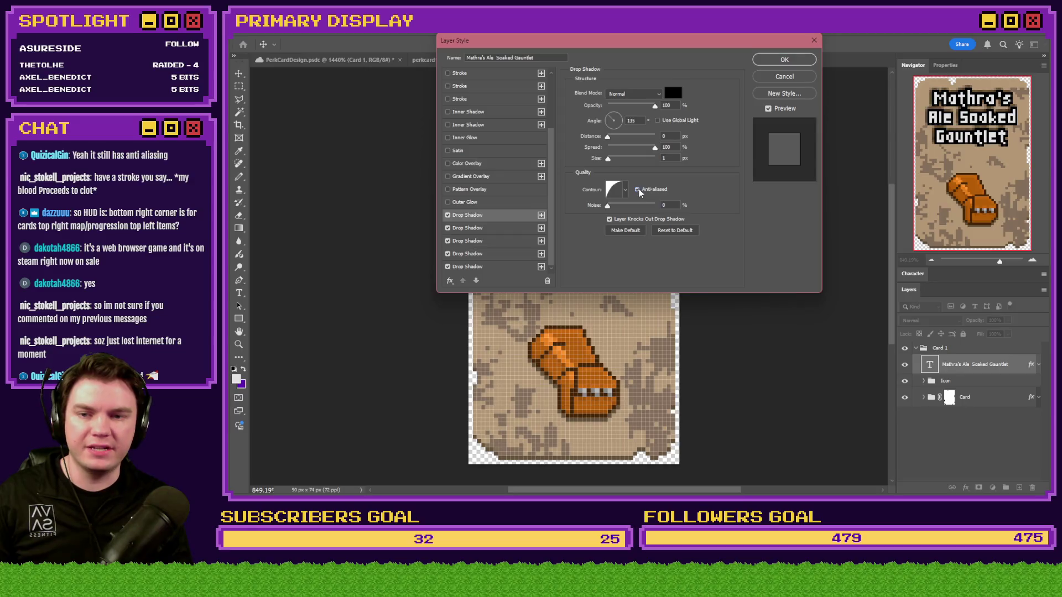
{"action": "left_click", "coordinate": [639, 191]}
{"action": "left_click", "coordinate": [638, 191]}
{"action": "left_click_drag", "start_coordinate": [626, 41], "coordinate": [855, 57]}
{"action": "left_click", "coordinate": [866, 208]}
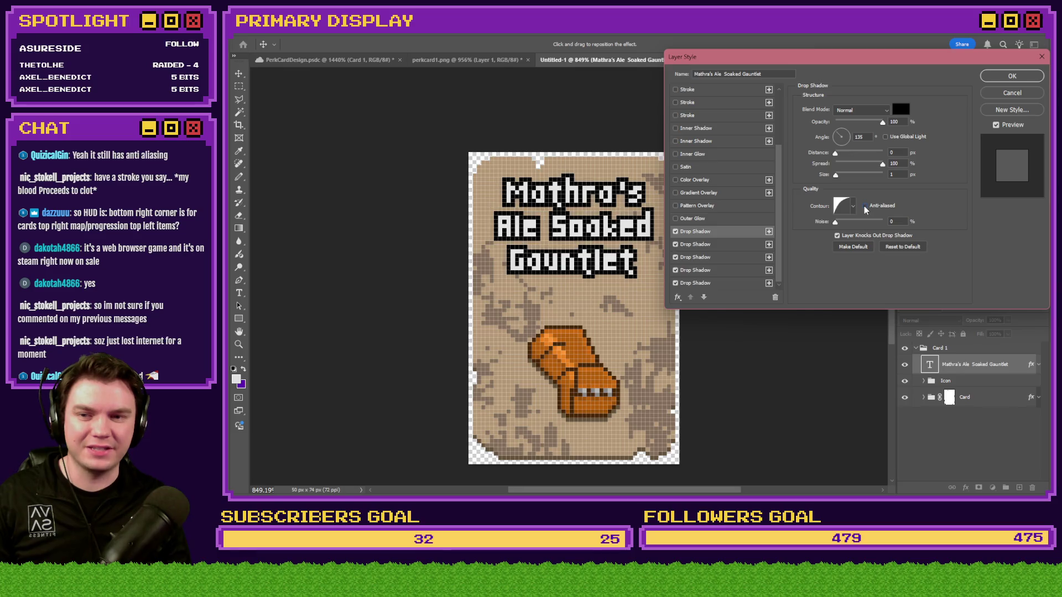
{"action": "left_click", "coordinate": [866, 208]}
{"action": "left_click", "coordinate": [865, 208]}
{"action": "left_click", "coordinate": [866, 208]}
{"action": "left_click", "coordinate": [866, 208]}
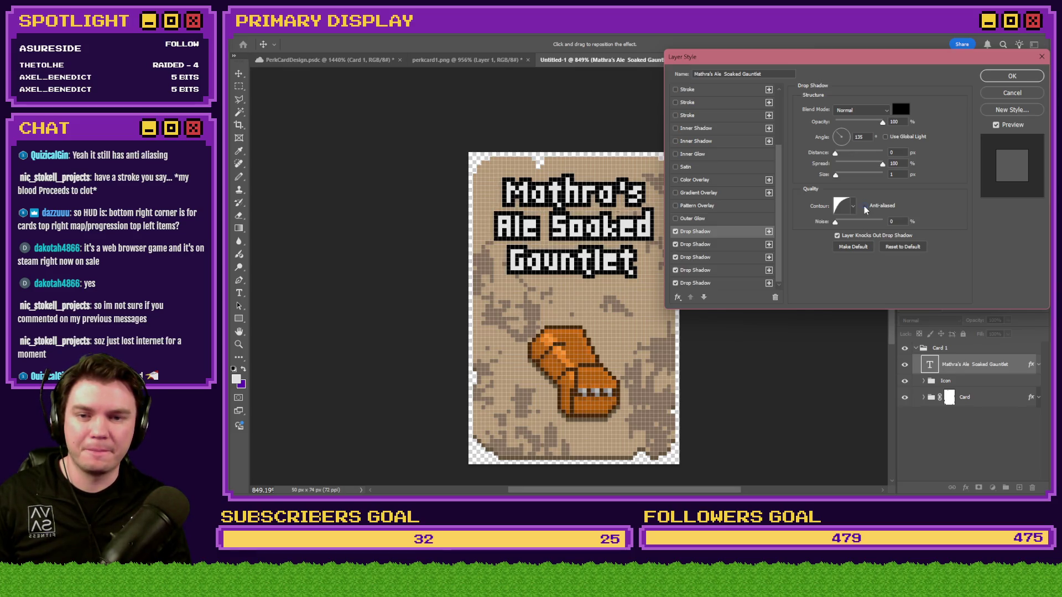
Step: Disable the four extra shadows and test knockout and anti-aliasing on the first shadow, keeping it unchanged
{"action": "left_click", "coordinate": [675, 244]}
{"action": "left_click", "coordinate": [675, 257]}
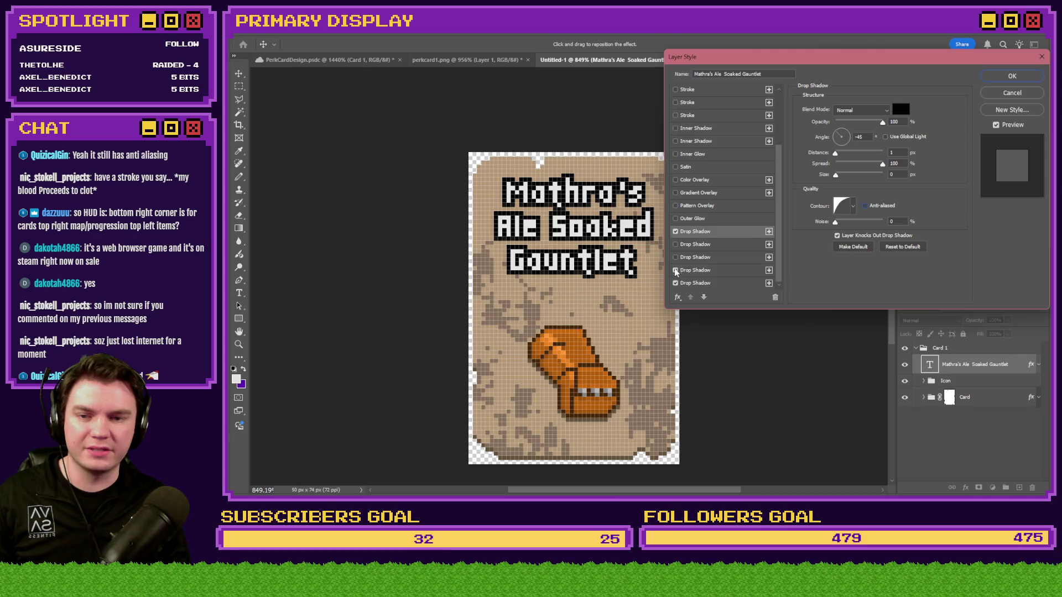
{"action": "left_click", "coordinate": [676, 270]}
{"action": "left_click", "coordinate": [676, 283]}
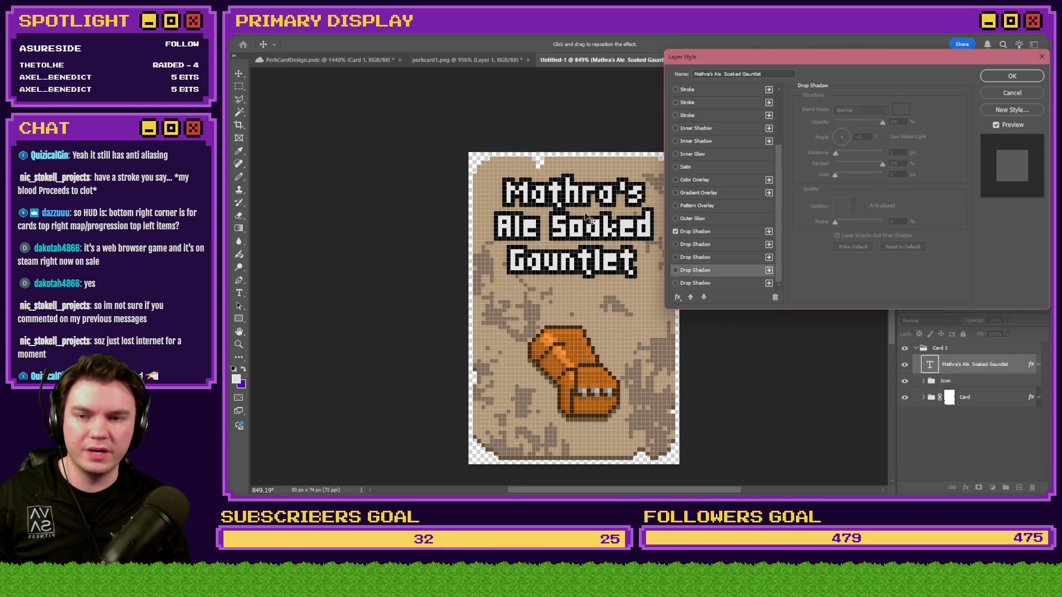
{"action": "left_click", "coordinate": [699, 231]}
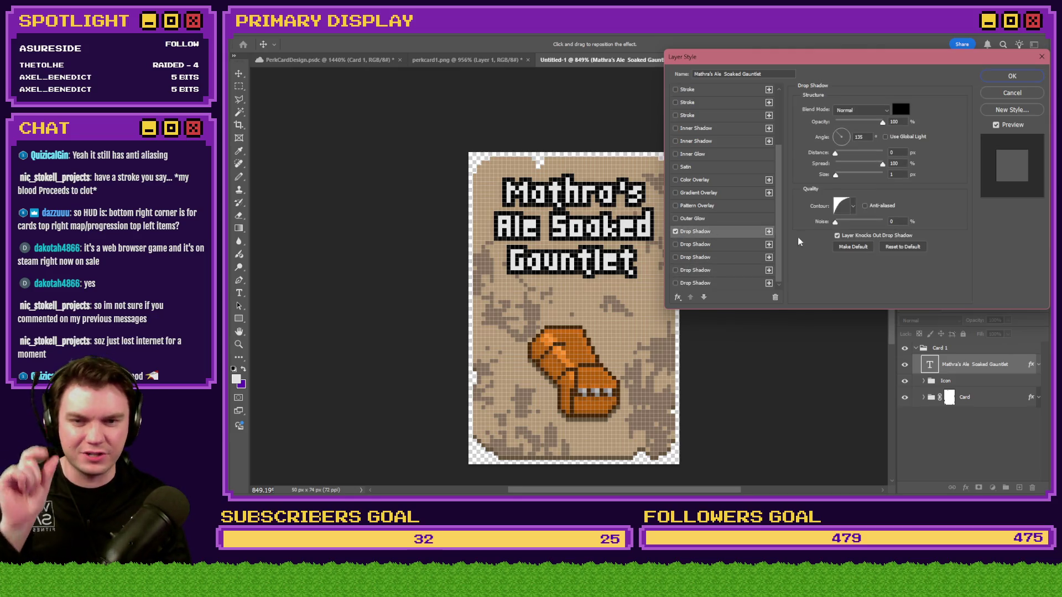
{"action": "left_click", "coordinate": [852, 238]}
{"action": "left_click", "coordinate": [852, 237]}
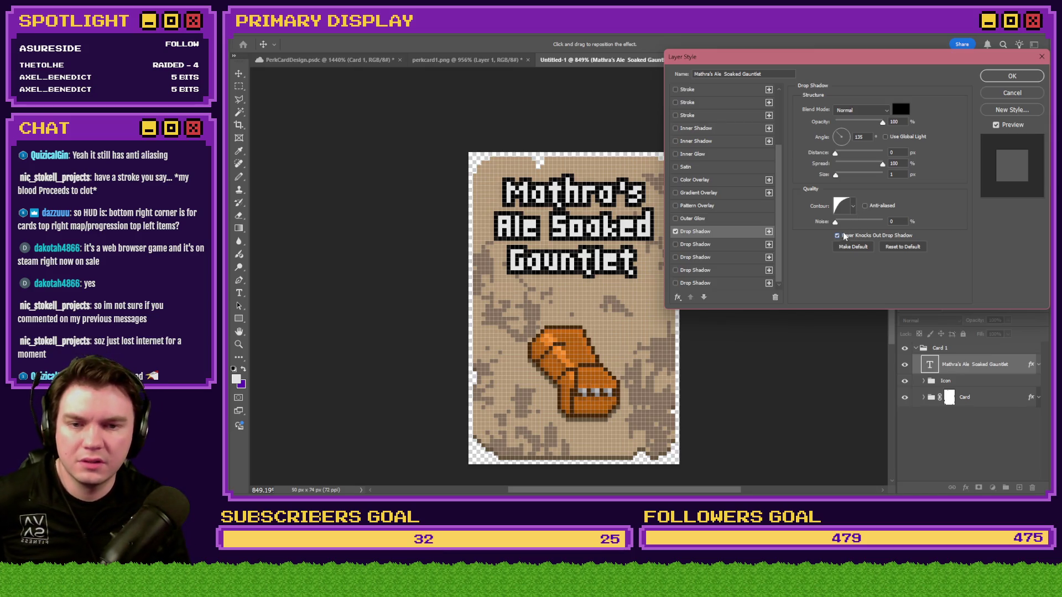
{"action": "left_click", "coordinate": [865, 208]}
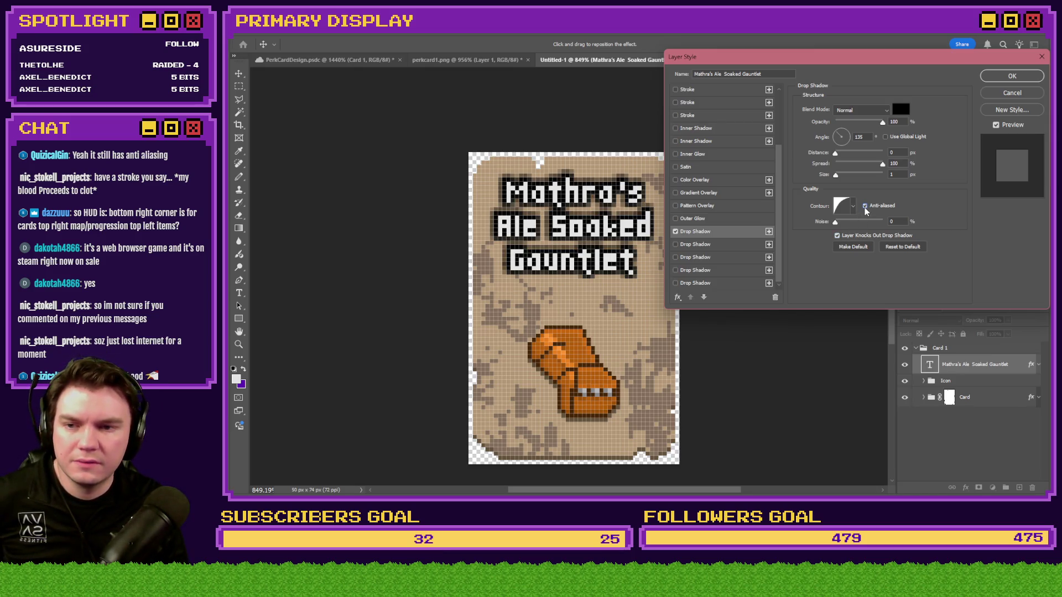
{"action": "left_click", "coordinate": [866, 206]}
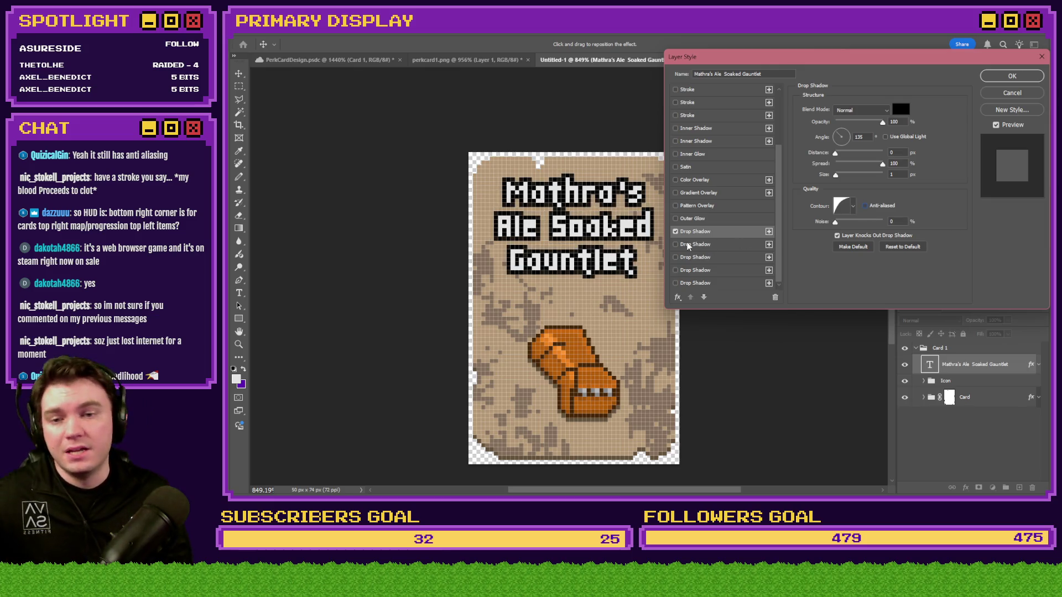
Step: Re-enable drop shadows two through five and apply the layer style
{"action": "left_click", "coordinate": [675, 244]}
{"action": "left_click", "coordinate": [675, 258]}
{"action": "left_click", "coordinate": [675, 270]}
{"action": "left_click", "coordinate": [677, 283]}
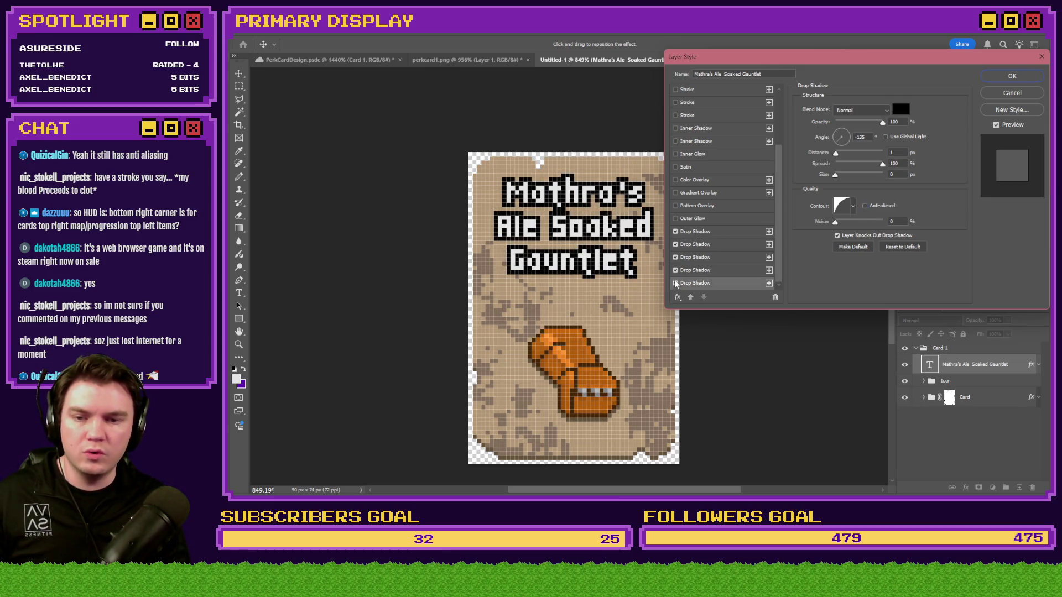
{"action": "left_click", "coordinate": [1014, 77]}
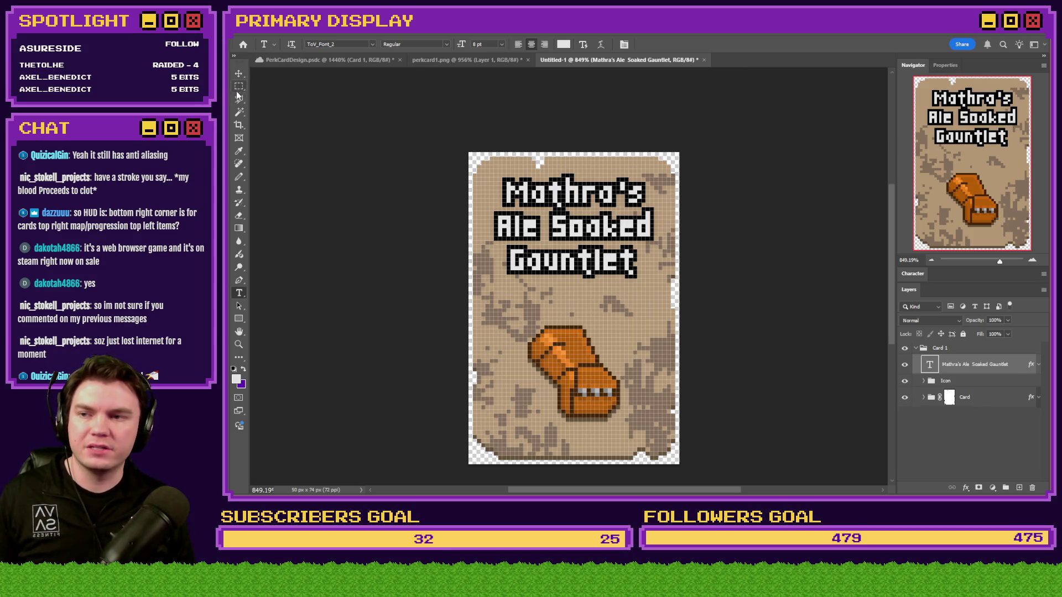
Step: Look over the original perk cards in PerkCardDesign, zooming in and out around them
{"action": "left_click", "coordinate": [314, 61]}
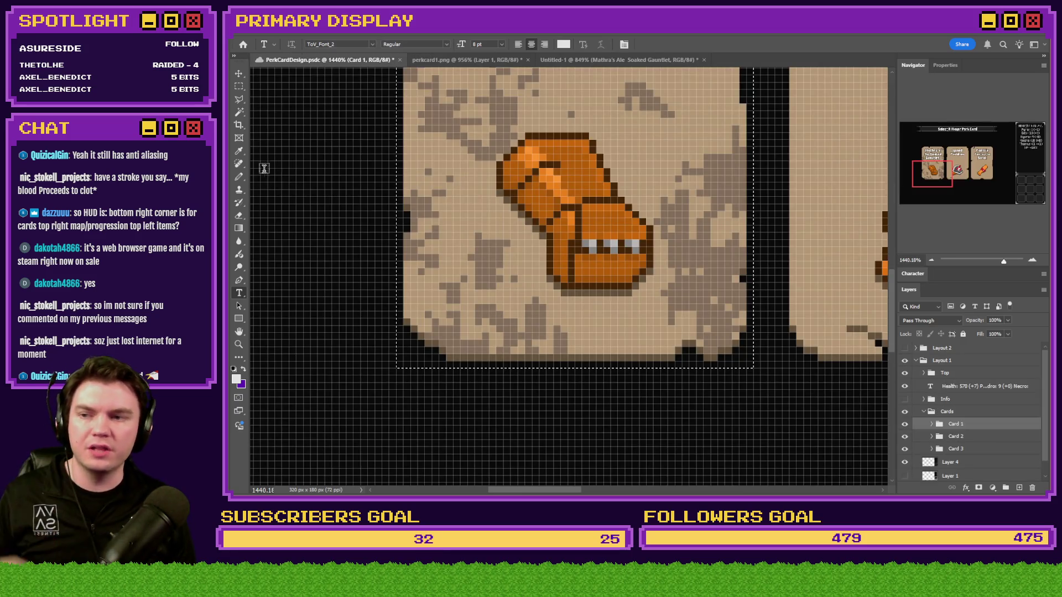
{"action": "left_click", "coordinate": [239, 177]}
{"action": "scroll", "coordinate": [638, 273], "scroll_direction": "up", "scroll_amount": 3}
{"action": "scroll", "coordinate": [637, 274], "scroll_direction": "up", "scroll_amount": 2}
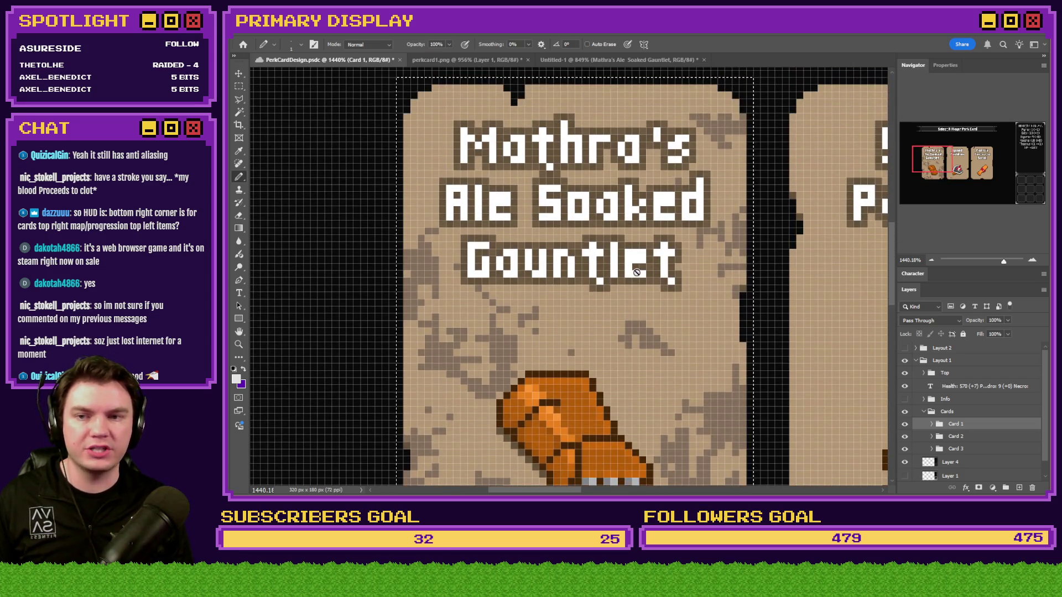
{"action": "scroll", "coordinate": [482, 118], "scroll_direction": "up", "scroll_amount": 2}
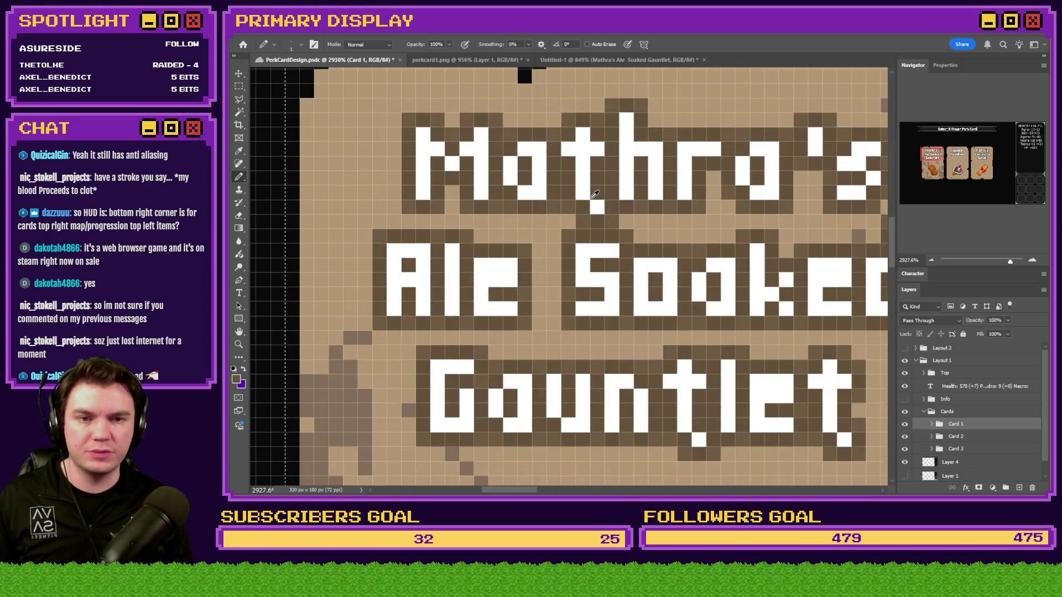
{"action": "scroll", "coordinate": [597, 248], "scroll_direction": "down", "scroll_amount": 5}
{"action": "scroll", "coordinate": [597, 248], "scroll_direction": "up", "scroll_amount": 2}
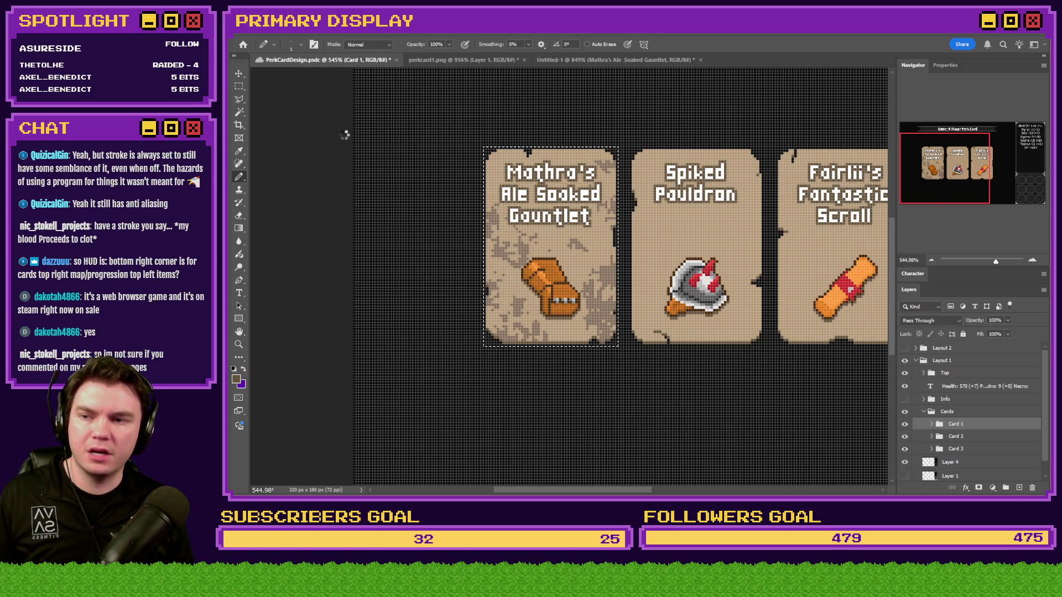
Step: Sample the palette's dark brown as the foreground colour, then go back to Untitled-1
{"action": "scroll", "coordinate": [391, 212], "scroll_direction": "up", "scroll_amount": 5}
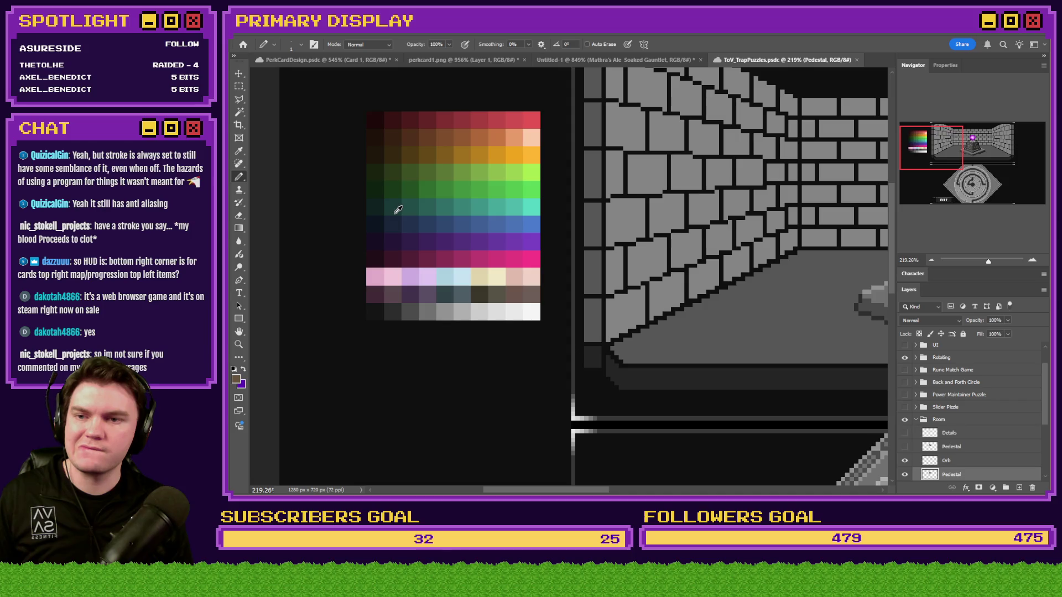
{"action": "scroll", "coordinate": [431, 164], "scroll_direction": "up", "scroll_amount": 2}
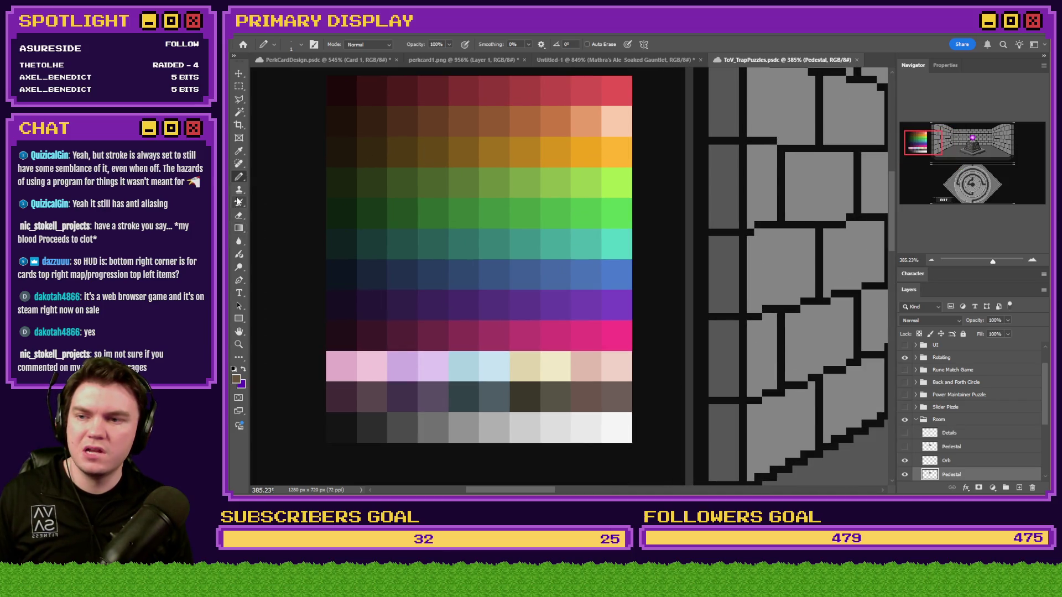
{"action": "left_click", "coordinate": [346, 118], "text": "alt"}
{"action": "key", "text": "ctrl+Tab"}
{"action": "key", "text": "ctrl+Tab"}
{"action": "key", "text": "ctrl+Tab"}
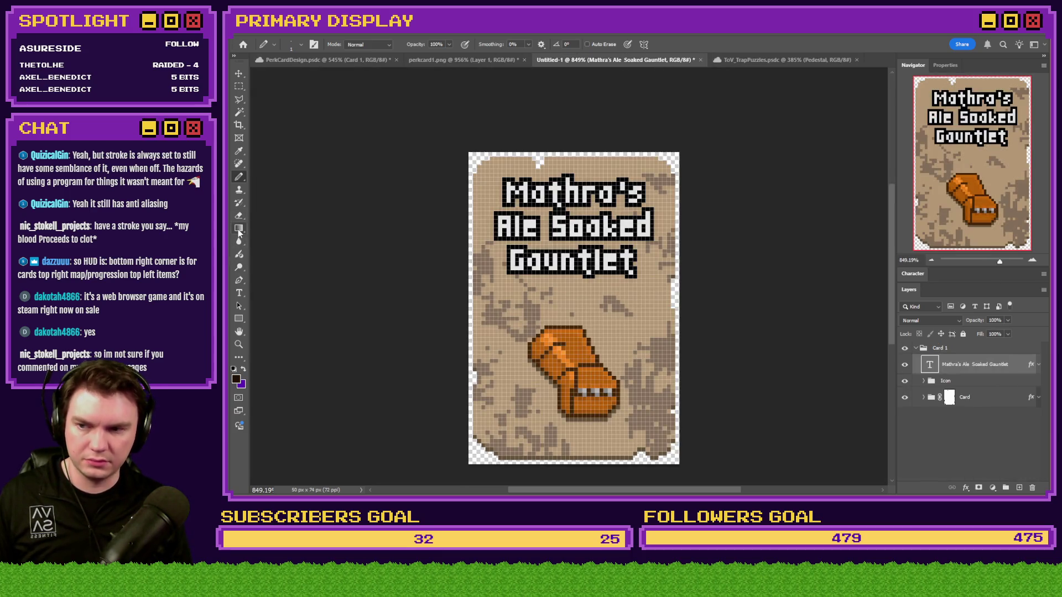
Step: Reopen the title's layer style and set the first drop shadow's colour to dark brown 1e120a
{"action": "left_click", "coordinate": [239, 294]}
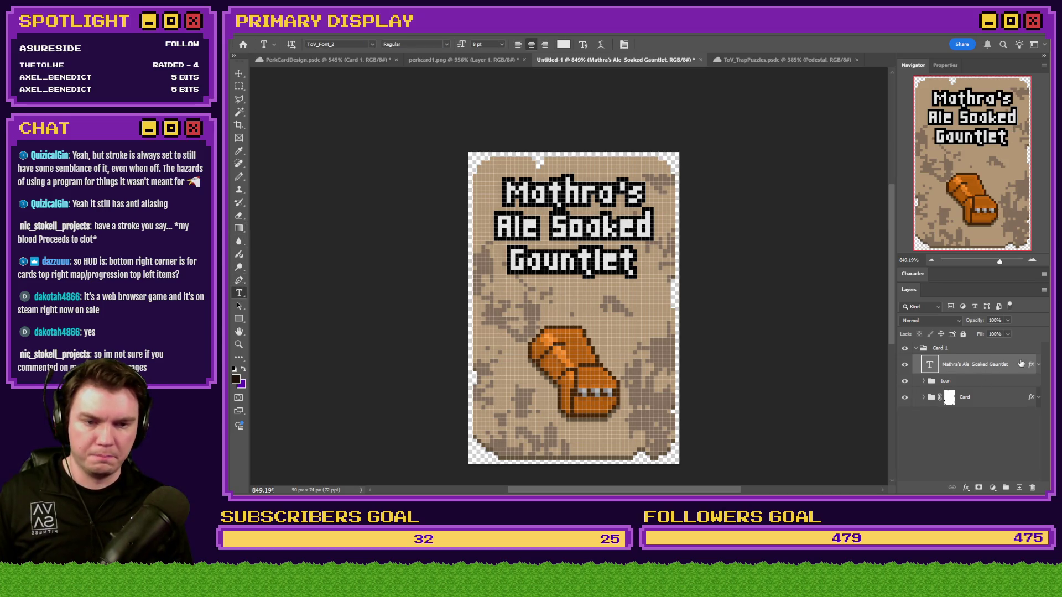
{"action": "key", "text": "ctrl+alt+shift+d"}
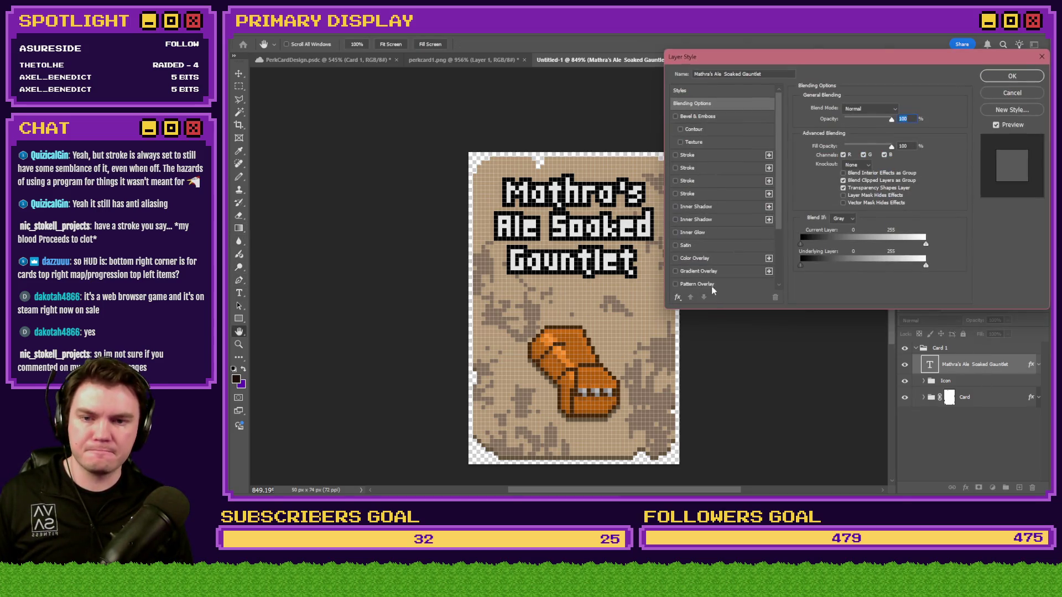
{"action": "left_click", "coordinate": [901, 109]}
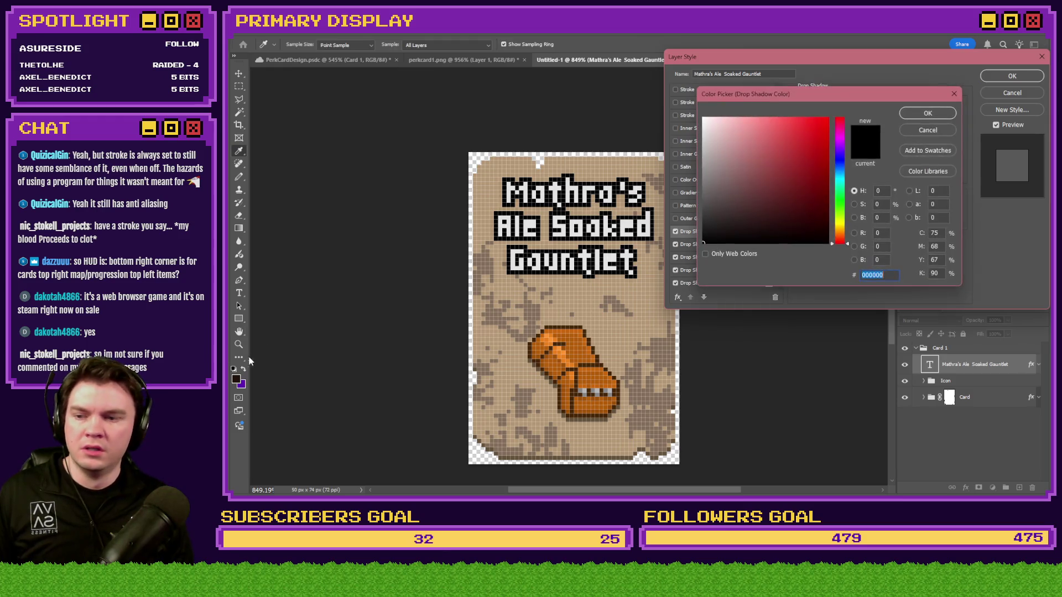
{"action": "left_click", "coordinate": [239, 376]}
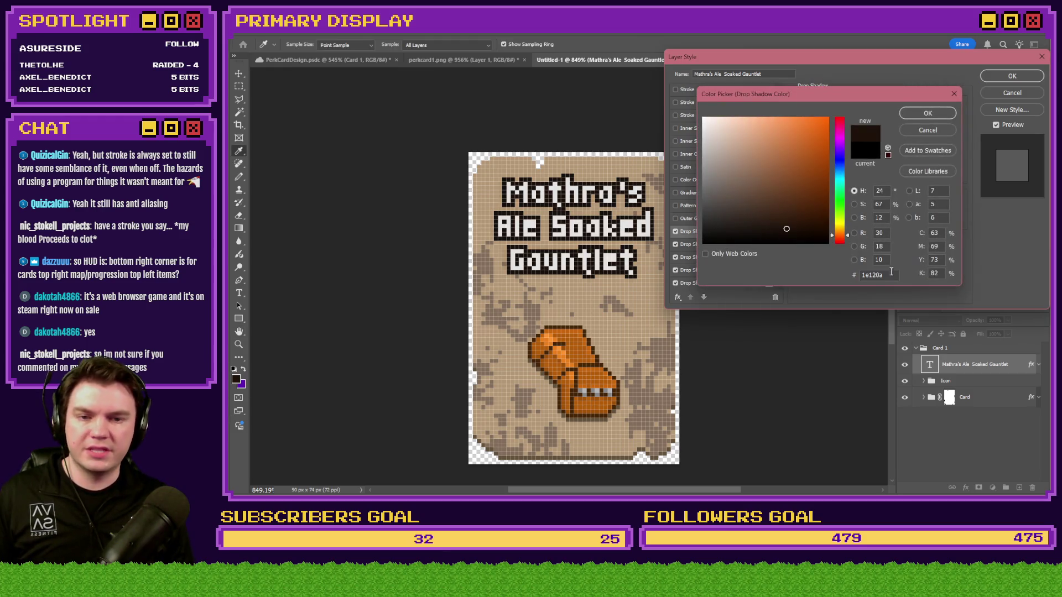
{"action": "left_click", "coordinate": [938, 113]}
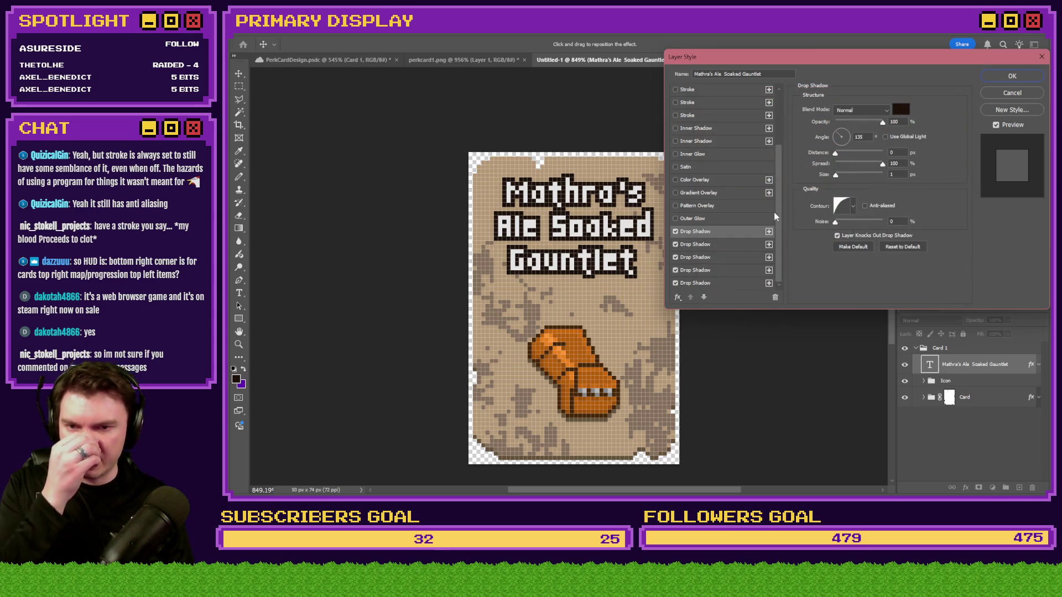
{"action": "left_click", "coordinate": [737, 249]}
Step: Set drop shadows two through five to 1e120a and apply the style
{"action": "left_click", "coordinate": [900, 109]}
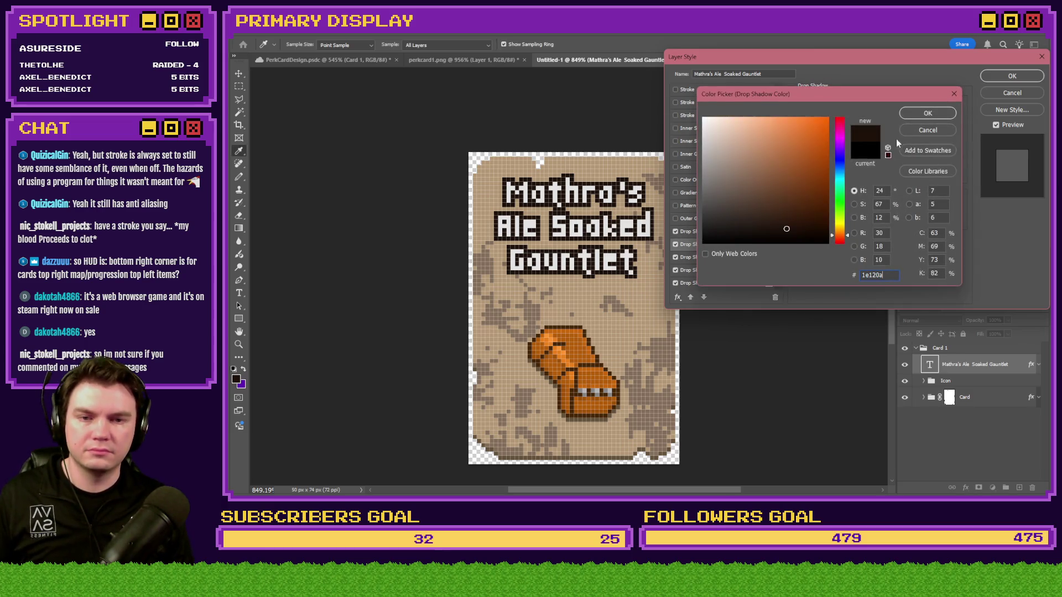
{"action": "left_click", "coordinate": [688, 257]}
{"action": "left_click", "coordinate": [901, 109]}
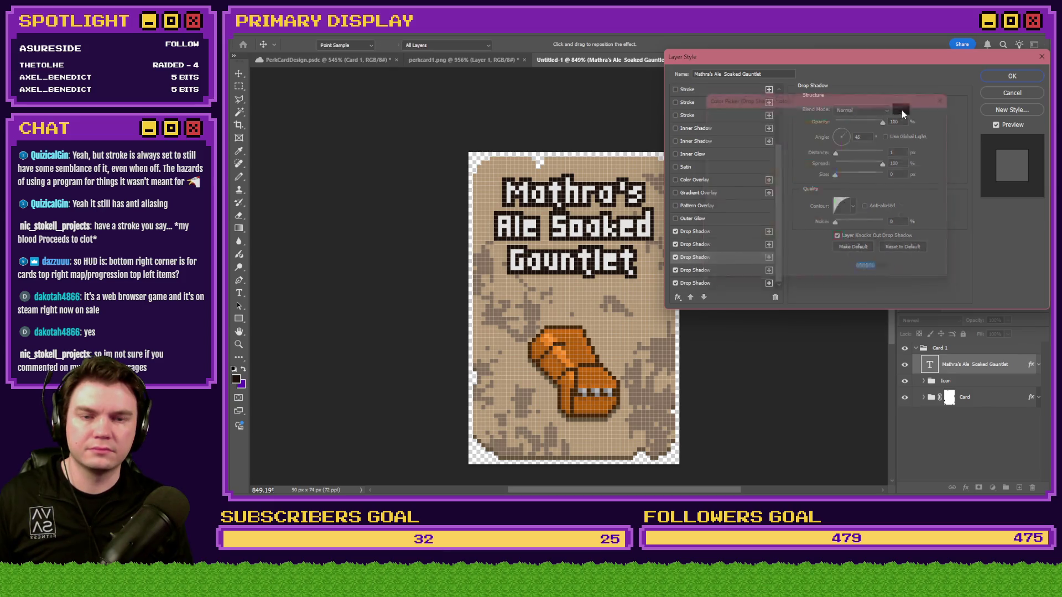
{"action": "left_click", "coordinate": [928, 113]}
{"action": "left_click", "coordinate": [689, 270]}
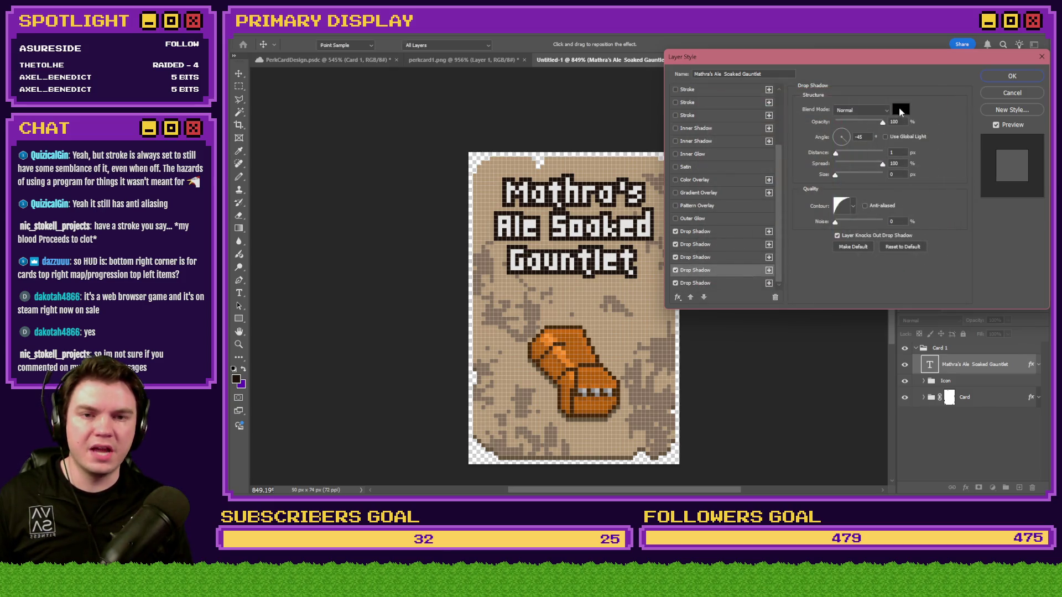
{"action": "left_click", "coordinate": [900, 108]}
{"action": "left_click", "coordinate": [928, 112]}
{"action": "left_click", "coordinate": [689, 283]}
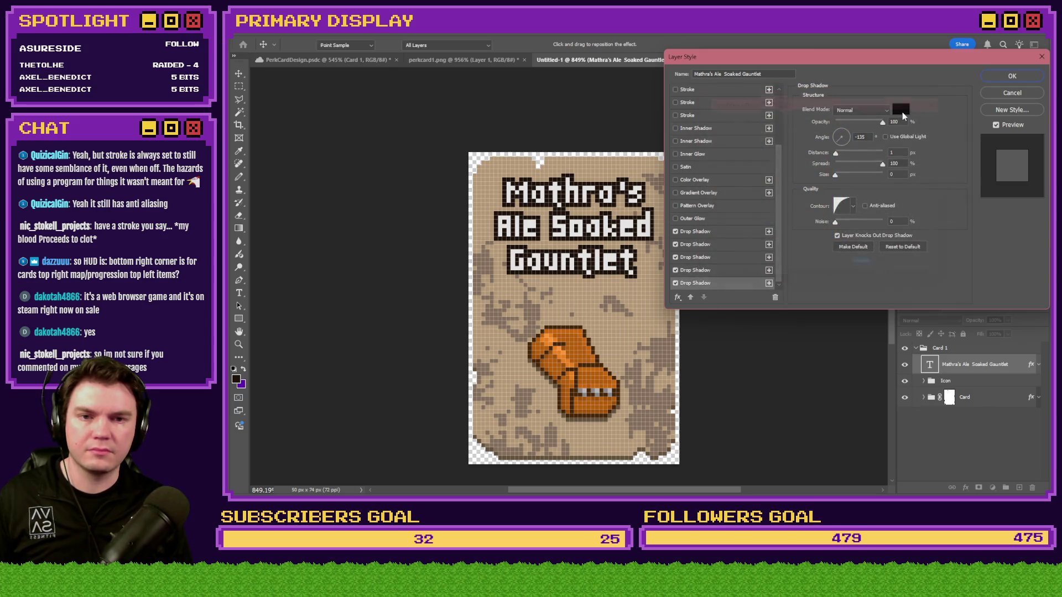
{"action": "left_click", "coordinate": [901, 110]}
{"action": "left_click", "coordinate": [929, 113]}
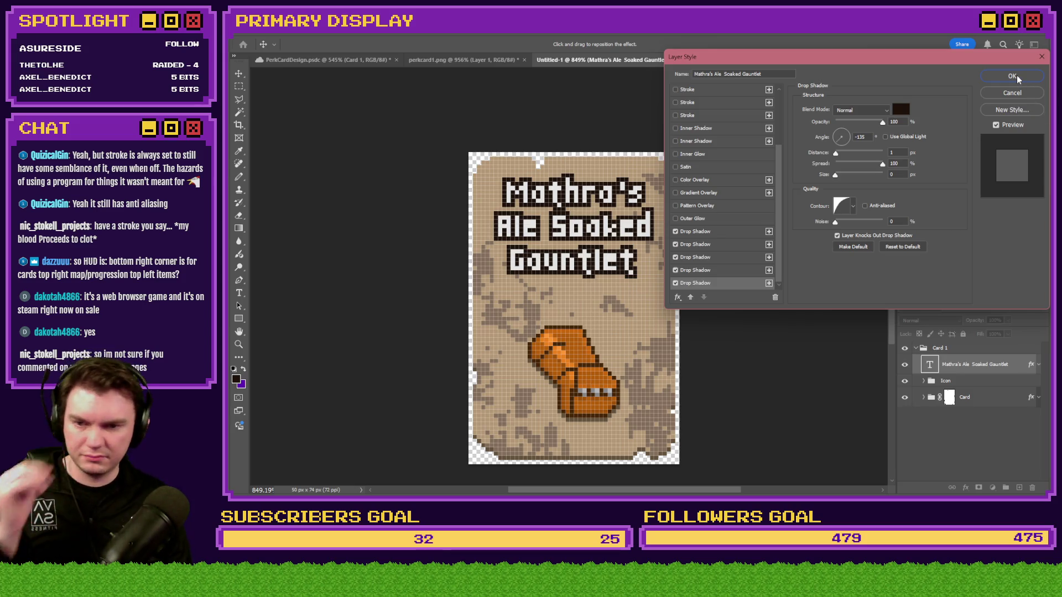
{"action": "left_click", "coordinate": [1017, 77]}
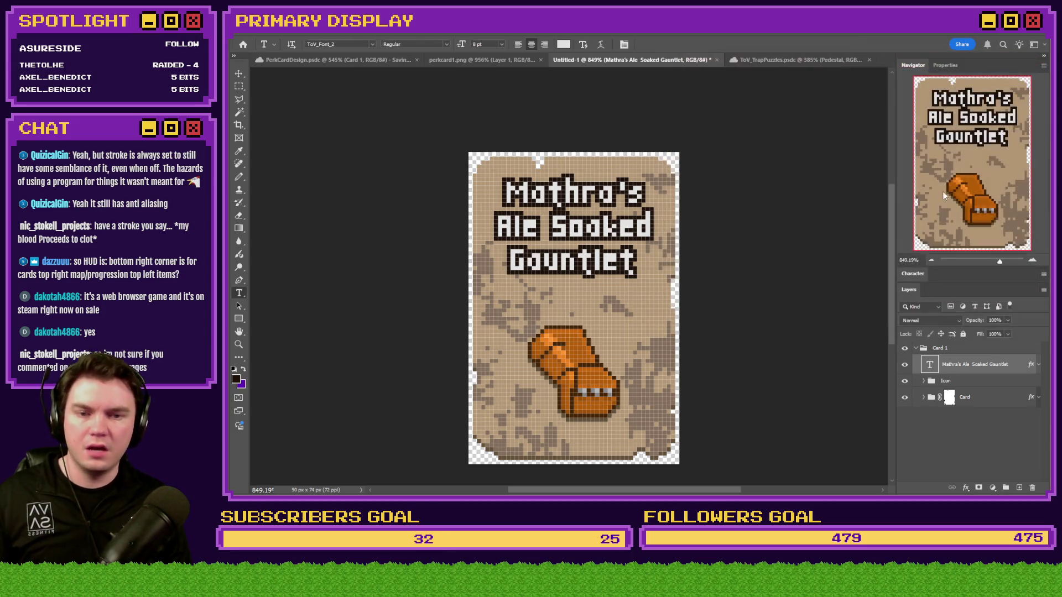
Step: Try pasting the title's drop shadows directly onto the Card layer, then undo it
{"action": "left_click", "coordinate": [1043, 290]}
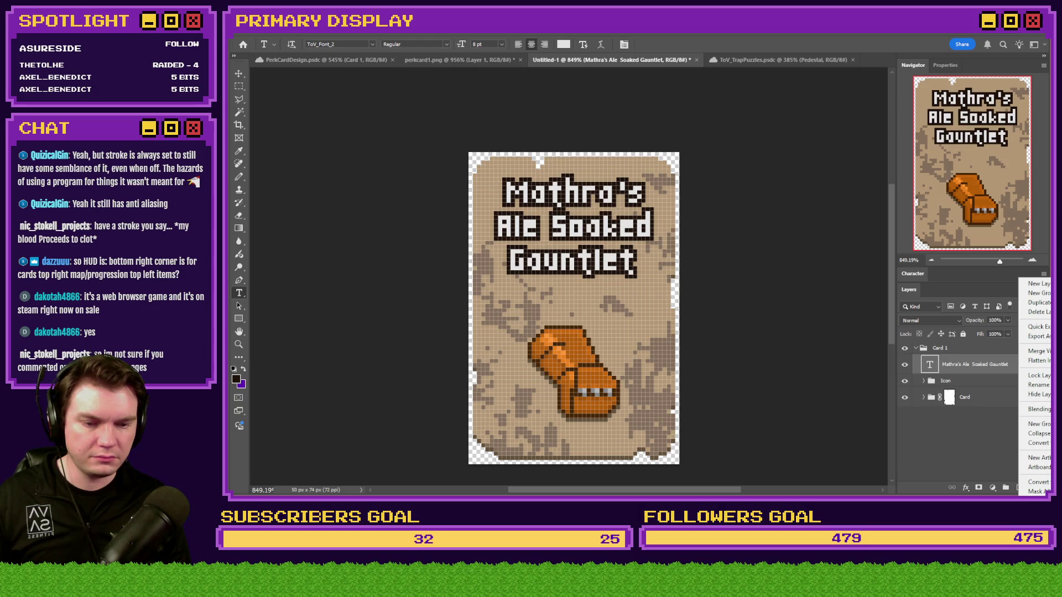
{"action": "key", "text": "Escape"}
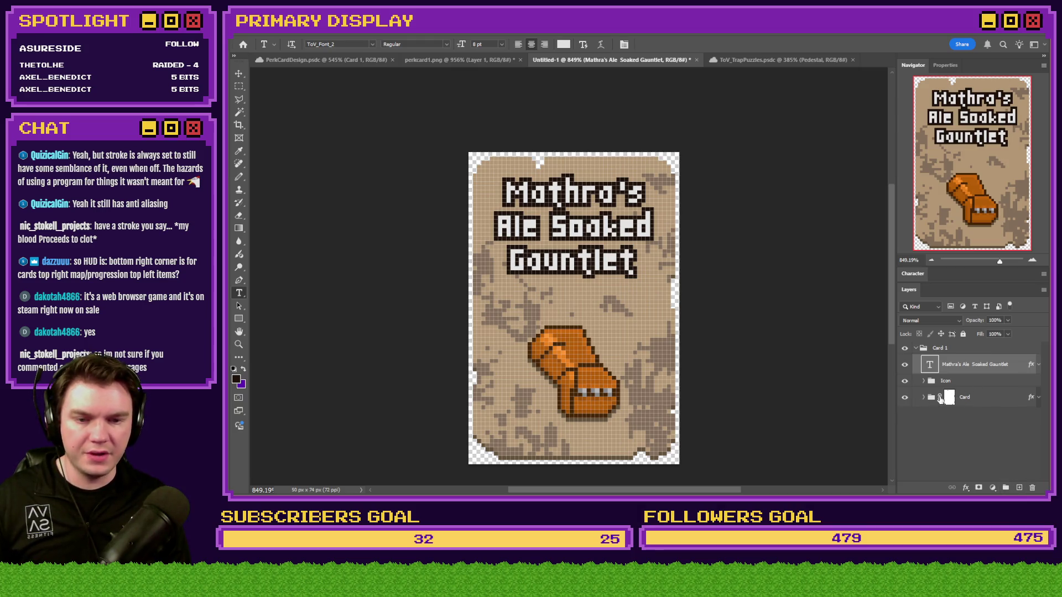
{"action": "right_click", "coordinate": [997, 397]}
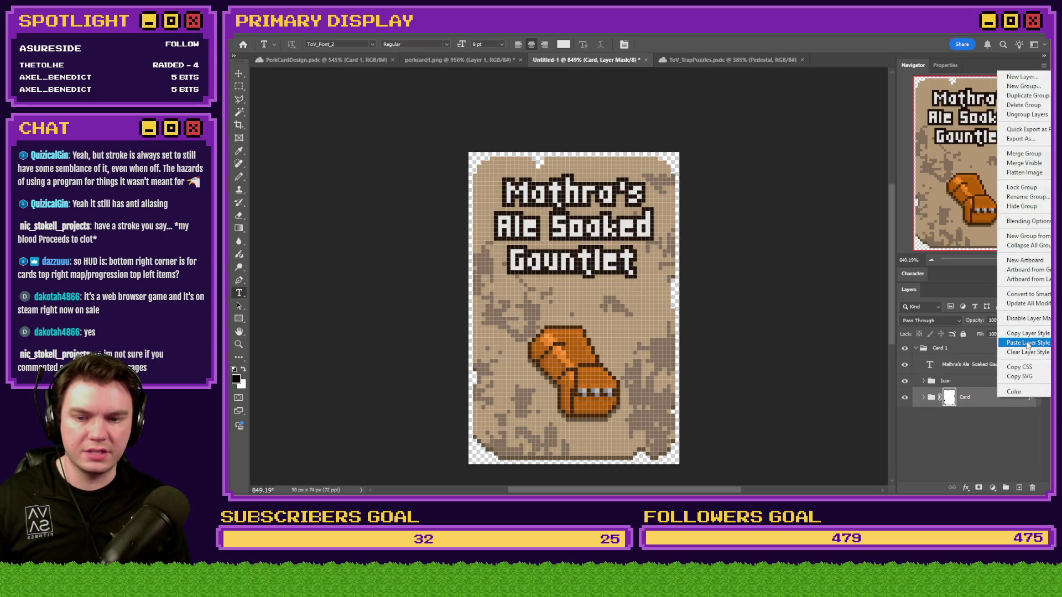
{"action": "left_click", "coordinate": [1028, 343]}
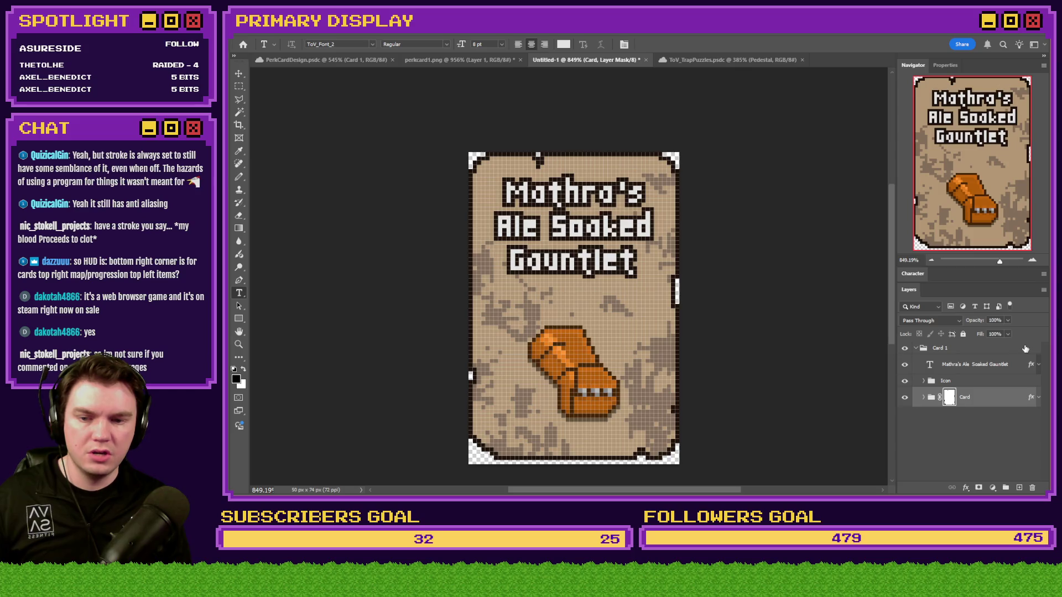
{"action": "key", "text": "ctrl+z"}
Step: Create a group named 'Stroke', move Card into it, and paste the drop-shadow style onto the group
{"action": "key", "text": "ctrl+2"}
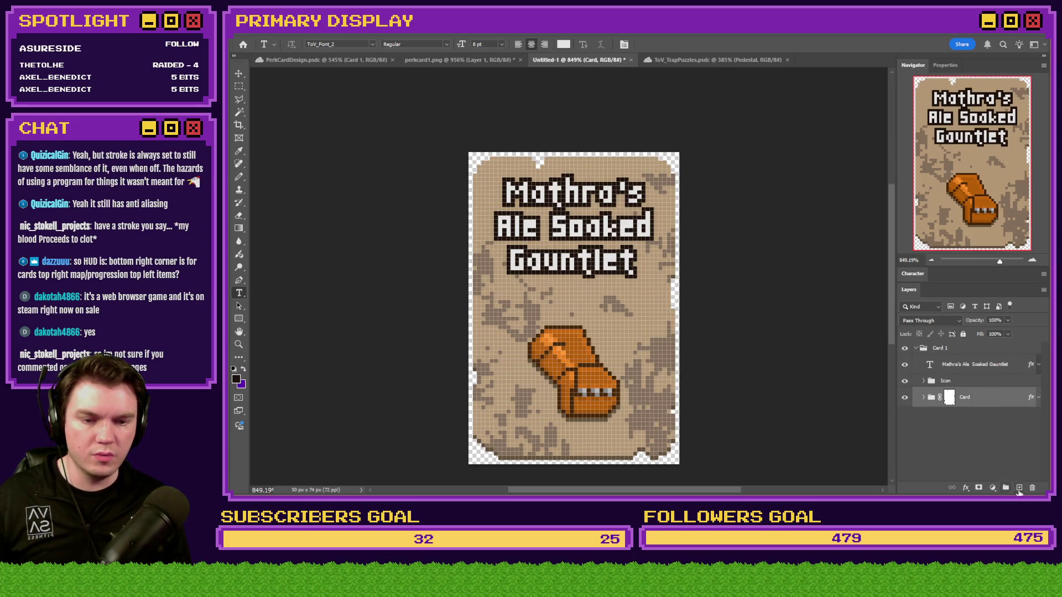
{"action": "left_click", "coordinate": [1005, 487]}
{"action": "double_click", "coordinate": [953, 393]}
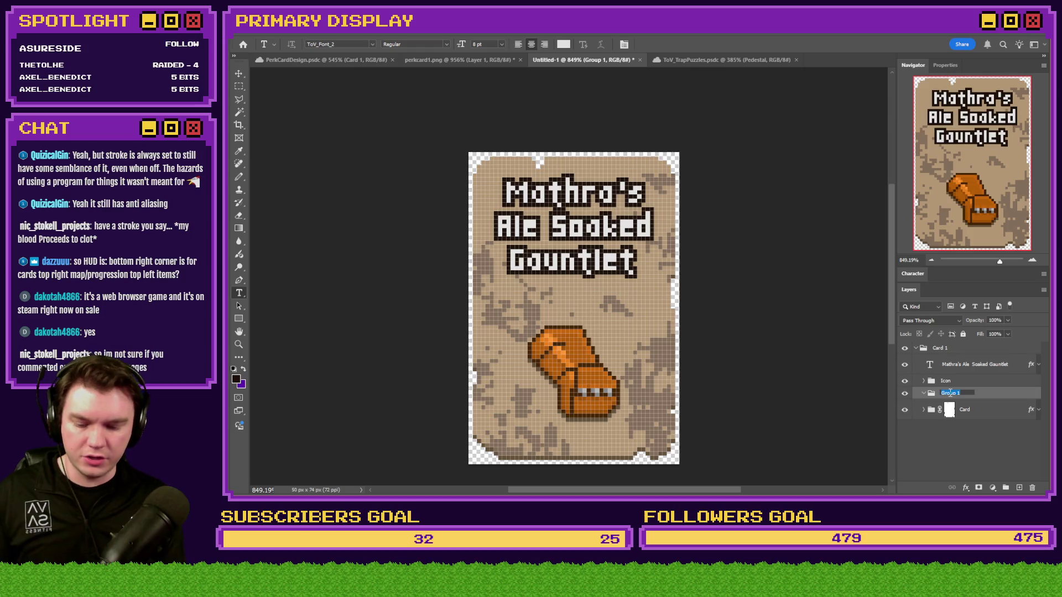
{"action": "type", "text": "soke"}
{"action": "key", "text": "Return"}
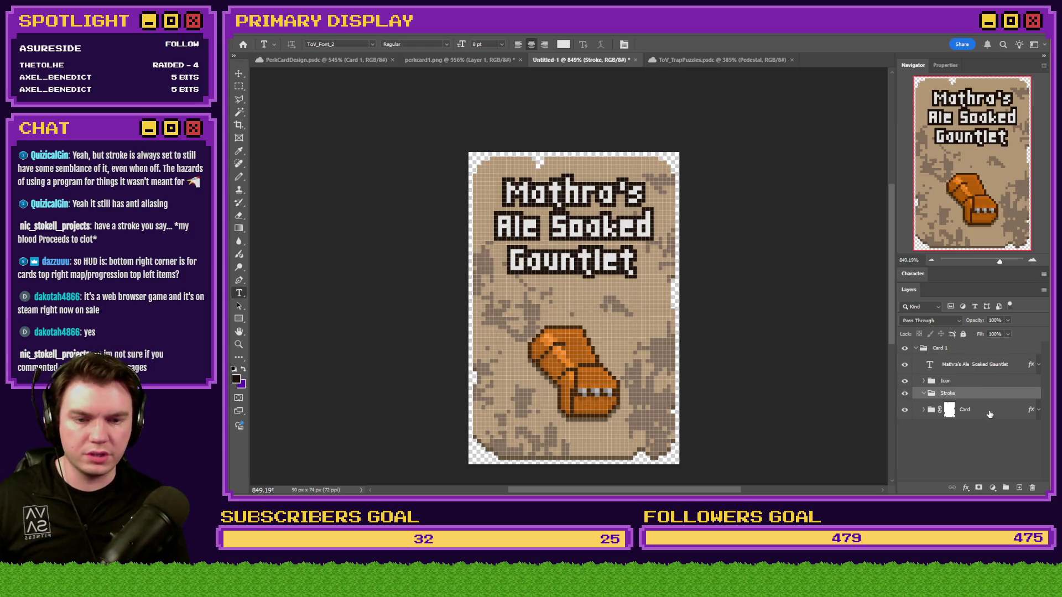
{"action": "left_click_drag", "start_coordinate": [968, 410], "coordinate": [984, 398]}
{"action": "right_click", "coordinate": [986, 396]}
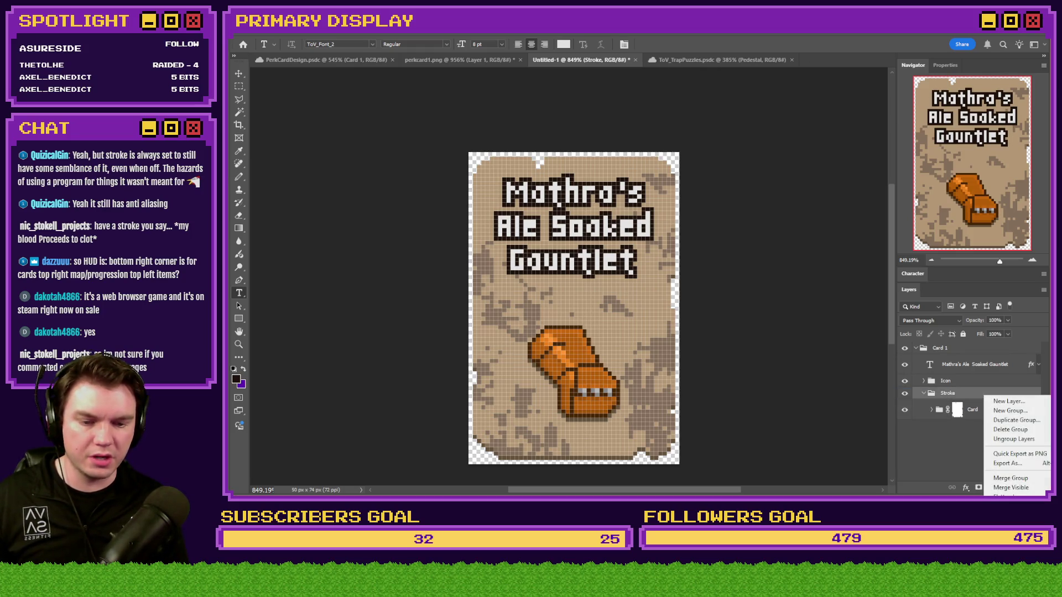
{"action": "left_click", "coordinate": [1013, 496]}
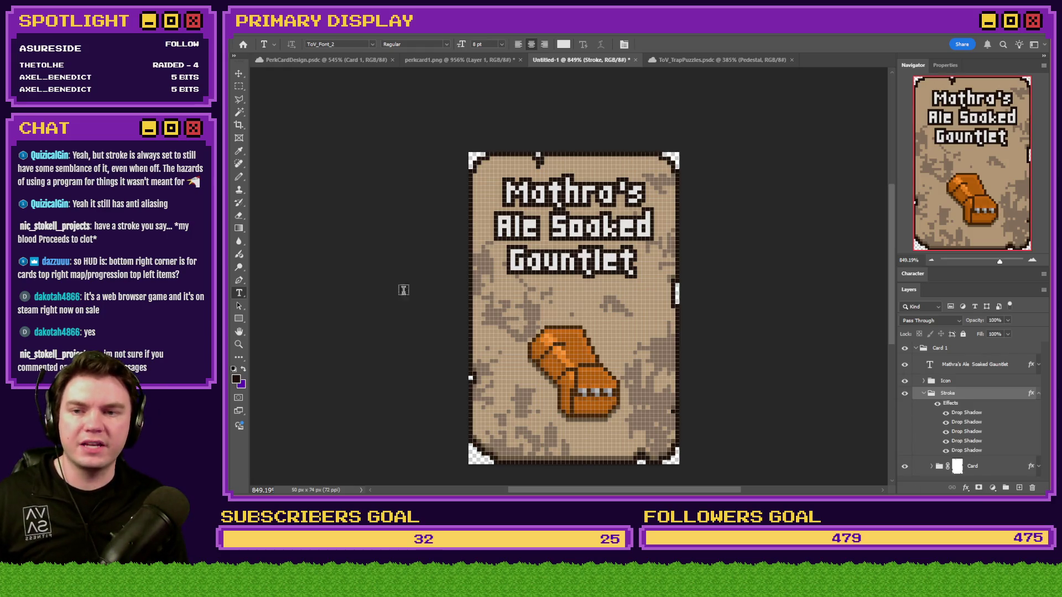
{"action": "key", "text": "m"}
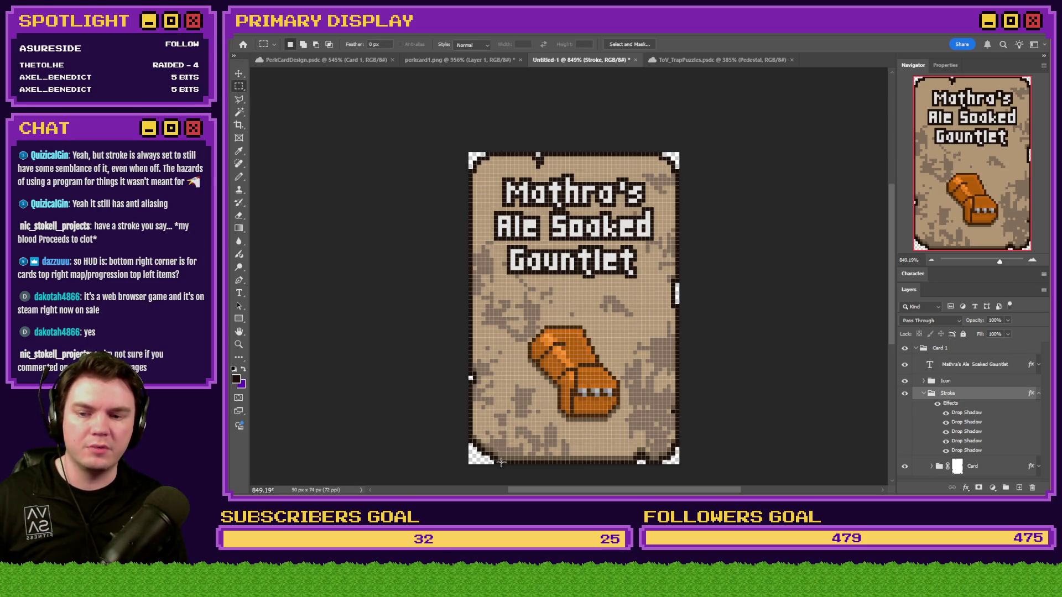
{"action": "scroll", "coordinate": [550, 455], "scroll_direction": "up", "scroll_amount": 5}
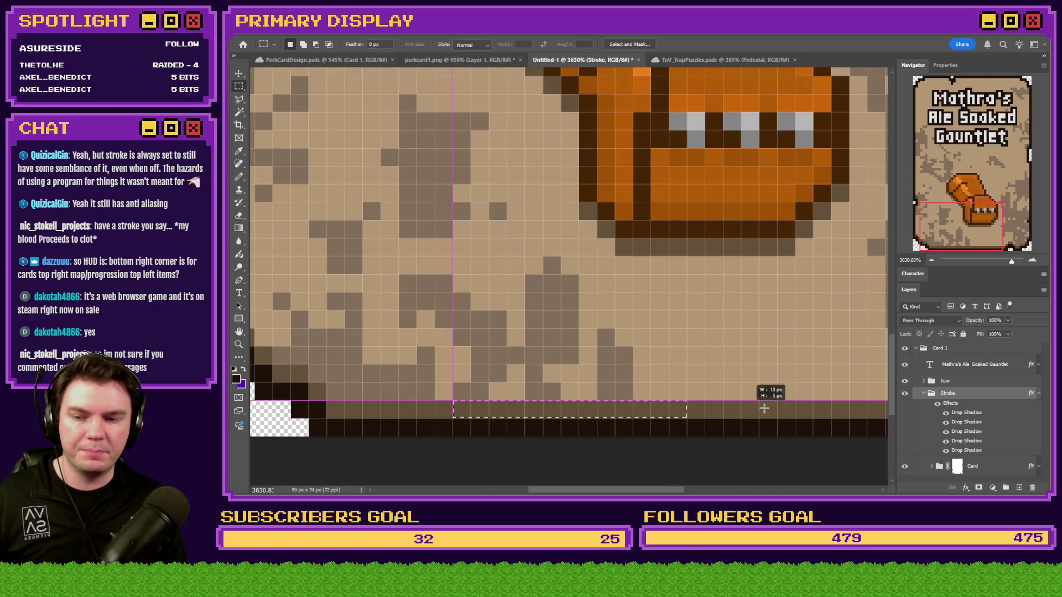
{"action": "scroll", "coordinate": [510, 408], "scroll_direction": "down", "scroll_amount": 5}
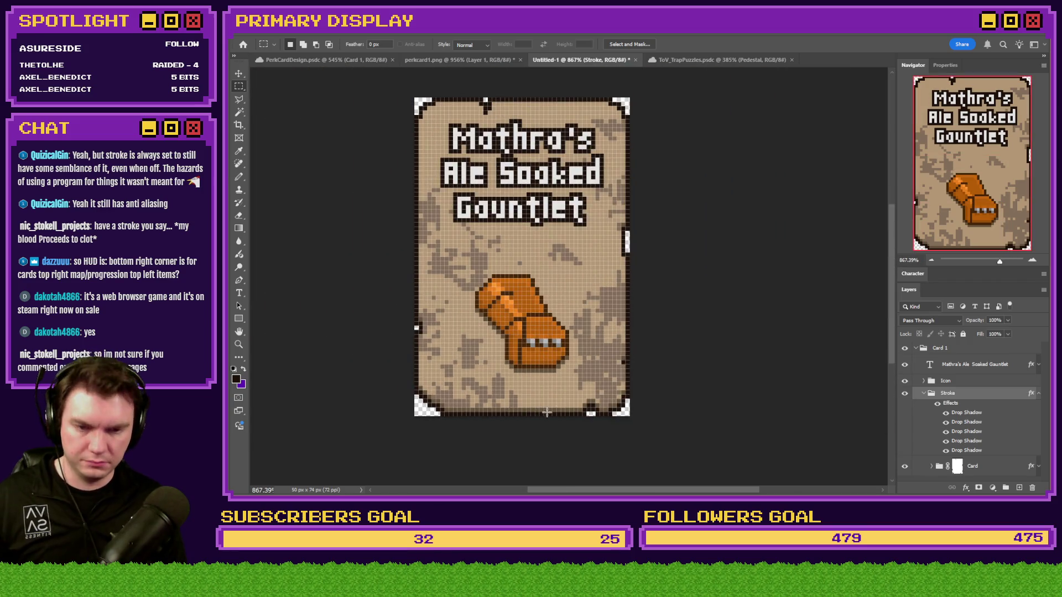
{"action": "left_click", "coordinate": [1039, 394]}
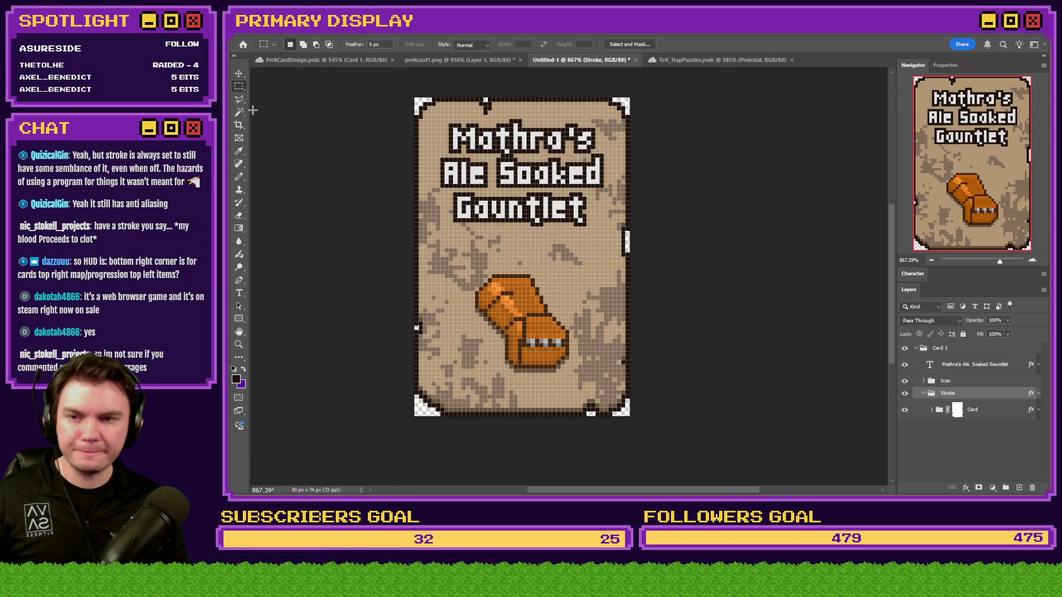
Step: Compare the gauntlet card against the original scroll card in perkcard1.png
{"action": "left_click", "coordinate": [720, 59]}
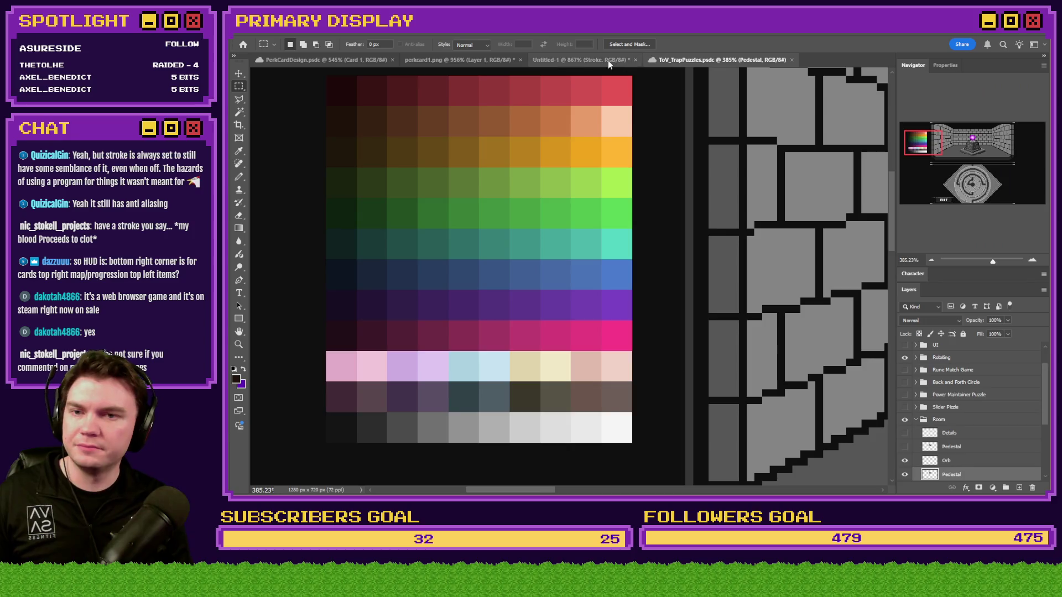
{"action": "left_click", "coordinate": [580, 60]}
{"action": "scroll", "coordinate": [484, 205], "scroll_direction": "down", "scroll_amount": 5}
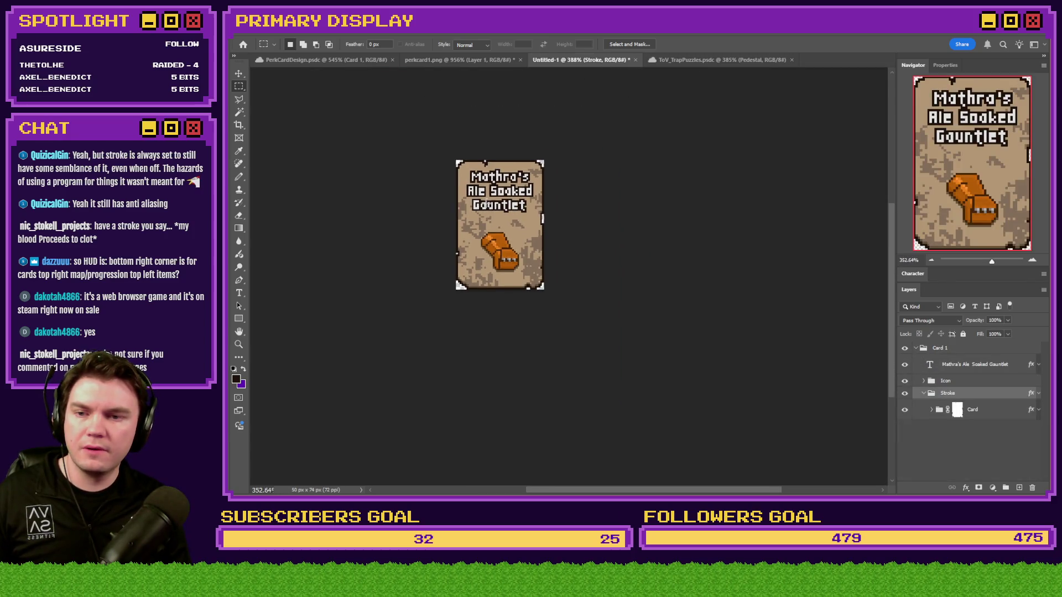
{"action": "scroll", "coordinate": [490, 205], "scroll_direction": "up", "scroll_amount": 6}
{"action": "scroll", "coordinate": [487, 205], "scroll_direction": "down", "scroll_amount": 5}
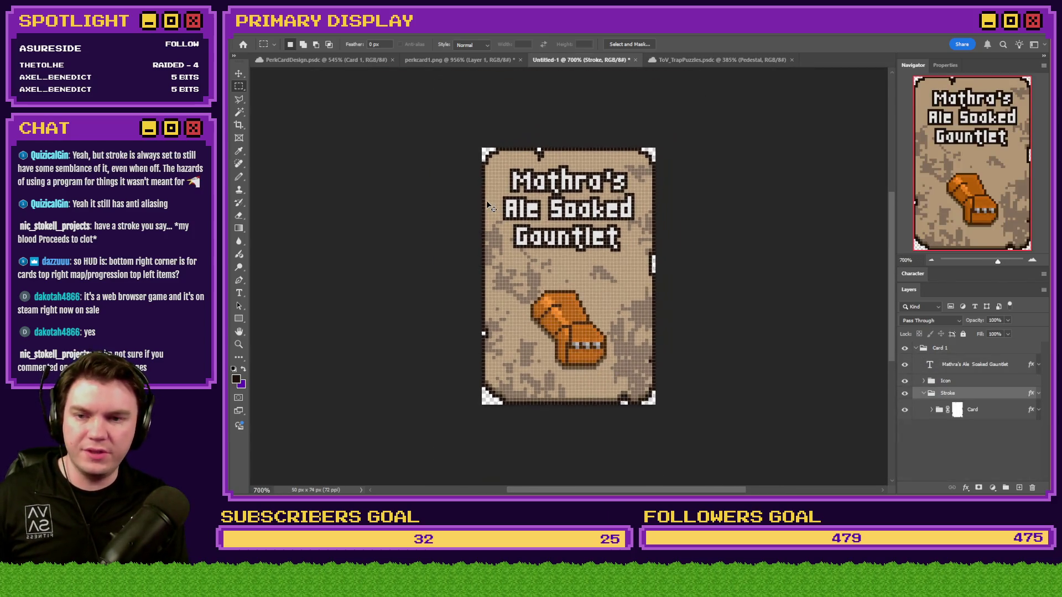
{"action": "scroll", "coordinate": [487, 202], "scroll_direction": "down", "scroll_amount": 1}
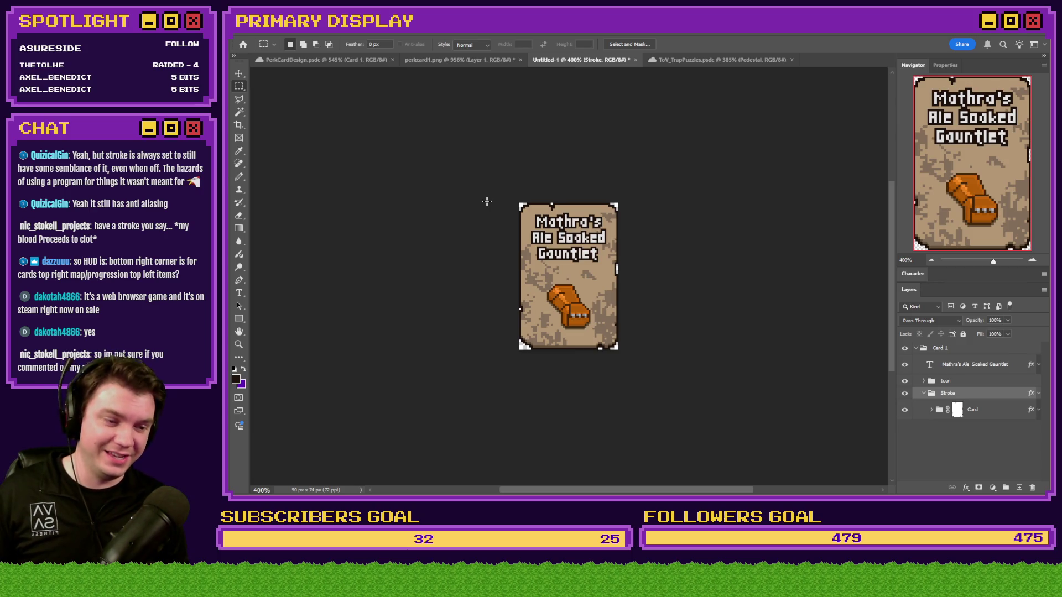
{"action": "left_click", "coordinate": [473, 58]}
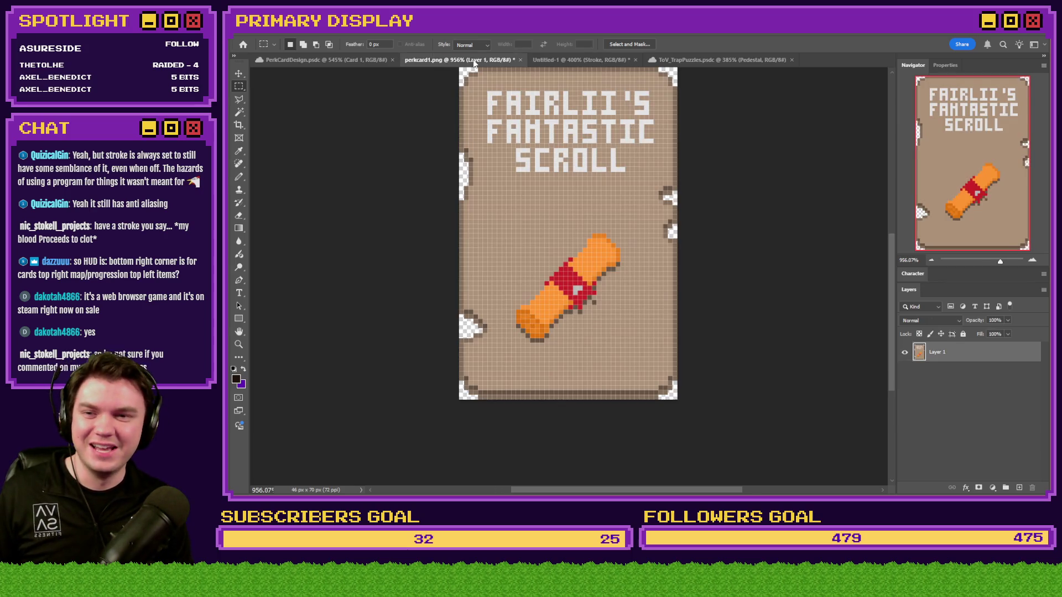
{"action": "left_click", "coordinate": [540, 60]}
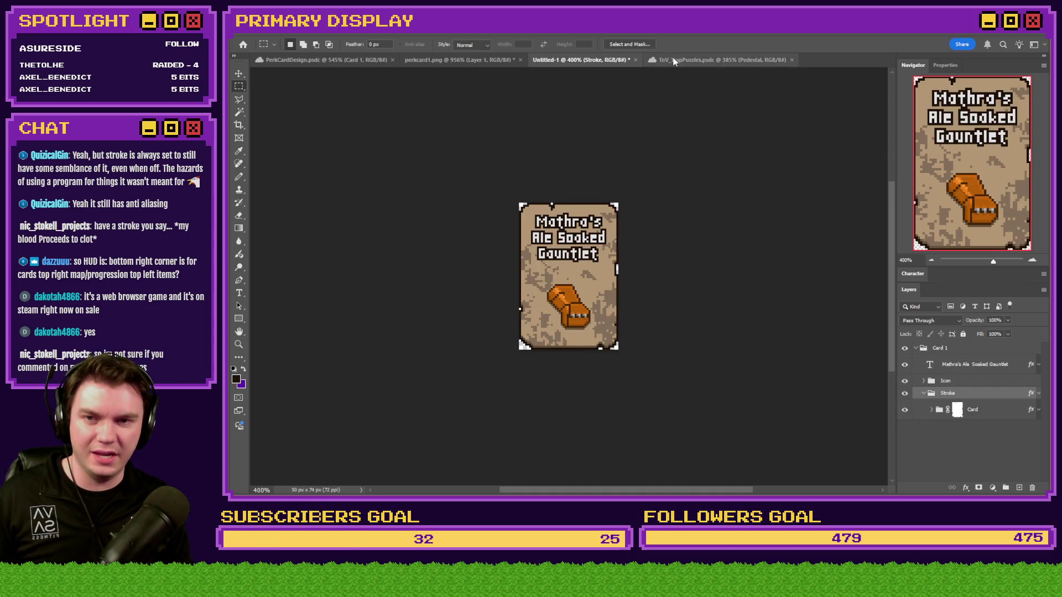
Step: With the Pencil, sample white from the ToV_TrapPuzzles palette as the drawing colour, then return to the gauntlet card
{"action": "left_click", "coordinate": [719, 59]}
{"action": "key", "text": "b"}
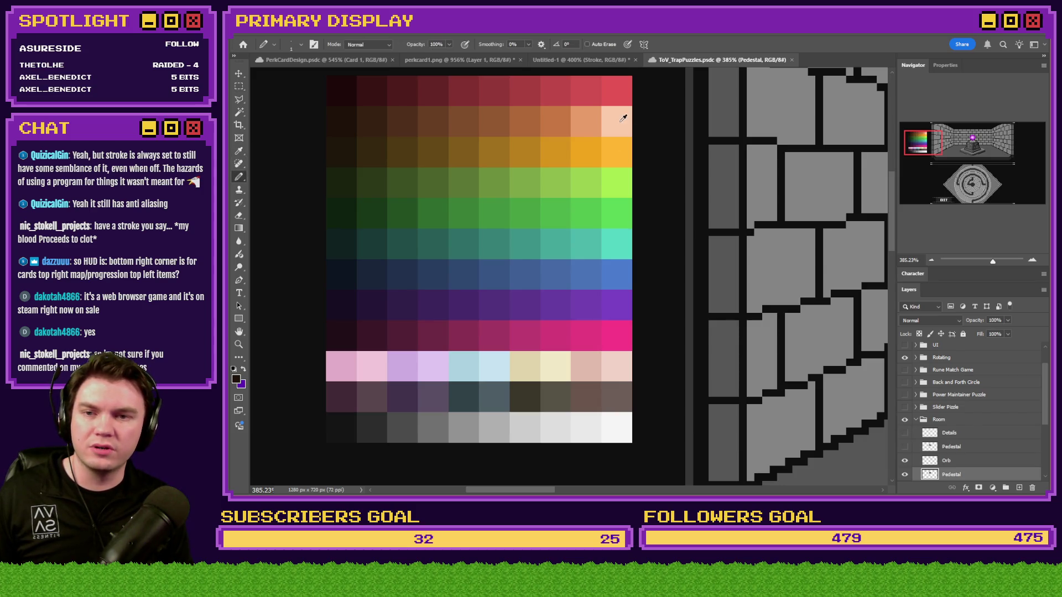
{"action": "left_click", "coordinate": [621, 121], "text": "alt"}
{"action": "left_click", "coordinate": [629, 422], "text": "alt"}
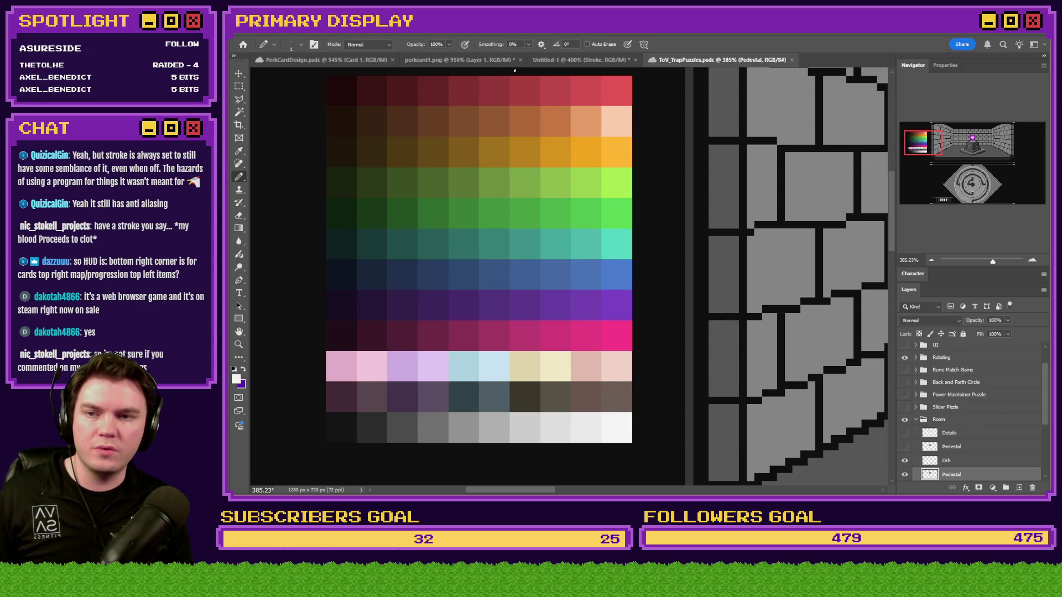
{"action": "key", "text": "ctrl+shift+Tab"}
{"action": "key", "text": "ctrl+shift+Tab"}
{"action": "left_click", "coordinate": [576, 63]}
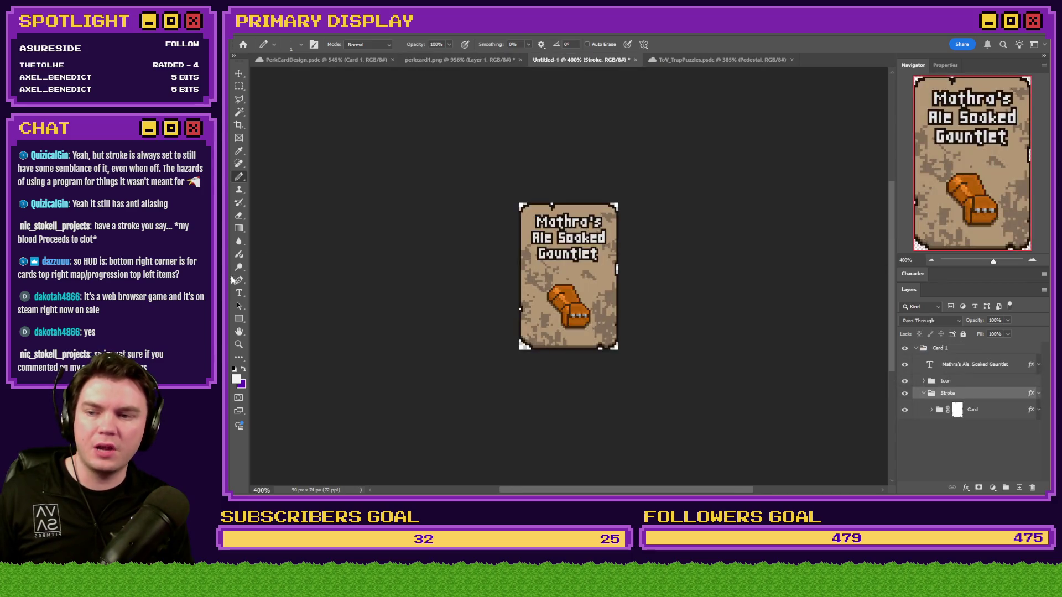
{"action": "left_click", "coordinate": [239, 216]}
Step: Open the title's text colour and dismiss it unchanged, then glance at the palette document and return
{"action": "left_click", "coordinate": [239, 293]}
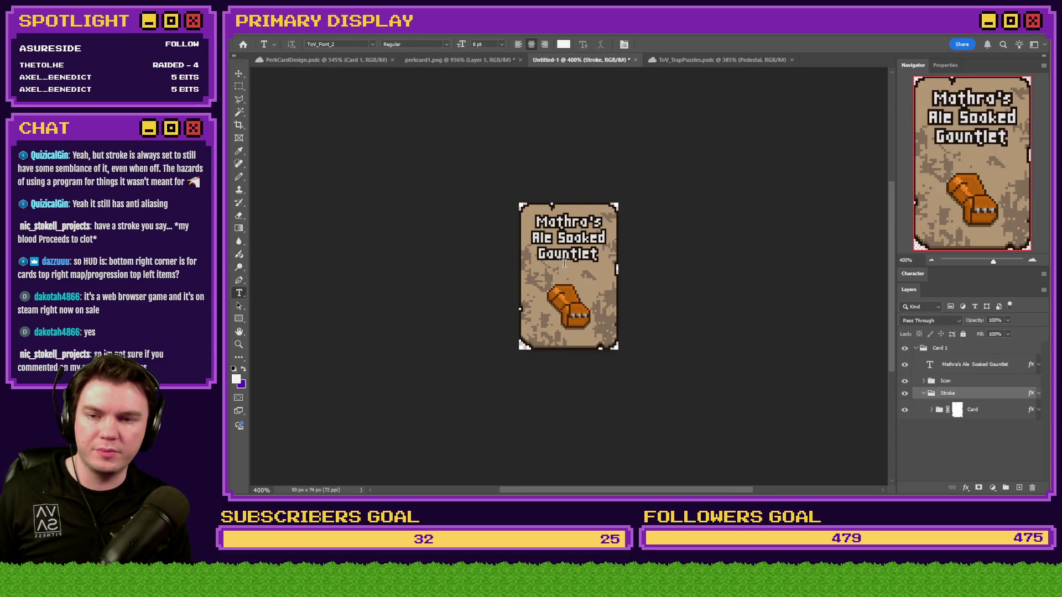
{"action": "scroll", "coordinate": [564, 261], "scroll_direction": "up", "scroll_amount": 3}
{"action": "left_click", "coordinate": [563, 261]}
{"action": "key", "text": "ctrl+a"}
{"action": "left_click", "coordinate": [563, 44]}
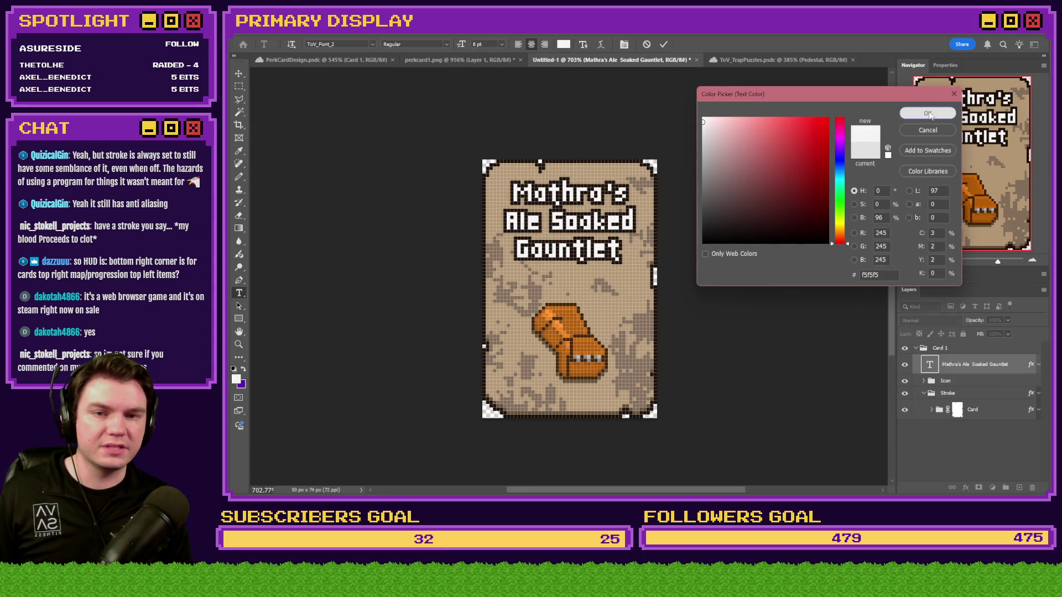
{"action": "key", "text": "Return"}
{"action": "left_click", "coordinate": [241, 87]}
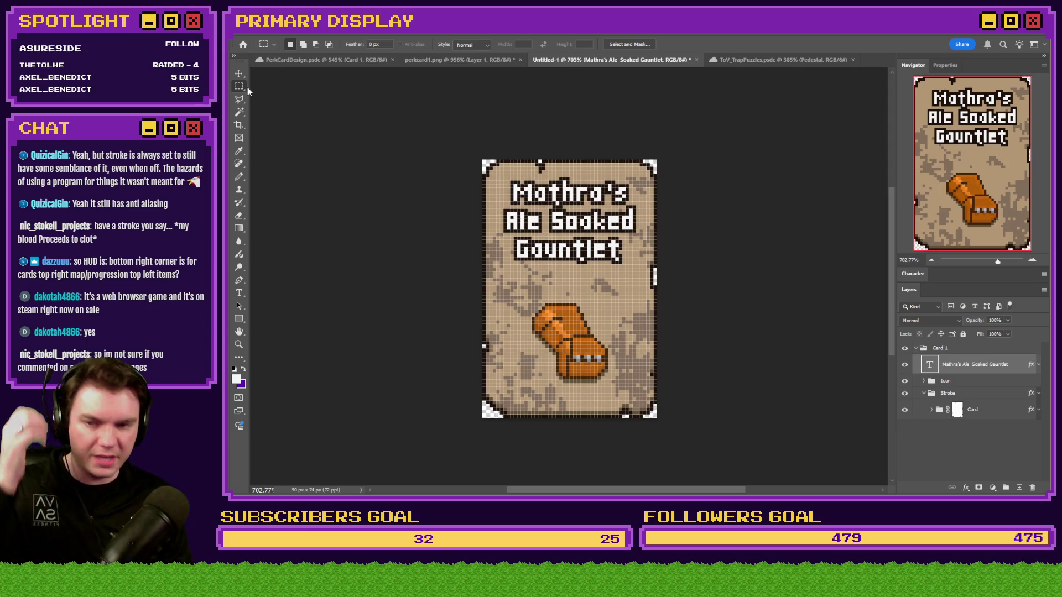
{"action": "left_click", "coordinate": [749, 62]}
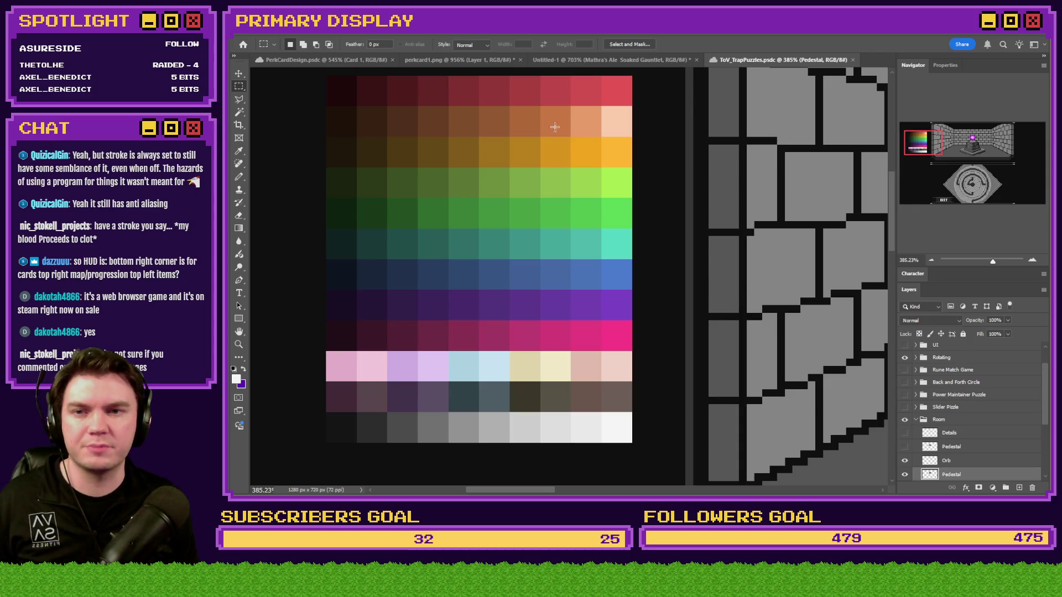
{"action": "left_click", "coordinate": [567, 61]}
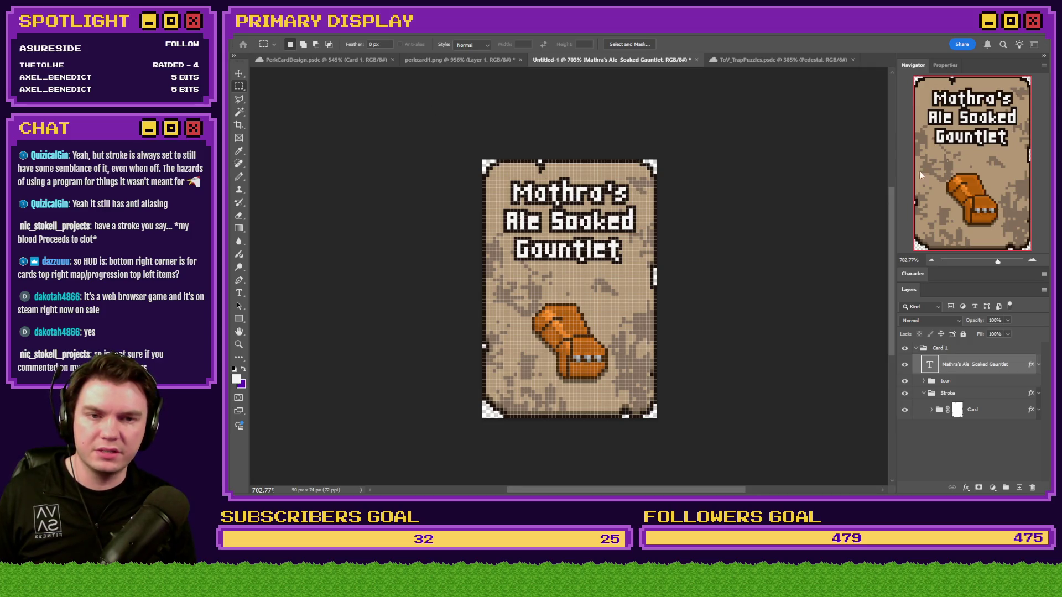
Step: Select perkcard1–7 in the pictures folder, open and close a second Explorer window, then return to Photoshop
{"action": "key", "text": "alt+Tab"}
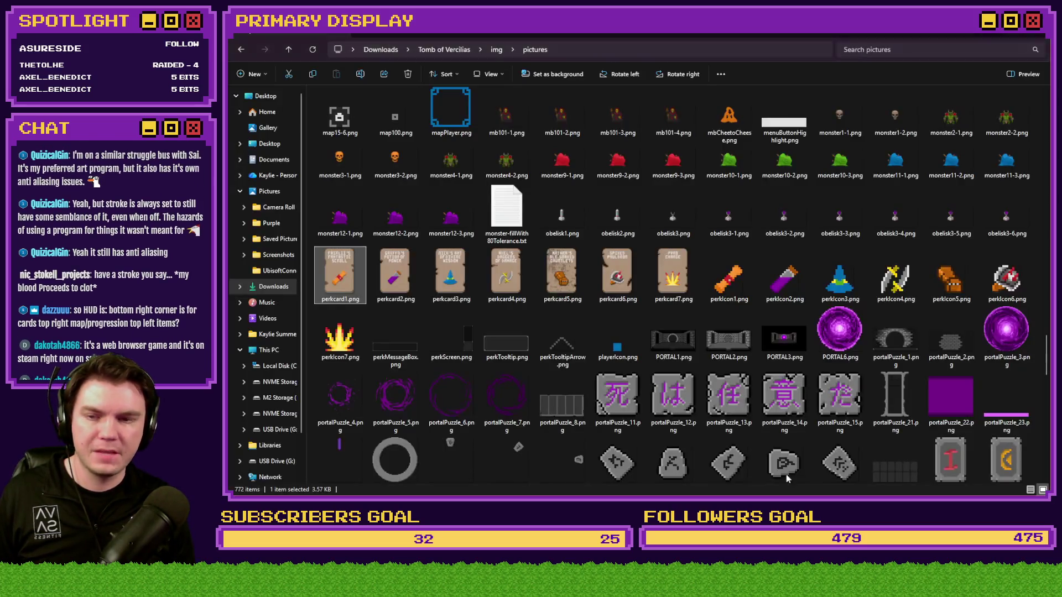
{"action": "left_click", "coordinate": [669, 271], "text": "shift"}
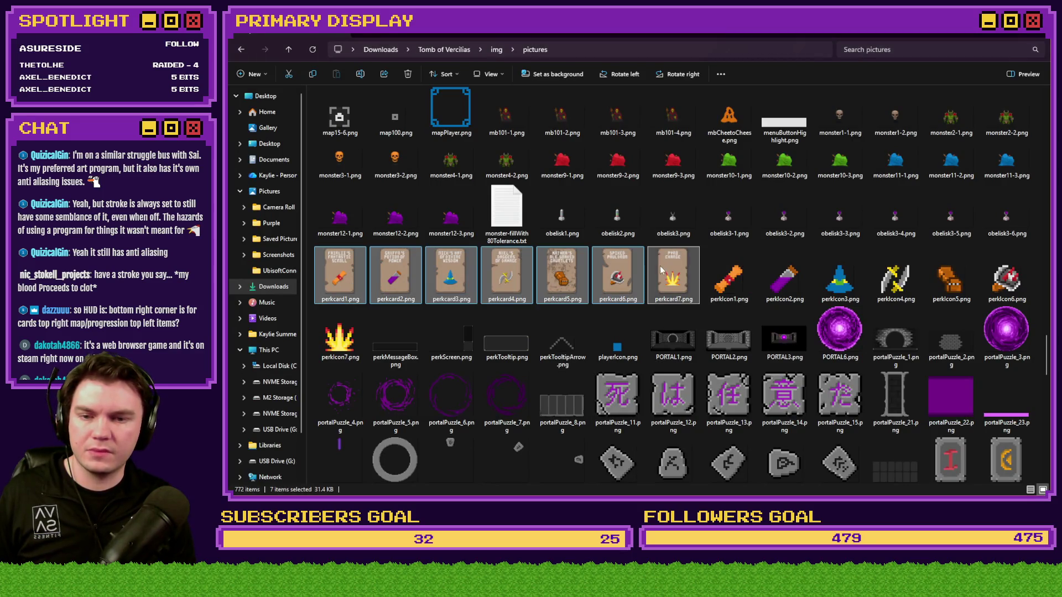
{"action": "scroll", "coordinate": [659, 306], "scroll_direction": "up", "scroll_amount": 10}
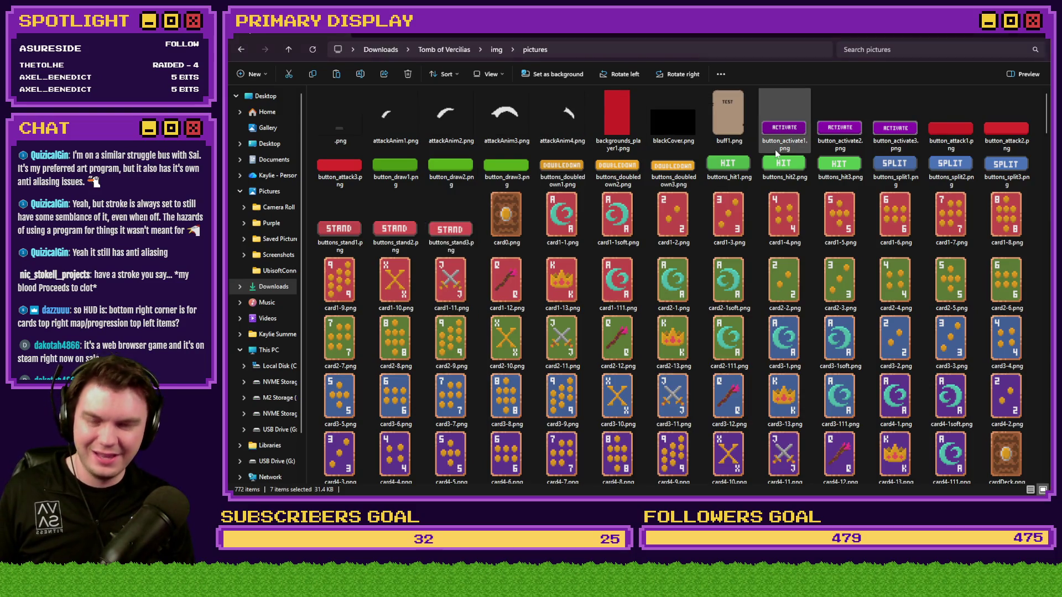
{"action": "key", "text": "super+e"}
{"action": "mouse_move", "coordinate": [860, 99]}
{"action": "left_mouse_down"}
{"action": "mouse_move", "coordinate": [860, 73]}
{"action": "mouse_move", "coordinate": [1061, 117]}
{"action": "left_mouse_up"}
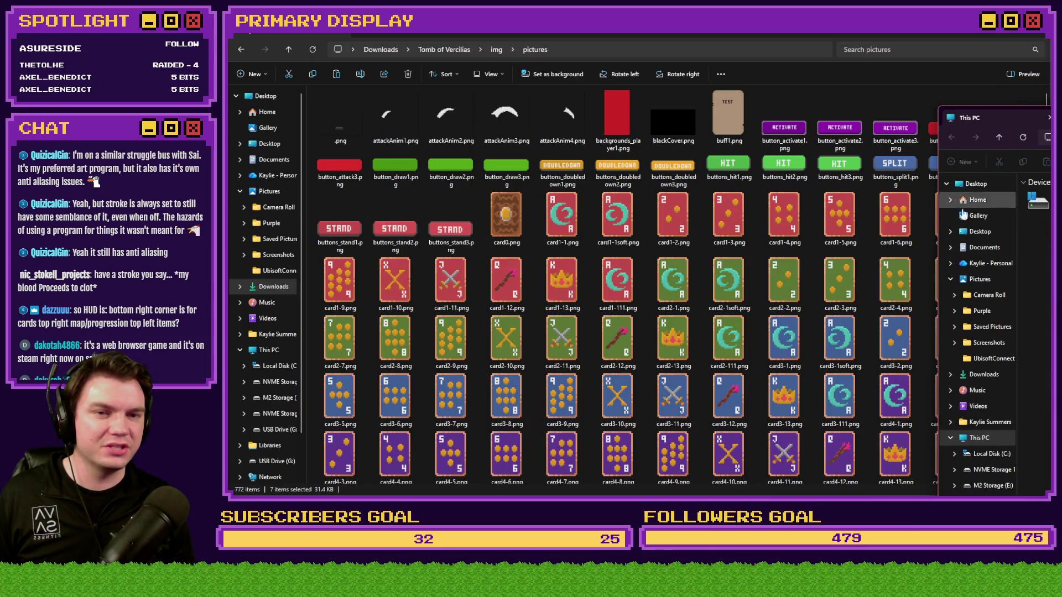
{"action": "key", "text": "alt+Tab"}
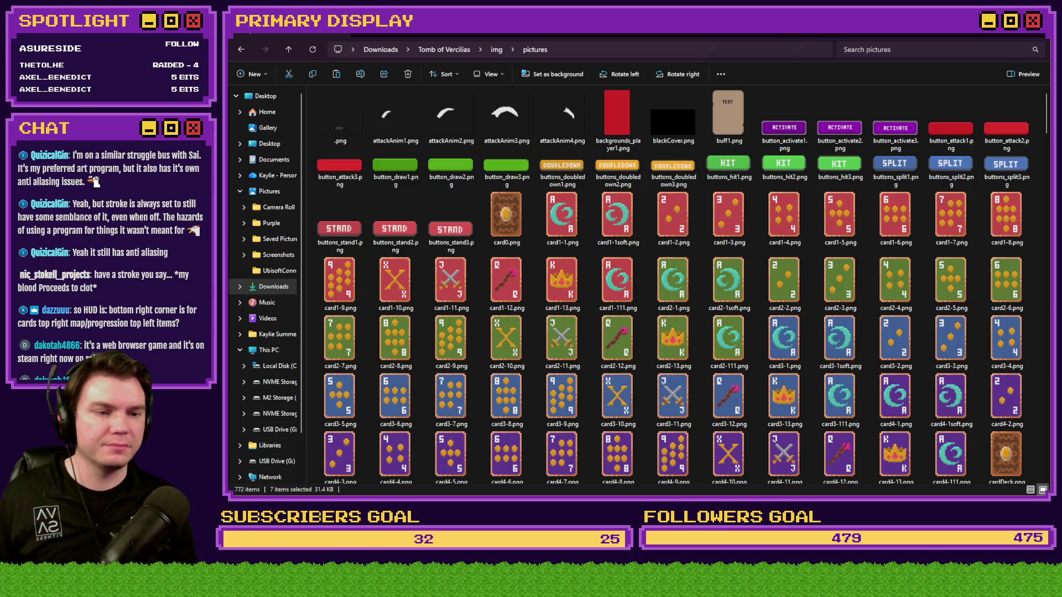
{"action": "key", "text": "alt+Tab"}
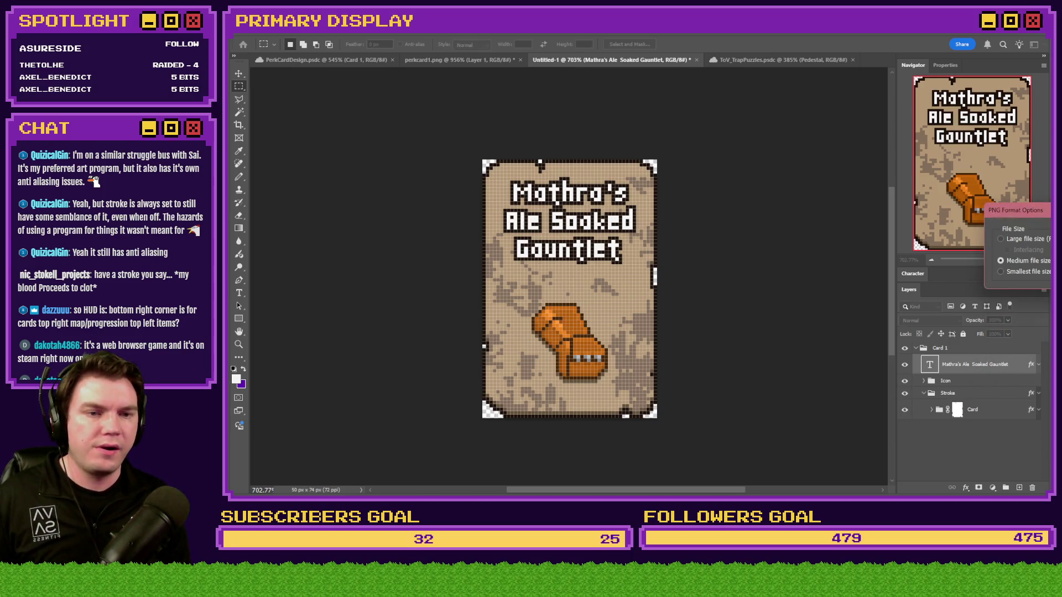
Step: Close perkcard1.png in Photoshop without saving its changes
{"action": "left_click", "coordinate": [801, 89]}
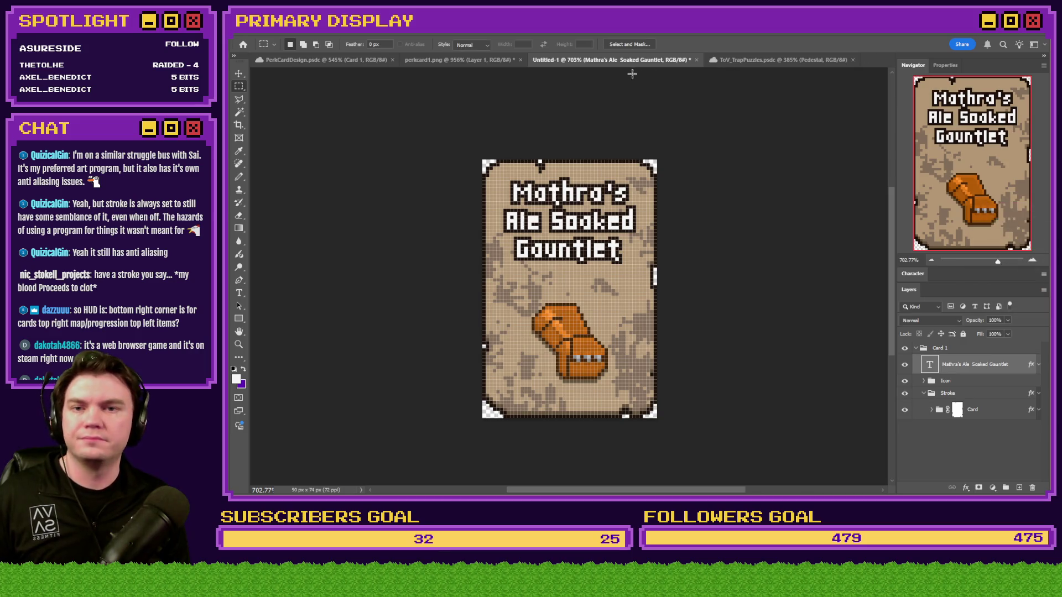
{"action": "left_click", "coordinate": [748, 60]}
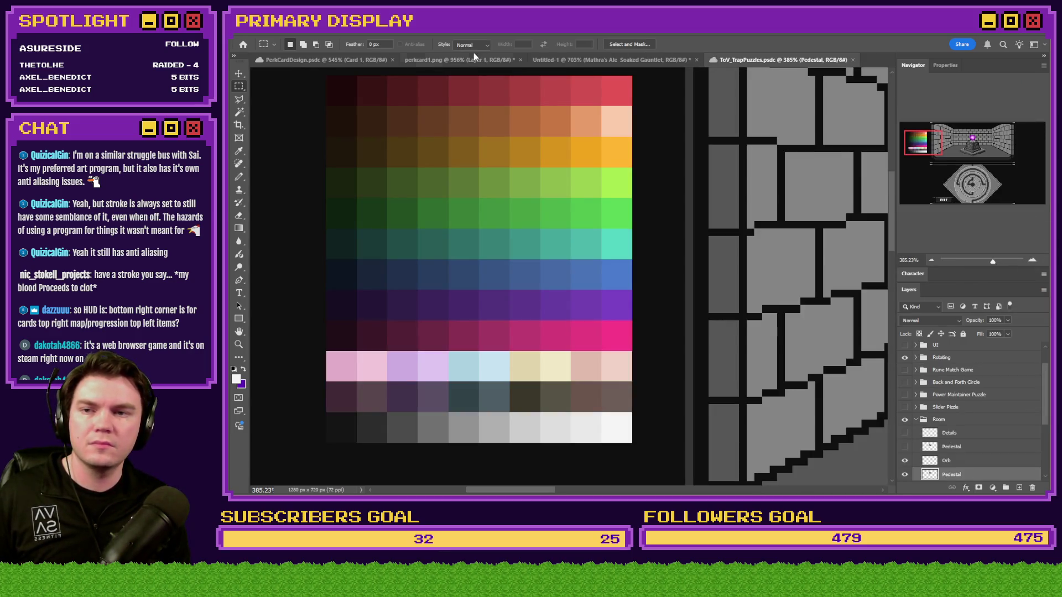
{"action": "left_click", "coordinate": [486, 59]}
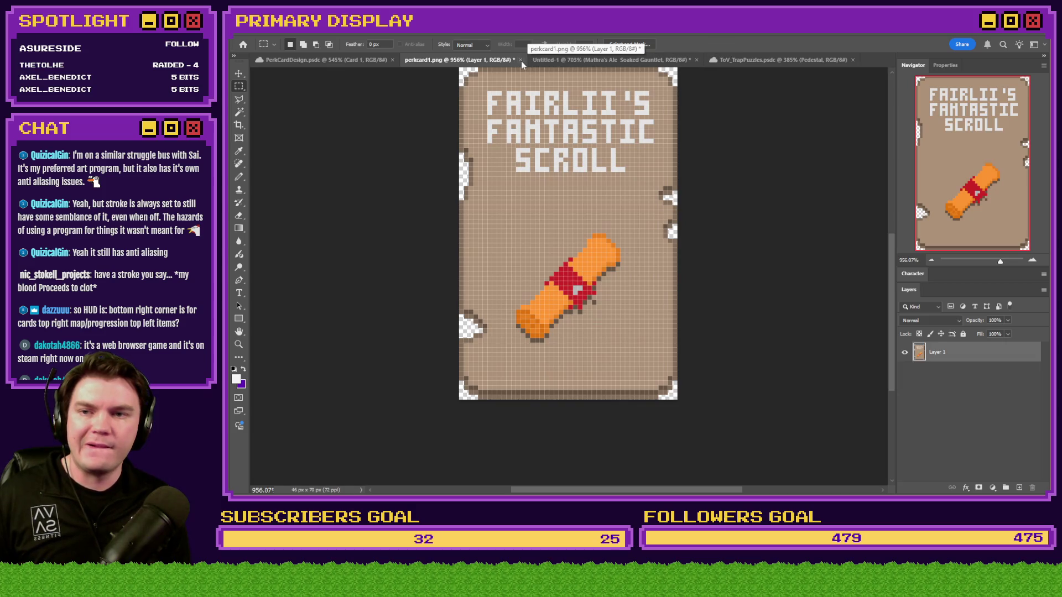
{"action": "left_click", "coordinate": [521, 60]}
{"action": "left_click", "coordinate": [636, 204]}
Step: View the PerkCardDesign layout with the selection cleared and zoomed out, then switch to File Explorer
{"action": "left_click", "coordinate": [368, 61]}
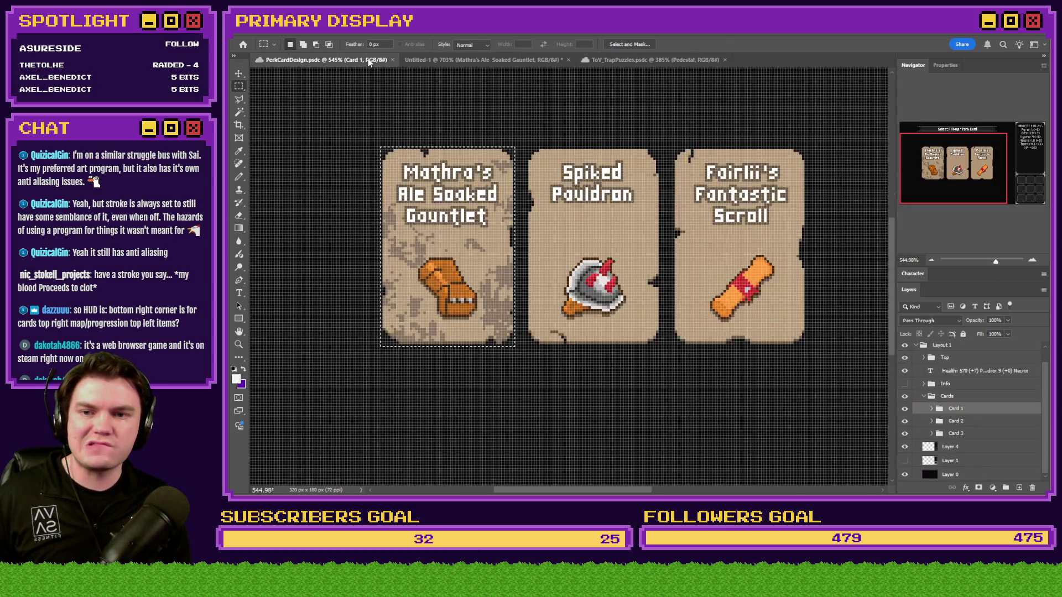
{"action": "key", "text": "ctrl+d"}
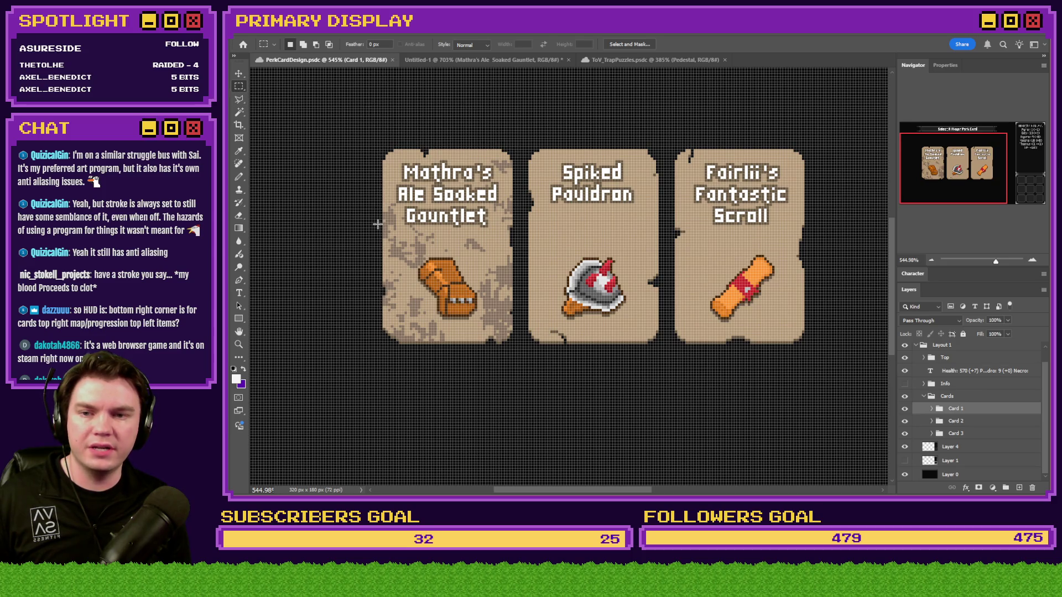
{"action": "scroll", "coordinate": [378, 224], "scroll_direction": "down", "scroll_amount": 3}
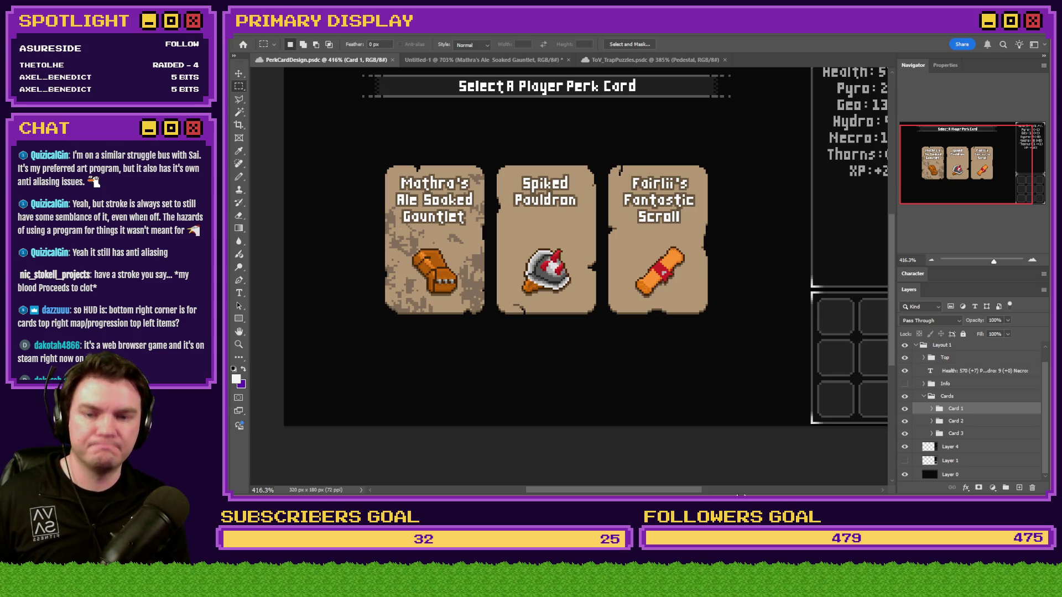
{"action": "key", "text": "alt+Tab"}
Step: Browse the perk card images in the pictures folder, ending with perkcard5.png selected
{"action": "left_click", "coordinate": [686, 202]}
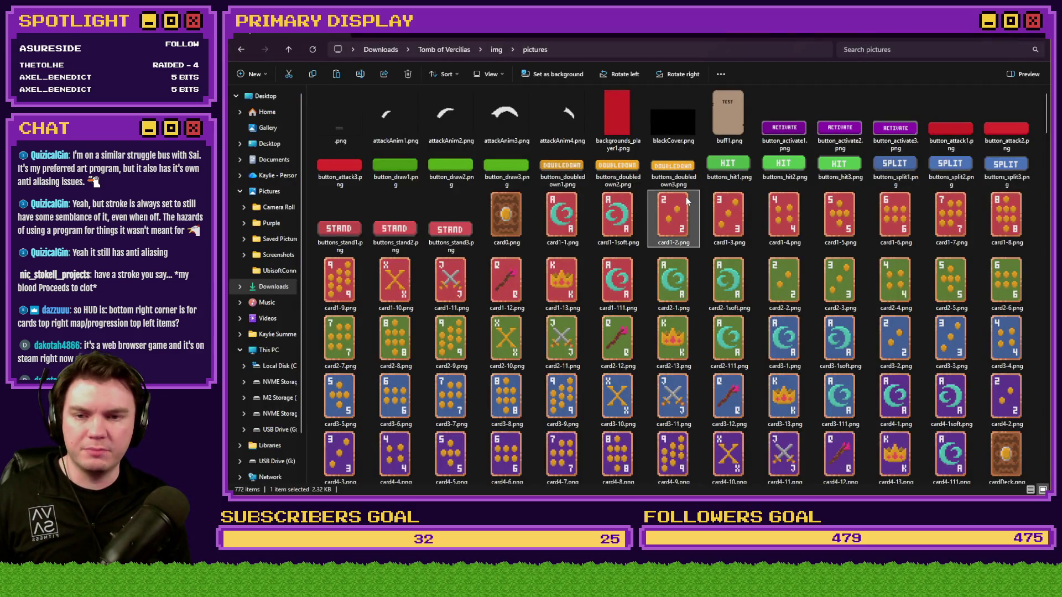
{"action": "key", "text": "p"}
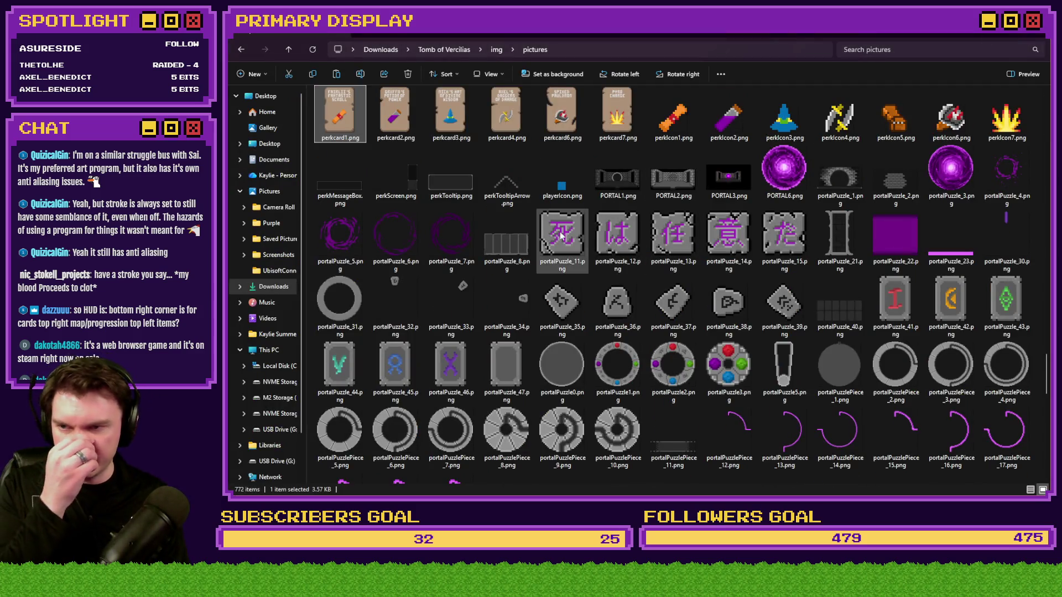
{"action": "scroll", "coordinate": [550, 233], "scroll_direction": "up", "scroll_amount": 5}
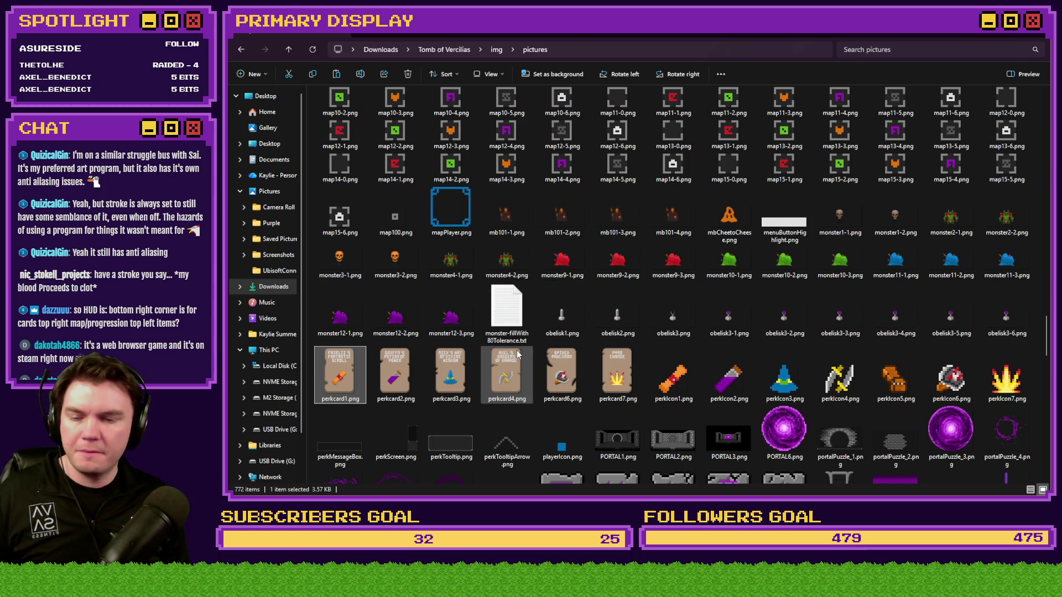
{"action": "left_click", "coordinate": [550, 375]}
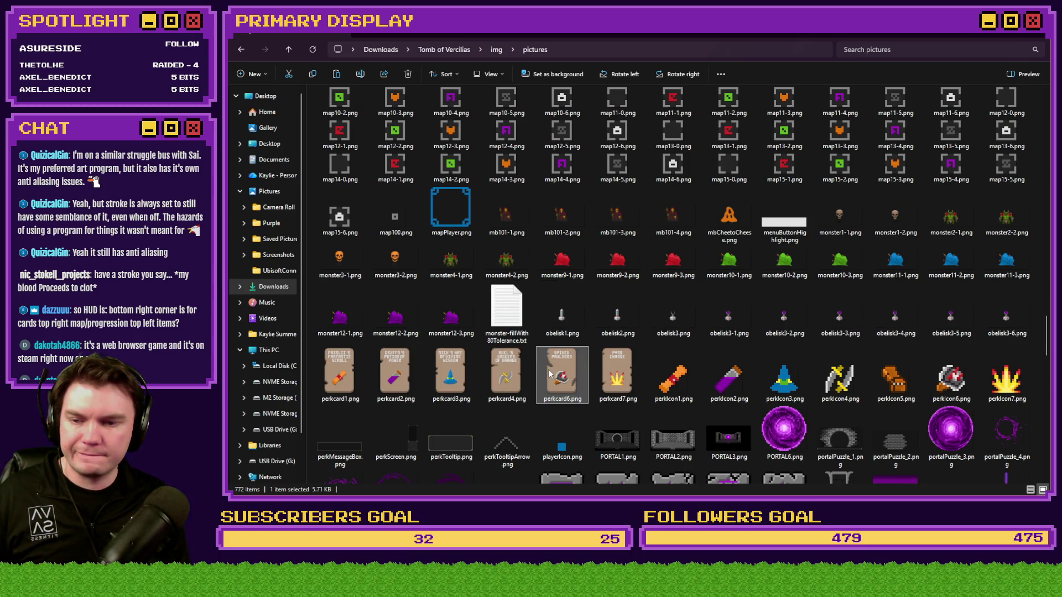
{"action": "left_click", "coordinate": [332, 376]}
{"action": "left_click", "coordinate": [451, 381]}
{"action": "left_click", "coordinate": [517, 387]}
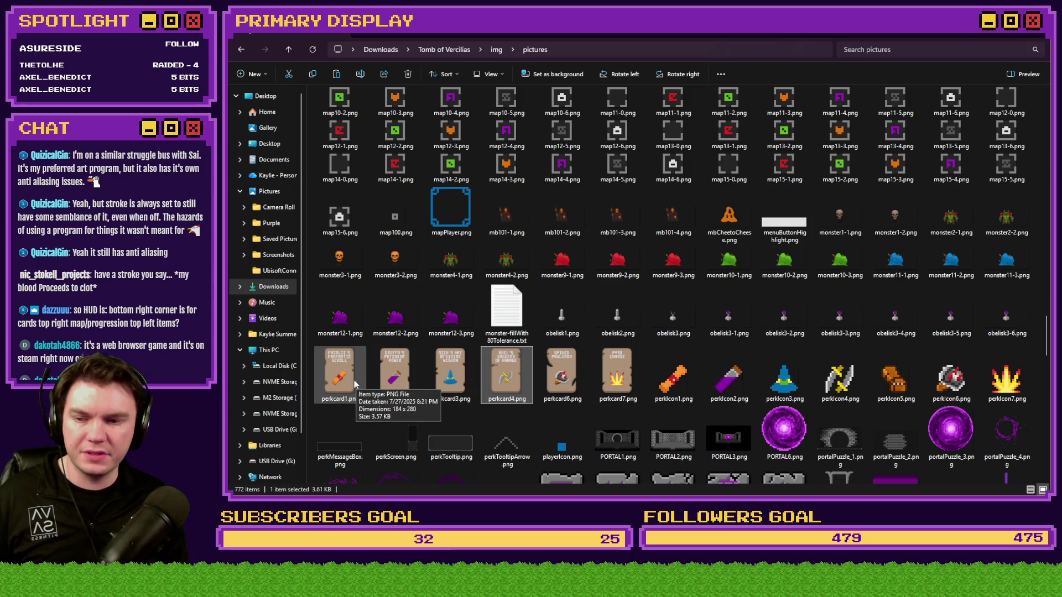
{"action": "left_click", "coordinate": [338, 376]}
{"action": "left_click", "coordinate": [595, 382], "text": "shift"}
{"action": "scroll", "coordinate": [595, 381], "scroll_direction": "down", "scroll_amount": 6}
{"action": "scroll", "coordinate": [508, 240], "scroll_direction": "up", "scroll_amount": 3}
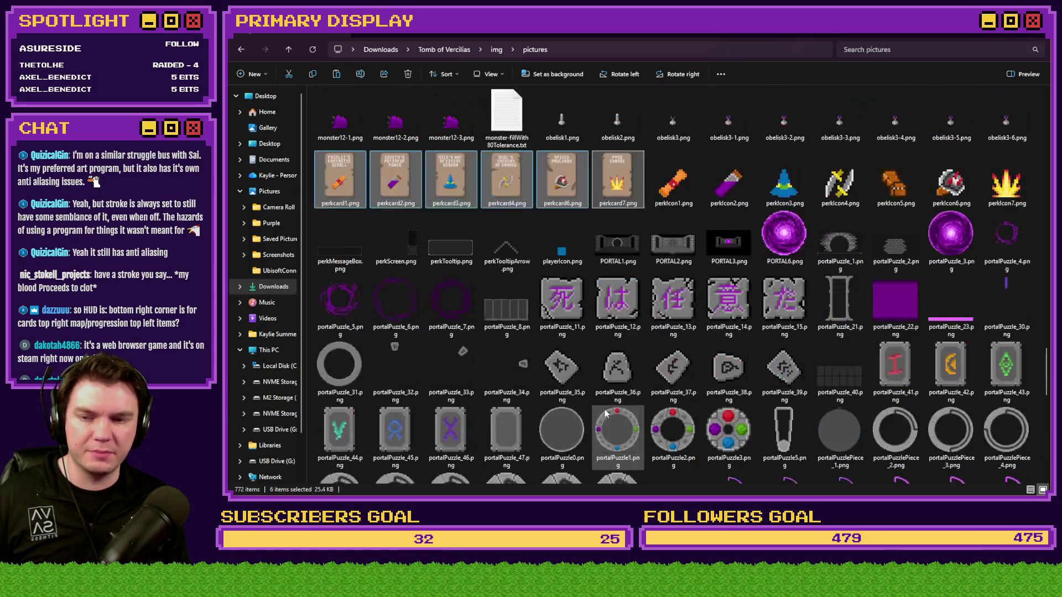
{"action": "left_click", "coordinate": [581, 248]}
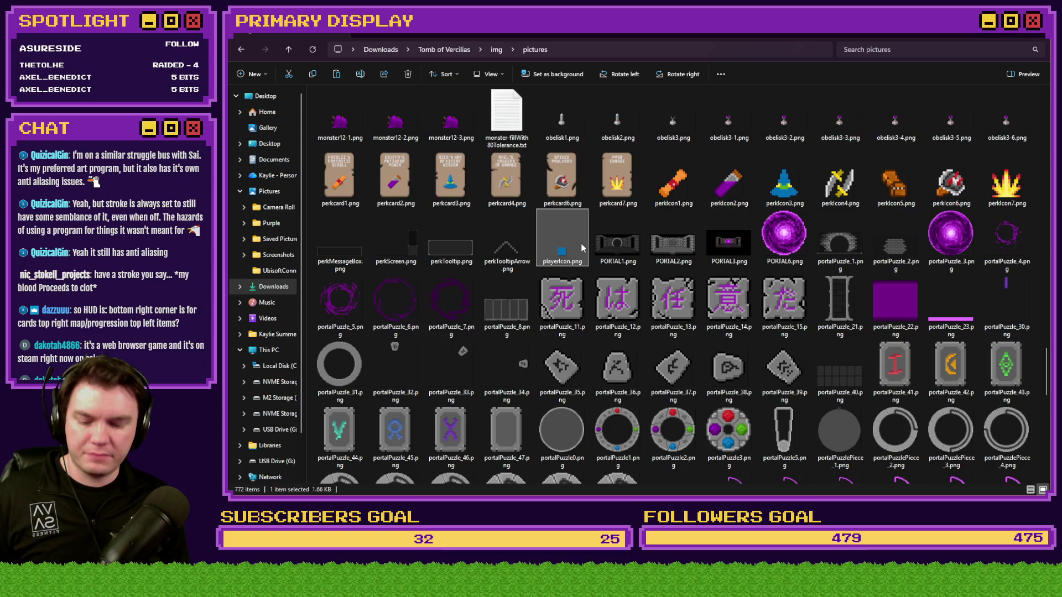
{"action": "scroll", "coordinate": [581, 249], "scroll_direction": "up", "scroll_amount": 3}
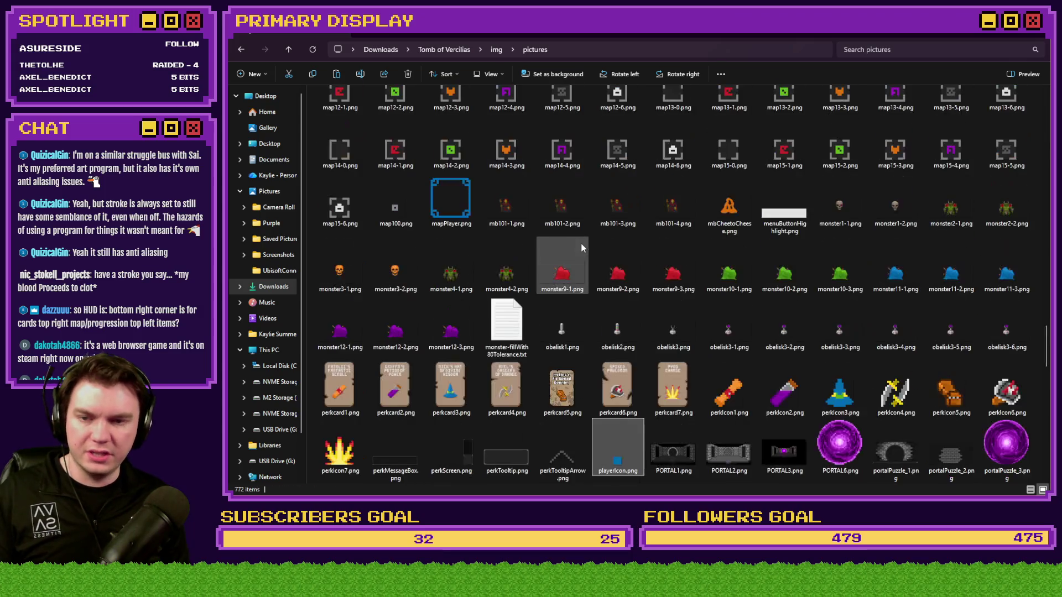
{"action": "left_click", "coordinate": [572, 390]}
Step: Open perkcard5.png in Photoshop, resize it to 400%, save and close it
{"action": "mouse_move", "coordinate": [562, 390]}
{"action": "left_mouse_down"}
{"action": "mouse_move", "coordinate": [830, 144]}
{"action": "mouse_move", "coordinate": [791, 44]}
{"action": "mouse_move", "coordinate": [797, 61]}
{"action": "left_mouse_up"}
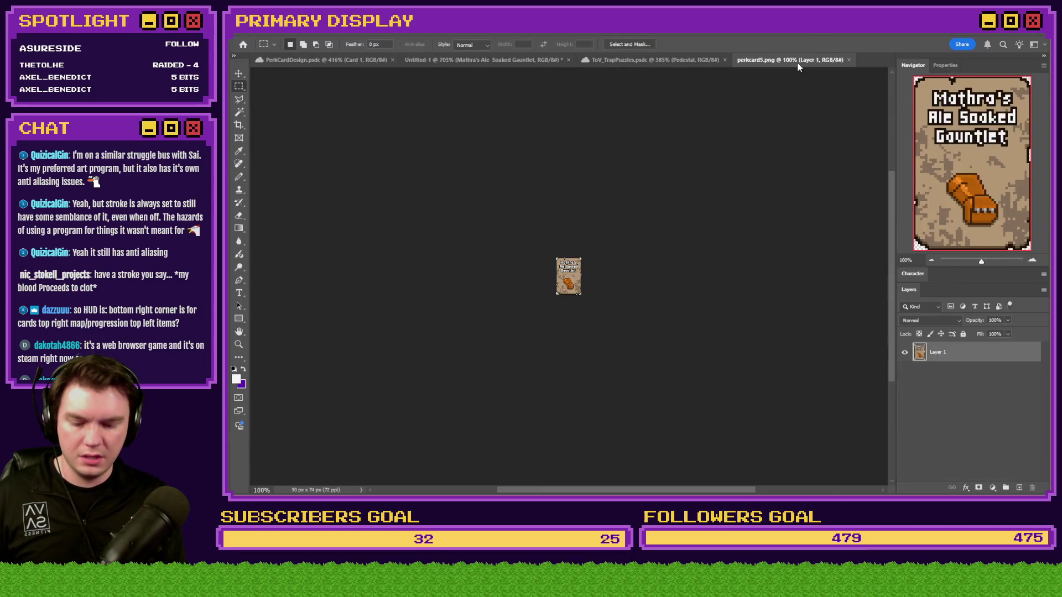
{"action": "key", "text": "ctrl+alt+i"}
{"action": "type", "text": "400"}
{"action": "key", "text": "Return"}
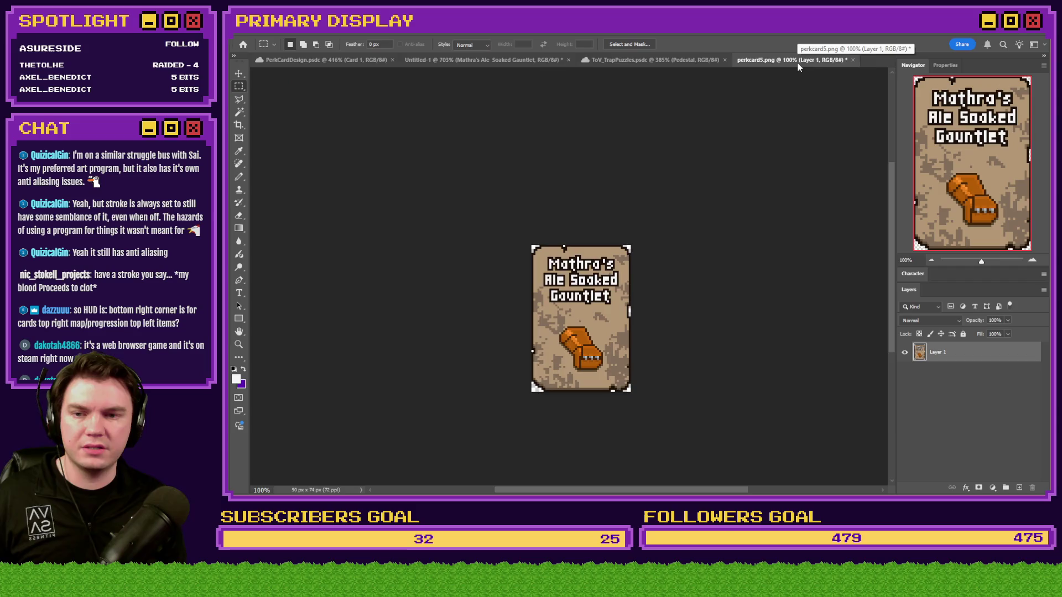
{"action": "key", "text": "ctrl+s"}
{"action": "left_click", "coordinate": [849, 60]}
Step: Back in File Explorer, open perkcard4.png in the Photos viewer
{"action": "key", "text": "alt+Tab"}
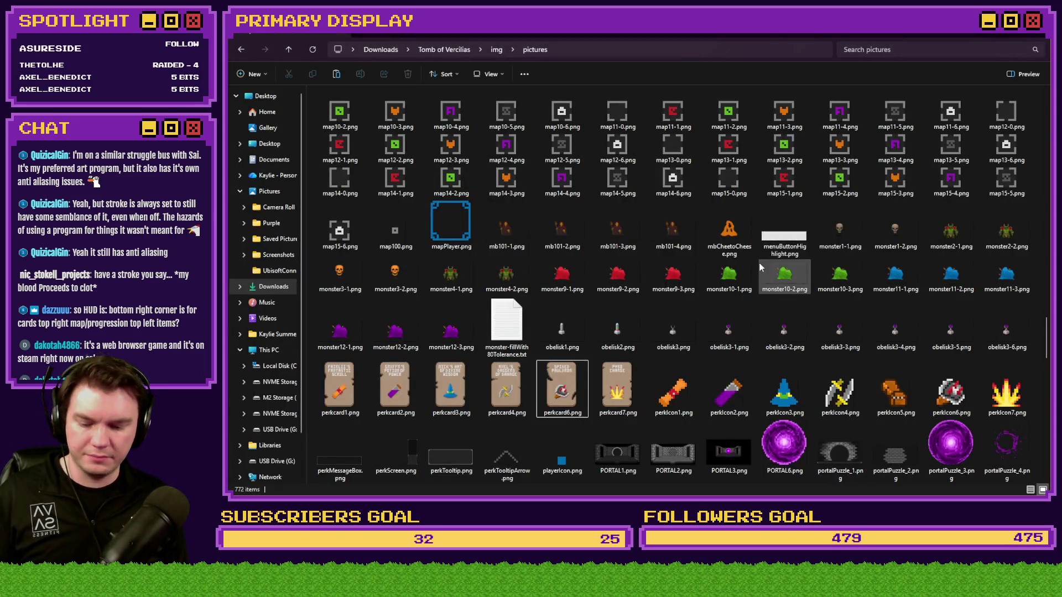
{"action": "scroll", "coordinate": [552, 357], "scroll_direction": "up", "scroll_amount": 10}
{"action": "key", "text": "p"}
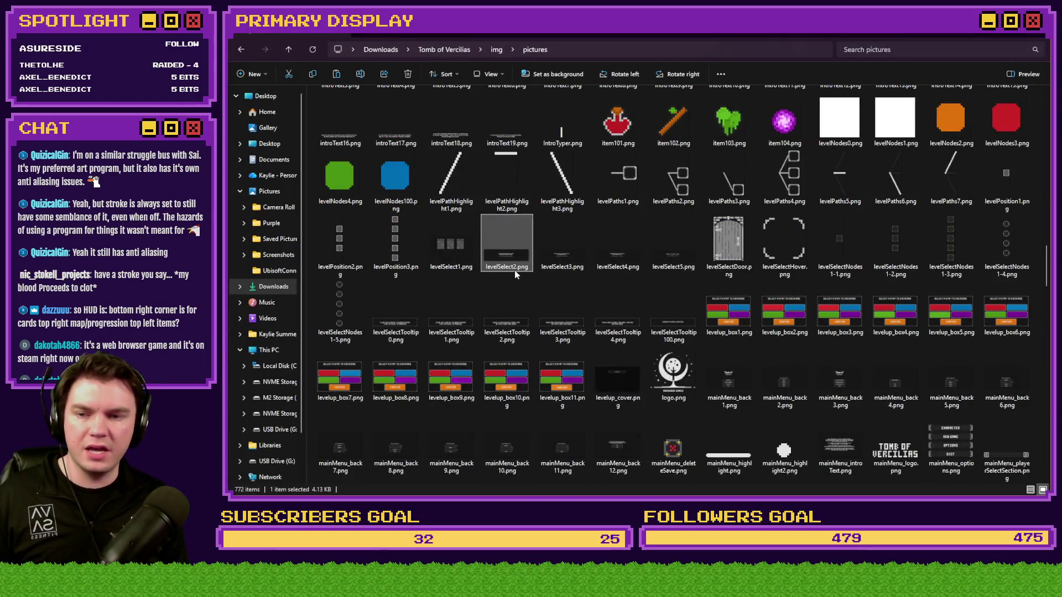
{"action": "scroll", "coordinate": [514, 288], "scroll_direction": "up", "scroll_amount": 3}
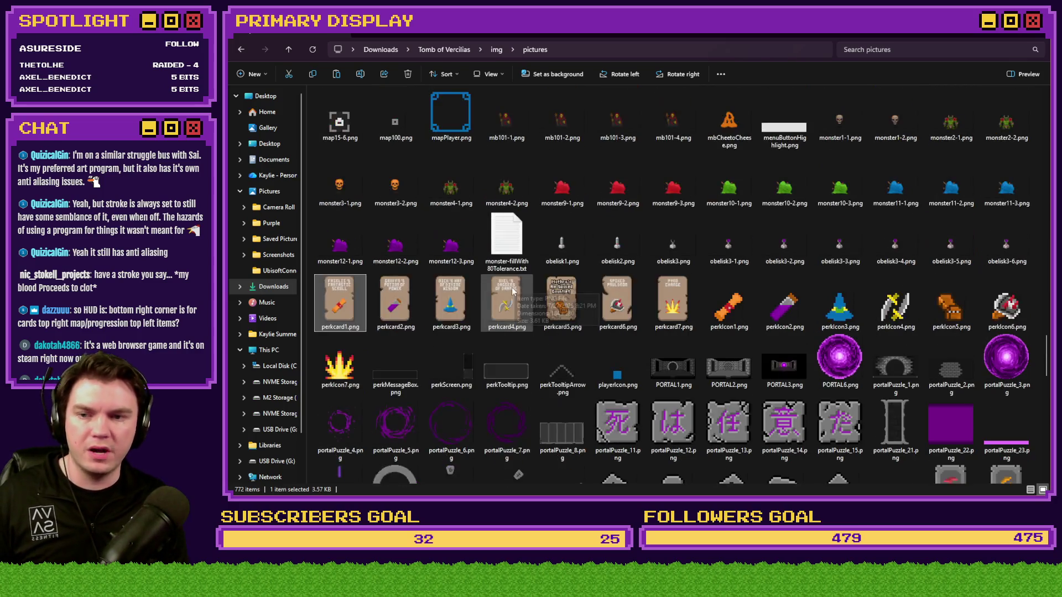
{"action": "left_click", "coordinate": [503, 294]}
{"action": "key", "text": "Return"}
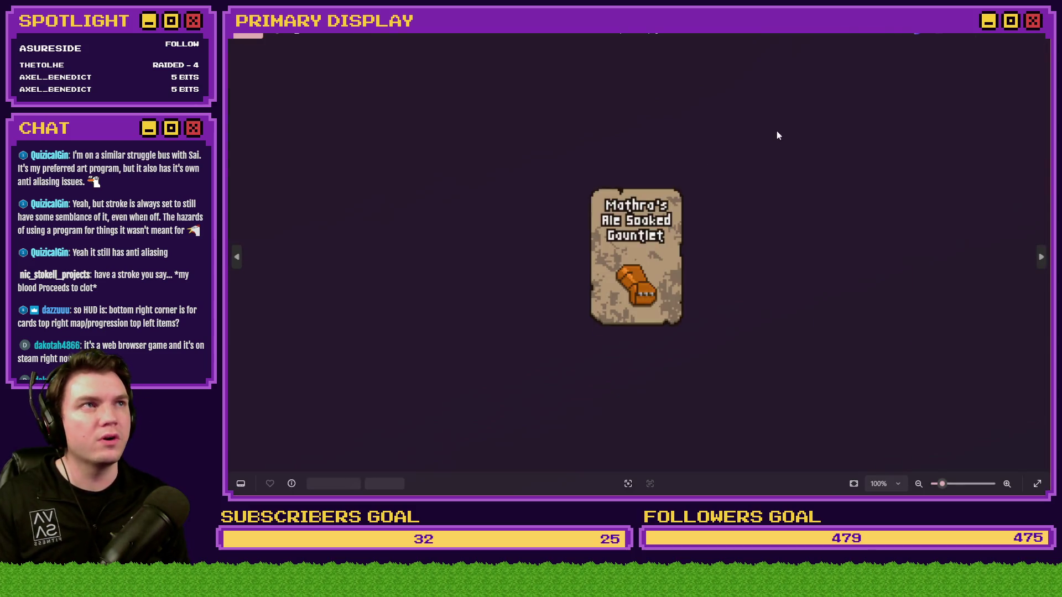
Step: Flip between the gauntlet card and the daggers, wizard-hat and Spiked Pauldron cards to compare them
{"action": "key", "text": "Right"}
{"action": "key", "text": "Left"}
{"action": "key", "text": "Right"}
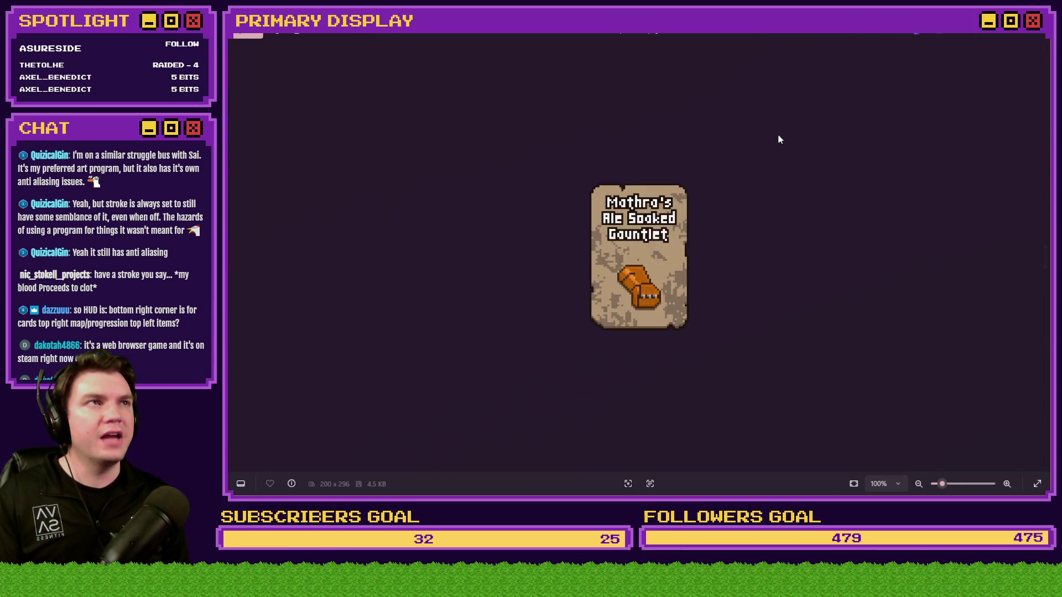
{"action": "key", "text": "Left"}
{"action": "key", "text": "Right"}
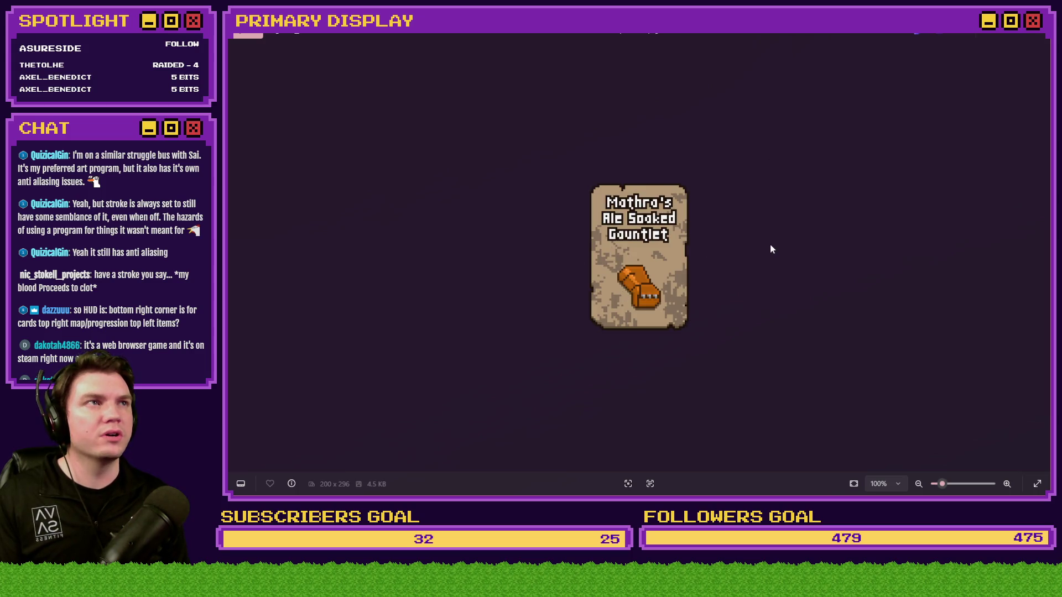
{"action": "key", "text": "Left"}
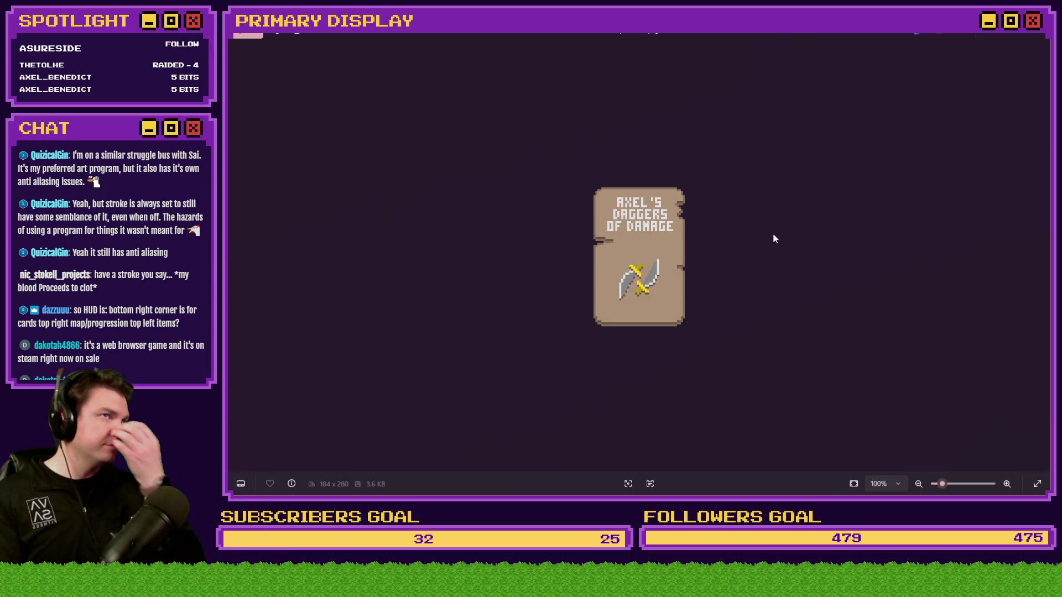
{"action": "key", "text": "Left"}
{"action": "key", "text": "Right"}
{"action": "key", "text": "Right"}
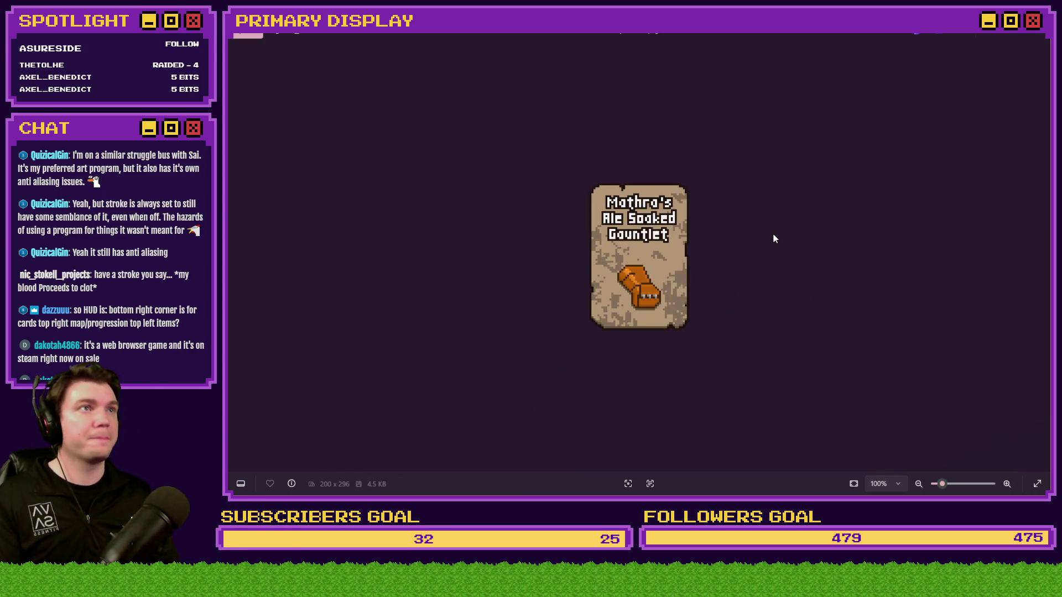
{"action": "key", "text": "Left"}
{"action": "key", "text": "Right"}
{"action": "key", "text": "Left"}
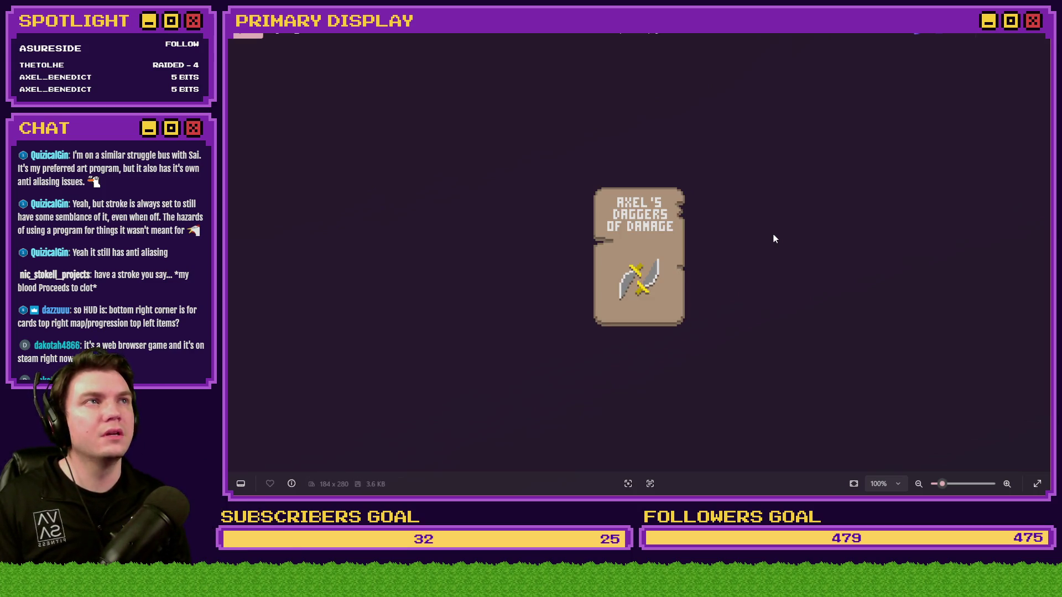
{"action": "key", "text": "Left"}
{"action": "key", "text": "Right"}
{"action": "key", "text": "Right"}
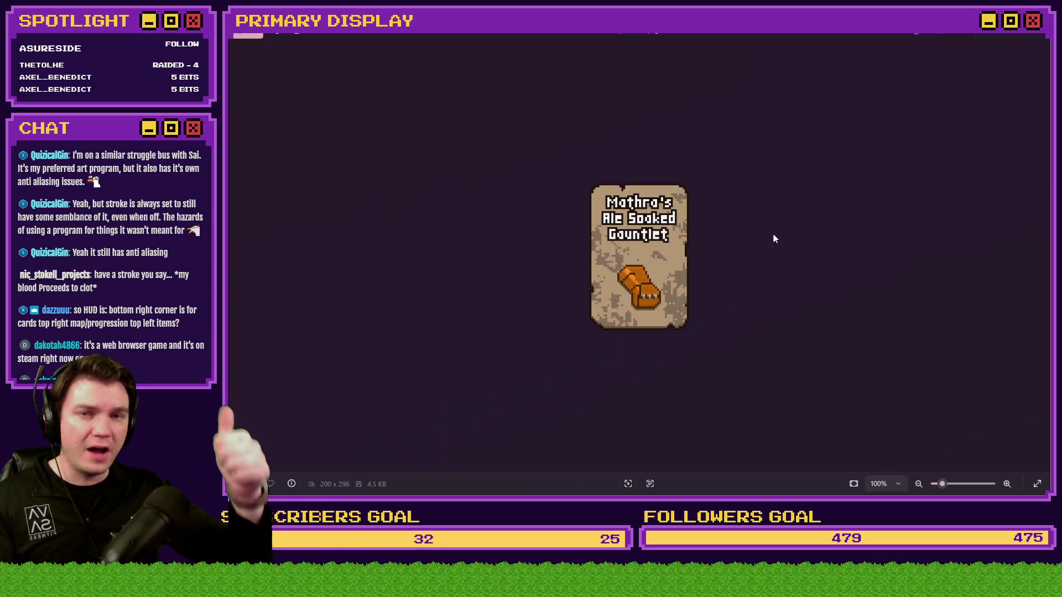
{"action": "key", "text": "Right"}
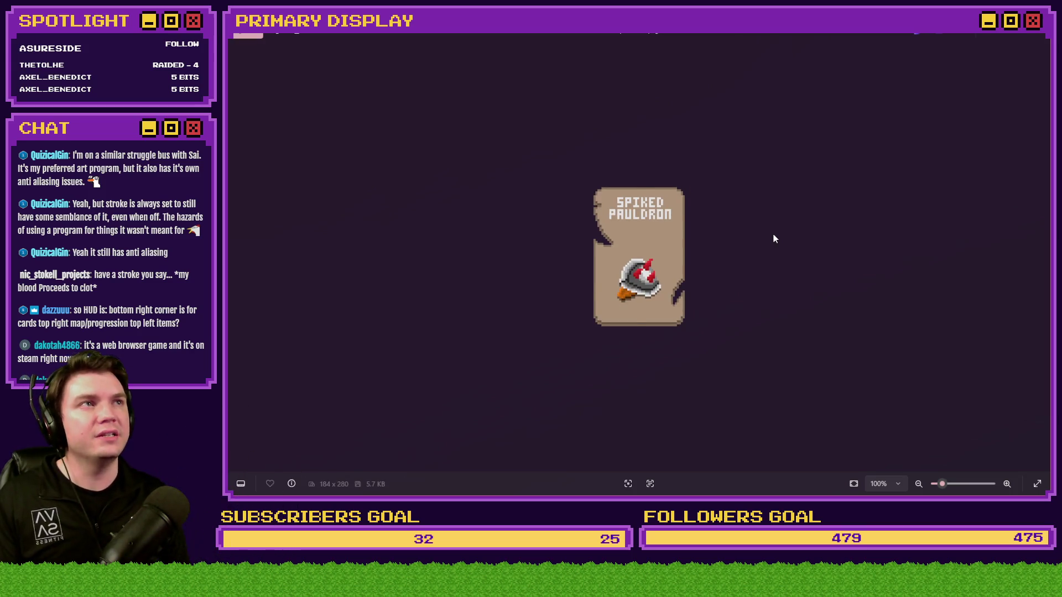
{"action": "key", "text": "Left"}
{"action": "key", "text": "Right"}
{"action": "key", "text": "Left"}
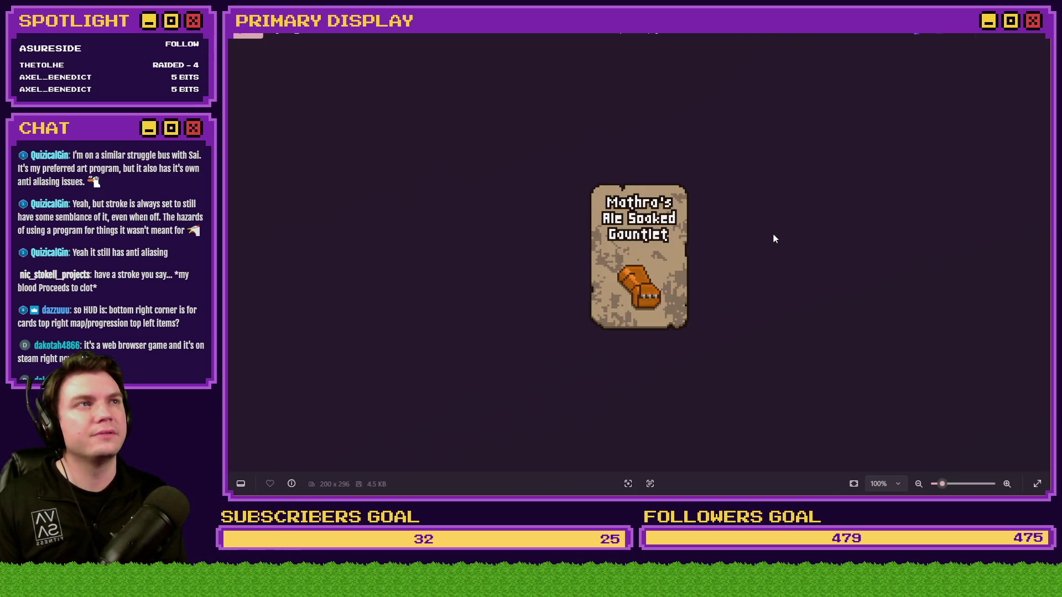
{"action": "key", "text": "Right"}
{"action": "key", "text": "Left"}
{"action": "key", "text": "Right"}
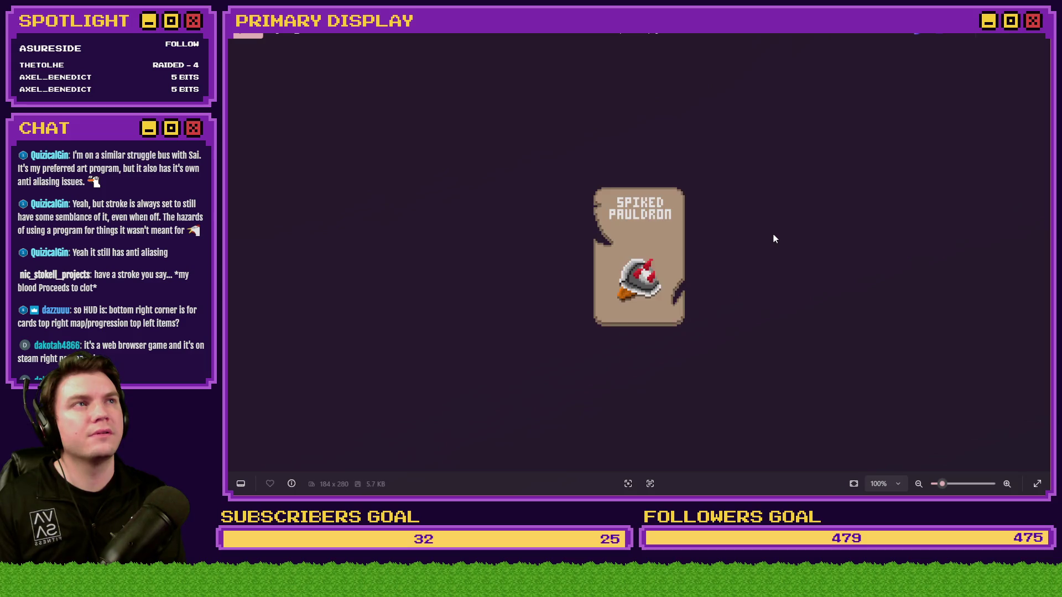
{"action": "key", "text": "Left"}
Step: Close Photos and select perk card images perkcard1–4, 6 and 7 in File Explorer
{"action": "left_click", "coordinate": [1034, 41]}
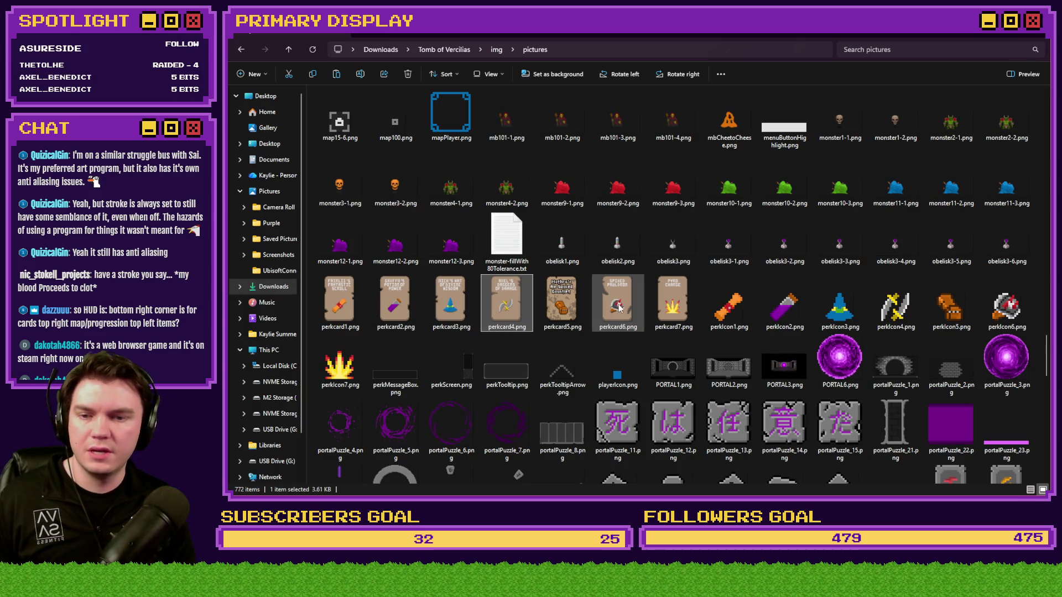
{"action": "left_click", "coordinate": [618, 302], "text": "ctrl"}
{"action": "left_click", "coordinate": [673, 301], "text": "ctrl"}
{"action": "left_click", "coordinate": [451, 302], "text": "ctrl"}
{"action": "left_click", "coordinate": [395, 302], "text": "ctrl"}
{"action": "left_click", "coordinate": [340, 302], "text": "ctrl"}
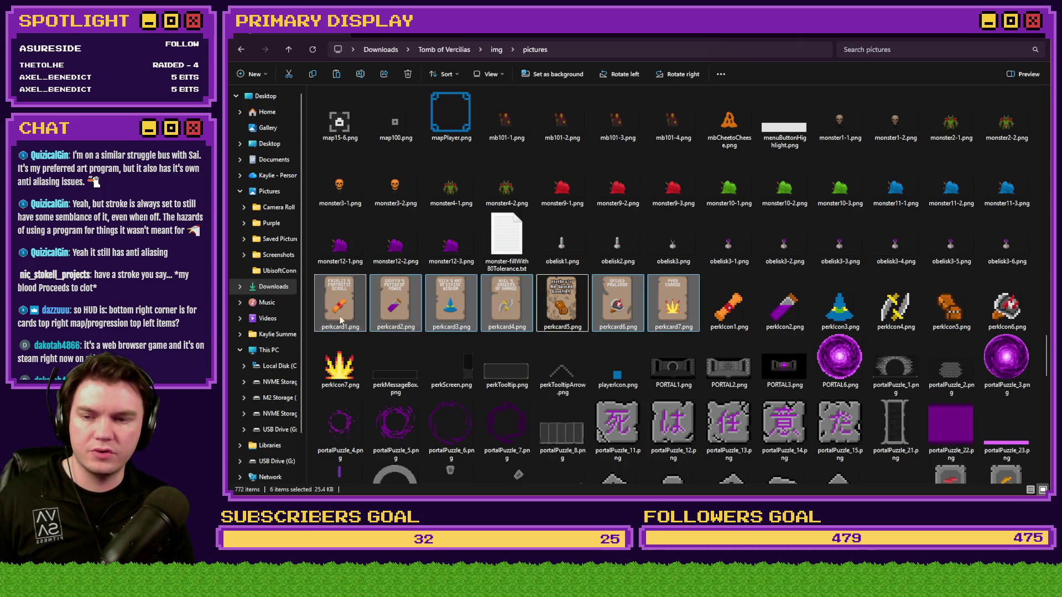
Step: Open the selected perk cards in Photoshop and shrink perkcard1 to 25% (46×70 px)
{"action": "key", "text": "alt+Tab"}
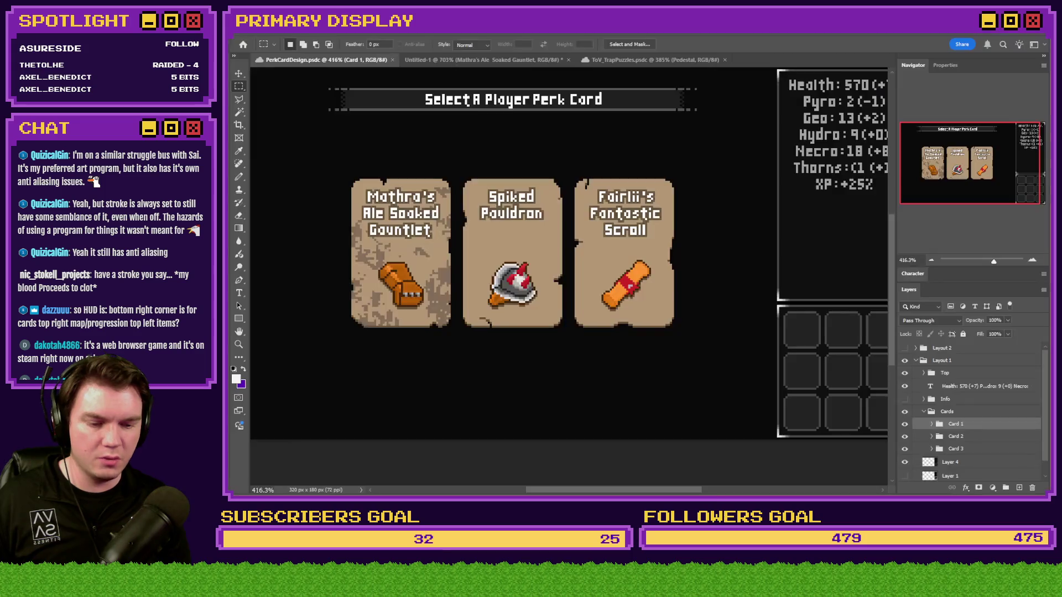
{"action": "left_click_drag", "start_coordinate": [819, 266], "coordinate": [772, 62]}
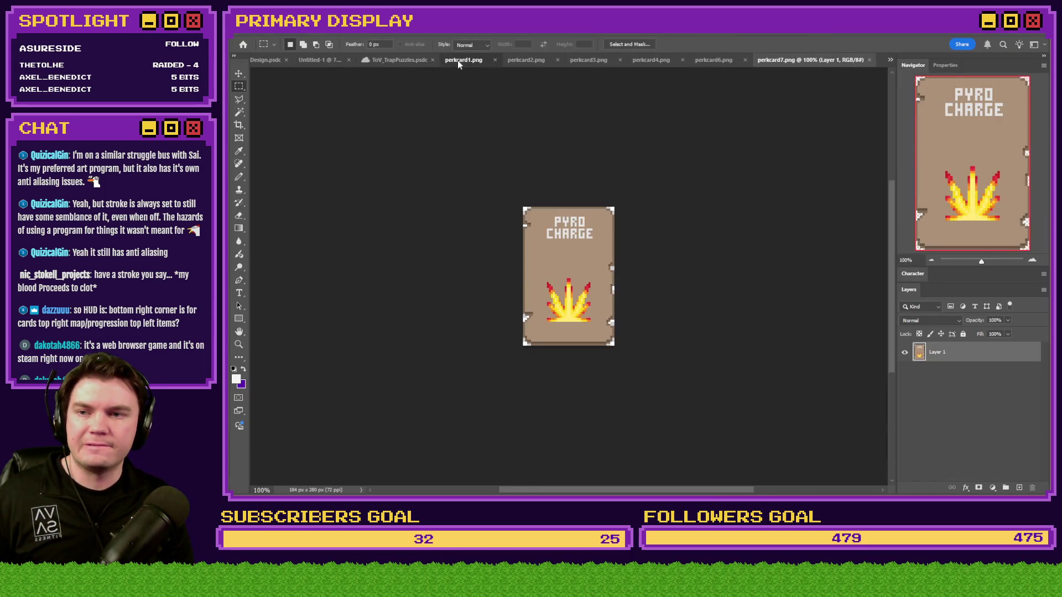
{"action": "left_click", "coordinate": [463, 60]}
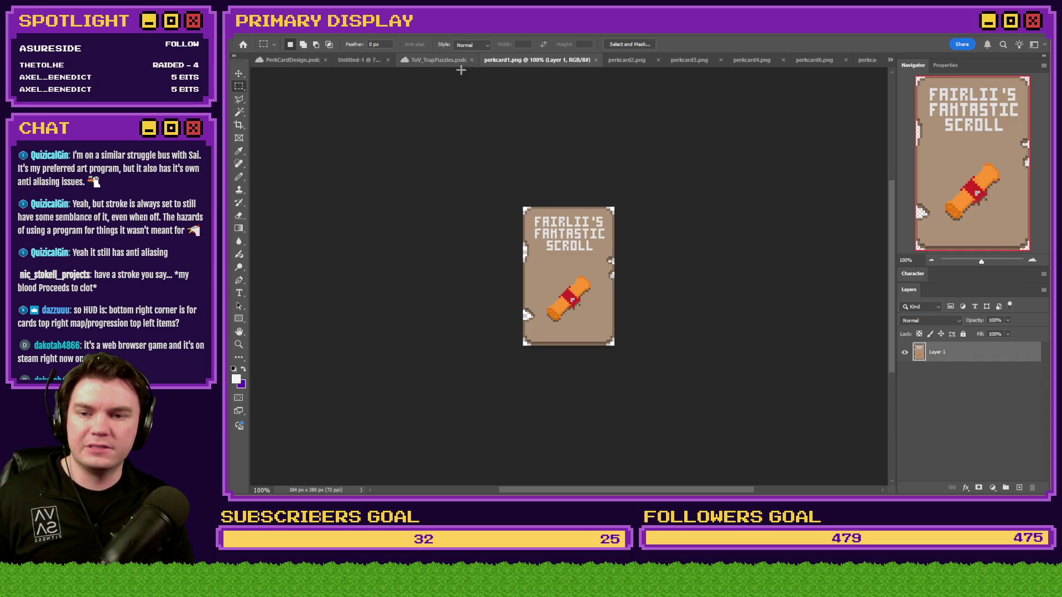
{"action": "key", "text": "ctrl+alt+i"}
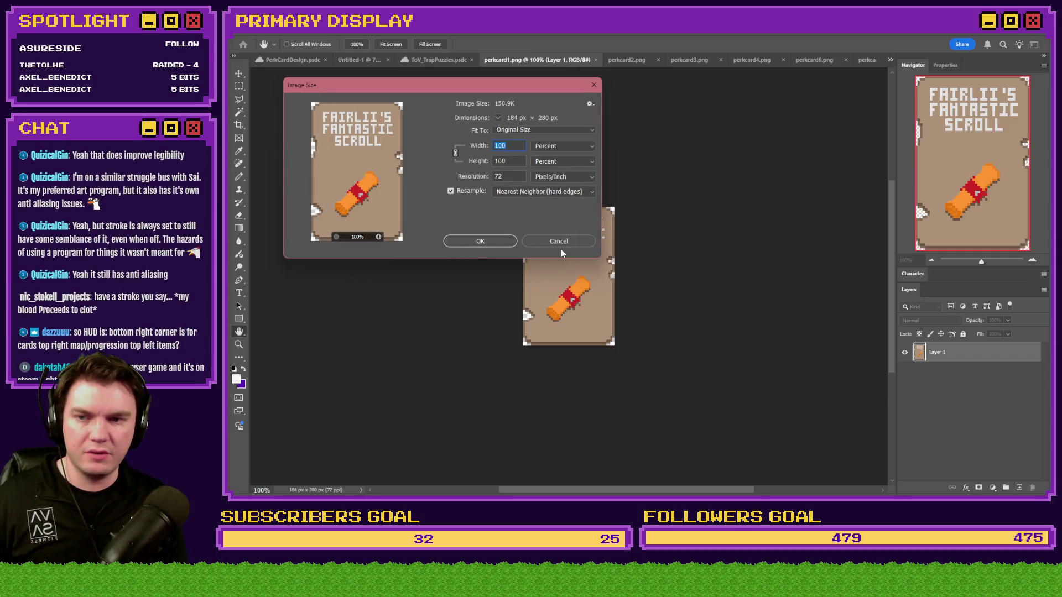
{"action": "type", "text": "25"}
{"action": "key", "text": "Return"}
Step: Zoom in and select all the scroll's orange pixels with the Magic Wand at Tolerance 1
{"action": "key", "text": "ctrl+0"}
{"action": "key", "text": "m"}
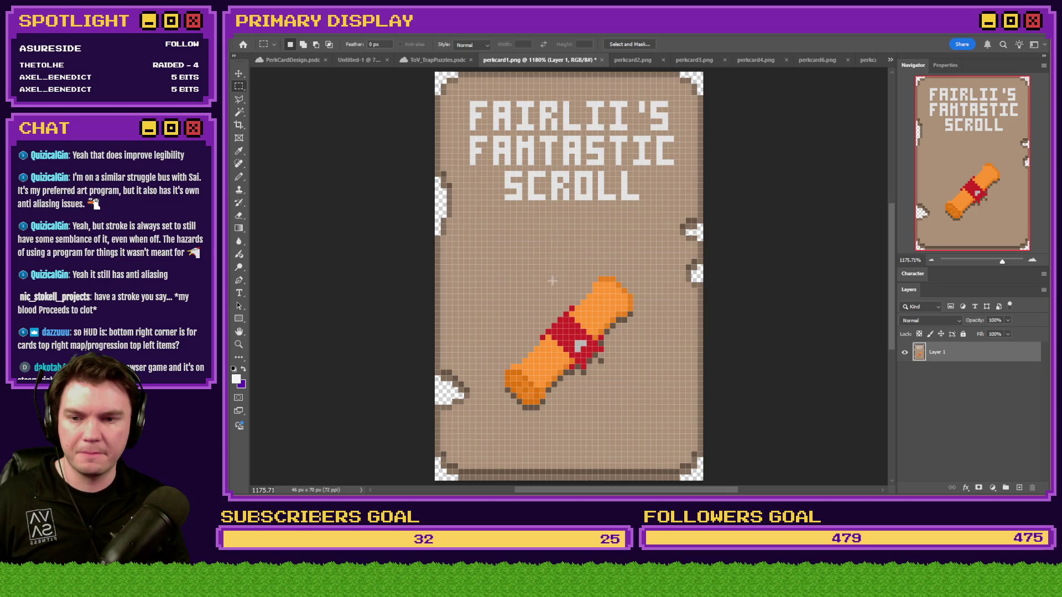
{"action": "scroll", "coordinate": [472, 306], "scroll_direction": "up", "scroll_amount": 3}
{"action": "left_click", "coordinate": [239, 112]}
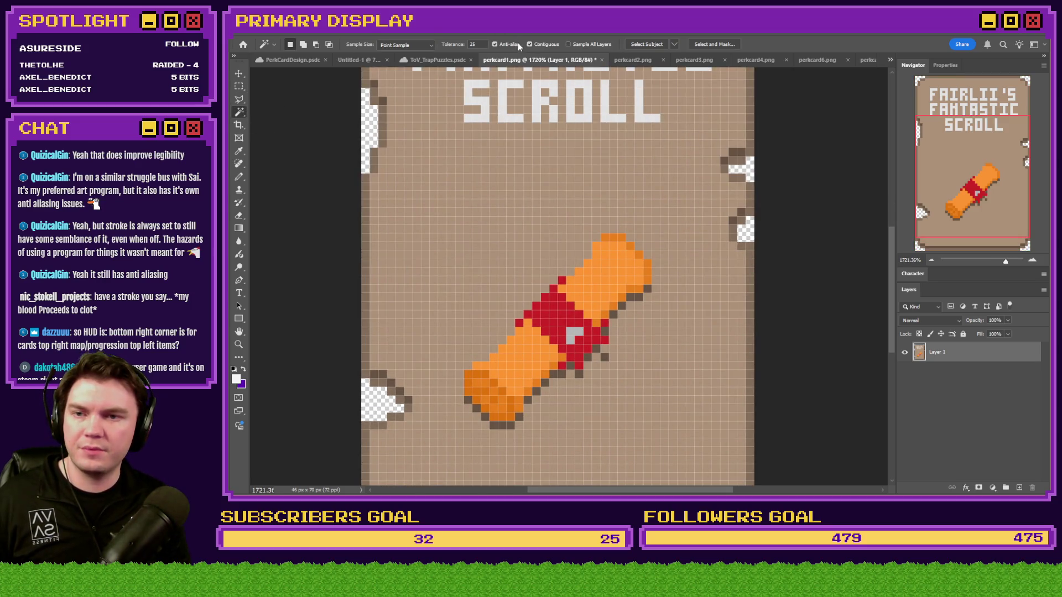
{"action": "type", "text": "1"}
{"action": "left_click", "coordinate": [610, 253]}
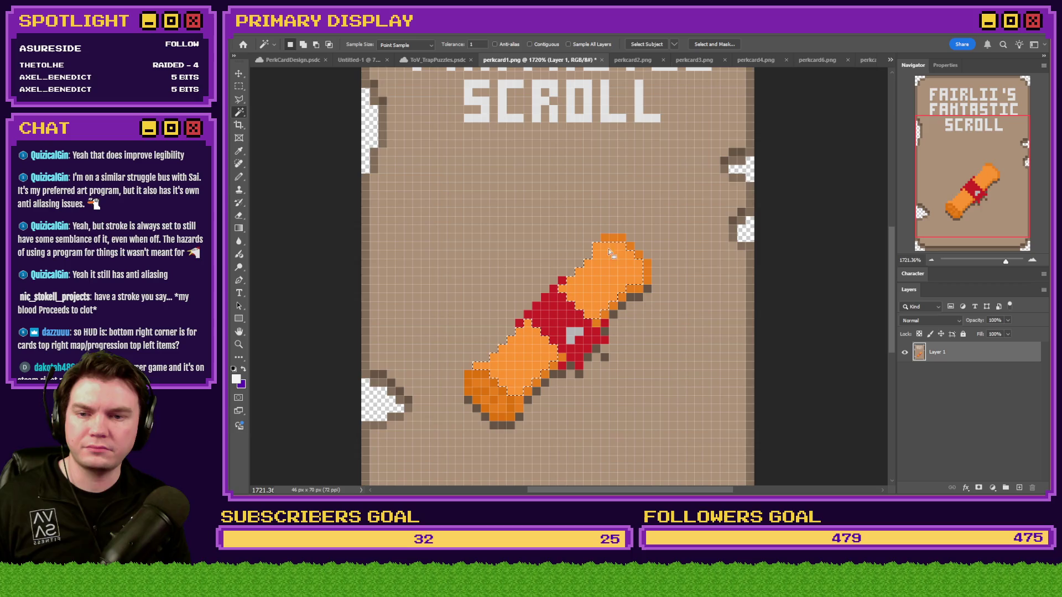
{"action": "key", "text": "shift"}
{"action": "left_click", "coordinate": [610, 238], "text": "shift"}
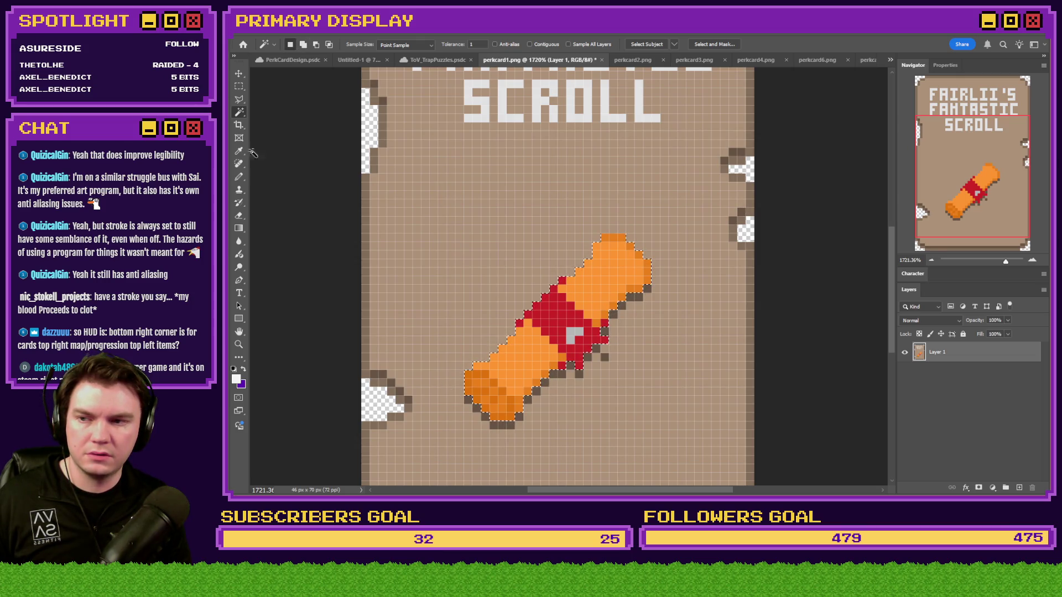
Step: Choose the Pencil with a dark brown-grey colour, then return to Rectangular Marquee
{"action": "left_click", "coordinate": [239, 177]}
{"action": "left_click", "coordinate": [580, 373], "text": "alt"}
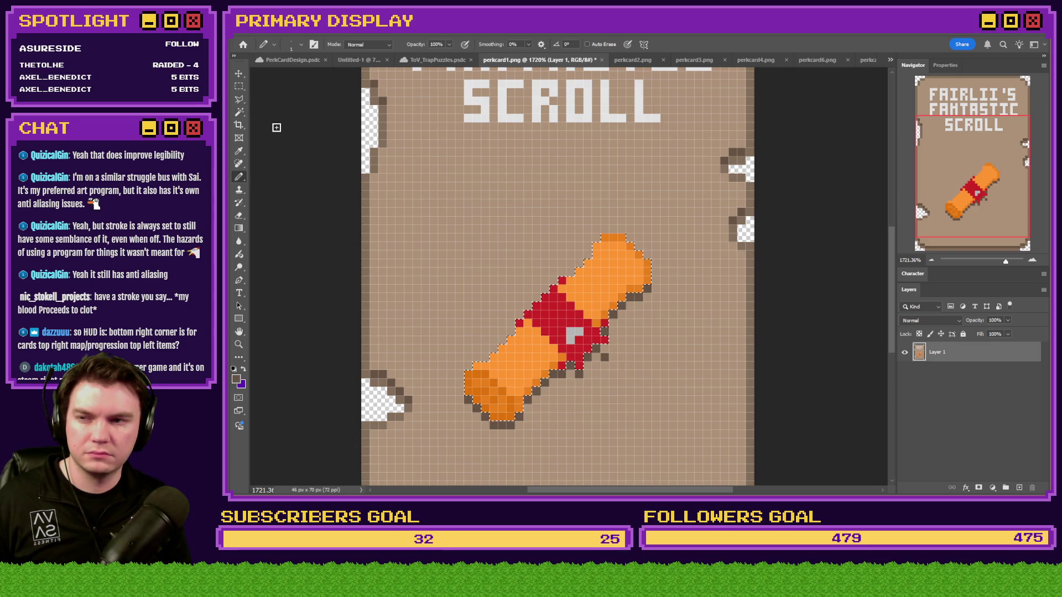
{"action": "left_click", "coordinate": [239, 86]}
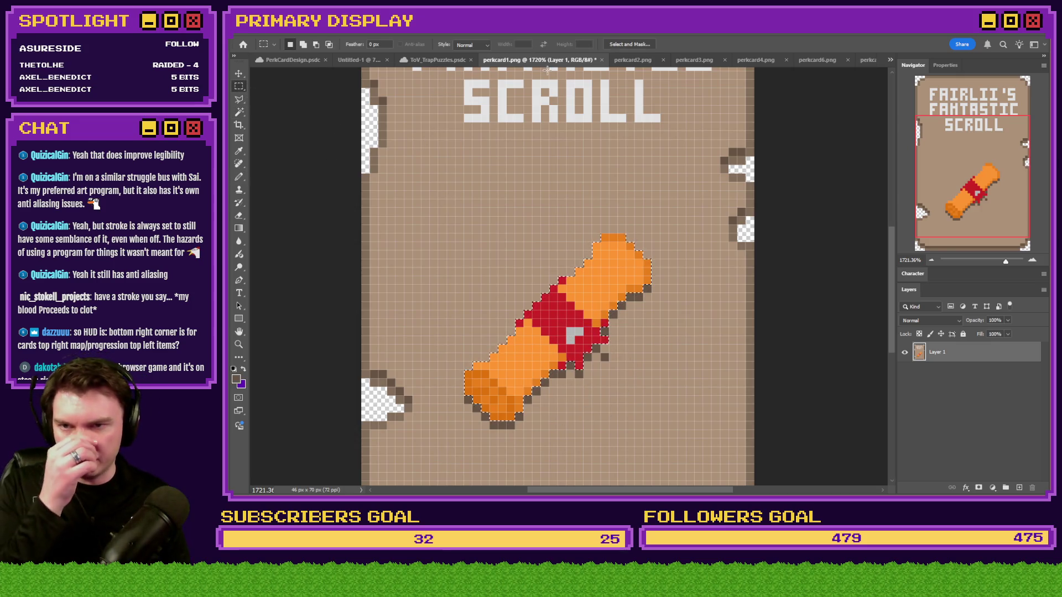
Step: Paste the scroll onto the gauntlet card and move its Layer 1 into the Icon group
{"action": "left_click", "coordinate": [352, 62]}
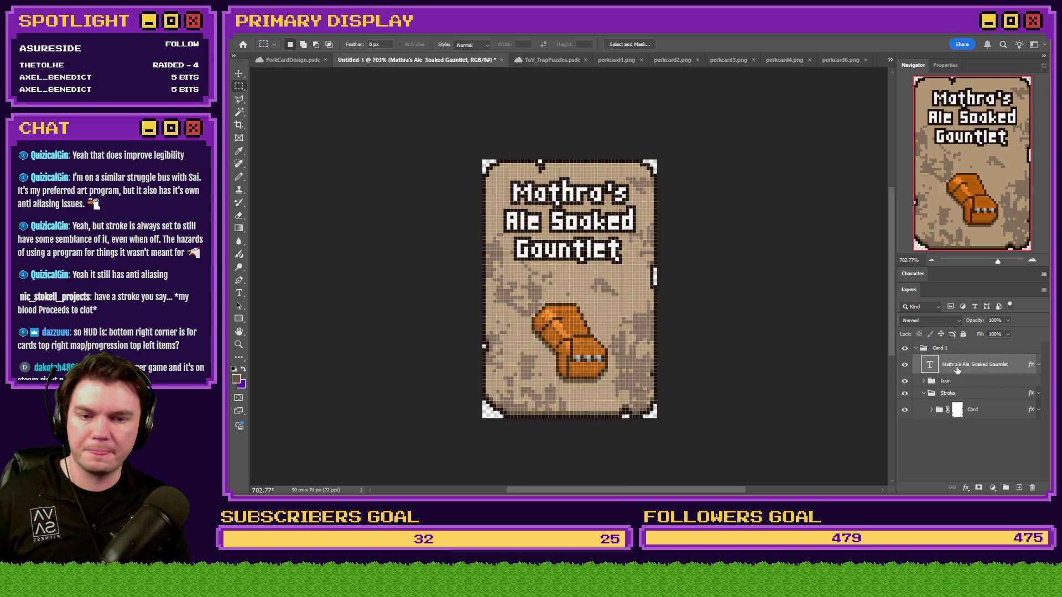
{"action": "key", "text": "ctrl+v"}
{"action": "scroll", "coordinate": [548, 316], "scroll_direction": "up", "scroll_amount": 3}
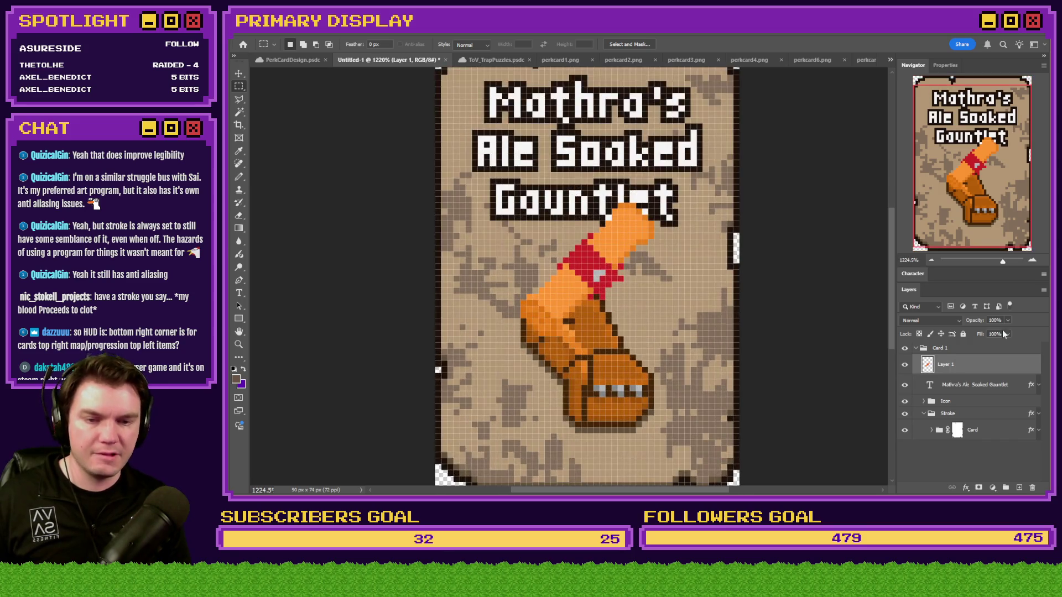
{"action": "left_click_drag", "start_coordinate": [948, 365], "coordinate": [945, 401]}
{"action": "left_click", "coordinate": [923, 381]}
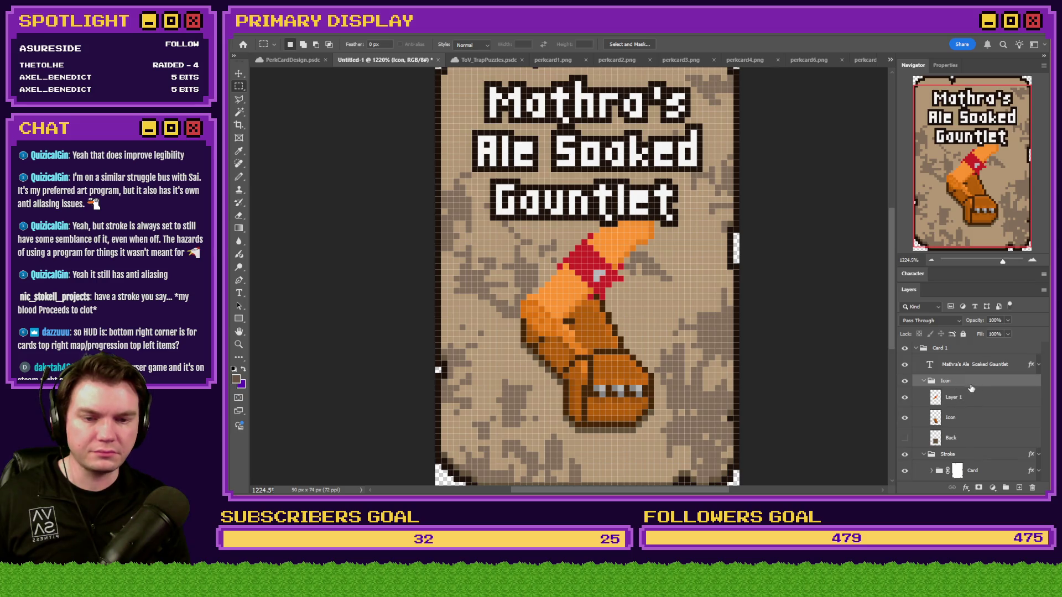
{"action": "left_click", "coordinate": [954, 398]}
Step: Position the scroll diagonally across the gauntlet, nudging it one pixel into place
{"action": "left_click_drag", "start_coordinate": [654, 304], "coordinate": [606, 376]}
{"action": "key", "text": "ctrl+z"}
{"action": "key", "text": "ctrl+z"}
{"action": "key", "text": "ctrl+z"}
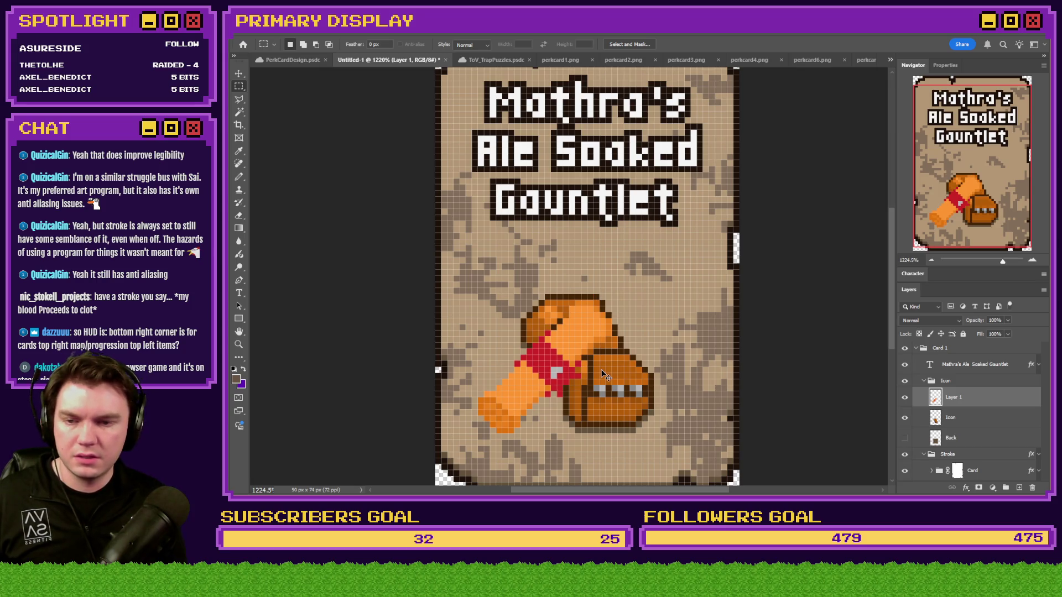
{"action": "key", "text": "ctrl+z"}
{"action": "key", "text": "ctrl+z"}
{"action": "key", "text": "ctrl+z"}
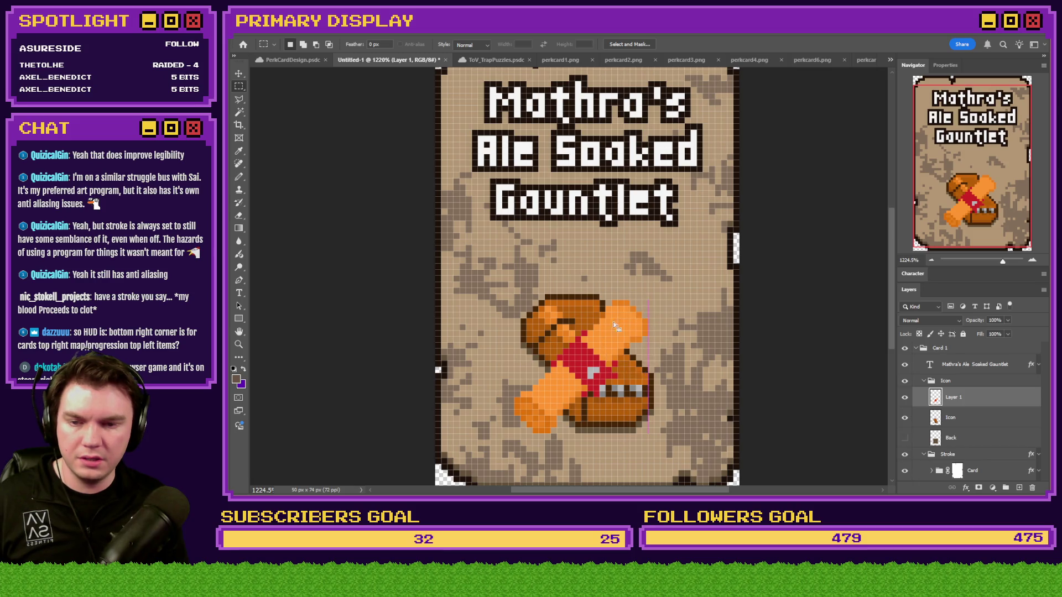
{"action": "left_click_drag", "start_coordinate": [573, 345], "coordinate": [581, 346]}
{"action": "key", "text": "Up"}
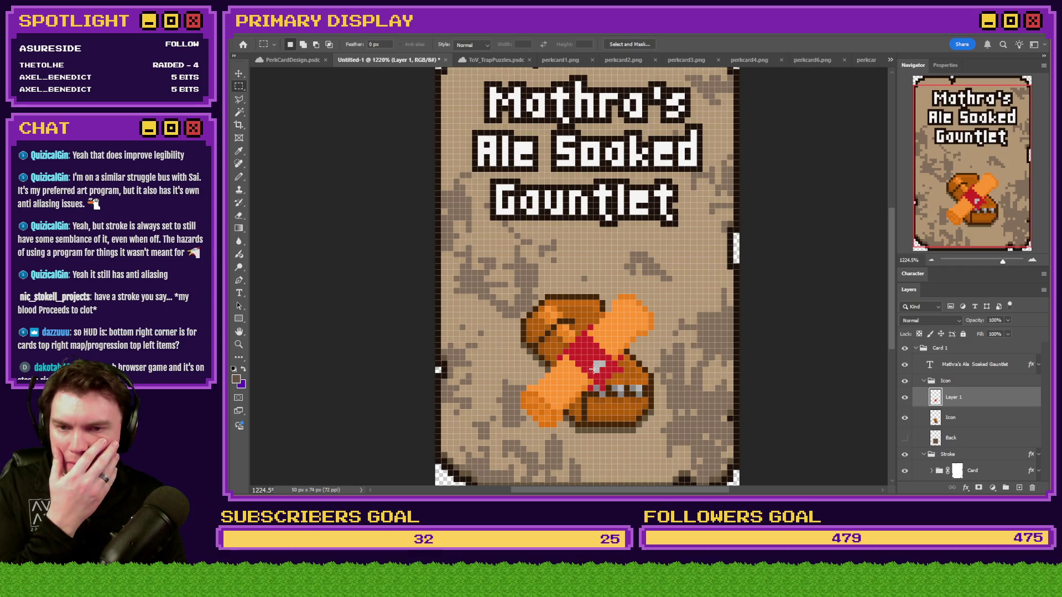
{"action": "left_click", "coordinate": [239, 178]}
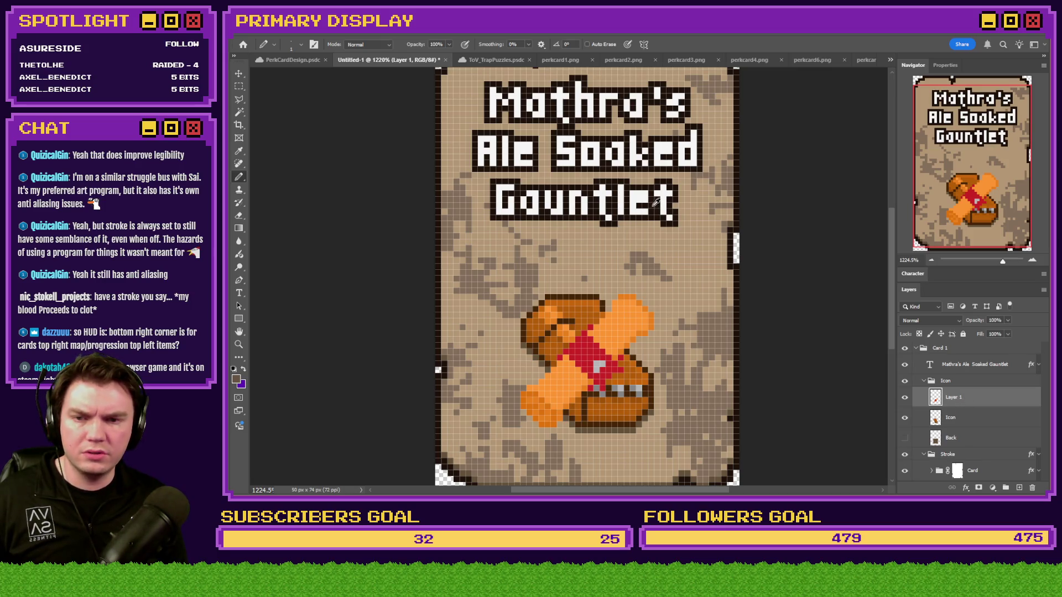
Step: Delete the old gauntlet layer and paste the copied drop-shadow style onto the Icon group
{"action": "right_click", "coordinate": [979, 402]}
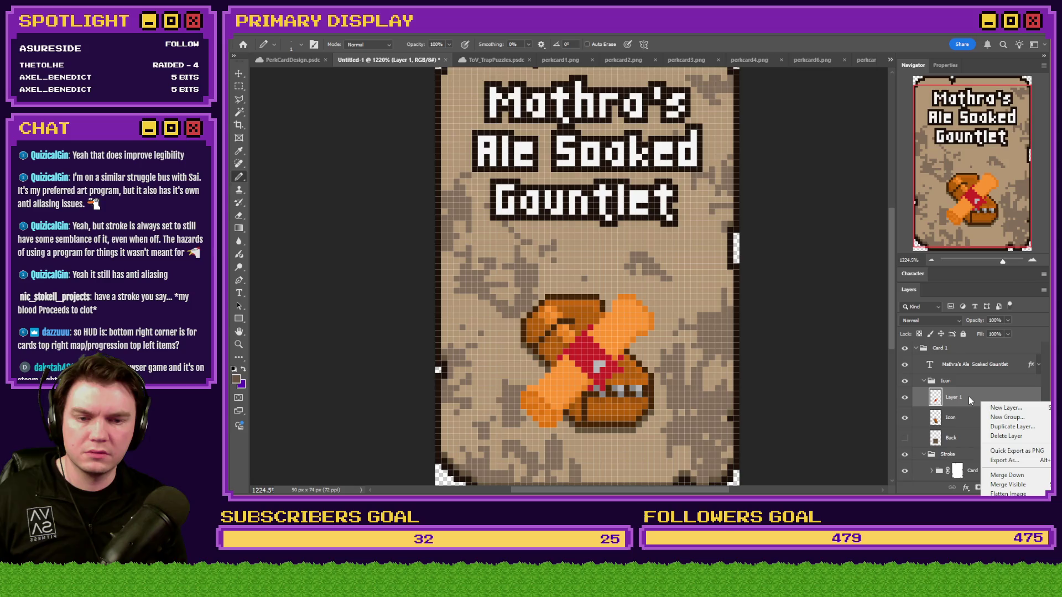
{"action": "left_click", "coordinate": [968, 396]}
{"action": "left_click", "coordinate": [966, 419]}
{"action": "key", "text": "Delete"}
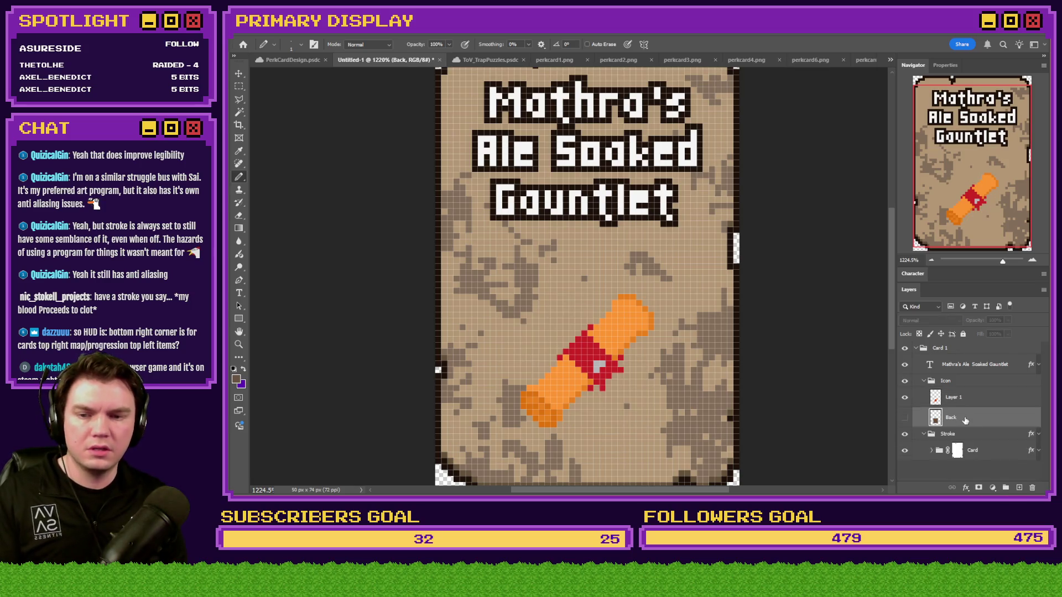
{"action": "right_click", "coordinate": [972, 381]}
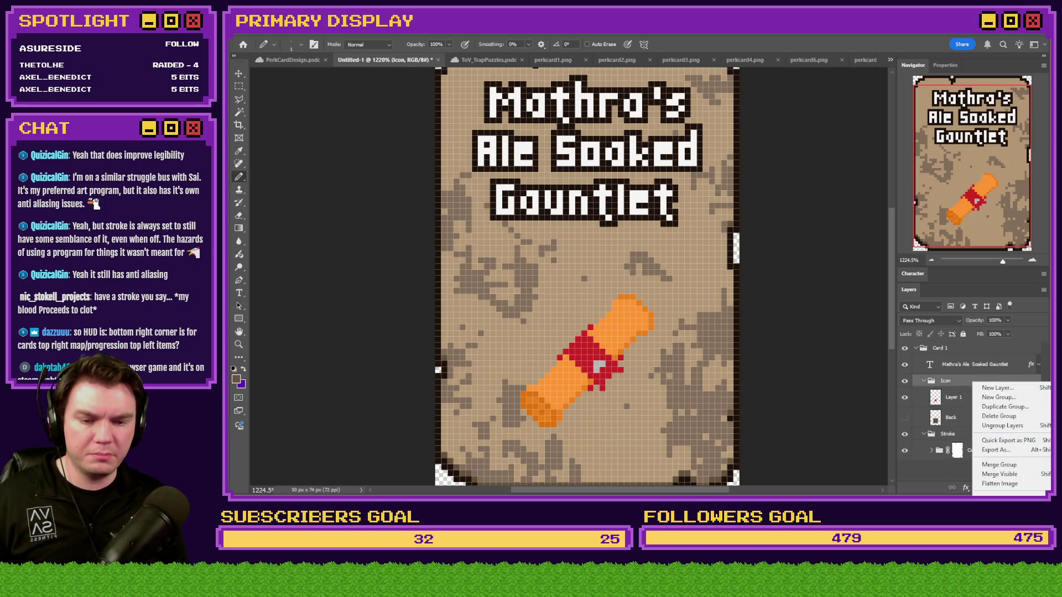
{"action": "key", "text": "ctrl+z"}
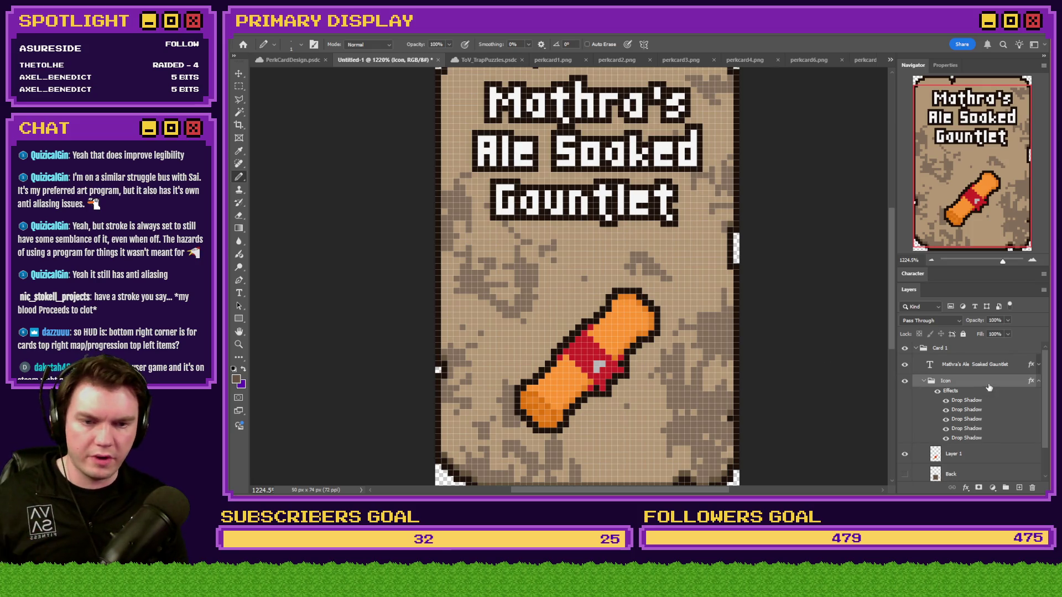
Step: In the Icon group's Layer Style, compare the drop shadows and disable the first one
{"action": "left_click_drag", "start_coordinate": [913, 216], "coordinate": [914, 220]}
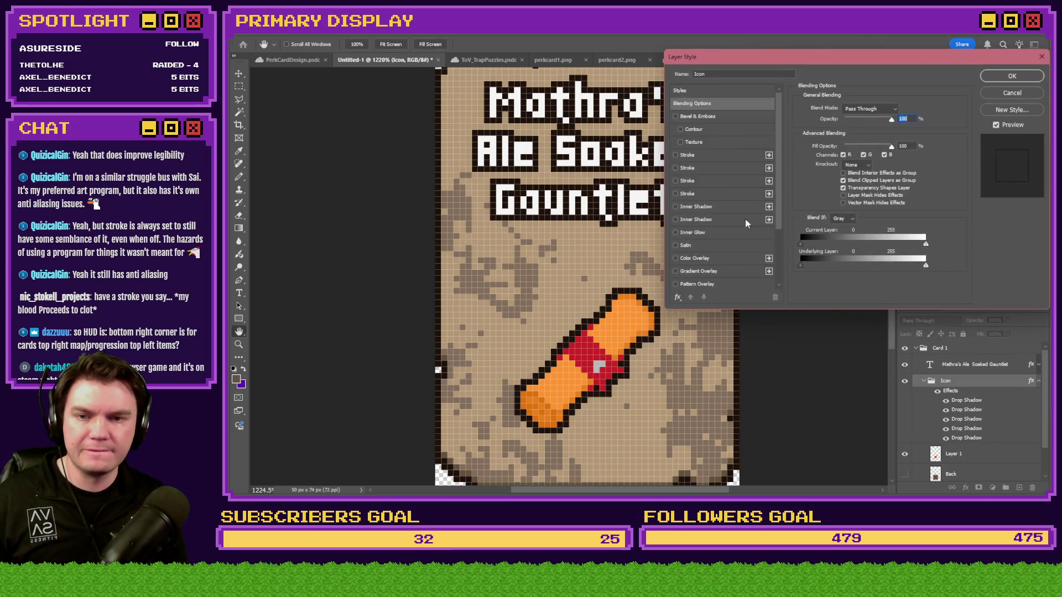
{"action": "left_click", "coordinate": [675, 231]}
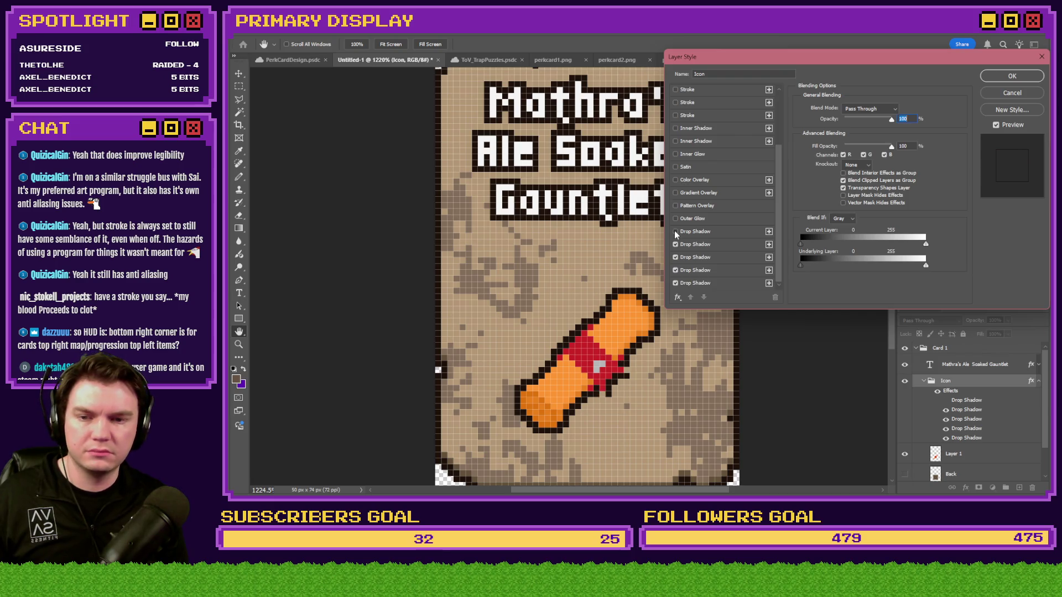
{"action": "left_click", "coordinate": [675, 231]}
{"action": "left_click", "coordinate": [676, 245]}
{"action": "left_click", "coordinate": [676, 258]}
{"action": "left_click", "coordinate": [675, 258]}
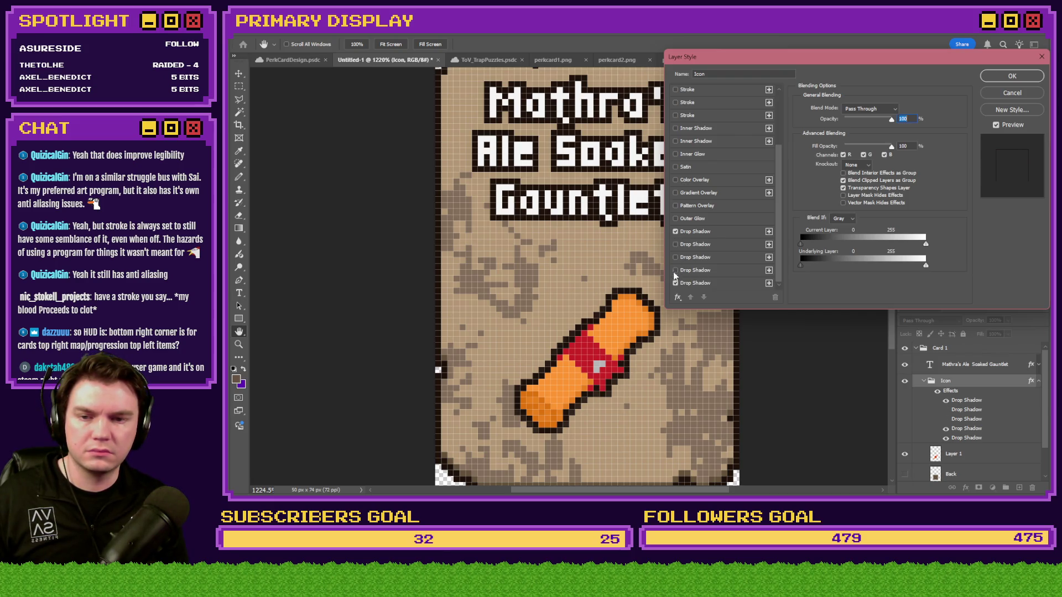
{"action": "left_click", "coordinate": [676, 257]}
{"action": "left_click", "coordinate": [675, 244]}
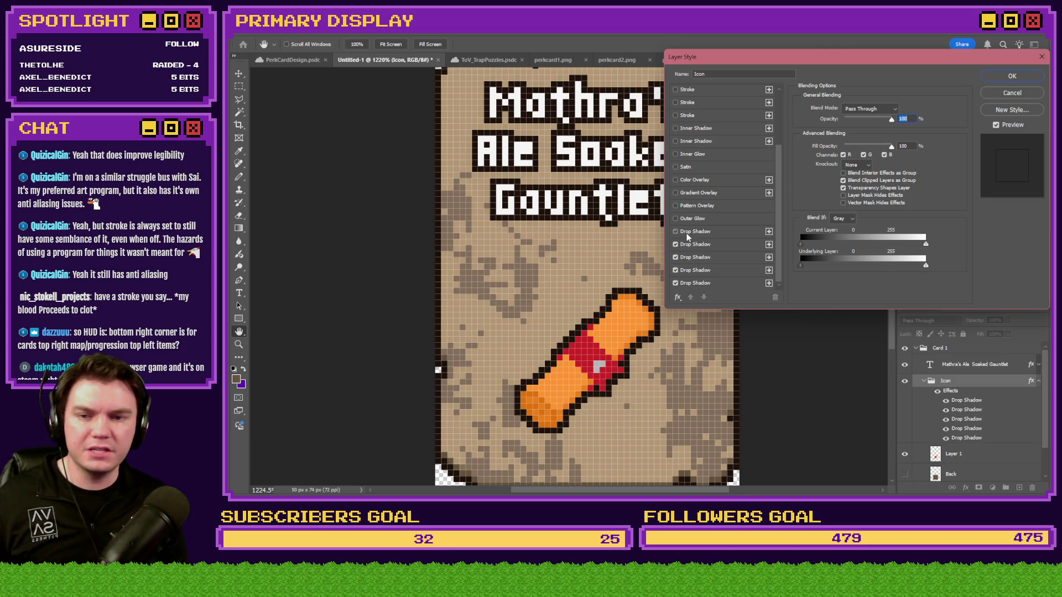
{"action": "left_click", "coordinate": [676, 231]}
Step: Re-angle the remaining drop shadows (third 0°, fourth -89°, fifth 180°) and apply
{"action": "left_click", "coordinate": [741, 244]}
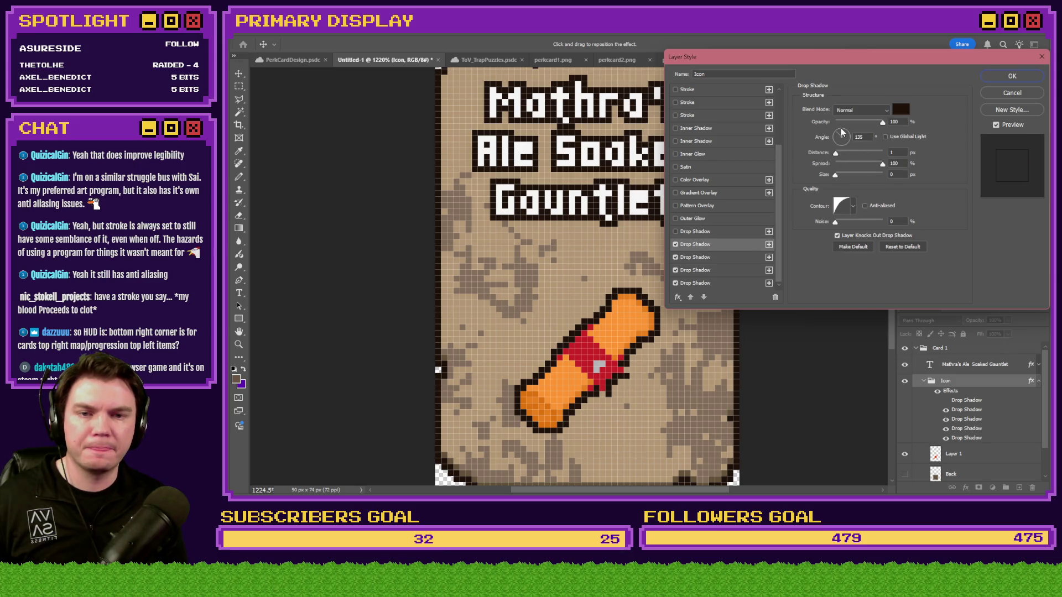
{"action": "double_click", "coordinate": [867, 136]}
{"action": "key", "text": "shift+Down"}
{"action": "key", "text": "shift+Down"}
{"action": "key", "text": "shift+Down"}
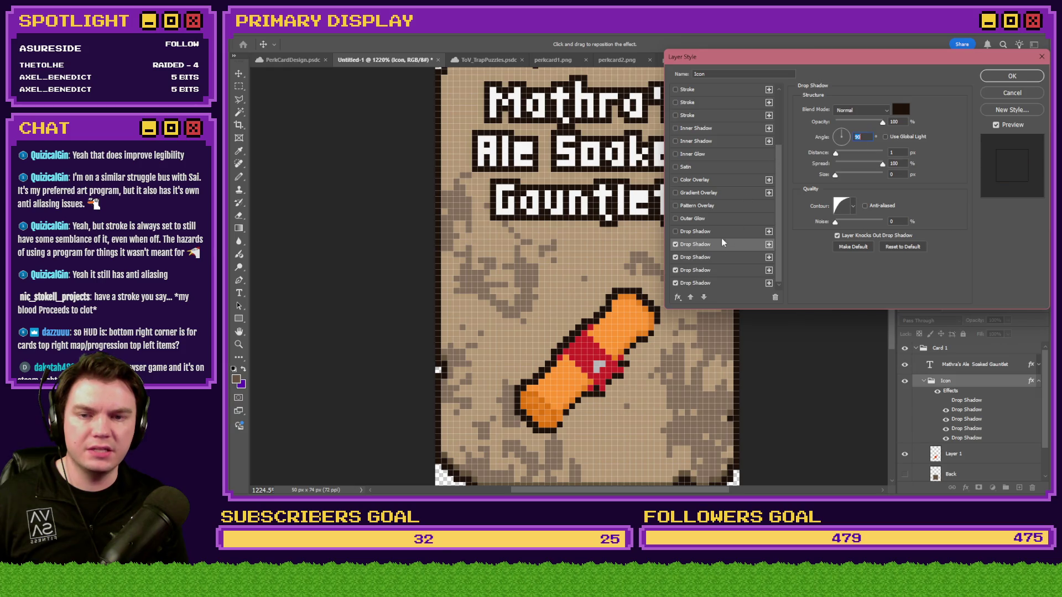
{"action": "left_click", "coordinate": [718, 257]}
{"action": "left_click", "coordinate": [846, 140]}
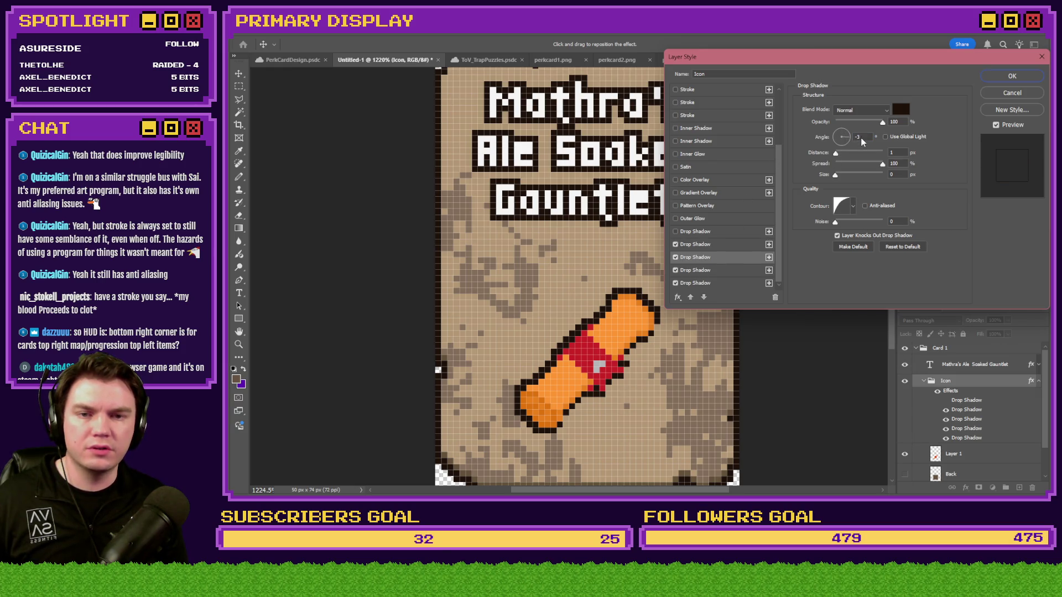
{"action": "left_click", "coordinate": [734, 269]}
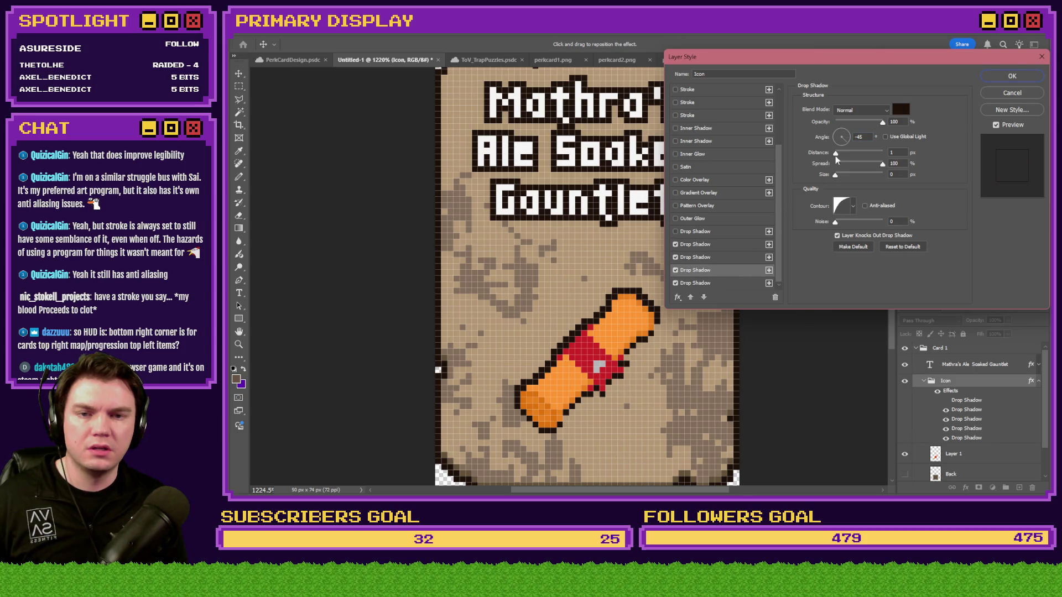
{"action": "key", "text": "Down"}
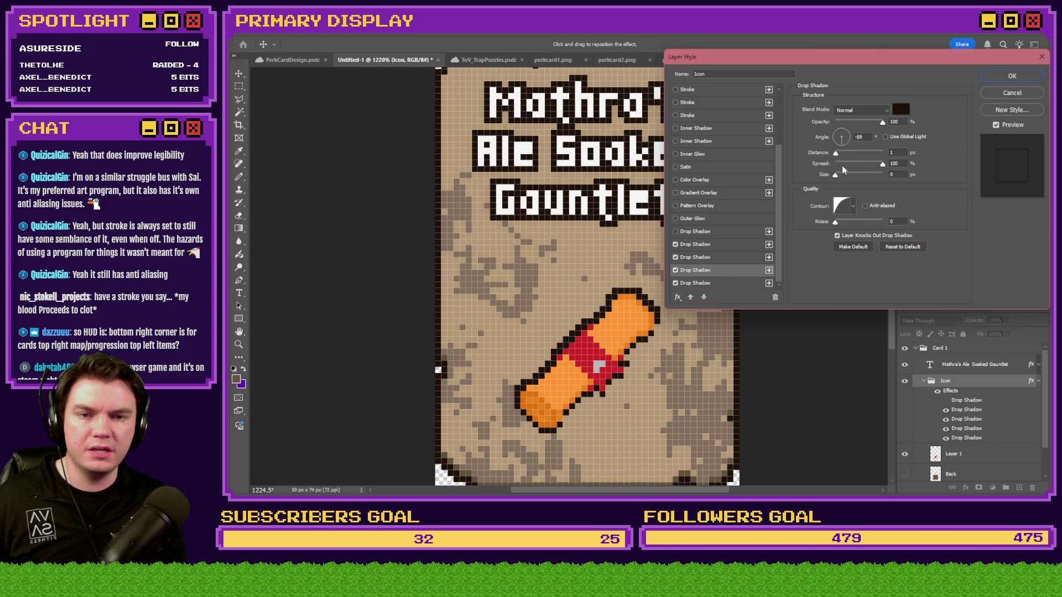
{"action": "left_click", "coordinate": [711, 283]}
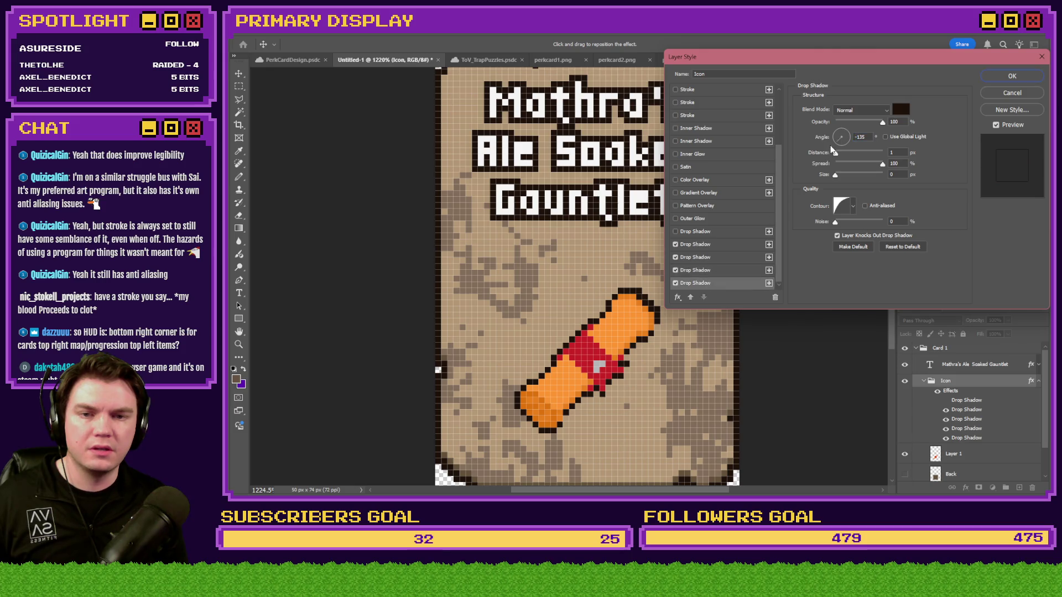
{"action": "left_click", "coordinate": [813, 138]}
{"action": "key", "text": "Up"}
{"action": "key", "text": "Up"}
{"action": "key", "text": "Up"}
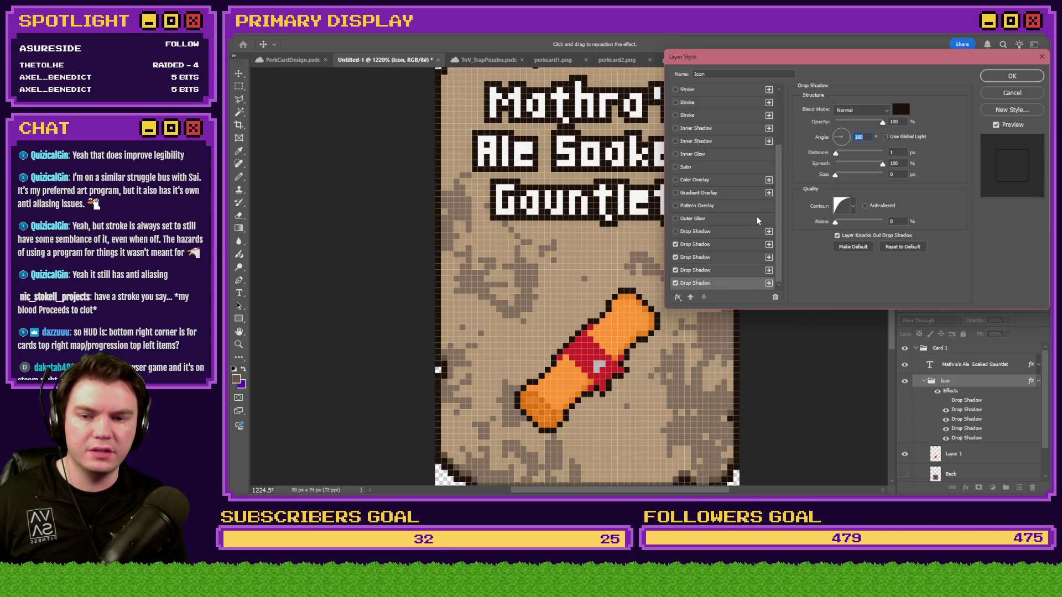
{"action": "left_click", "coordinate": [1010, 78]}
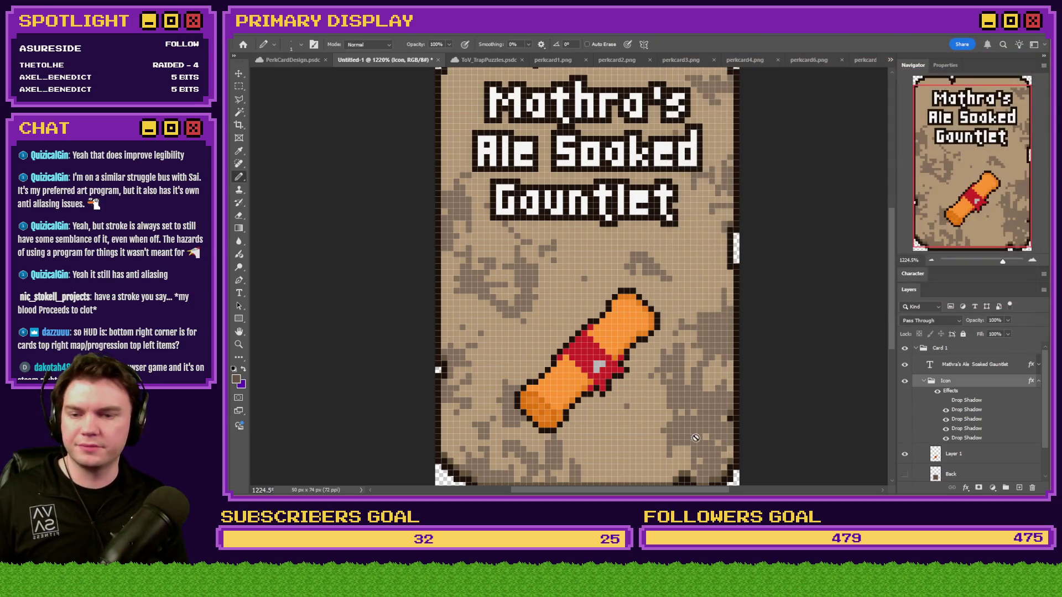
Step: On Layer 1, pencil-repaint pixels along the scroll's lower edge and red label, then fit the card
{"action": "left_click", "coordinate": [1039, 382]}
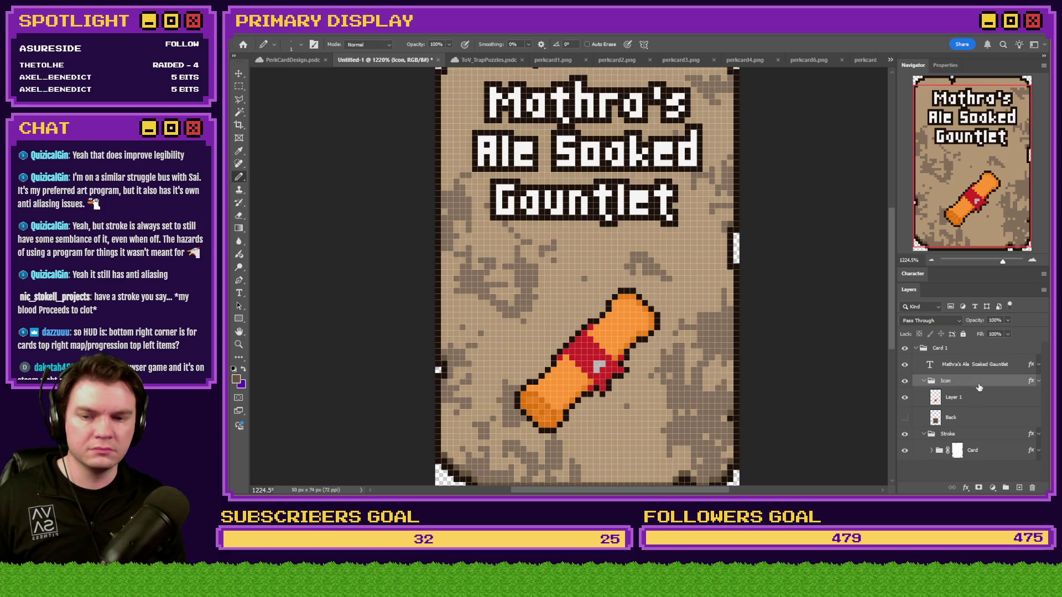
{"action": "left_click", "coordinate": [974, 397]}
{"action": "scroll", "coordinate": [530, 412], "scroll_direction": "up", "scroll_amount": 3}
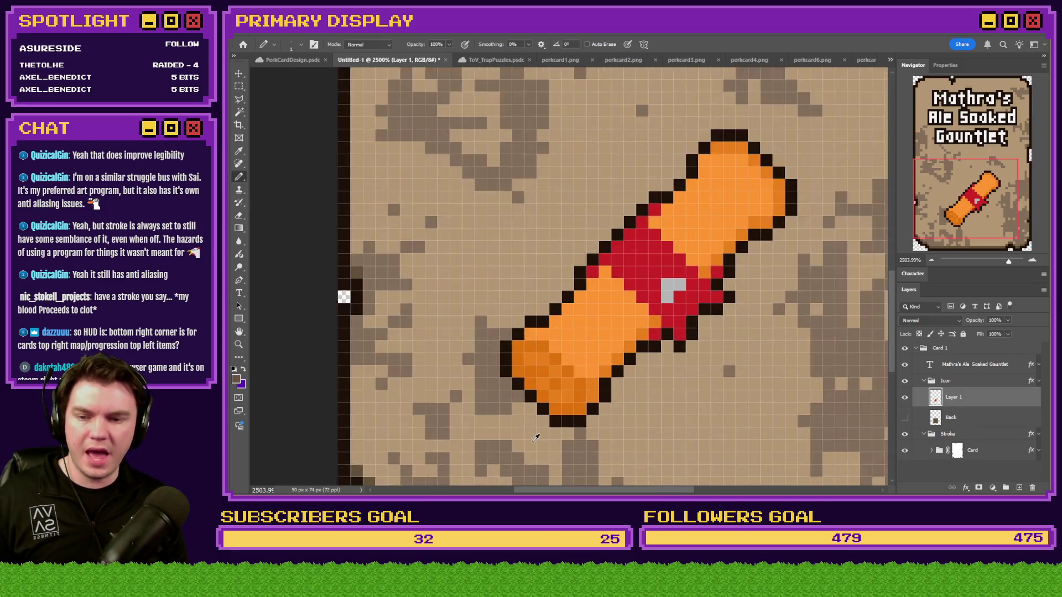
{"action": "mouse_move", "coordinate": [514, 343]}
{"action": "left_mouse_down"}
{"action": "mouse_move", "coordinate": [579, 400]}
{"action": "mouse_move", "coordinate": [609, 401]}
{"action": "mouse_move", "coordinate": [646, 378]}
{"action": "mouse_move", "coordinate": [674, 321]}
{"action": "mouse_move", "coordinate": [735, 254]}
{"action": "mouse_move", "coordinate": [769, 242]}
{"action": "left_mouse_up"}
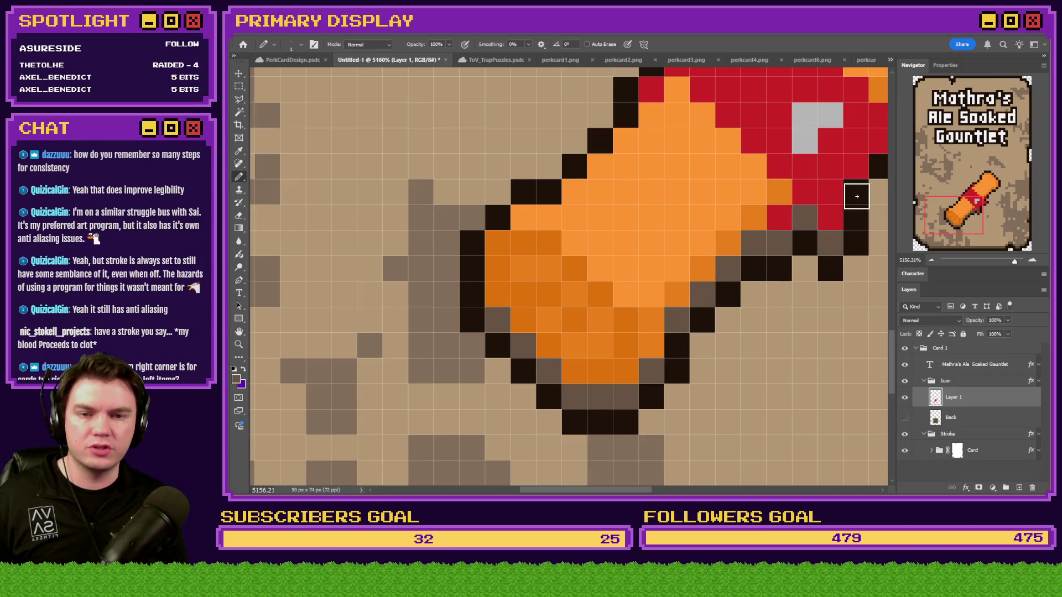
{"action": "scroll", "coordinate": [775, 238], "scroll_direction": "down", "scroll_amount": 5}
{"action": "scroll", "coordinate": [752, 250], "scroll_direction": "up", "scroll_amount": 4}
{"action": "mouse_move", "coordinate": [696, 260]}
{"action": "left_mouse_down"}
{"action": "mouse_move", "coordinate": [671, 277]}
{"action": "mouse_move", "coordinate": [702, 254]}
{"action": "mouse_move", "coordinate": [692, 234]}
{"action": "mouse_move", "coordinate": [728, 178]}
{"action": "mouse_move", "coordinate": [794, 131]}
{"action": "left_mouse_up"}
{"action": "scroll", "coordinate": [645, 206], "scroll_direction": "down", "scroll_amount": 5}
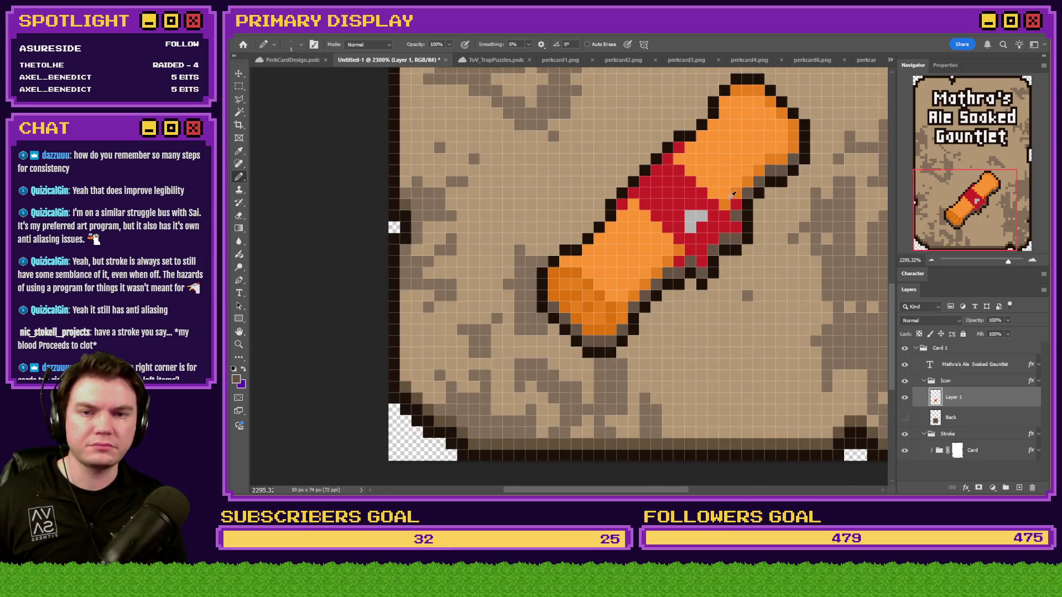
{"action": "scroll", "coordinate": [644, 206], "scroll_direction": "up", "scroll_amount": 3}
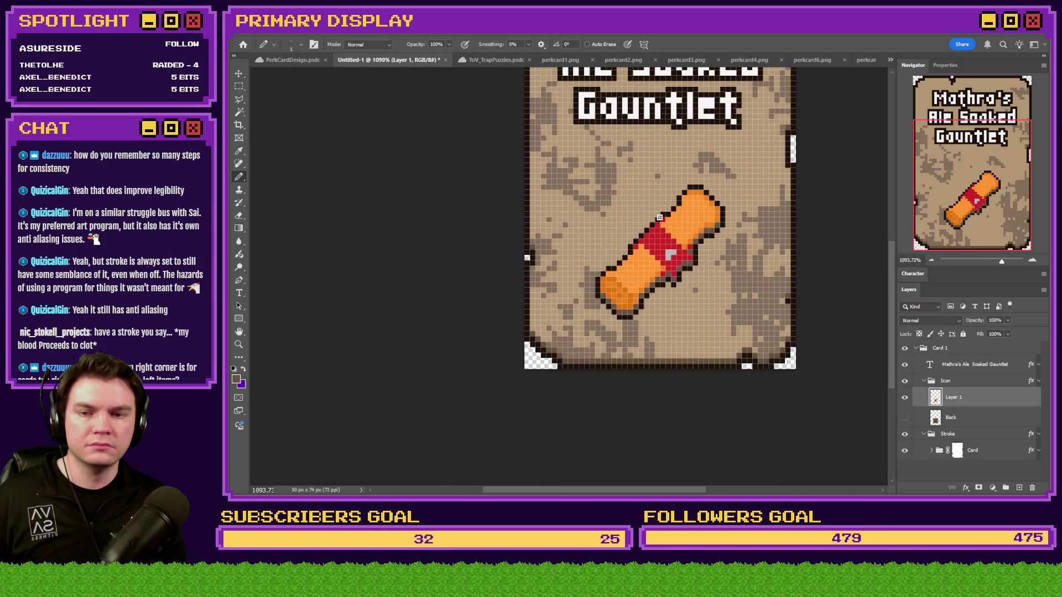
{"action": "left_click_drag", "start_coordinate": [692, 261], "coordinate": [613, 311]}
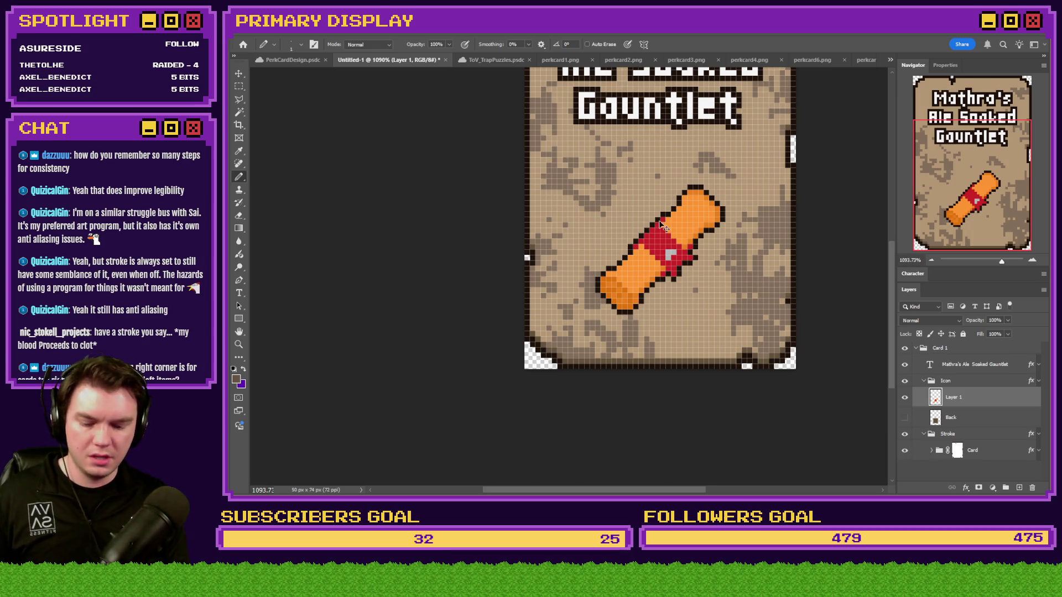
{"action": "key", "text": "ctrl+0"}
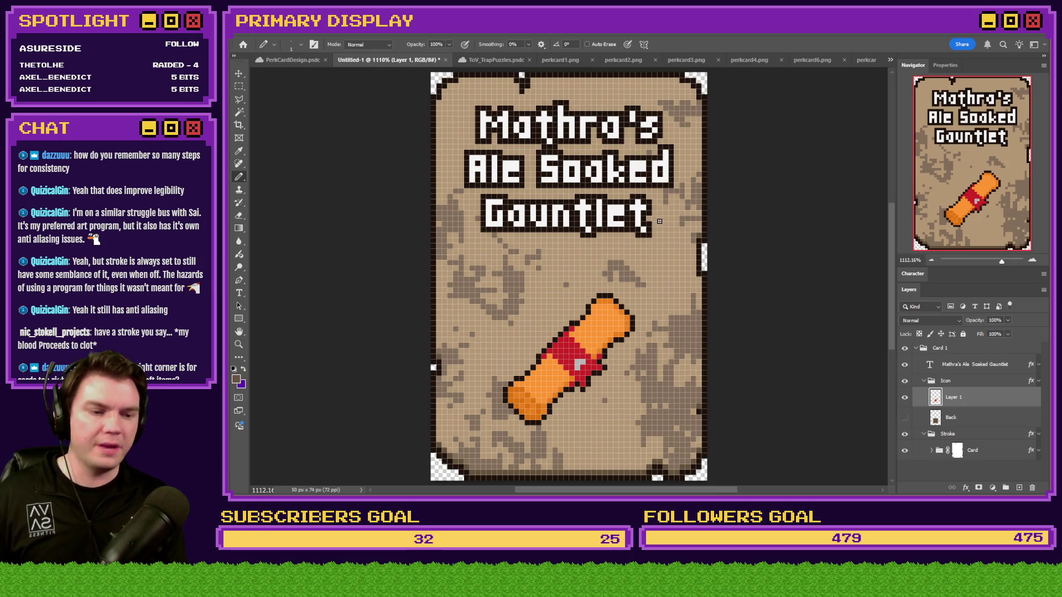
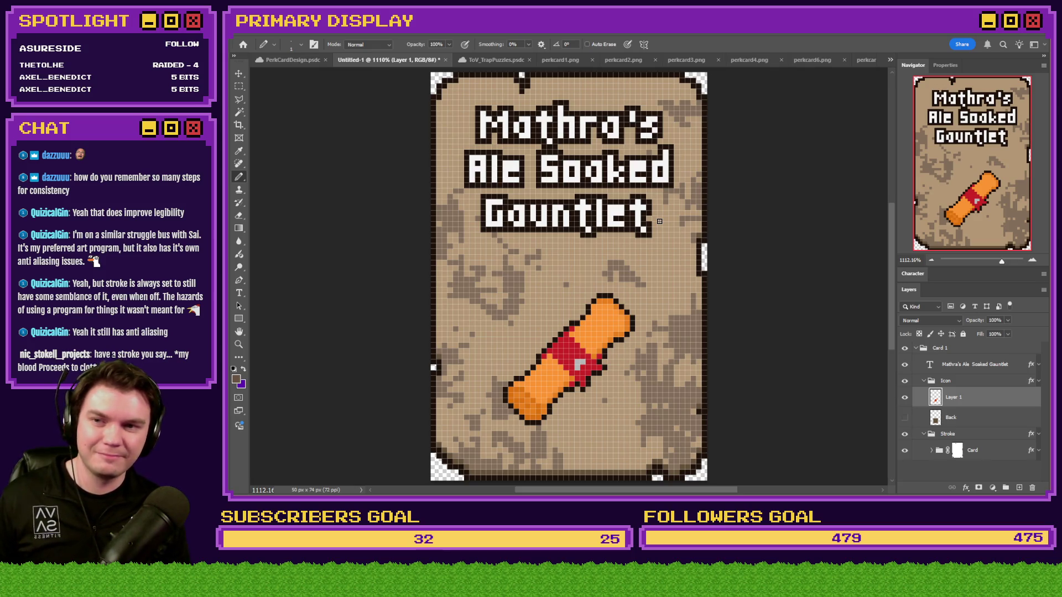
Step: Zoom the canvas out from 1112% to 500% so the whole gauntlet card shows
{"action": "key", "text": "ctrl+minus"}
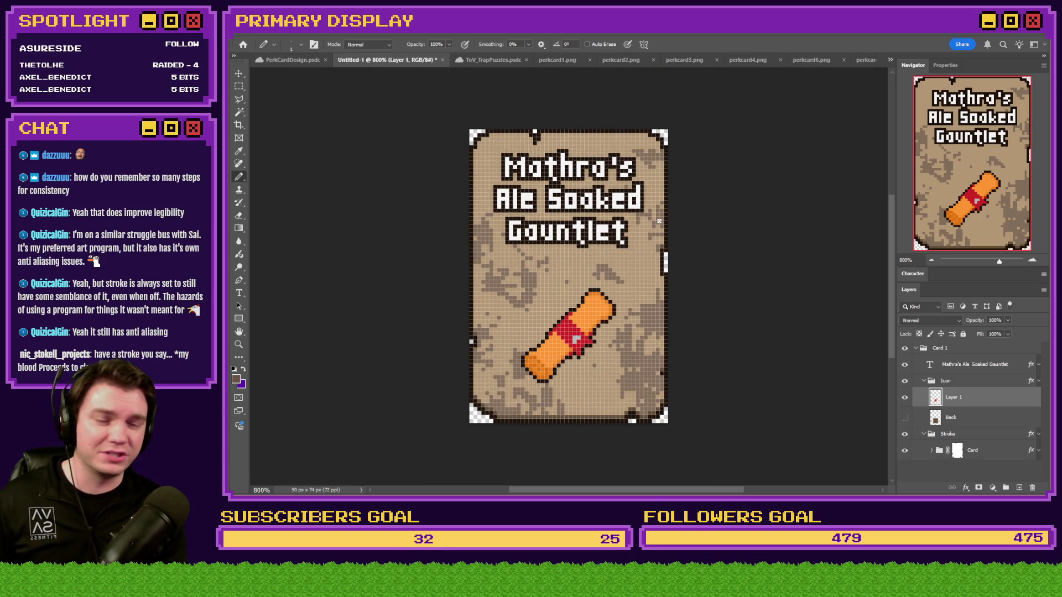
{"action": "key", "text": "ctrl+minus"}
{"action": "key", "text": "ctrl+minus"}
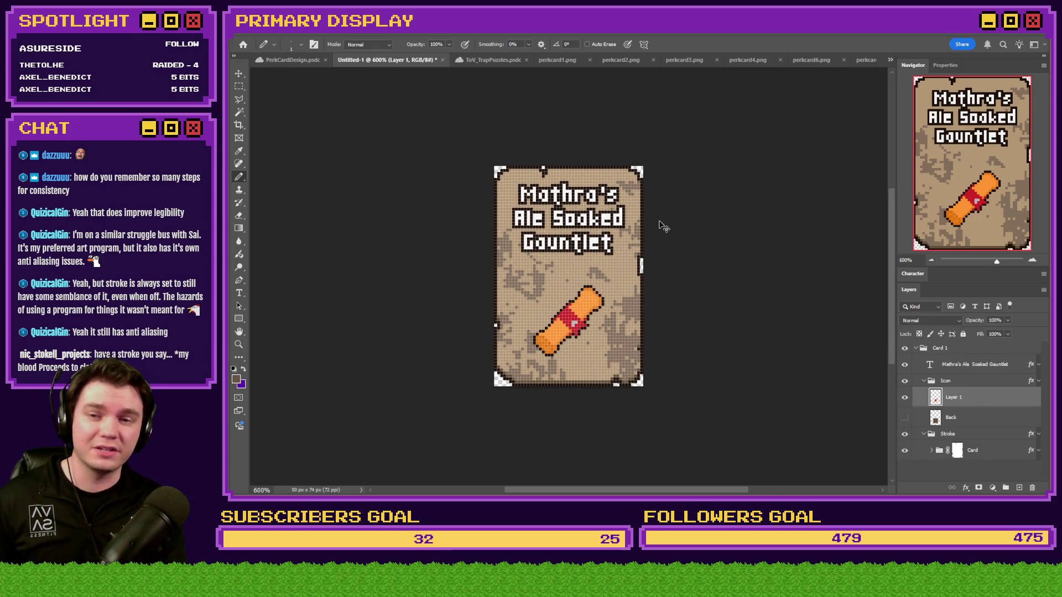
{"action": "key", "text": "ctrl+minus"}
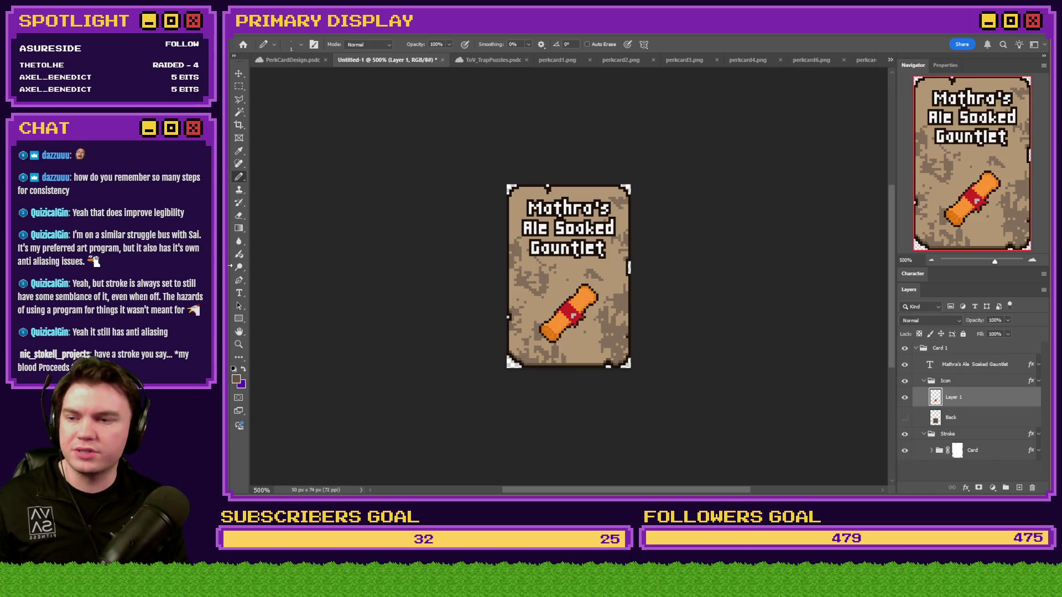
Step: Check the perkcard1.png reference card and close the ToV_TrapPuzzles document
{"action": "left_click", "coordinate": [239, 292]}
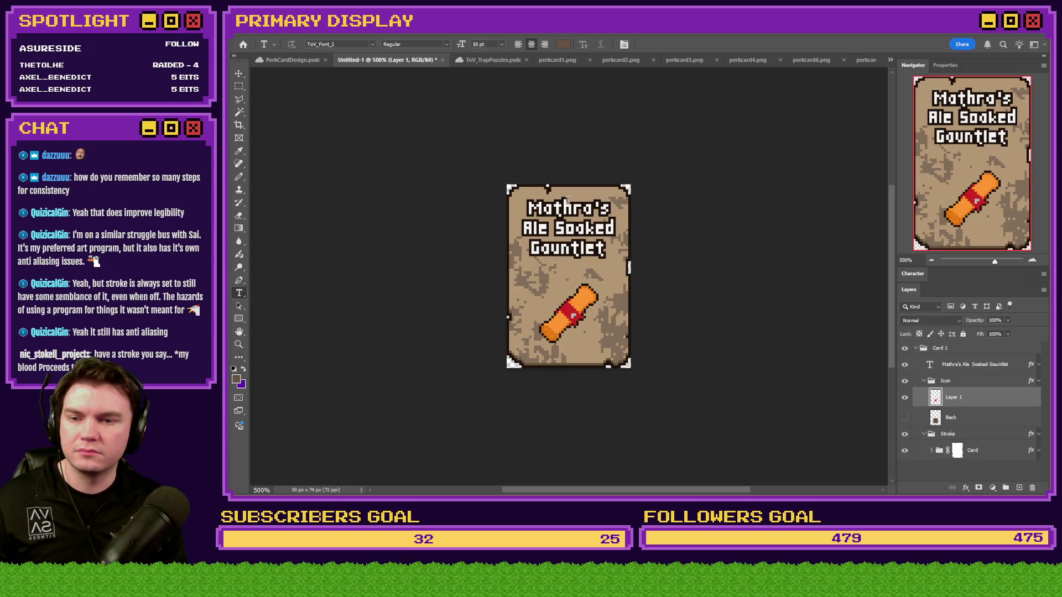
{"action": "left_click", "coordinate": [558, 60]}
{"action": "scroll", "coordinate": [597, 257], "scroll_direction": "up", "scroll_amount": 5}
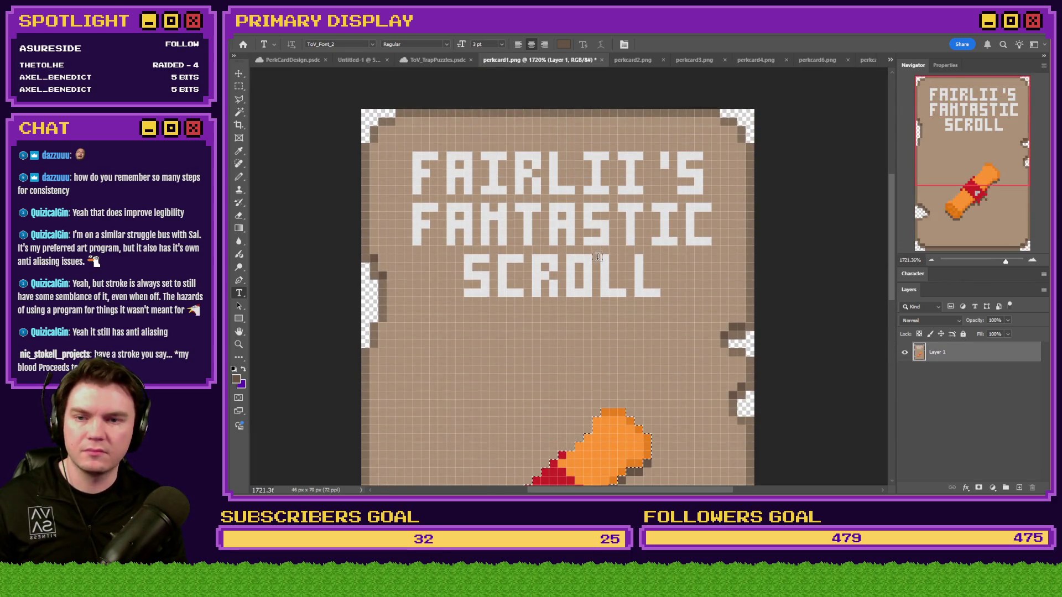
{"action": "scroll", "coordinate": [589, 249], "scroll_direction": "down", "scroll_amount": 2}
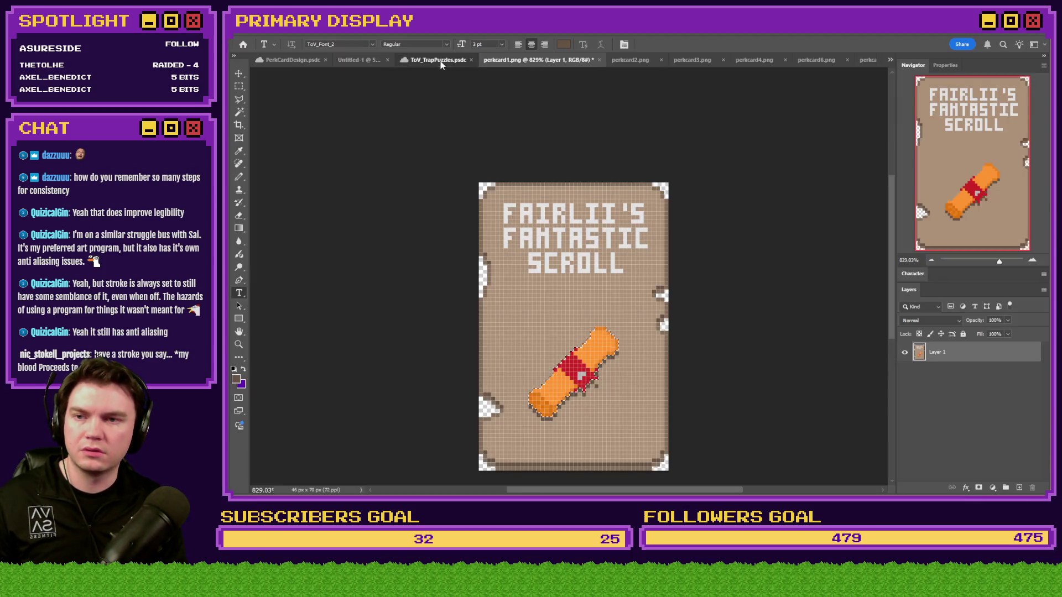
{"action": "left_click", "coordinate": [409, 60]}
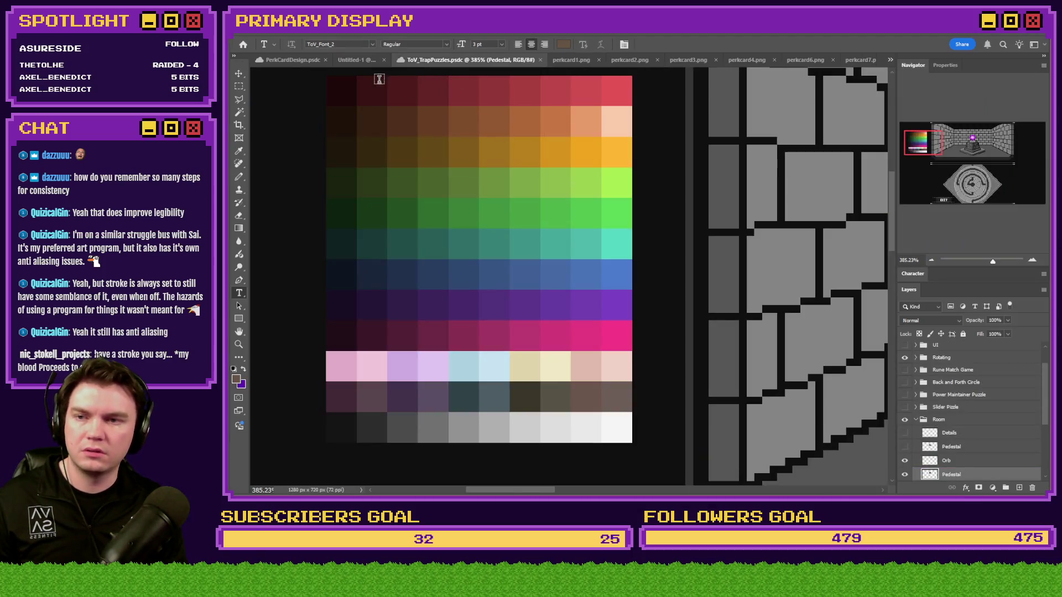
{"action": "left_click", "coordinate": [351, 60]}
{"action": "left_click", "coordinate": [526, 59]}
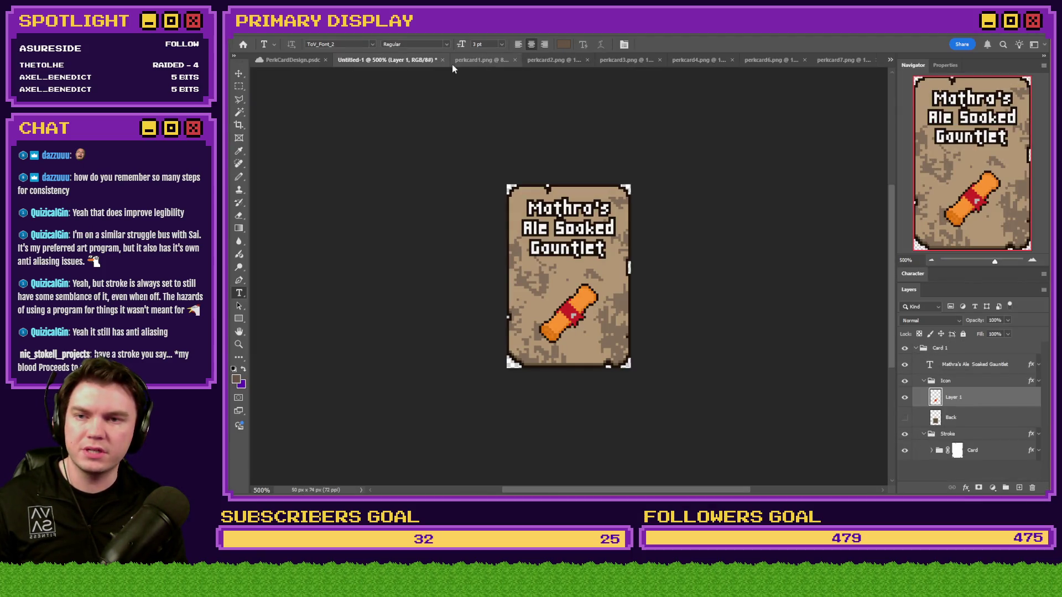
Step: Retype the card title as the viewer's name followed by 'Fantastic' on the next line
{"action": "left_click", "coordinate": [574, 205]}
{"action": "key", "text": "ctrl+a"}
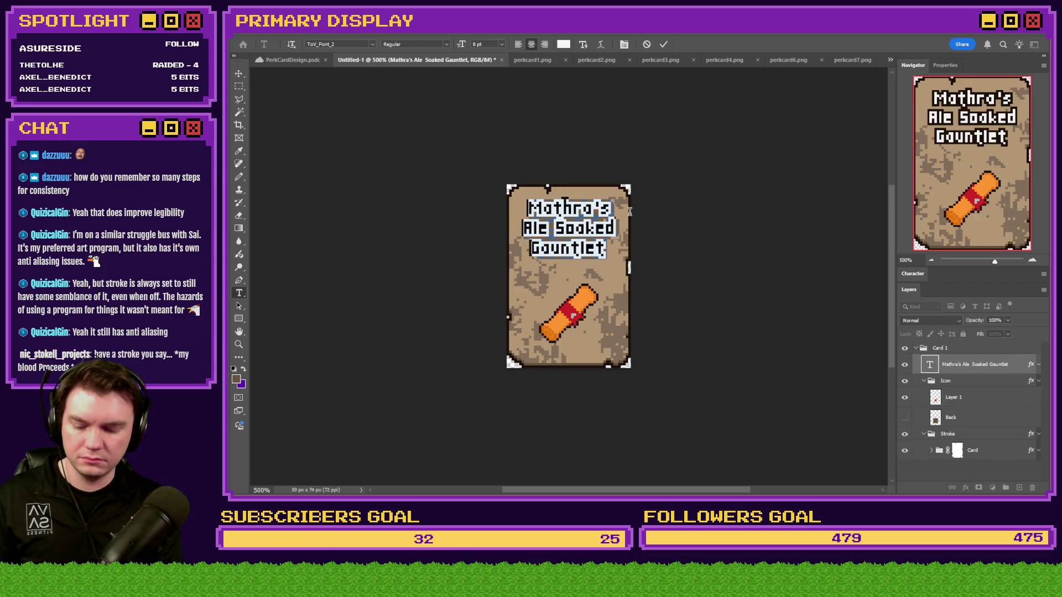
{"action": "type", "text": "Fairlii"}
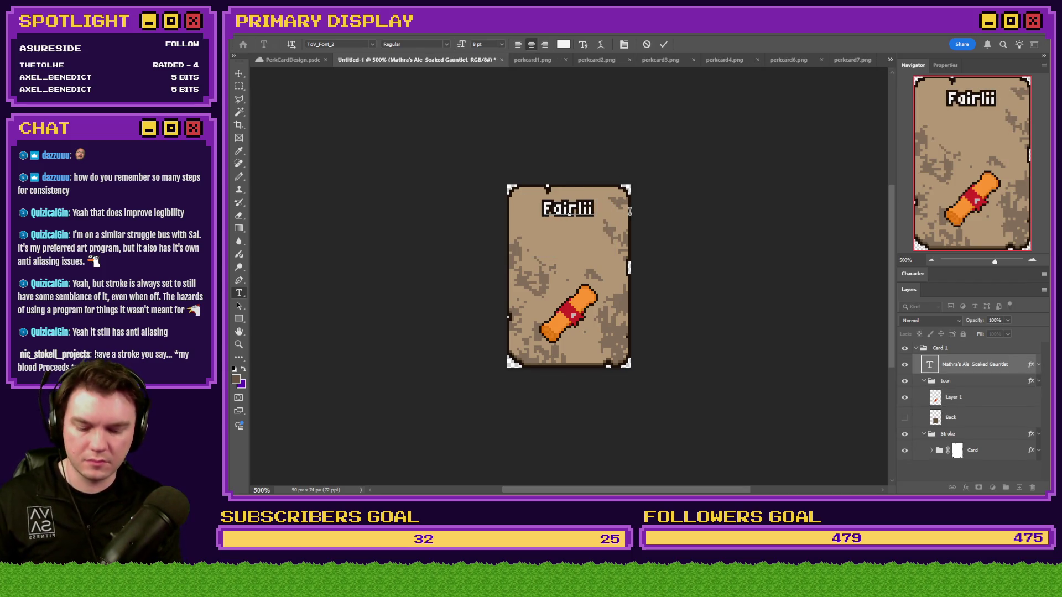
{"action": "type", "text": "'s Fatna"}
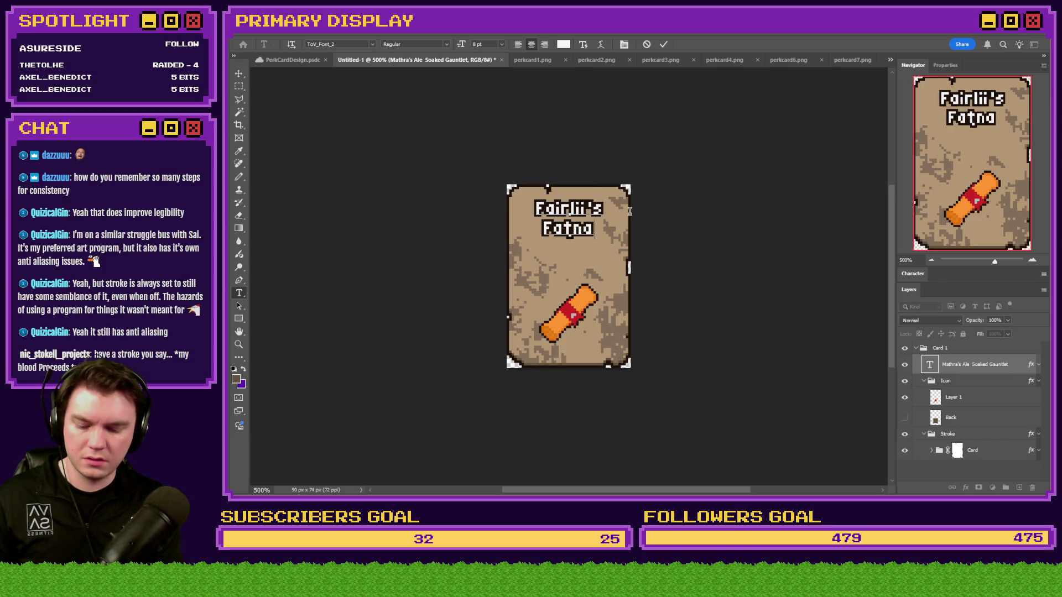
{"action": "key", "text": "BackSpace"}
{"action": "key", "text": "BackSpace"}
{"action": "type", "text": "ant"}
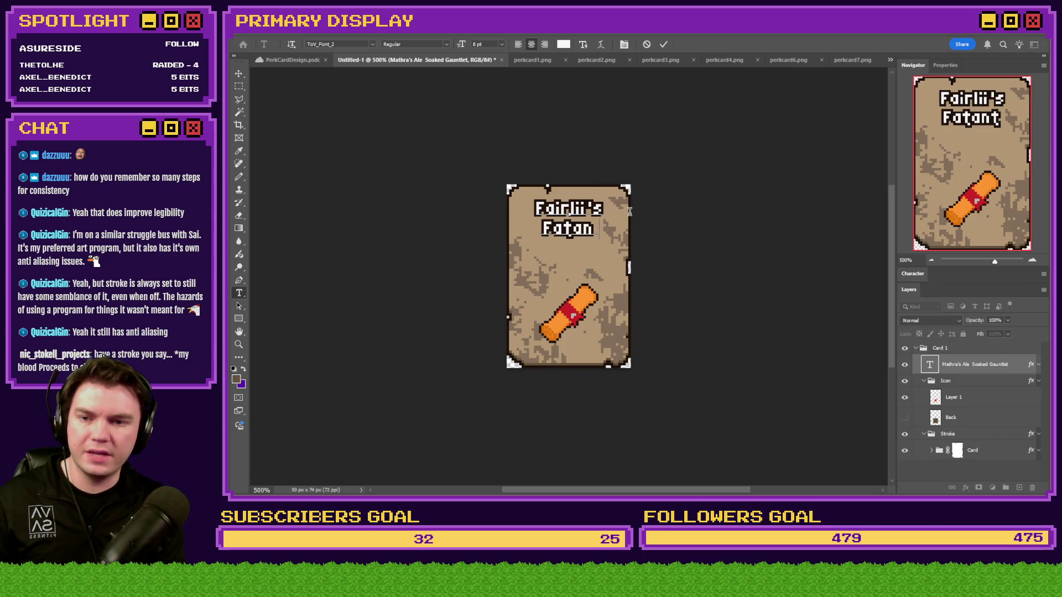
{"action": "type", "text": "astic"}
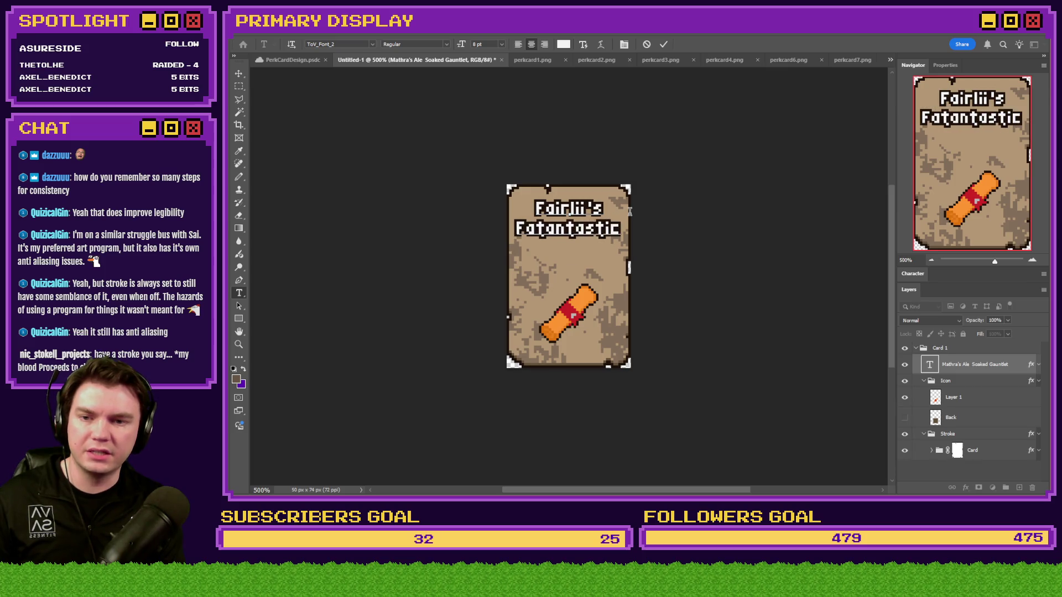
{"action": "key", "text": "BackSpace"}
{"action": "key", "text": "BackSpace"}
{"action": "key", "text": "BackSpace"}
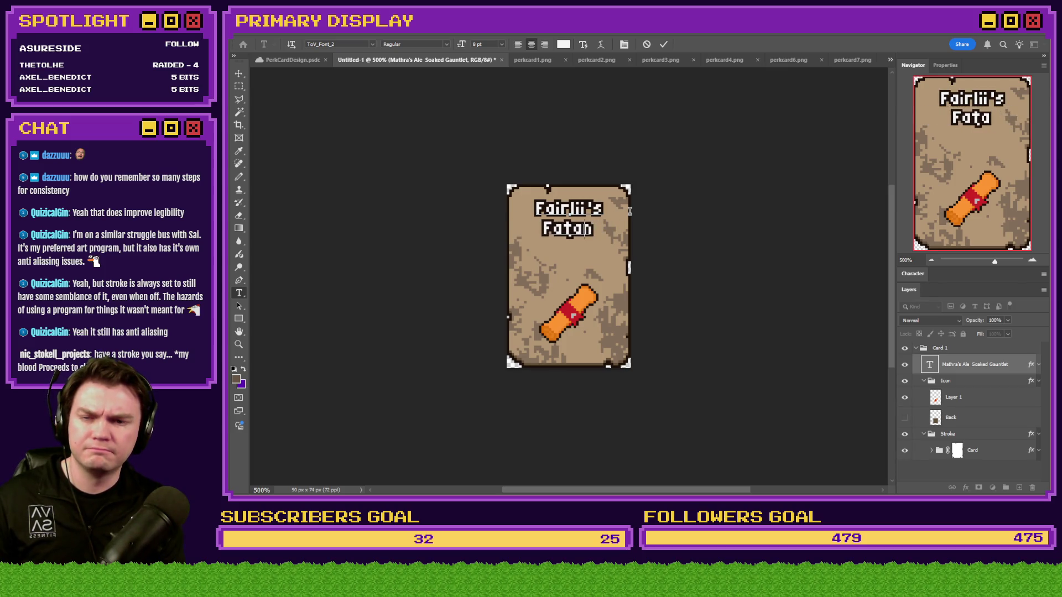
{"action": "type", "text": "nta"}
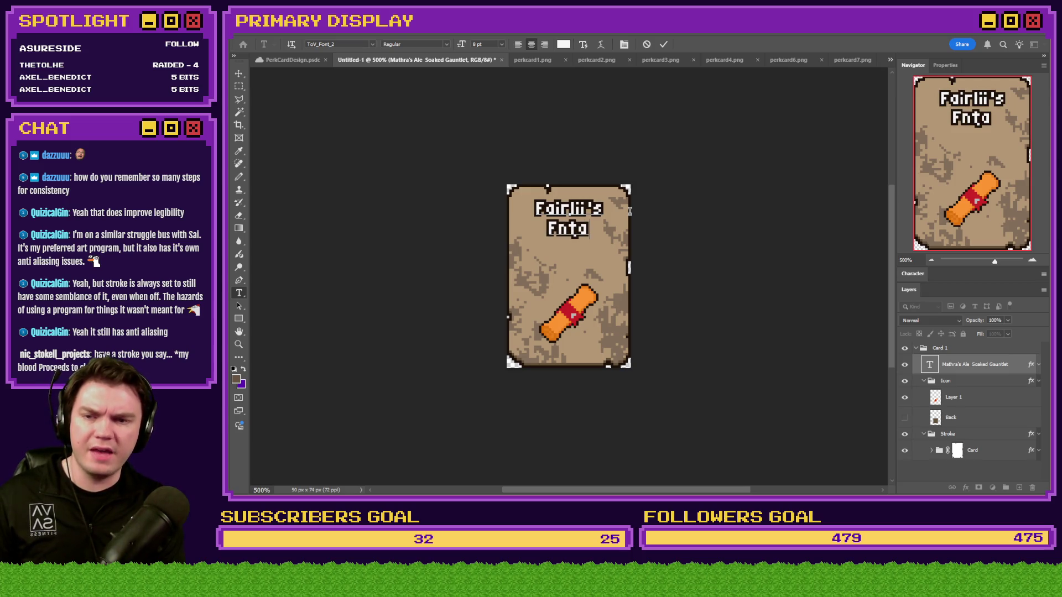
{"action": "key", "text": "BackSpace"}
{"action": "key", "text": "BackSpace"}
{"action": "key", "text": "BackSpace"}
{"action": "type", "text": "Fantas"}
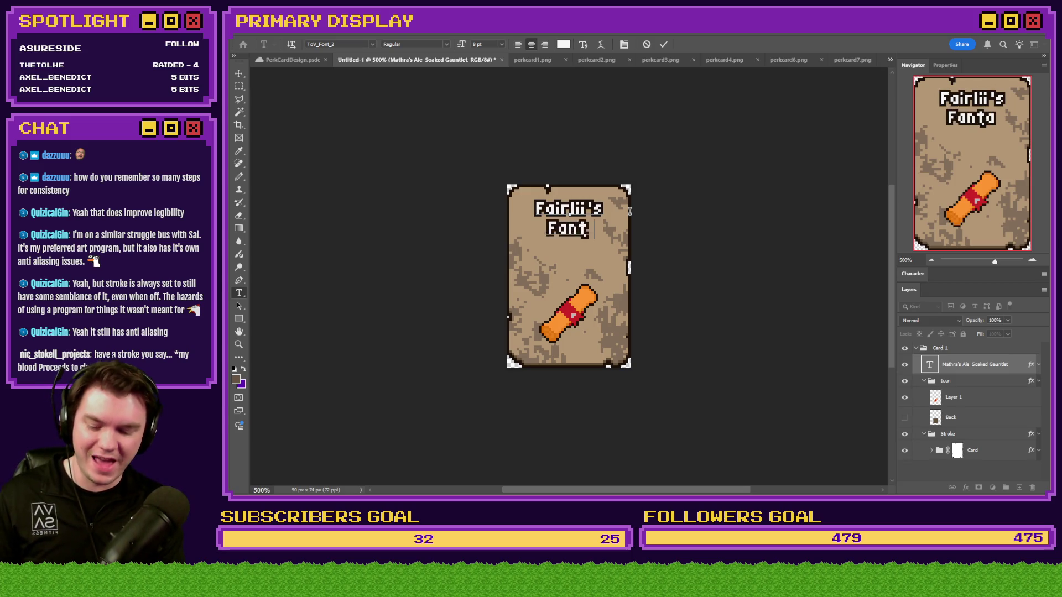
{"action": "key", "text": "BackSpace"}
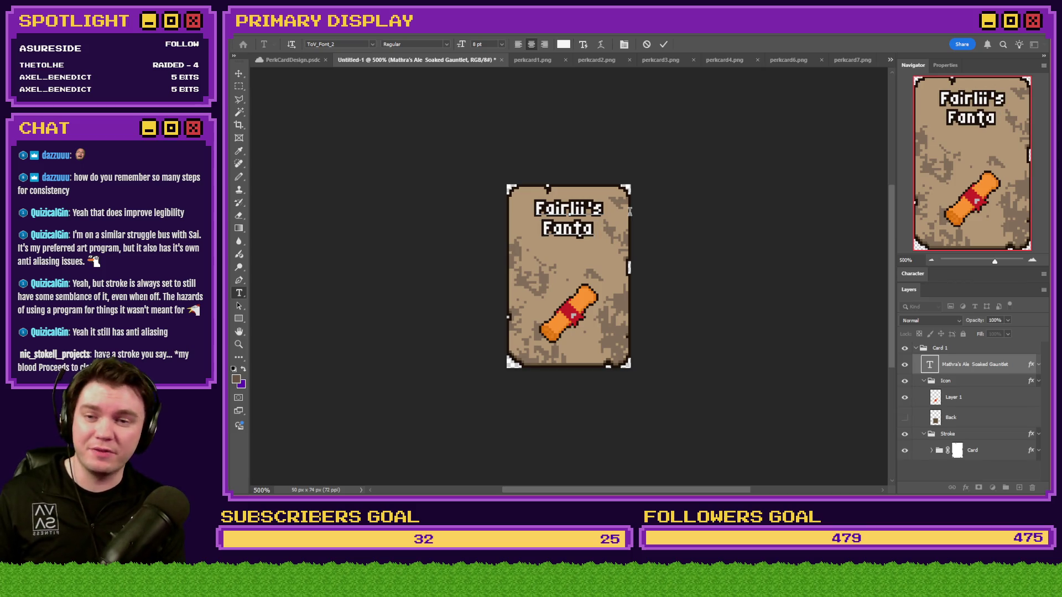
{"action": "type", "text": "stic"}
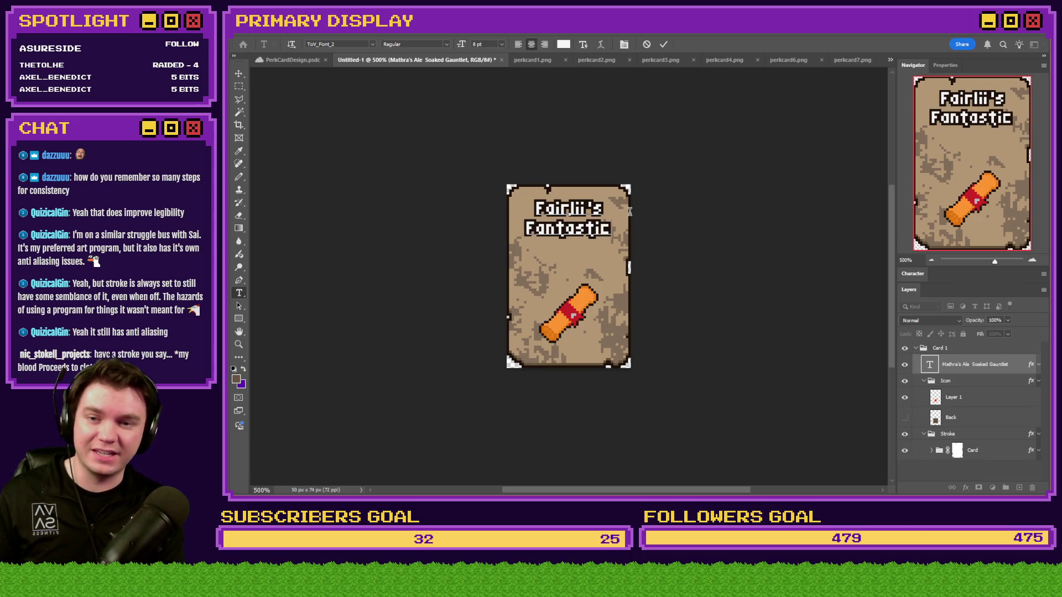
{"action": "key", "text": "Return"}
Step: Finish the title with a third line reading 'Scroll' and commit it
{"action": "type", "text": "Scroll"}
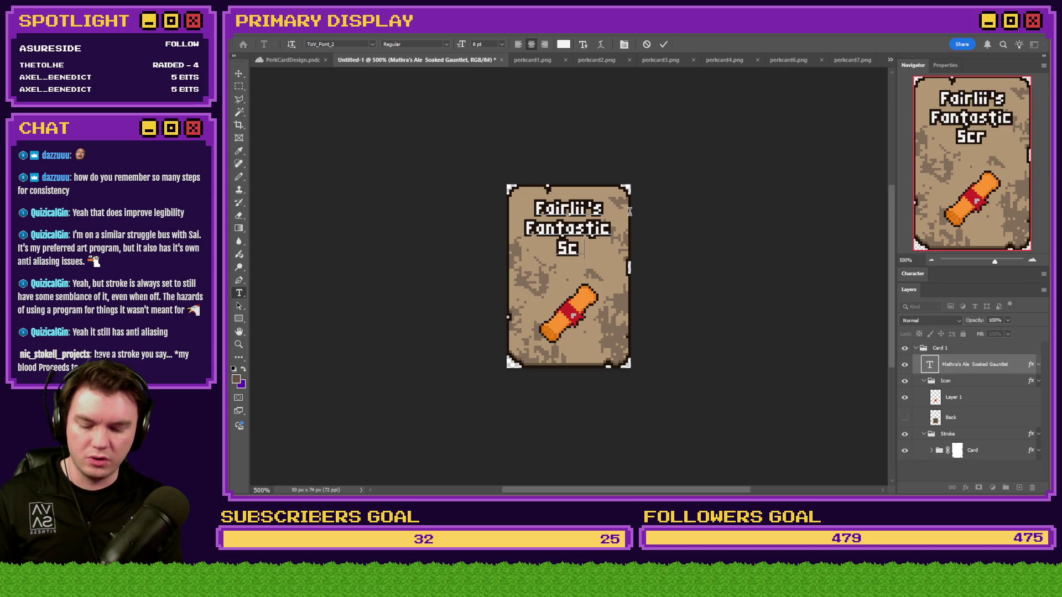
{"action": "left_click", "coordinate": [239, 85]}
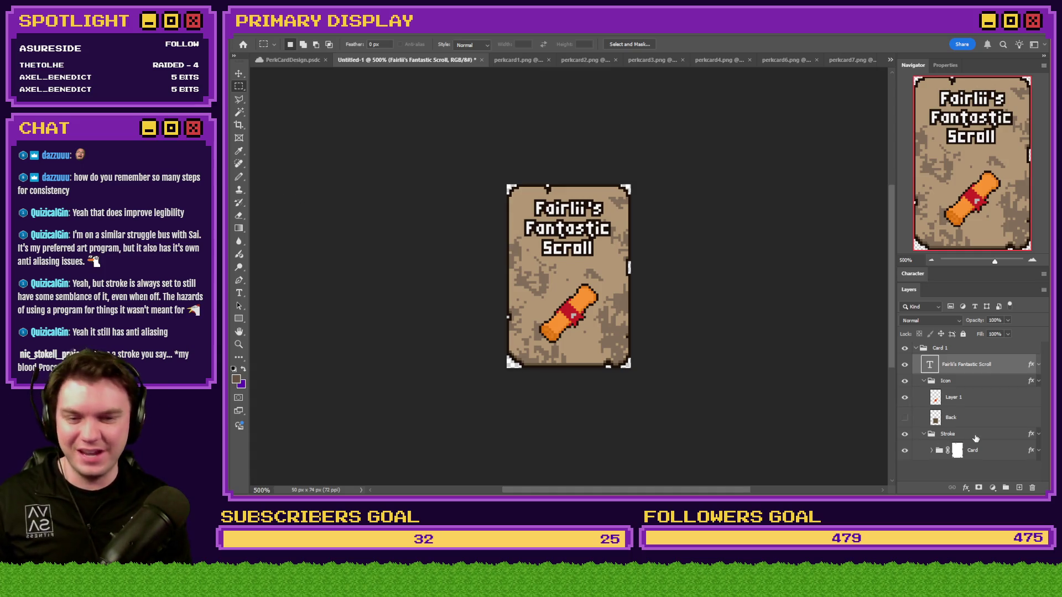
{"action": "left_click", "coordinate": [924, 382]}
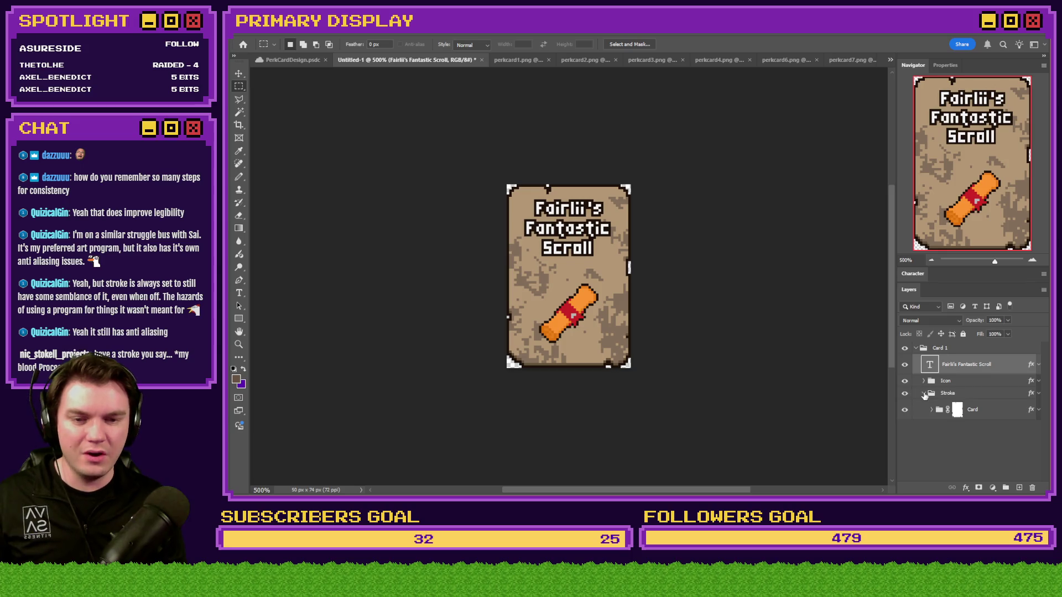
Step: Hide the Card group's mottled Decor texture so the card is plain tan, then target the Card mask
{"action": "left_click", "coordinate": [933, 411]}
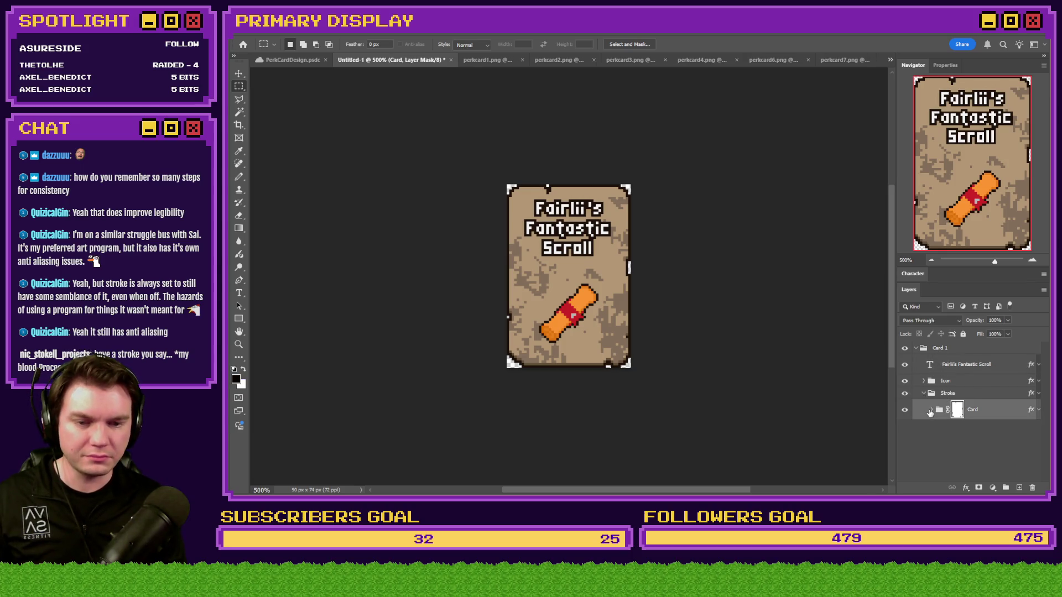
{"action": "left_click", "coordinate": [932, 411]}
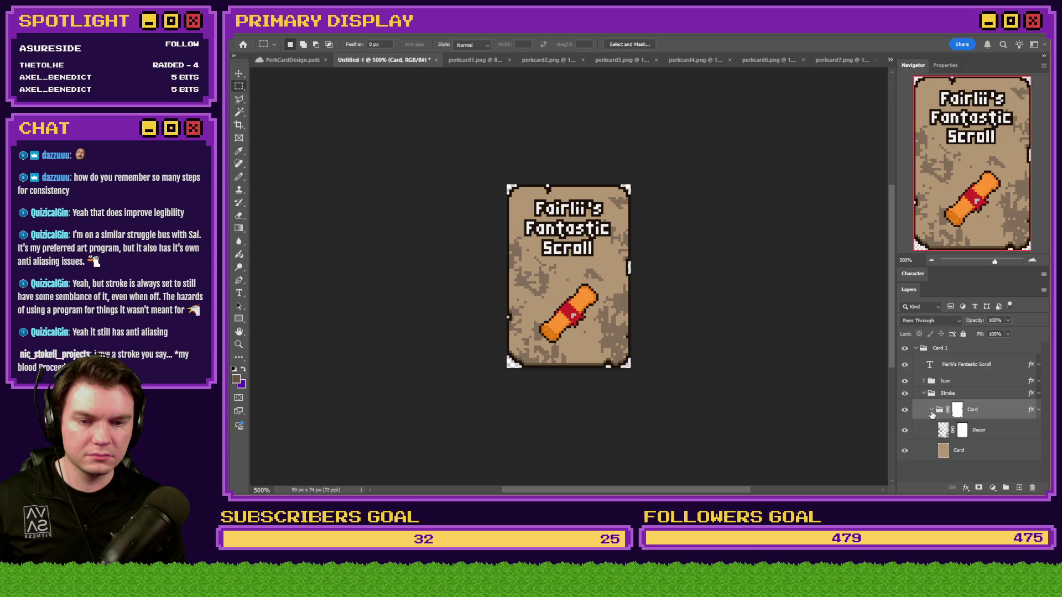
{"action": "left_click", "coordinate": [905, 431]}
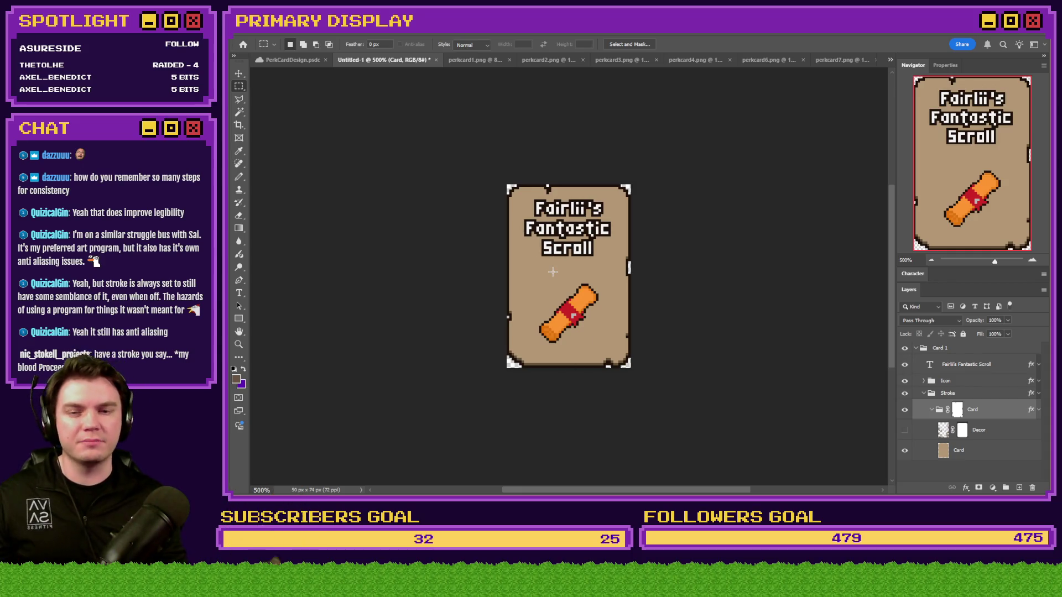
{"action": "left_click", "coordinate": [905, 430]}
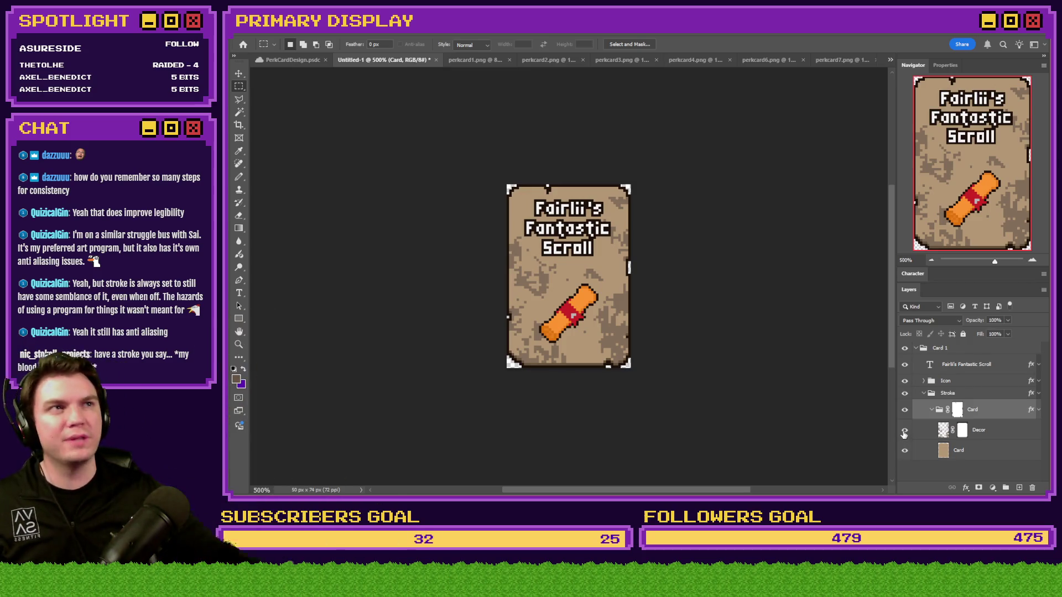
{"action": "left_click", "coordinate": [905, 432]}
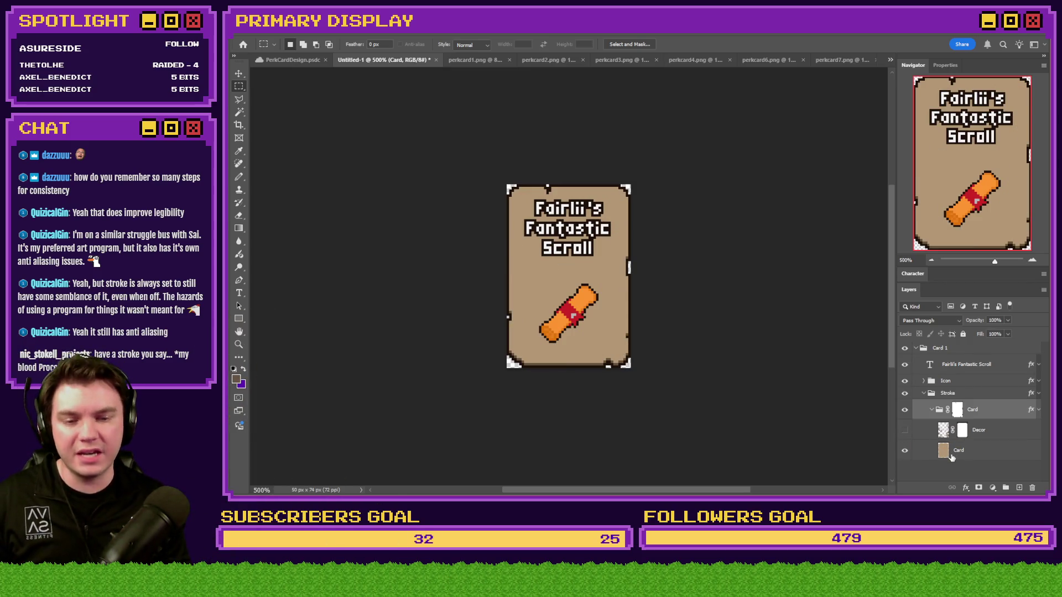
{"action": "left_click", "coordinate": [958, 412]}
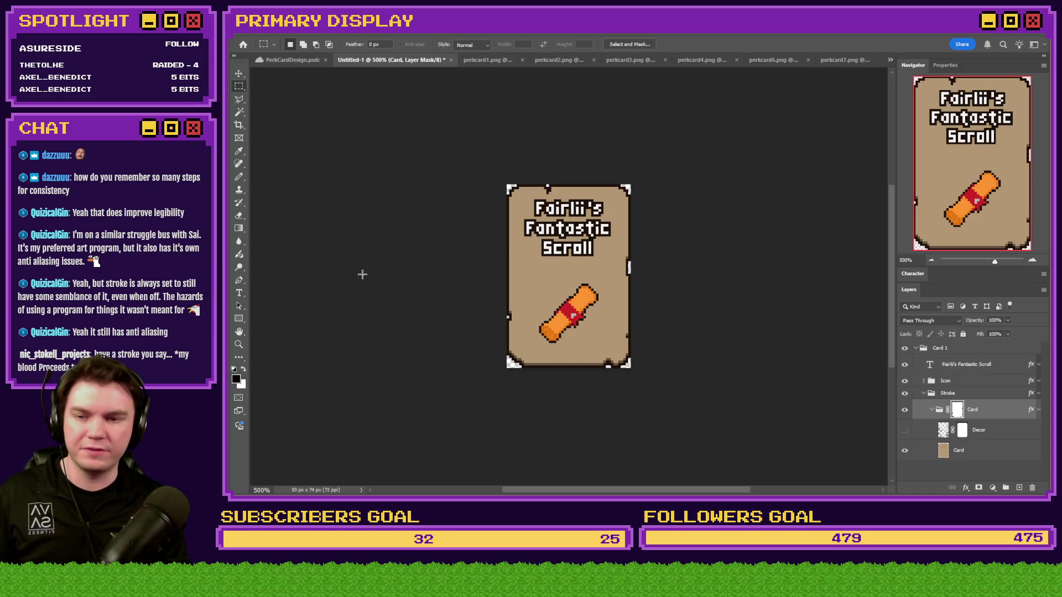
{"action": "left_click", "coordinate": [239, 177]}
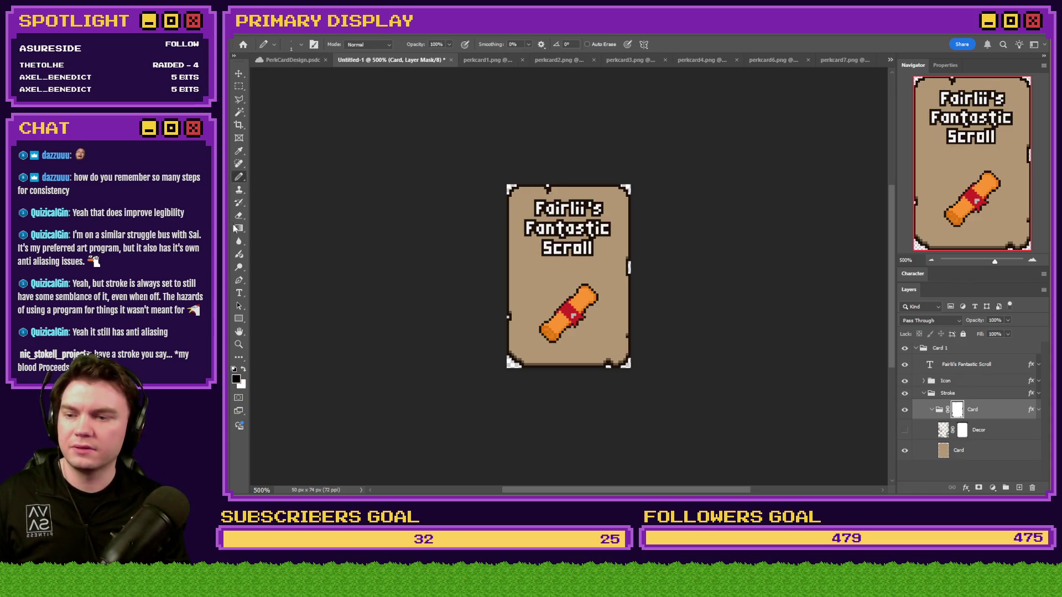
Step: Set black as the painting colour and choose the 1-pixel Hard Square brush
{"action": "key", "text": "x"}
{"action": "right_click", "coordinate": [599, 256]}
{"action": "scroll", "coordinate": [730, 387], "scroll_direction": "down", "scroll_amount": 5}
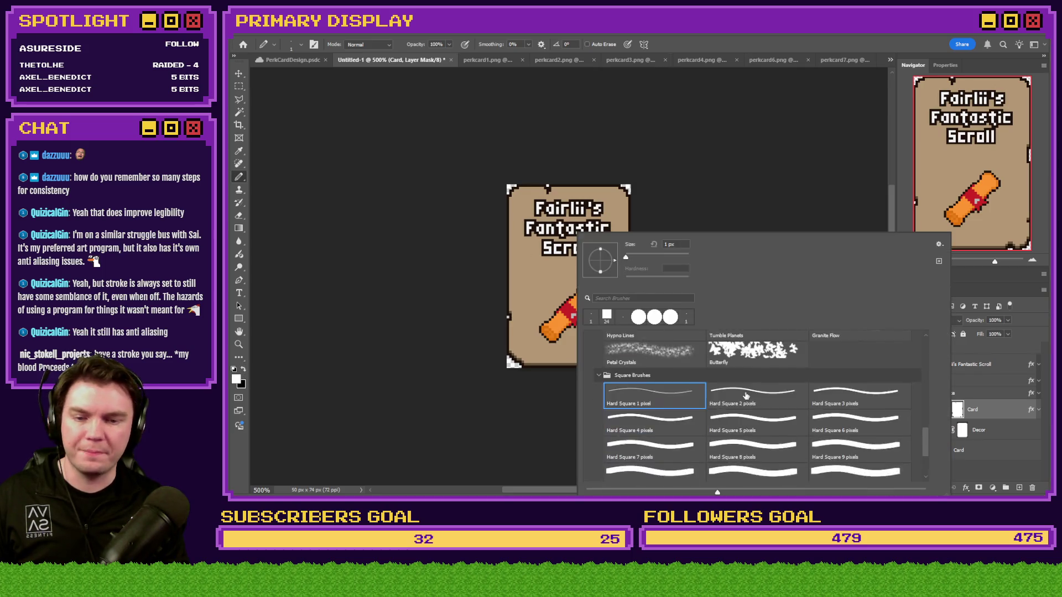
{"action": "left_click", "coordinate": [833, 450]}
{"action": "key", "text": "Return"}
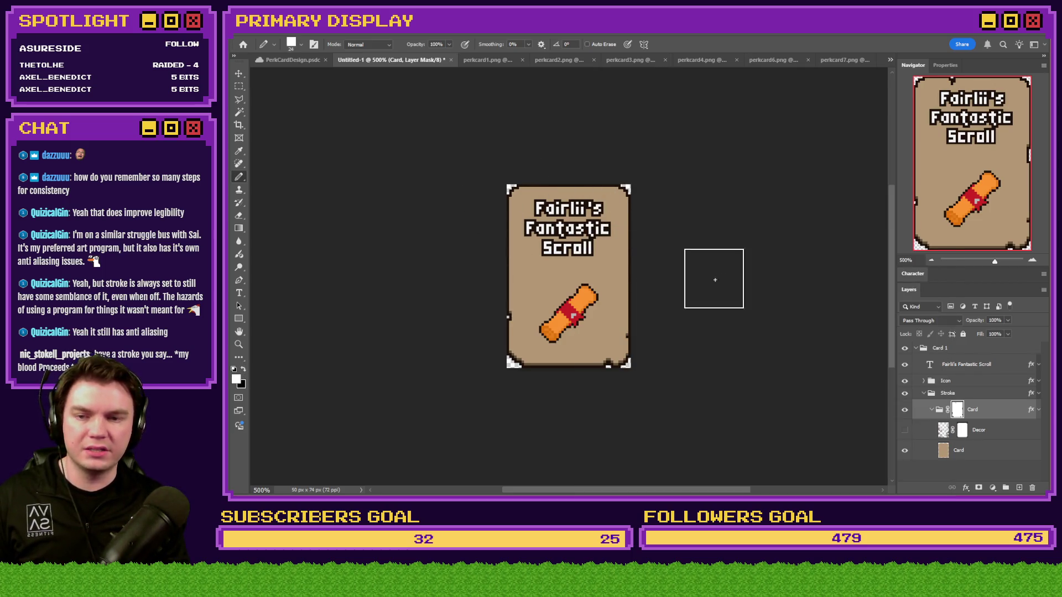
{"action": "left_click", "coordinate": [244, 369]}
{"action": "right_click", "coordinate": [604, 260]}
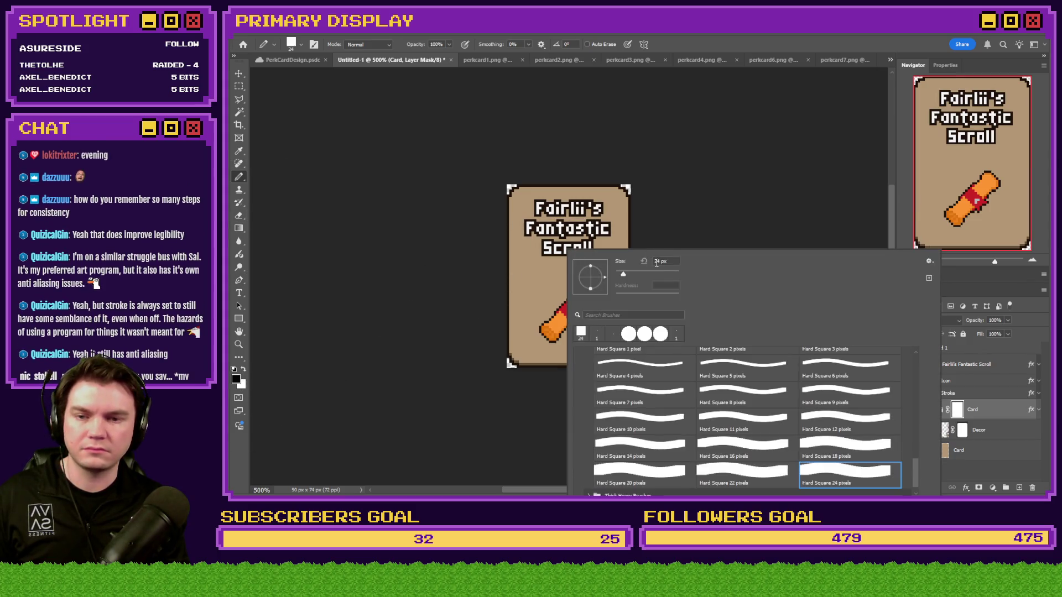
{"action": "scroll", "coordinate": [663, 371], "scroll_direction": "up", "scroll_amount": 2}
{"action": "left_click", "coordinate": [663, 370]}
{"action": "key", "text": "Return"}
Step: Pencil one-pixel notches into the card mask's bottom, left and top edges
{"action": "scroll", "coordinate": [520, 278], "scroll_direction": "up", "scroll_amount": 5}
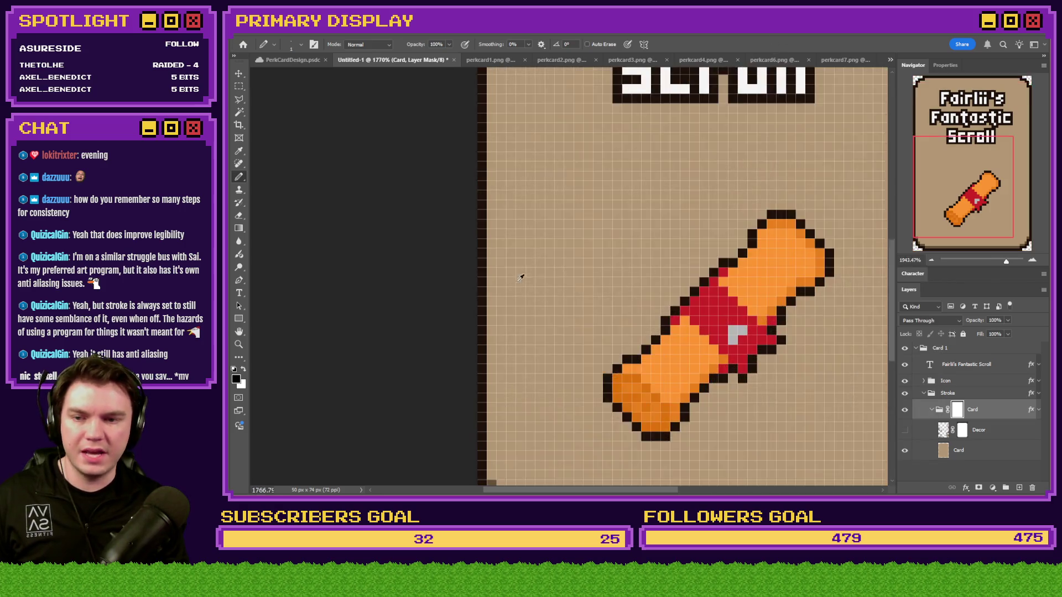
{"action": "mouse_move", "coordinate": [492, 215]}
{"action": "left_mouse_down"}
{"action": "mouse_move", "coordinate": [500, 220]}
{"action": "mouse_move", "coordinate": [474, 212]}
{"action": "mouse_move", "coordinate": [523, 197]}
{"action": "mouse_move", "coordinate": [486, 252]}
{"action": "mouse_move", "coordinate": [539, 221]}
{"action": "left_mouse_up"}
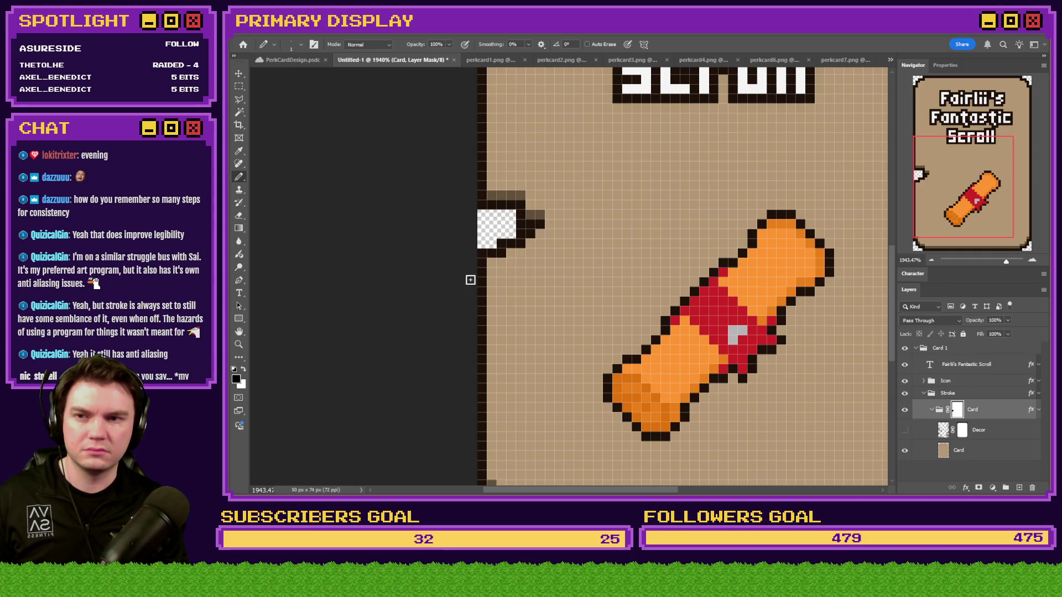
{"action": "key", "text": "ctrl+z"}
{"action": "key", "text": "ctrl+z"}
{"action": "key", "text": "ctrl+z"}
{"action": "scroll", "coordinate": [477, 249], "scroll_direction": "down", "scroll_amount": 3}
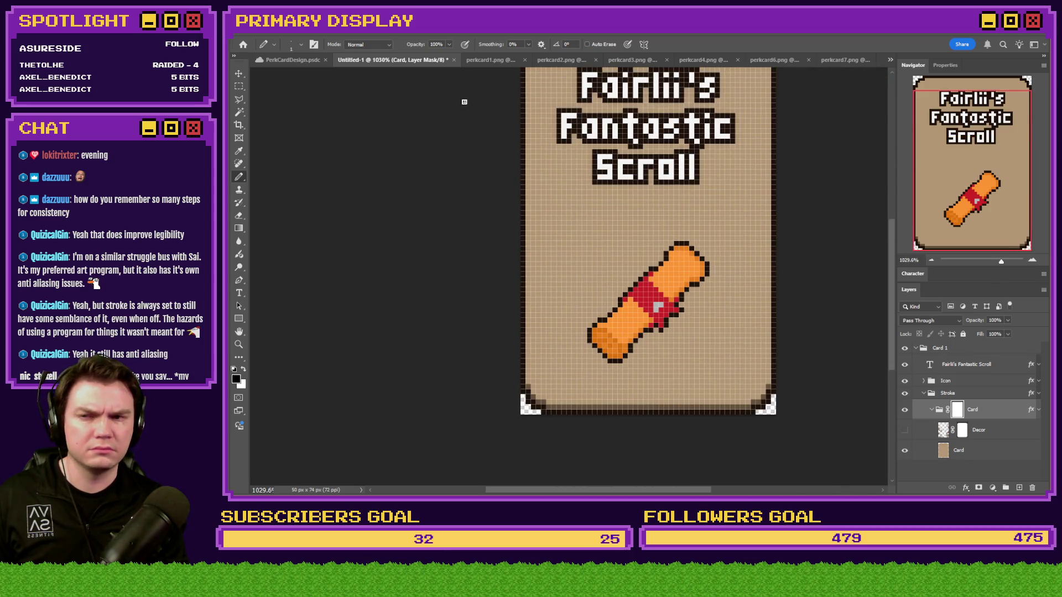
{"action": "scroll", "coordinate": [746, 397], "scroll_direction": "up", "scroll_amount": 3}
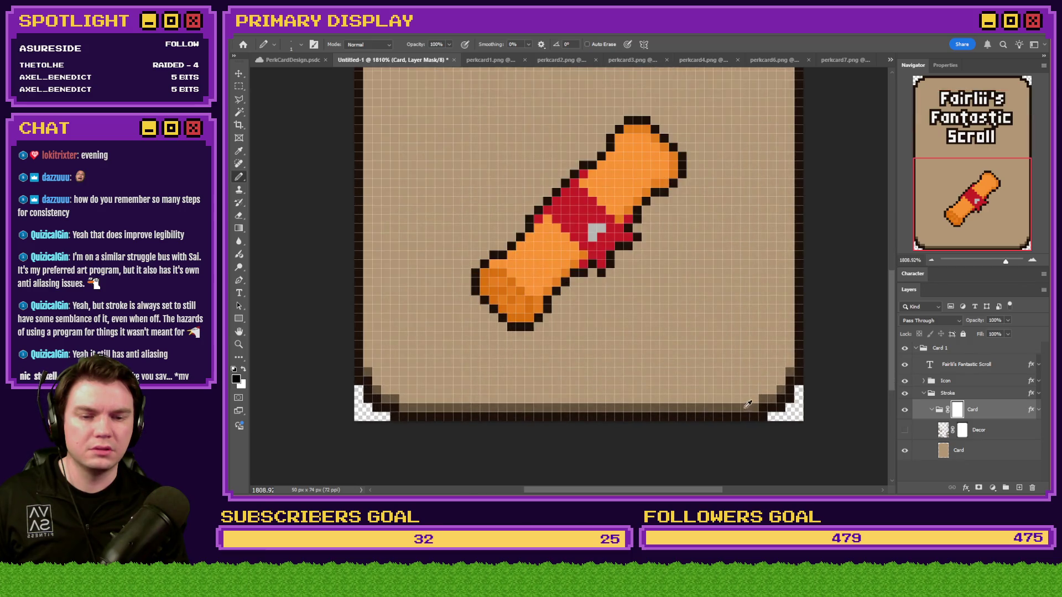
{"action": "mouse_move", "coordinate": [682, 412]}
{"action": "left_mouse_down"}
{"action": "mouse_move", "coordinate": [680, 367]}
{"action": "mouse_move", "coordinate": [662, 417]}
{"action": "mouse_move", "coordinate": [682, 409]}
{"action": "mouse_move", "coordinate": [683, 389]}
{"action": "left_mouse_up"}
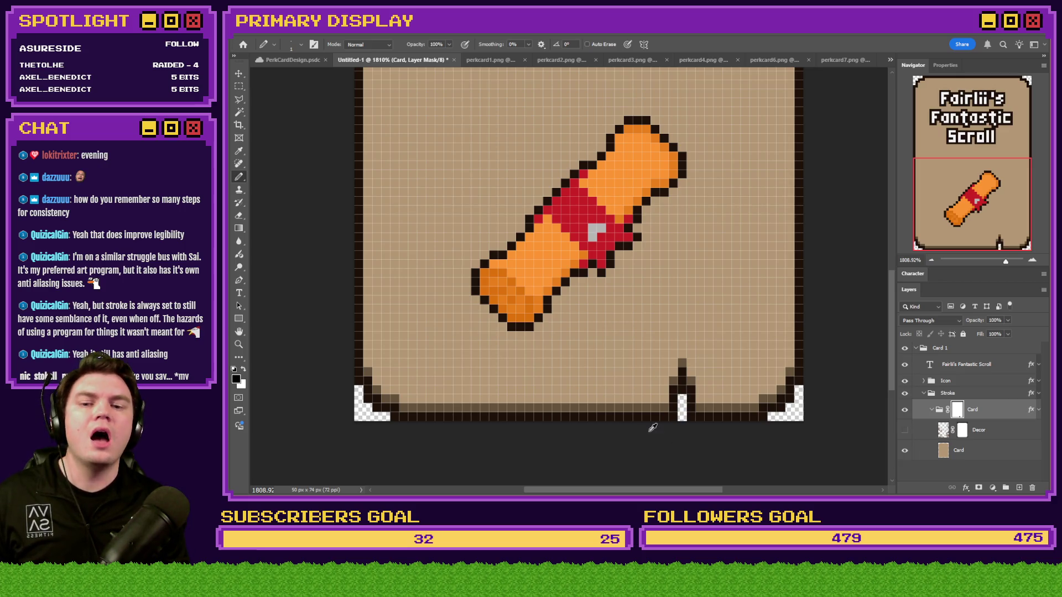
{"action": "scroll", "coordinate": [640, 419], "scroll_direction": "down", "scroll_amount": 2}
{"action": "scroll", "coordinate": [443, 177], "scroll_direction": "up", "scroll_amount": 2}
{"action": "mouse_move", "coordinate": [435, 171]}
{"action": "left_mouse_down"}
{"action": "mouse_move", "coordinate": [462, 173]}
{"action": "mouse_move", "coordinate": [438, 194]}
{"action": "mouse_move", "coordinate": [452, 175]}
{"action": "mouse_move", "coordinate": [443, 166]}
{"action": "left_mouse_up"}
{"action": "scroll", "coordinate": [432, 177], "scroll_direction": "down", "scroll_amount": 4}
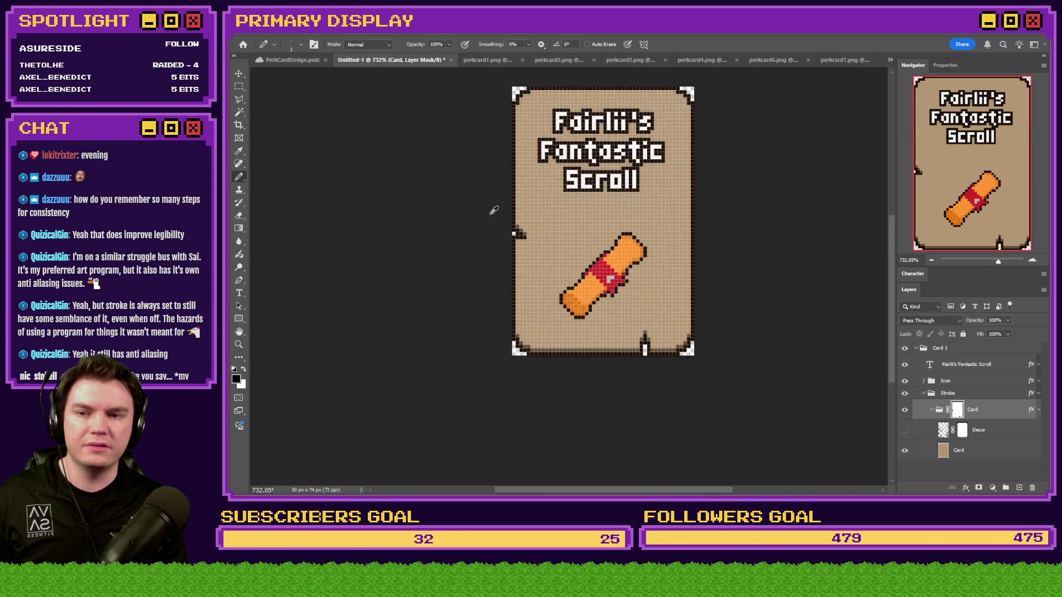
{"action": "scroll", "coordinate": [628, 145], "scroll_direction": "up", "scroll_amount": 5}
{"action": "scroll", "coordinate": [628, 145], "scroll_direction": "up", "scroll_amount": 1}
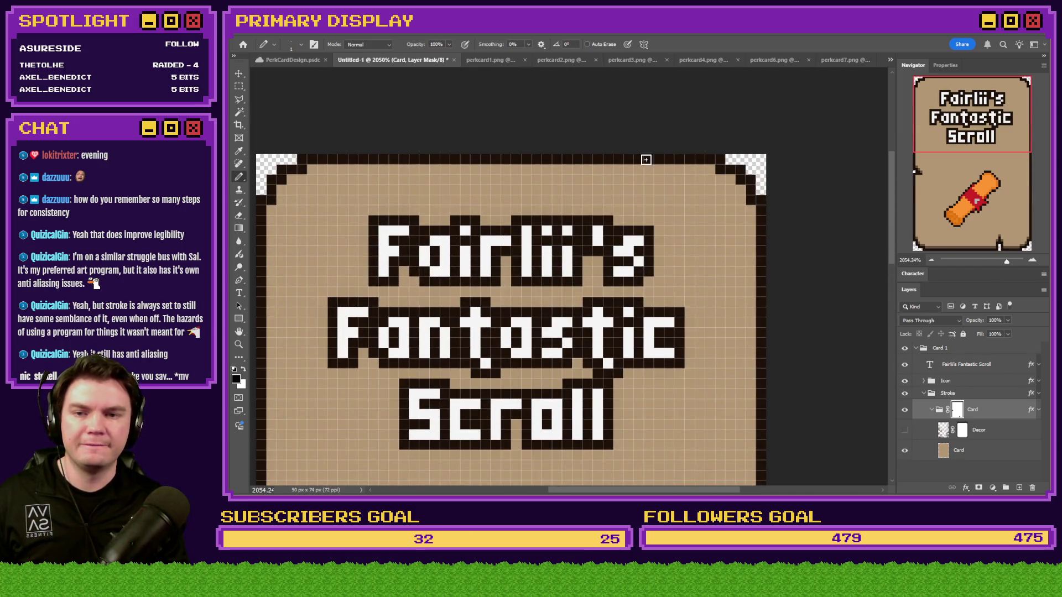
{"action": "left_click_drag", "start_coordinate": [642, 159], "coordinate": [548, 159]}
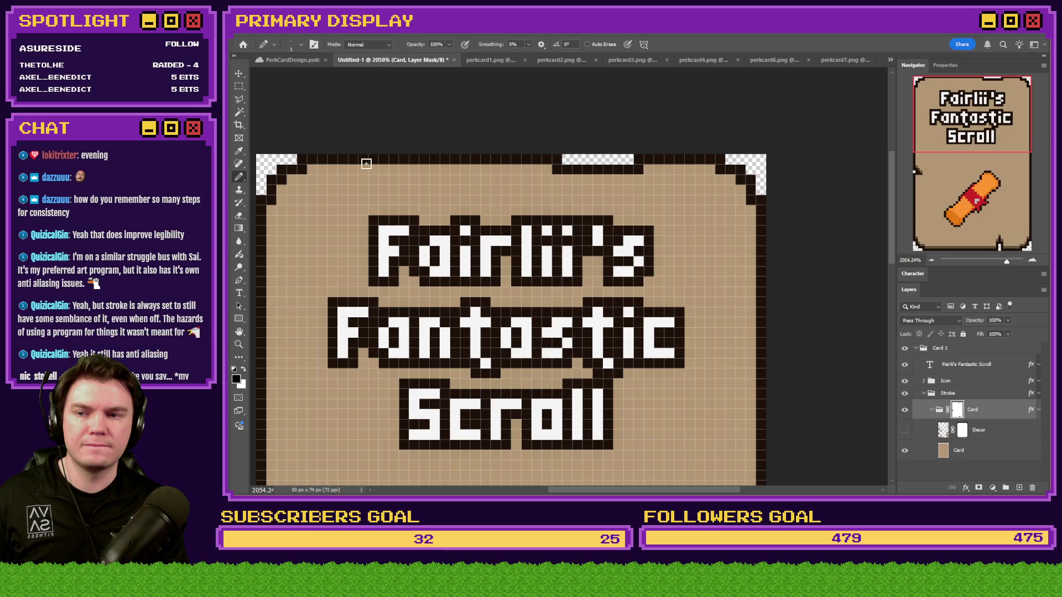
{"action": "scroll", "coordinate": [407, 137], "scroll_direction": "down", "scroll_amount": 5}
{"action": "scroll", "coordinate": [650, 263], "scroll_direction": "down", "scroll_amount": 1}
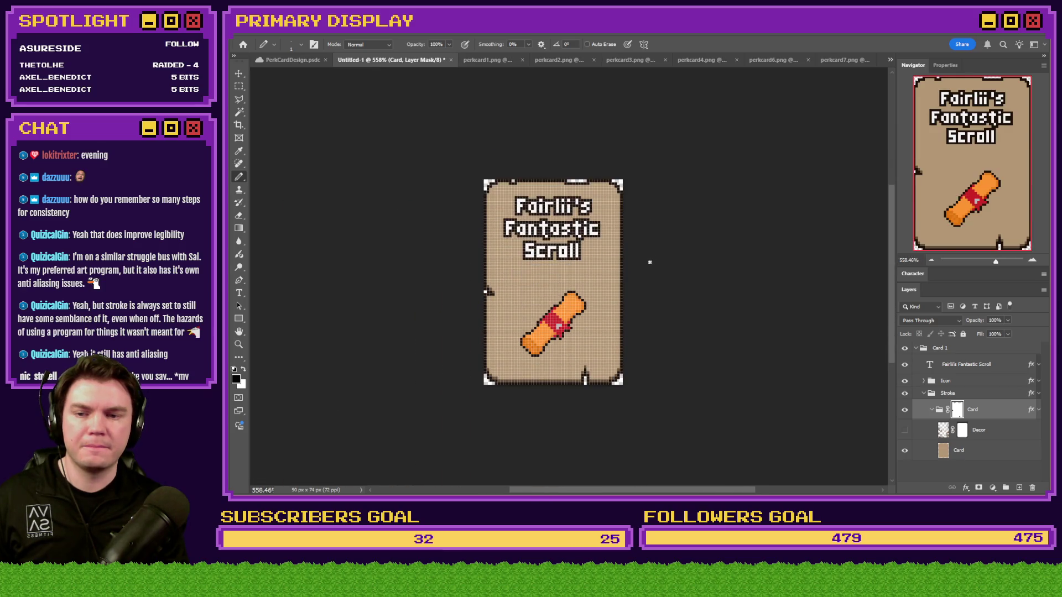
Step: Compare the new Untitled-1 card against perkcard1.png by flipping between them
{"action": "left_click", "coordinate": [238, 89]}
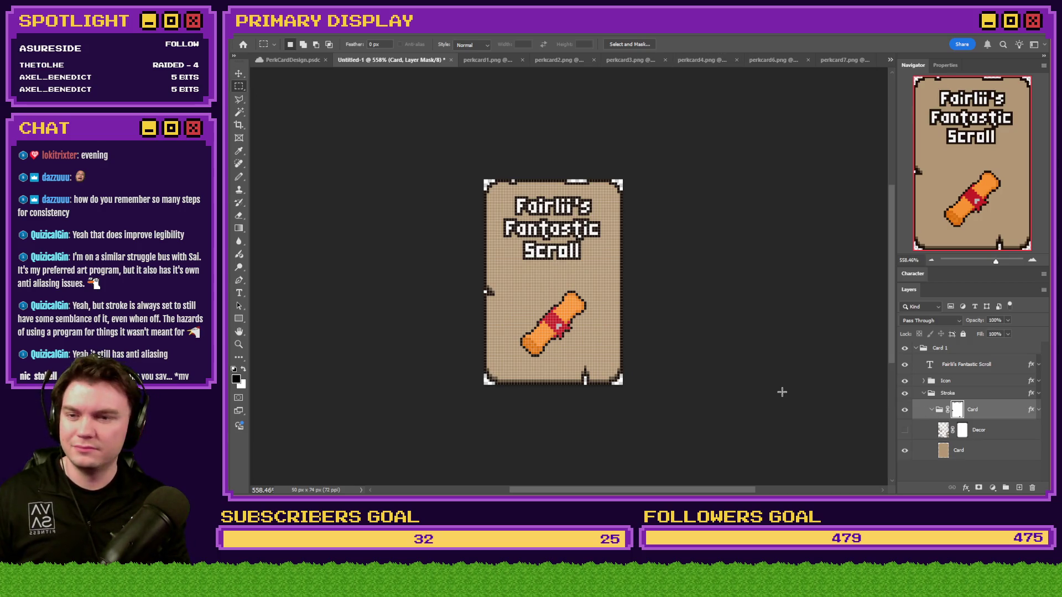
{"action": "left_click", "coordinate": [488, 61]}
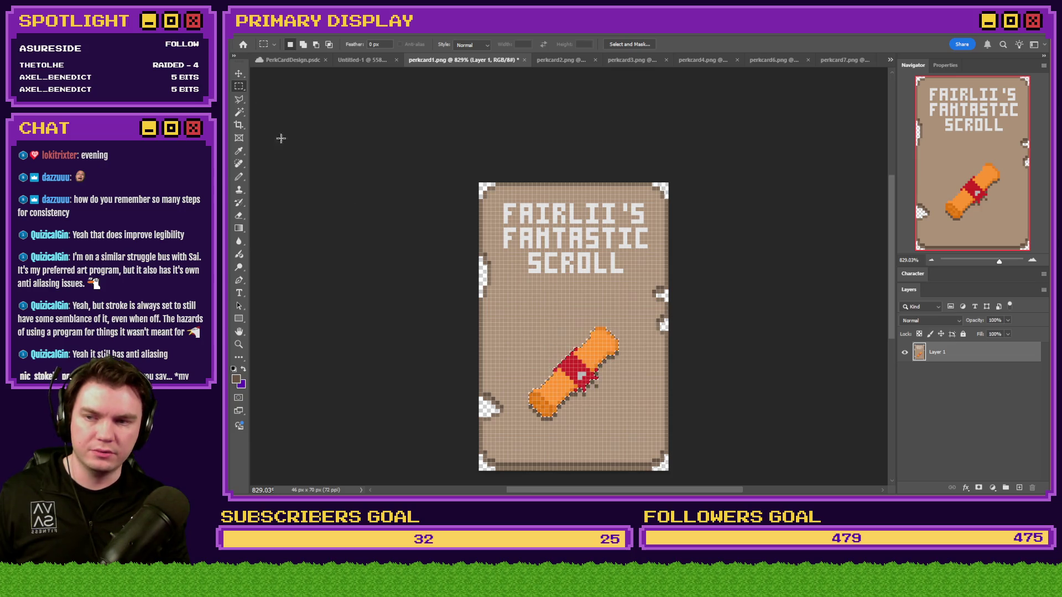
{"action": "left_click", "coordinate": [380, 59]}
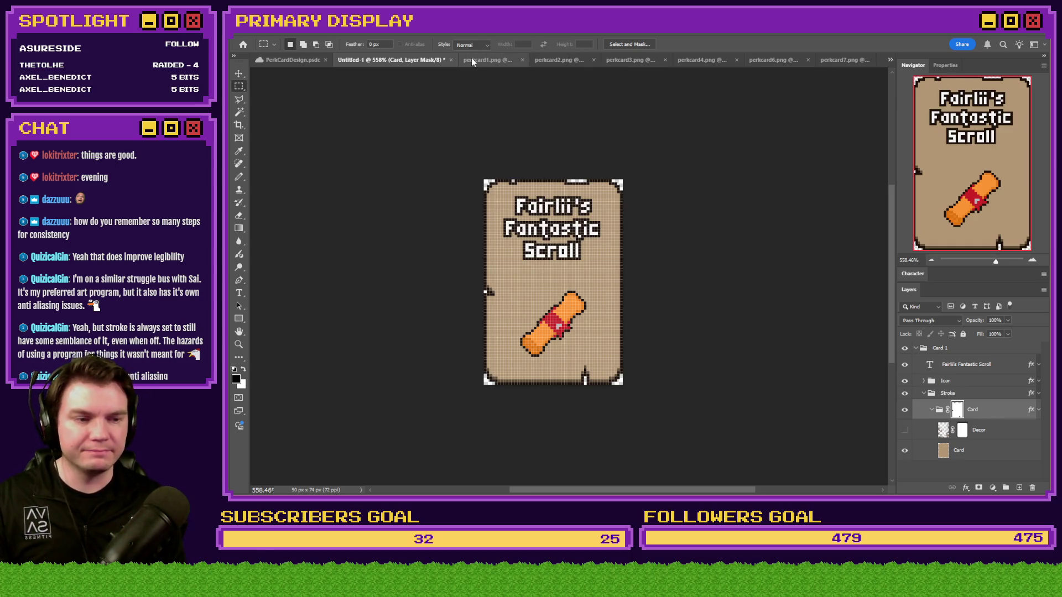
{"action": "left_click", "coordinate": [477, 61]}
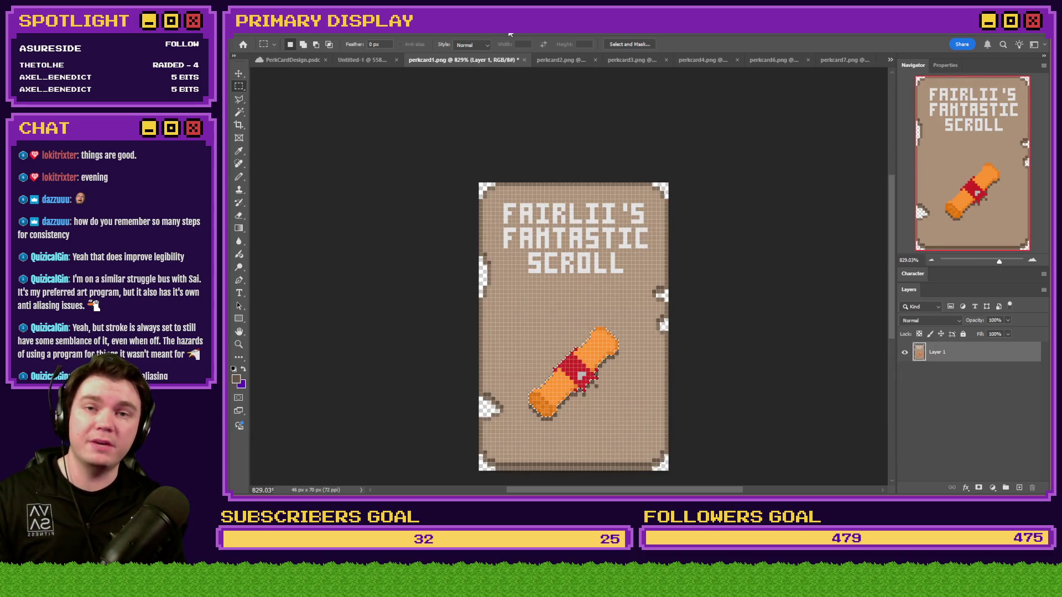
Step: Close perkcard1.png and copy the bottle onto Layer 3, offset one pixel down to lengthen it
{"action": "key", "text": "ctrl+w"}
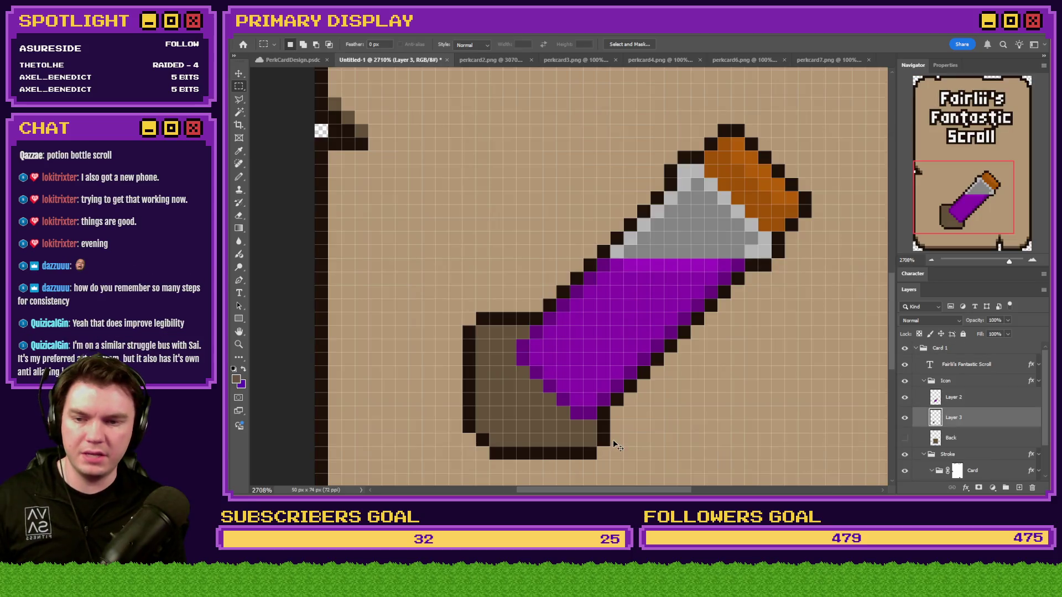
{"action": "key", "text": "ctrl+j"}
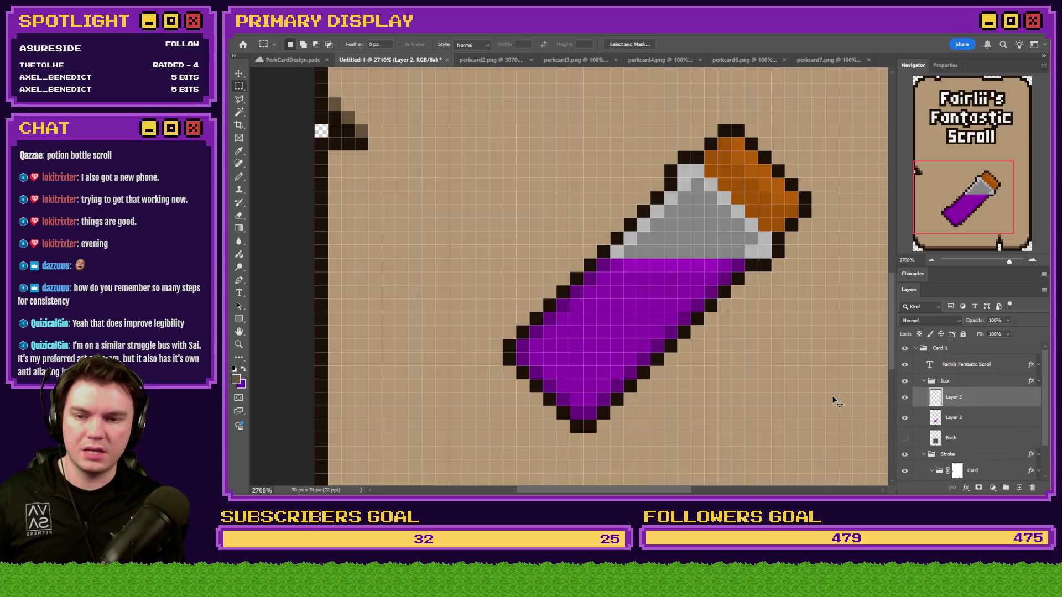
{"action": "key", "text": "ctrl+Left"}
{"action": "key", "text": "ctrl+Down"}
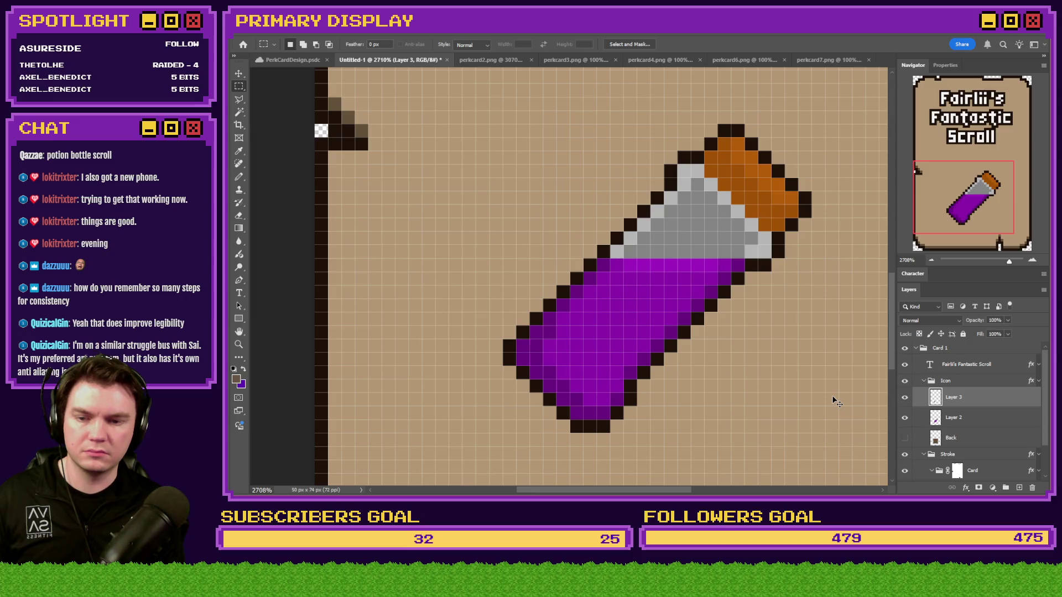
{"action": "key", "text": "Right"}
{"action": "key", "text": "Left"}
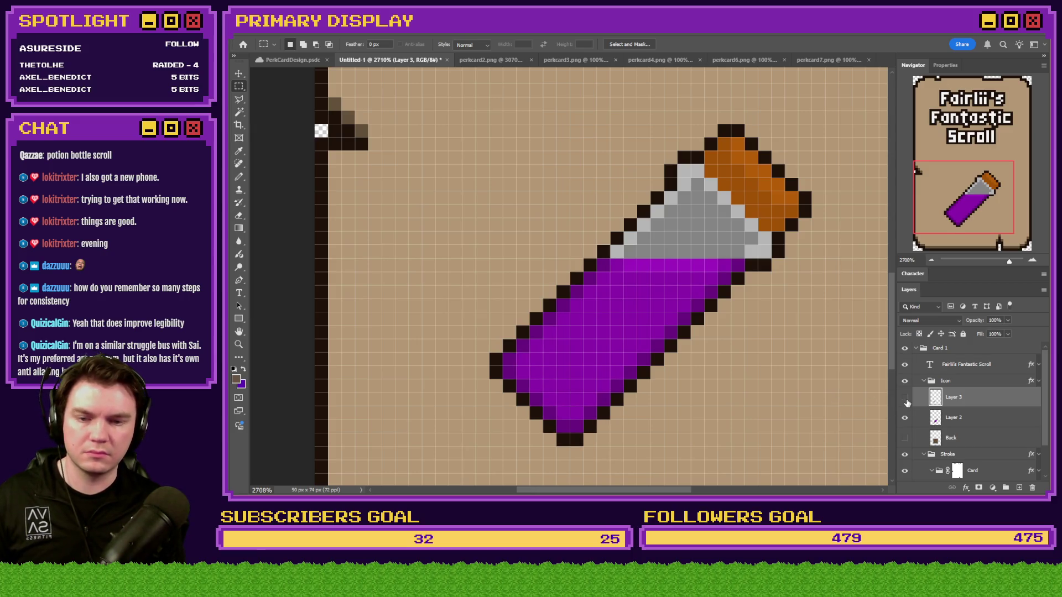
{"action": "left_click", "coordinate": [905, 398]}
{"action": "left_click", "coordinate": [906, 398]}
{"action": "left_click", "coordinate": [906, 399]}
{"action": "left_click", "coordinate": [906, 399]}
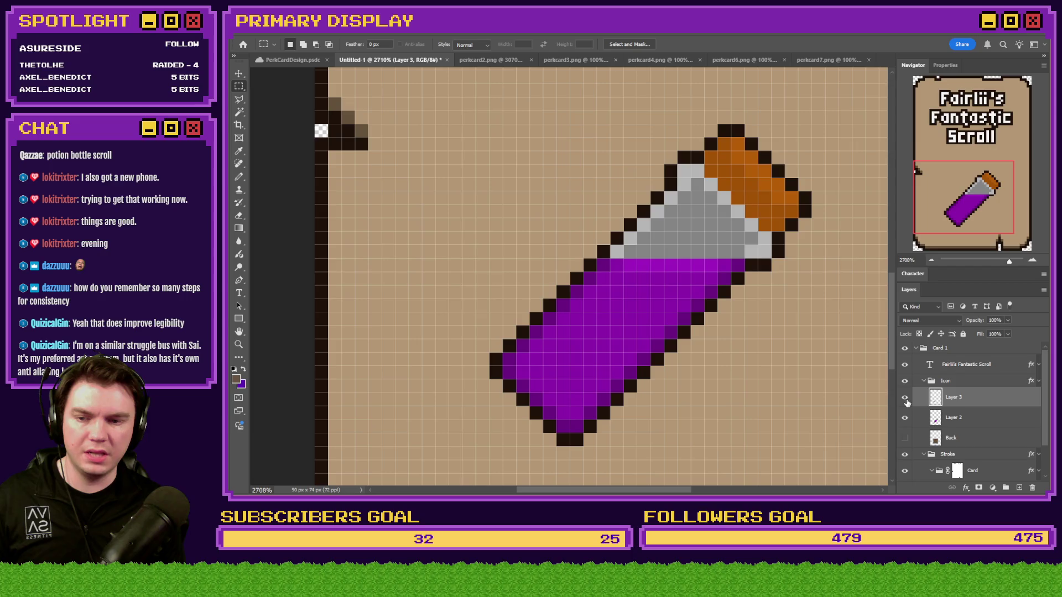
Step: Check the lengthened bottle with 24, 20 and 22-pixel square selections, then merge Layer 3 into Layer 2
{"action": "mouse_move", "coordinate": [811, 125]}
{"action": "left_mouse_down"}
{"action": "mouse_move", "coordinate": [661, 340]}
{"action": "mouse_move", "coordinate": [489, 420]}
{"action": "mouse_move", "coordinate": [491, 435]}
{"action": "left_mouse_up"}
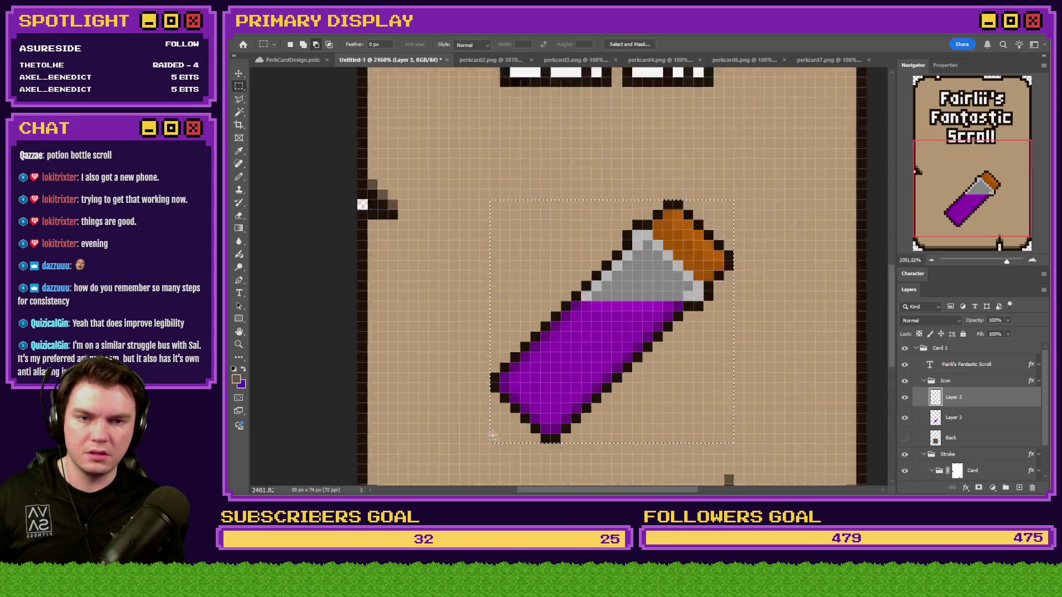
{"action": "scroll", "coordinate": [476, 421], "scroll_direction": "down", "scroll_amount": 5}
{"action": "scroll", "coordinate": [455, 403], "scroll_direction": "up", "scroll_amount": 4}
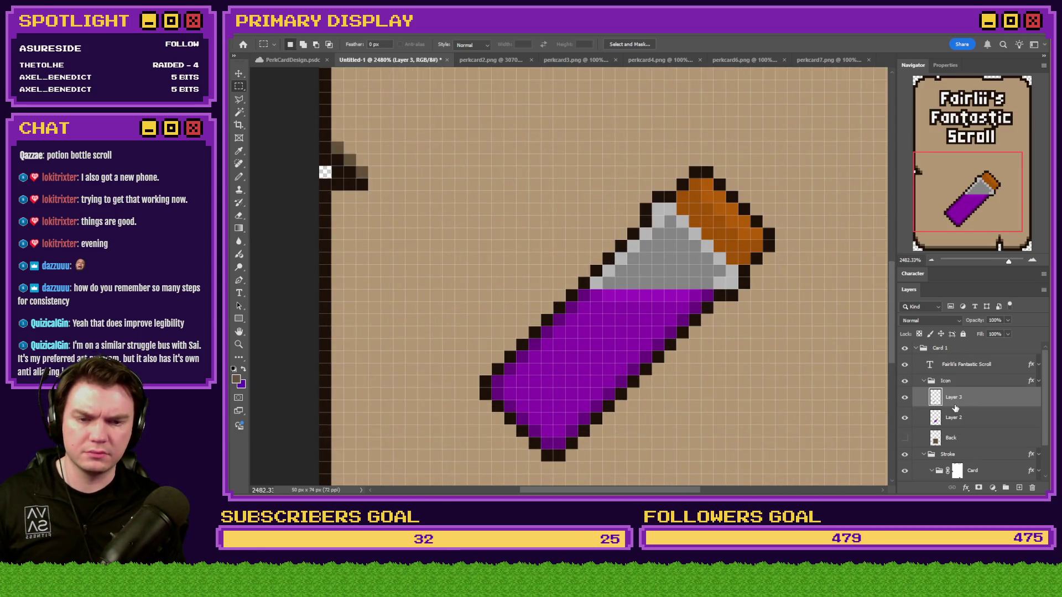
{"action": "key", "text": "ctrl+z"}
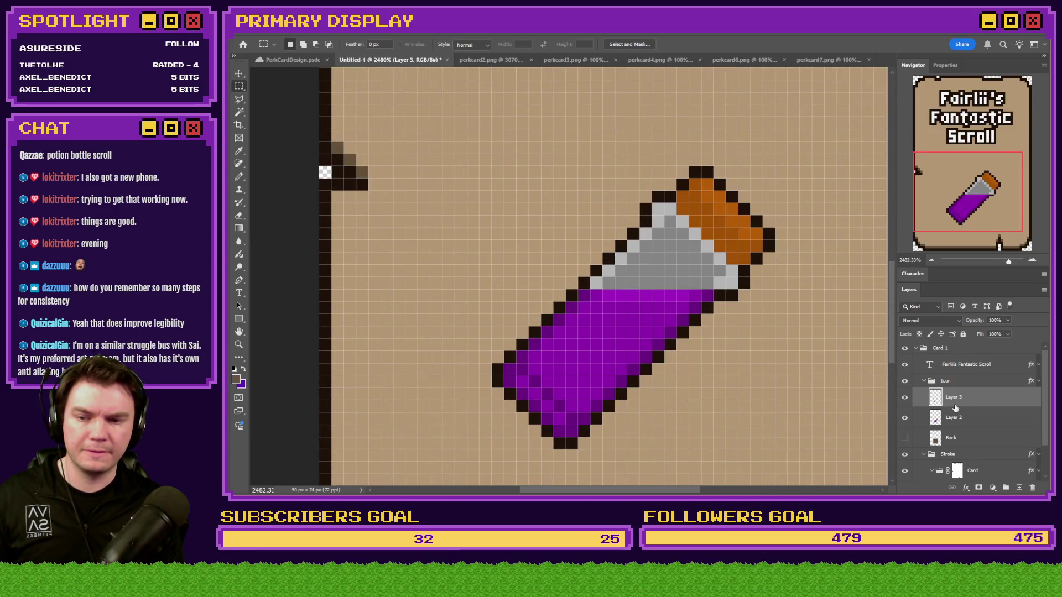
{"action": "key", "text": "ctrl+shift+z"}
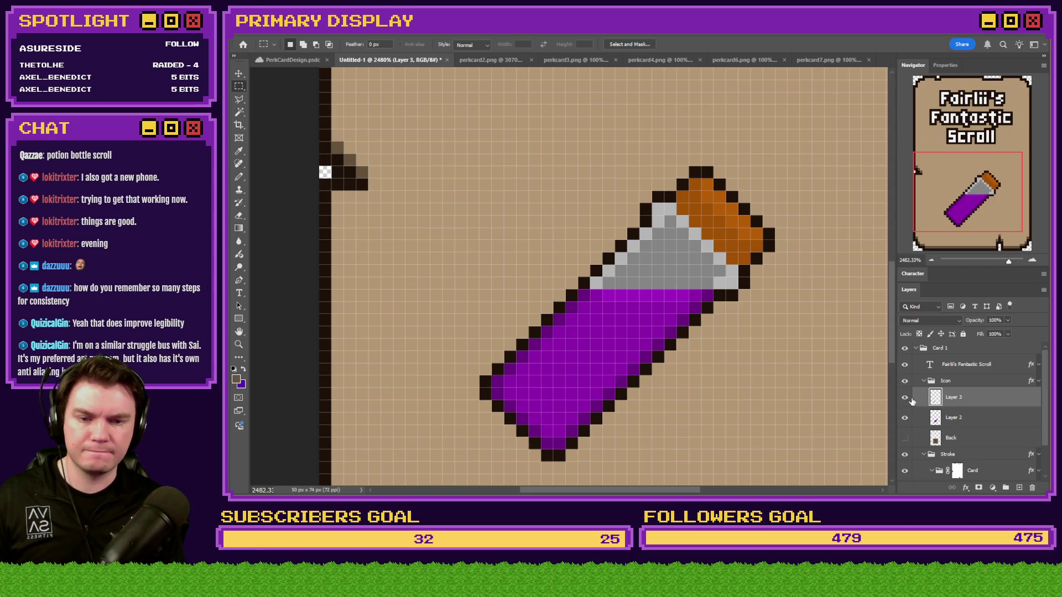
{"action": "scroll", "coordinate": [894, 404], "scroll_direction": "down", "scroll_amount": 5}
{"action": "mouse_move", "coordinate": [913, 209]}
{"action": "left_mouse_down"}
{"action": "mouse_move", "coordinate": [979, 191]}
{"action": "mouse_move", "coordinate": [991, 228]}
{"action": "left_mouse_up"}
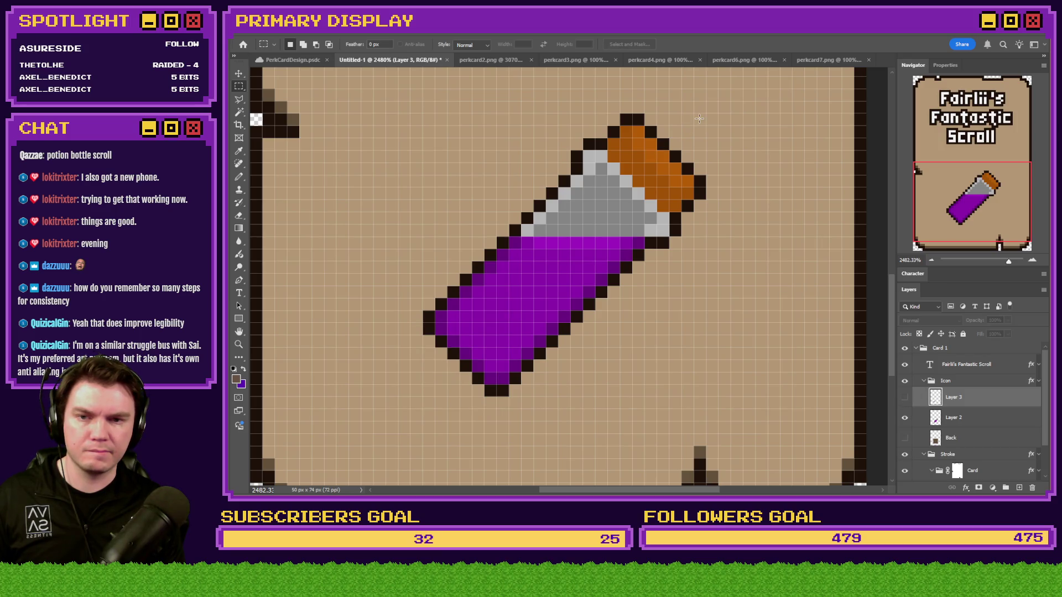
{"action": "mouse_move", "coordinate": [693, 126]}
{"action": "left_mouse_down"}
{"action": "mouse_move", "coordinate": [557, 325]}
{"action": "mouse_move", "coordinate": [435, 375]}
{"action": "left_mouse_up"}
{"action": "left_click", "coordinate": [614, 409]}
{"action": "left_click", "coordinate": [905, 397]}
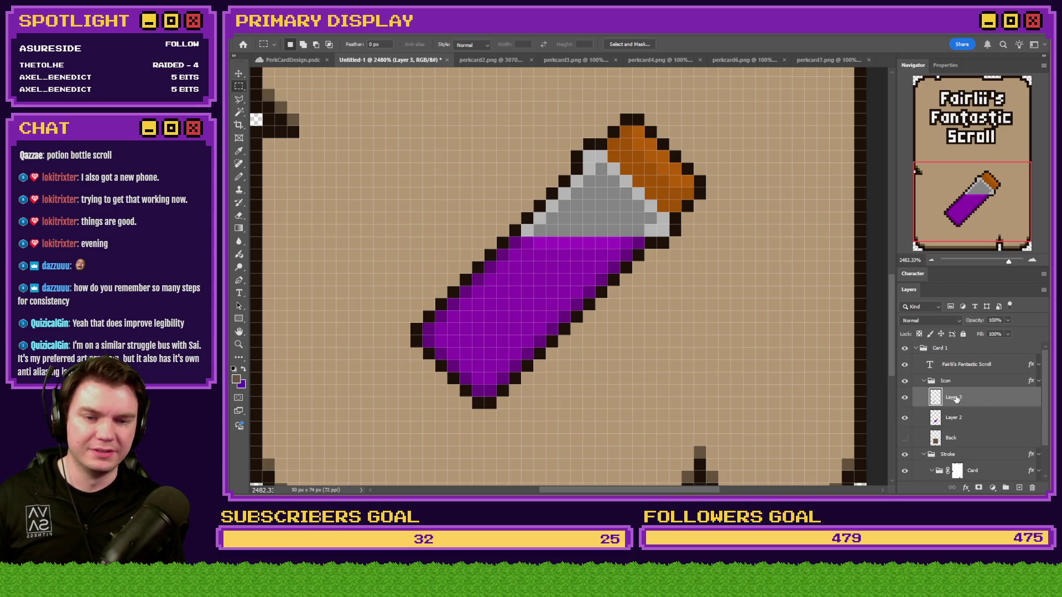
{"action": "mouse_move", "coordinate": [694, 127]}
{"action": "left_mouse_down"}
{"action": "mouse_move", "coordinate": [636, 237]}
{"action": "mouse_move", "coordinate": [403, 339]}
{"action": "mouse_move", "coordinate": [387, 365]}
{"action": "mouse_move", "coordinate": [406, 388]}
{"action": "left_mouse_up"}
{"action": "left_click", "coordinate": [398, 390]}
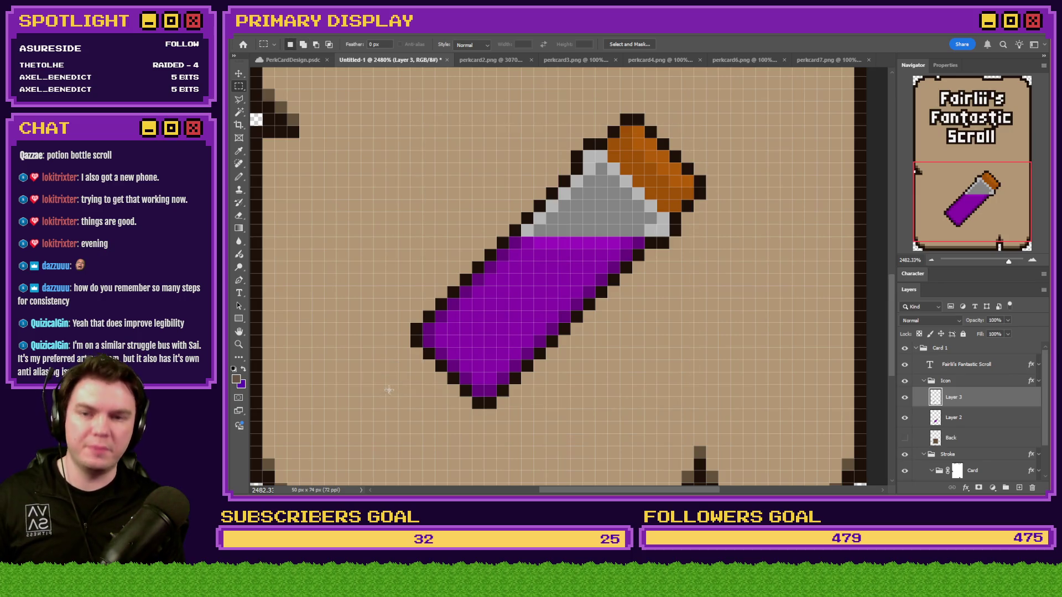
{"action": "key", "text": "ctrl+e"}
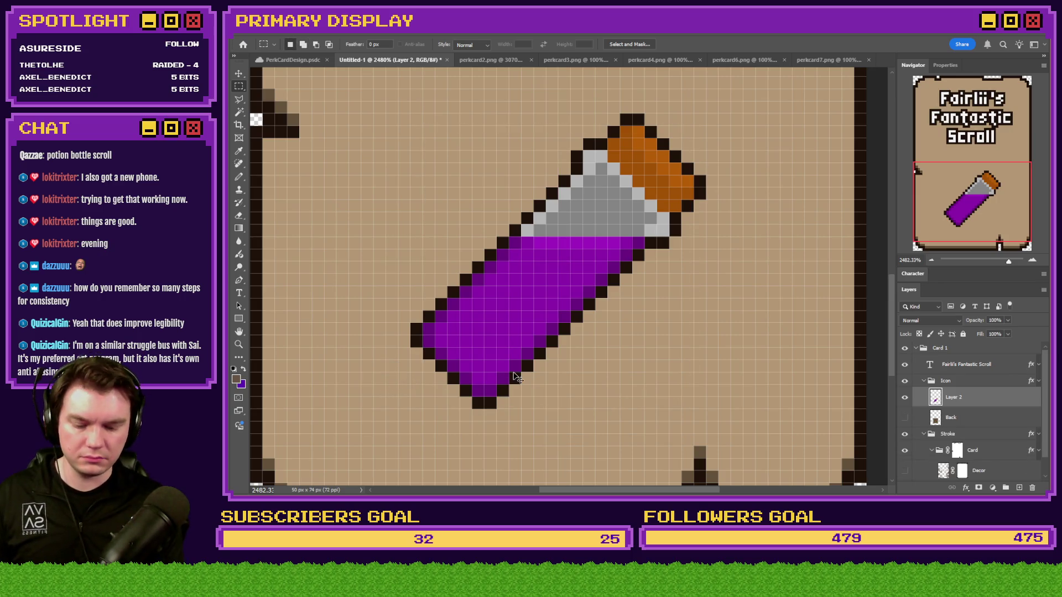
{"action": "scroll", "coordinate": [513, 372], "scroll_direction": "down", "scroll_amount": 4}
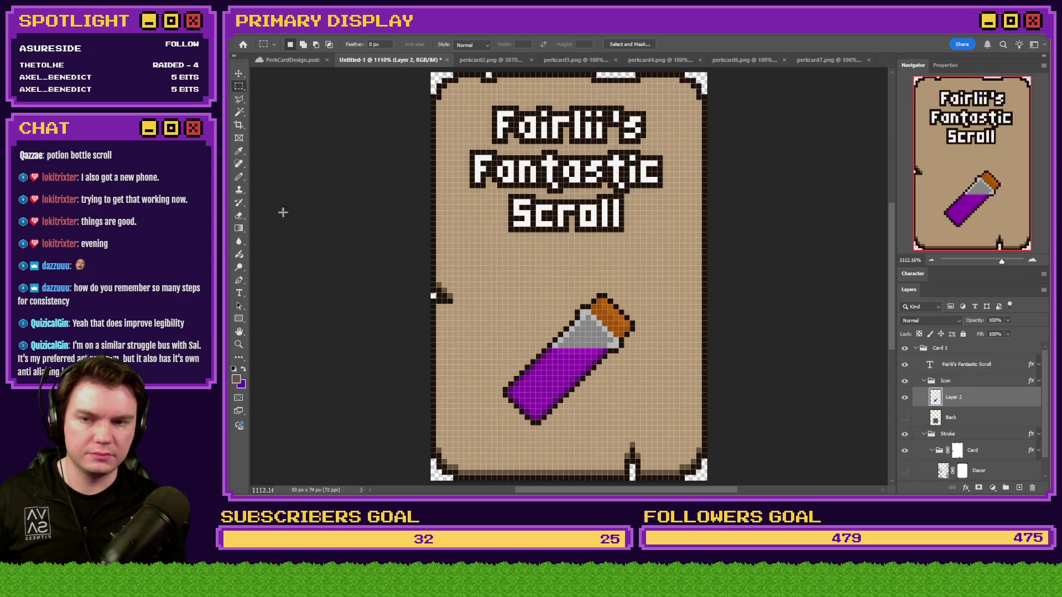
Step: Look over perkcard2.png, then return to the Untitled-1 card
{"action": "left_click", "coordinate": [487, 60]}
{"action": "scroll", "coordinate": [669, 168], "scroll_direction": "down", "scroll_amount": 3}
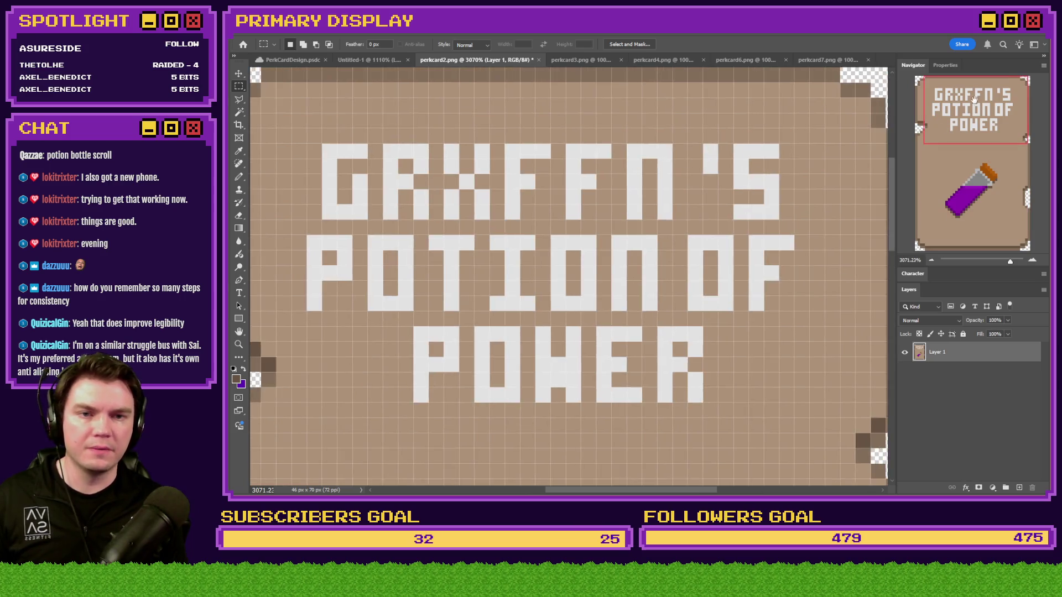
{"action": "scroll", "coordinate": [669, 168], "scroll_direction": "down", "scroll_amount": 2}
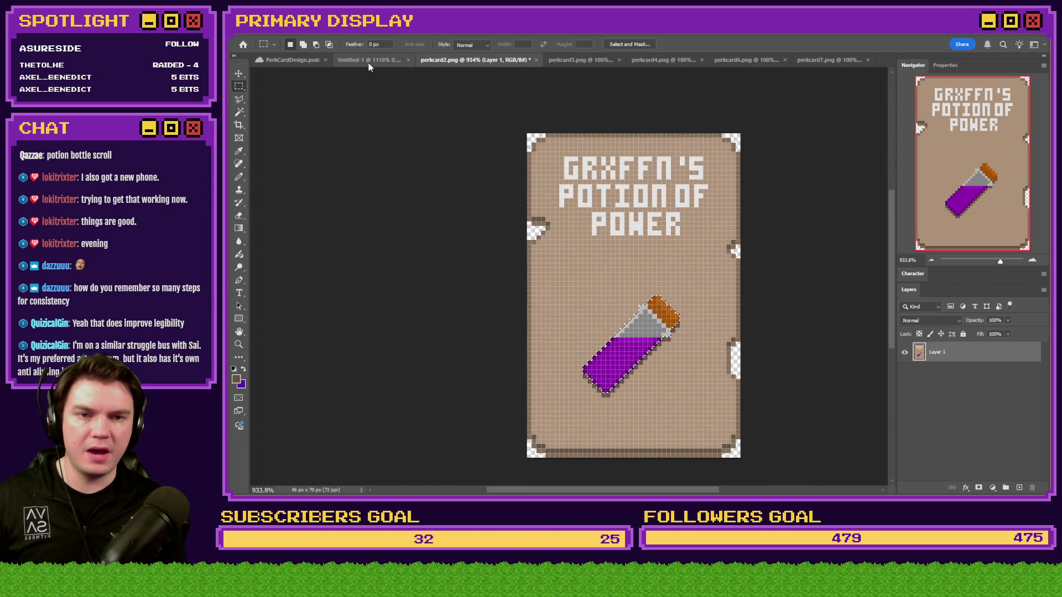
{"action": "left_click", "coordinate": [376, 60]}
Step: Replace the title's first line with the viewer's name, spelled as on the reference card
{"action": "left_click", "coordinate": [239, 293]}
{"action": "left_click", "coordinate": [581, 145]}
{"action": "key", "text": "ctrl+a"}
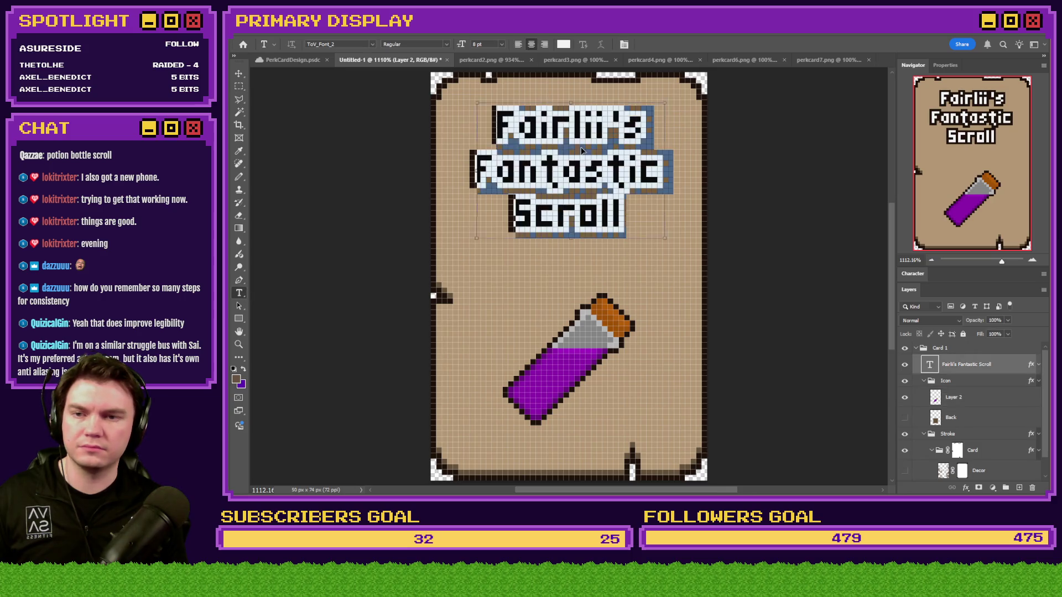
{"action": "type", "text": "Gr"}
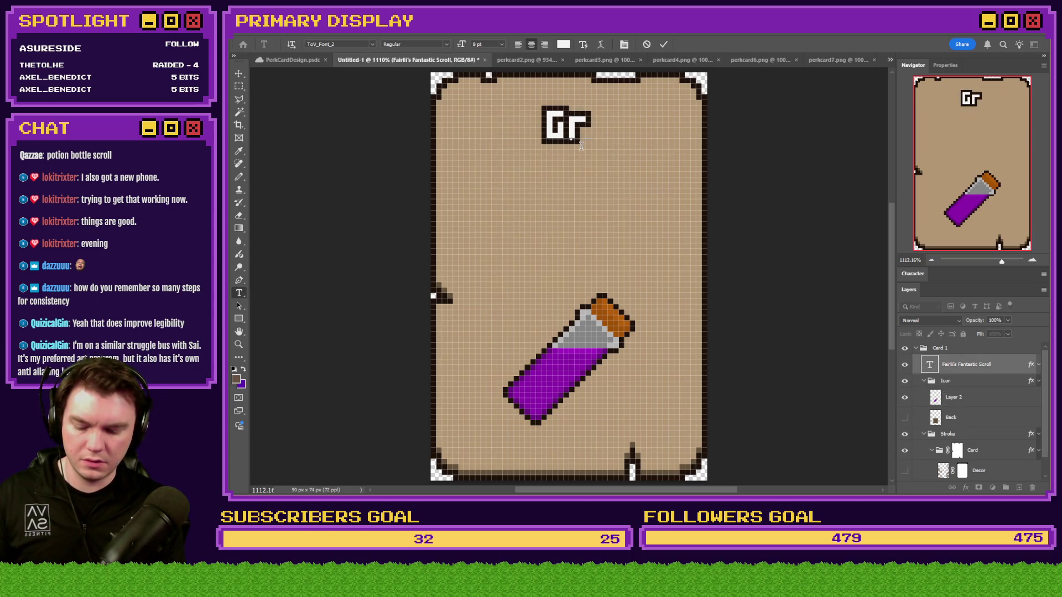
{"action": "type", "text": "x"}
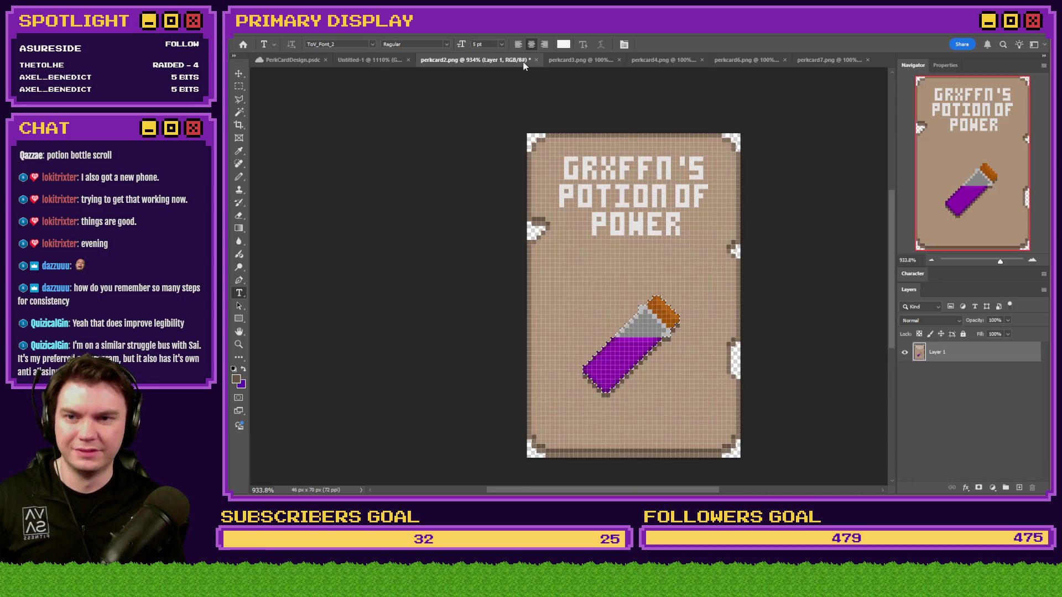
{"action": "left_click", "coordinate": [523, 59]}
{"action": "left_click", "coordinate": [403, 62]}
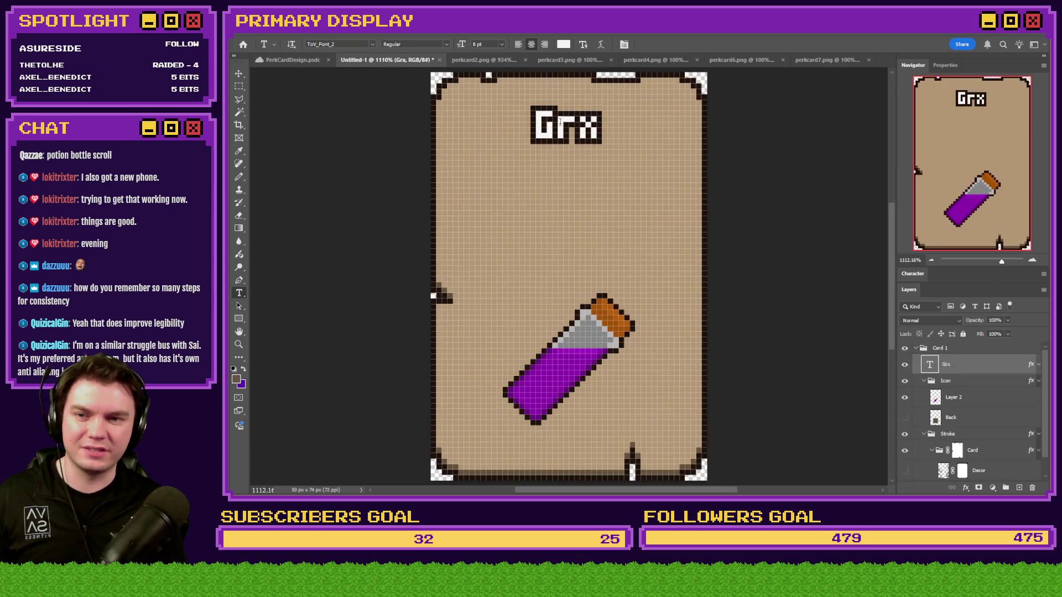
{"action": "type", "text": "fnn"}
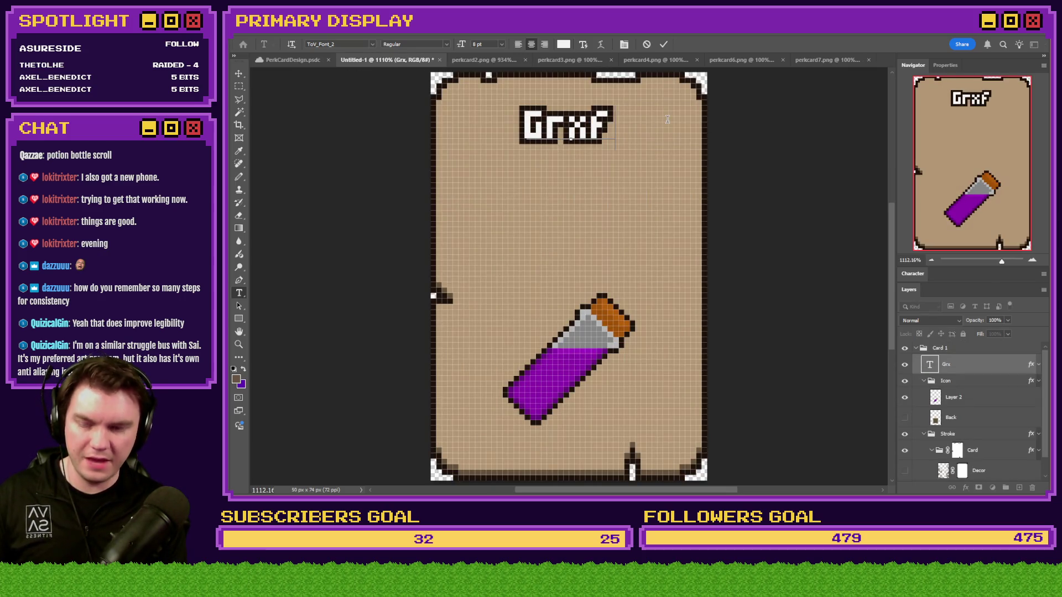
{"action": "type", "text": "'s"}
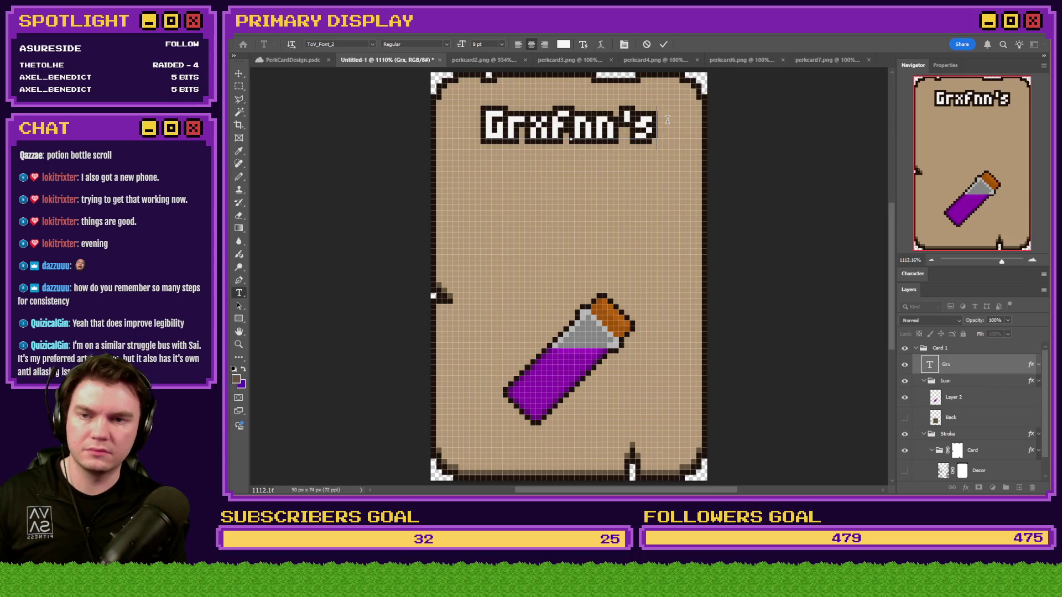
{"action": "key", "text": "Left"}
{"action": "key", "text": "Left"}
{"action": "key", "text": "Left"}
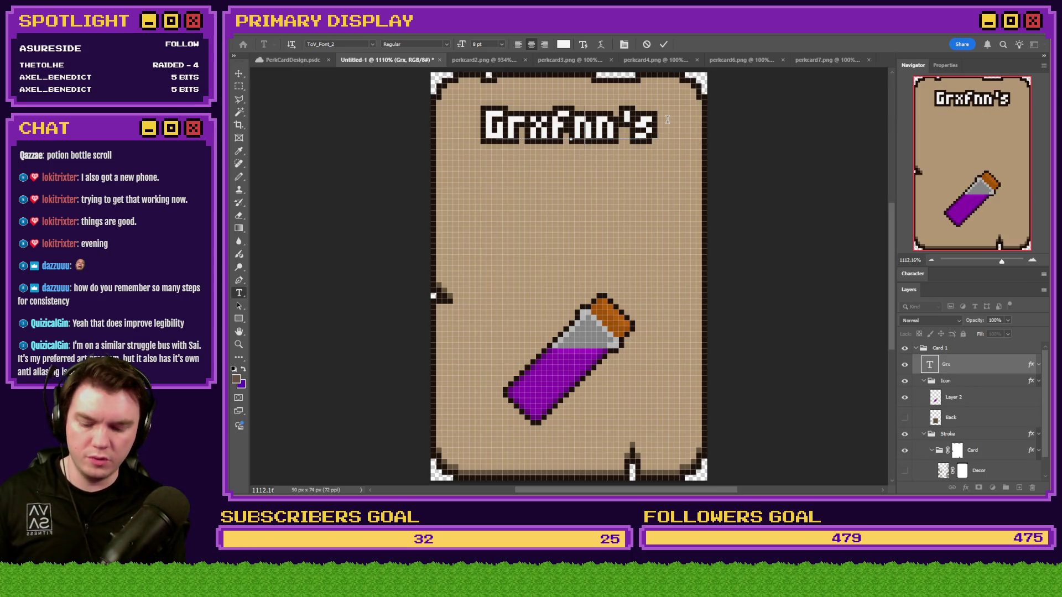
{"action": "key", "text": "BackSpace"}
{"action": "type", "text": "f"}
{"action": "key", "text": "Right"}
{"action": "key", "text": "Right"}
{"action": "key", "text": "Right"}
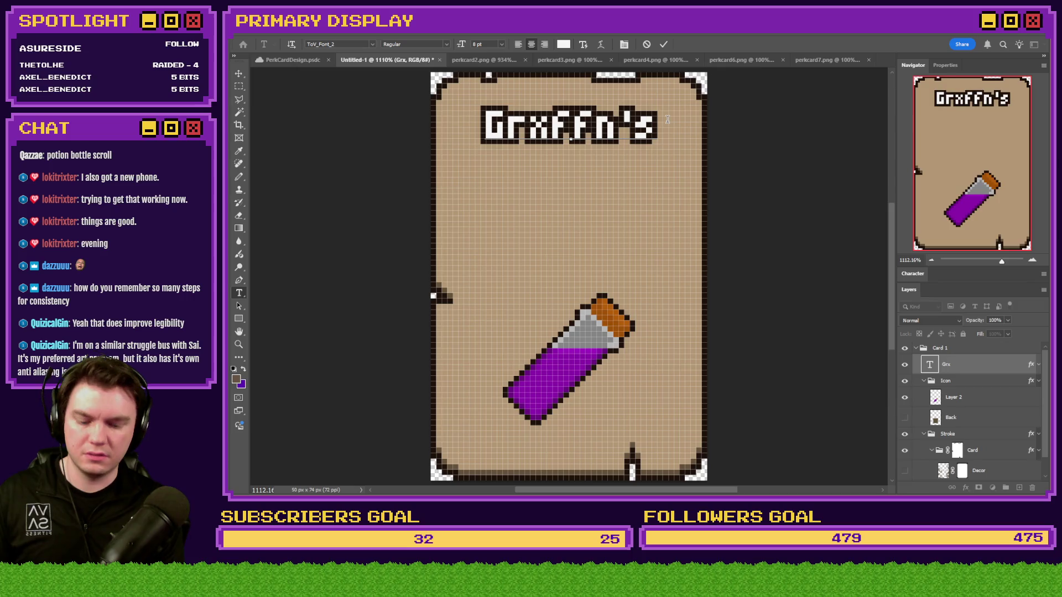
Step: Add 'Potion of' and 'Power' as the second and third title lines and commit
{"action": "key", "text": "Return"}
{"action": "type", "text": "Potion of"}
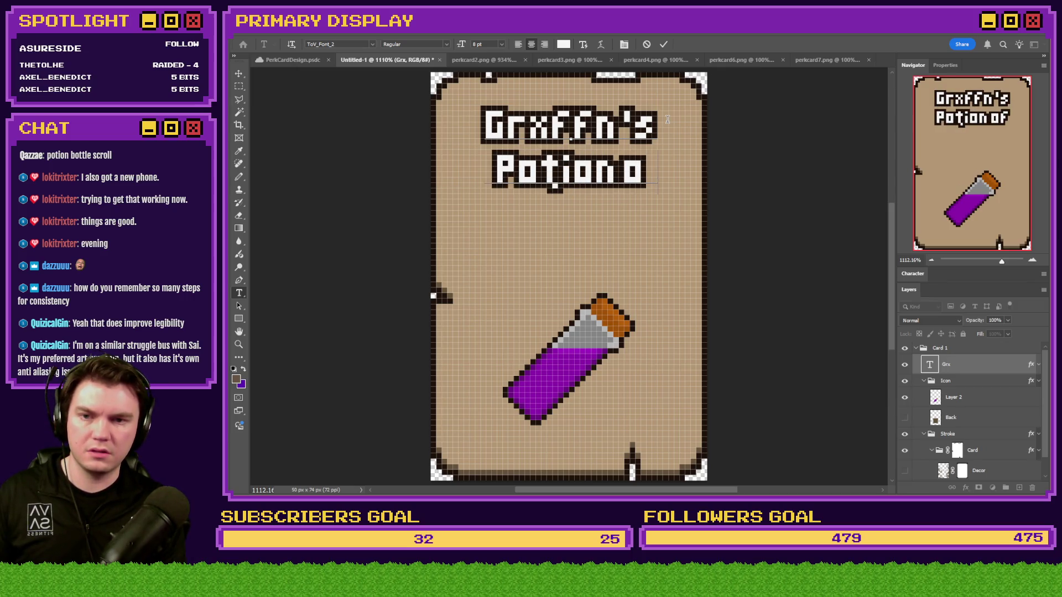
{"action": "key", "text": "Return"}
{"action": "type", "text": "Power"}
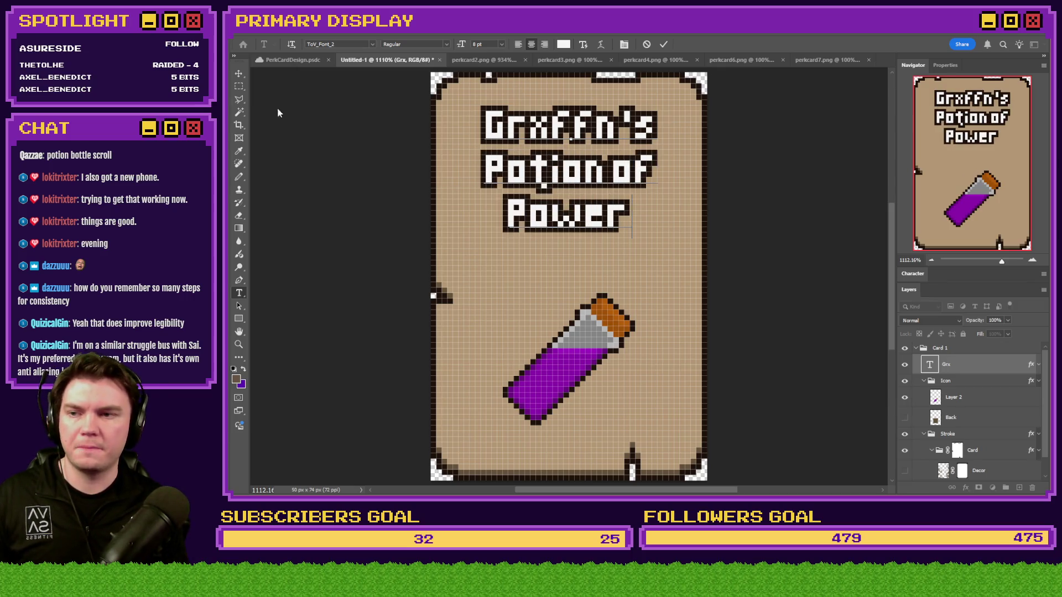
{"action": "left_click", "coordinate": [239, 87]}
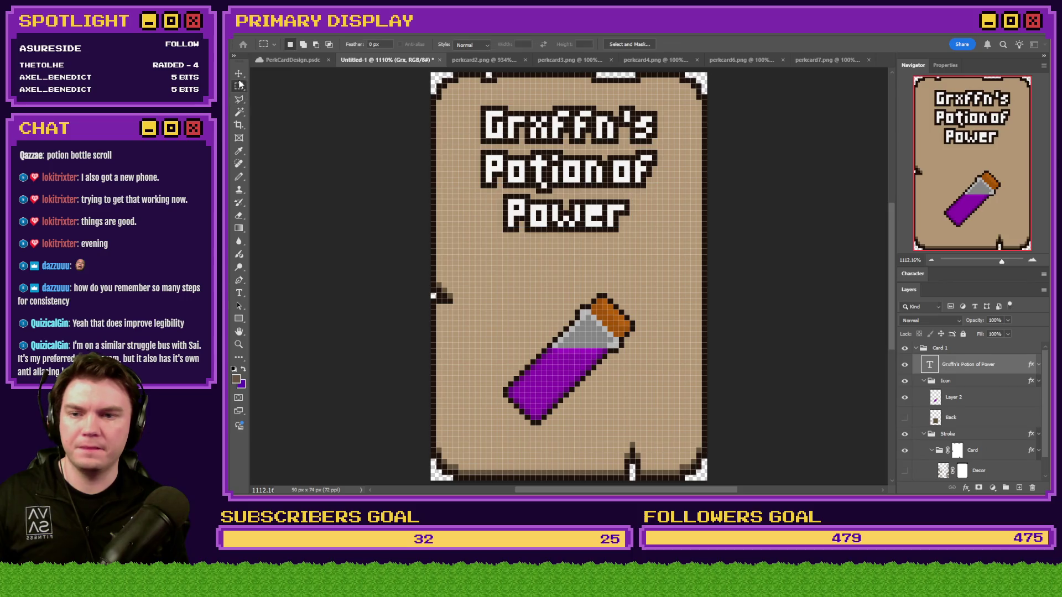
{"action": "left_click", "coordinate": [513, 63]}
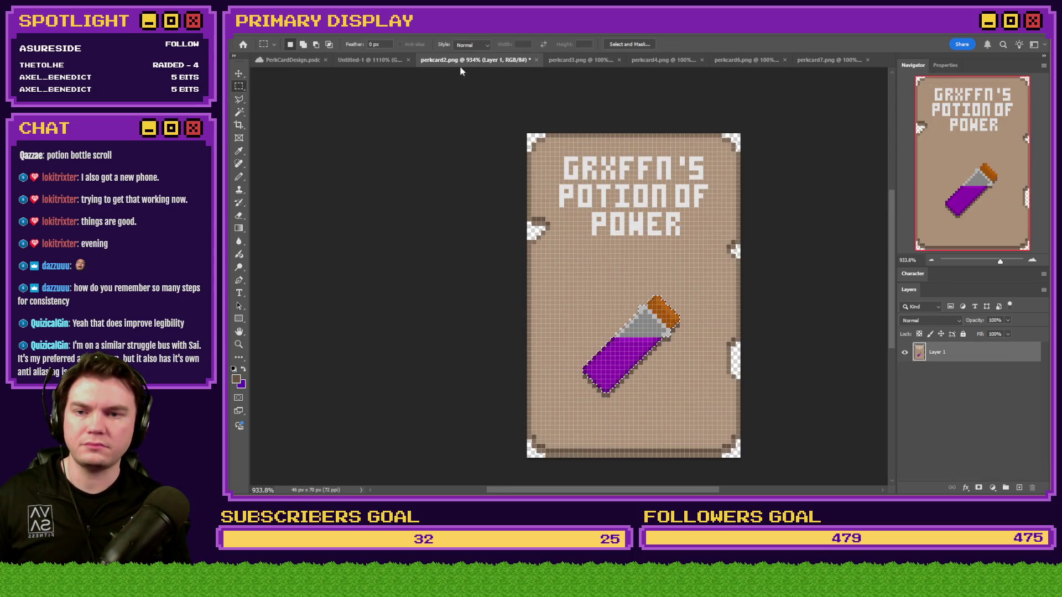
Step: Switch back to the Untitled-1 Potion of Power card
{"action": "left_click", "coordinate": [370, 61]}
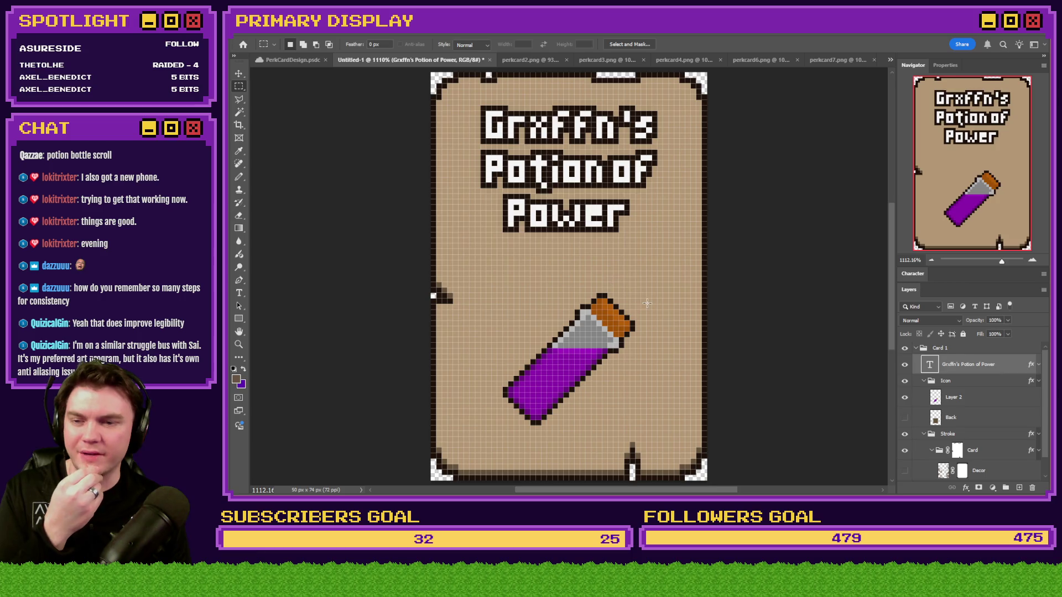
Step: On the Card mask, clear the stray white specks with a non-contiguous Paint Bucket fill
{"action": "left_click", "coordinate": [957, 451]}
{"action": "scroll", "coordinate": [535, 313], "scroll_direction": "down", "scroll_amount": 5}
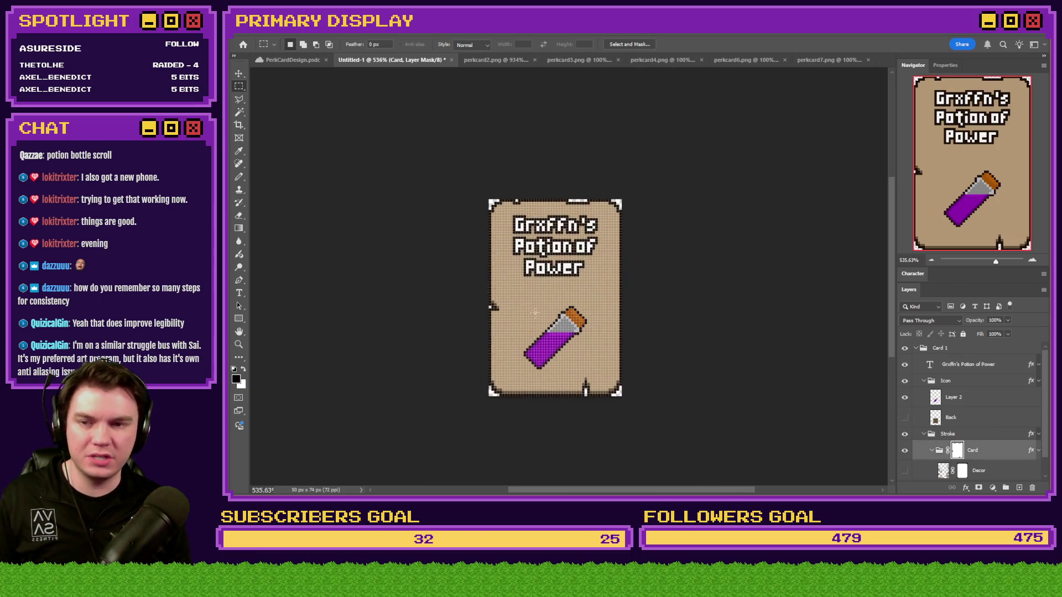
{"action": "right_click", "coordinate": [241, 226]}
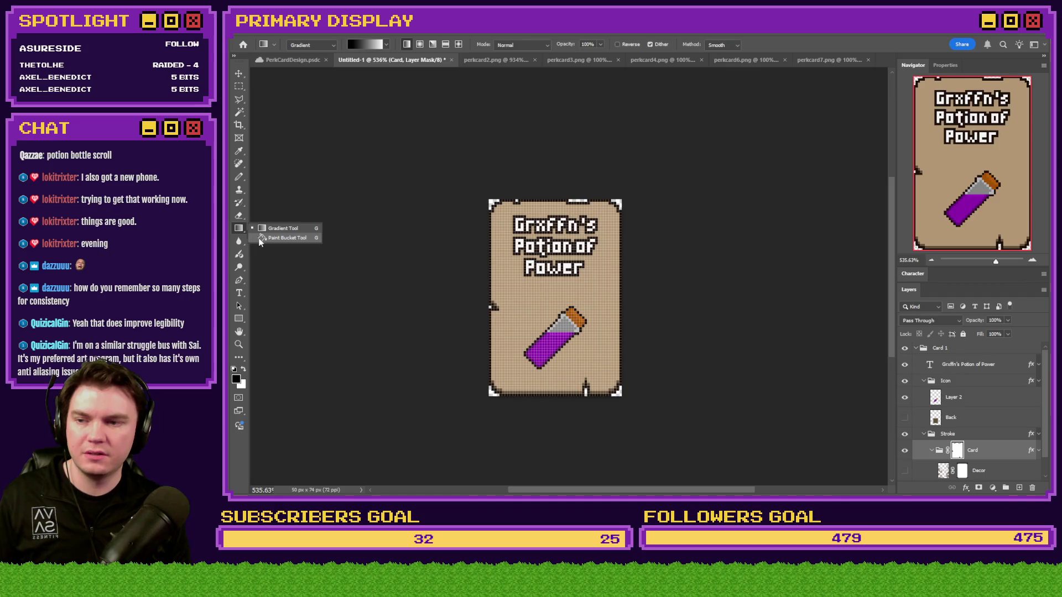
{"action": "left_click", "coordinate": [261, 241]}
{"action": "left_click", "coordinate": [244, 369]}
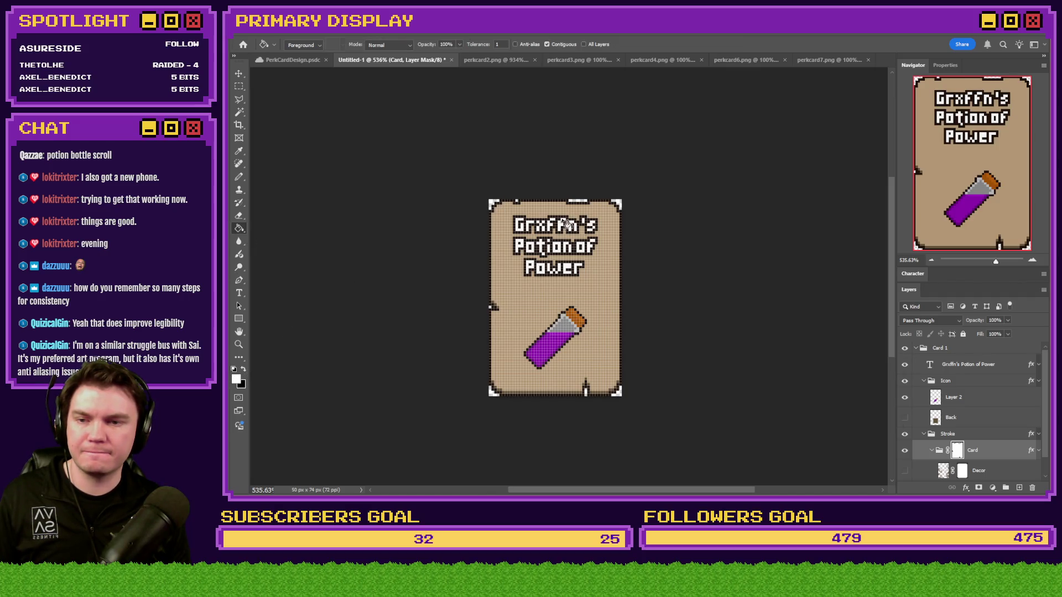
{"action": "left_click", "coordinate": [519, 204]}
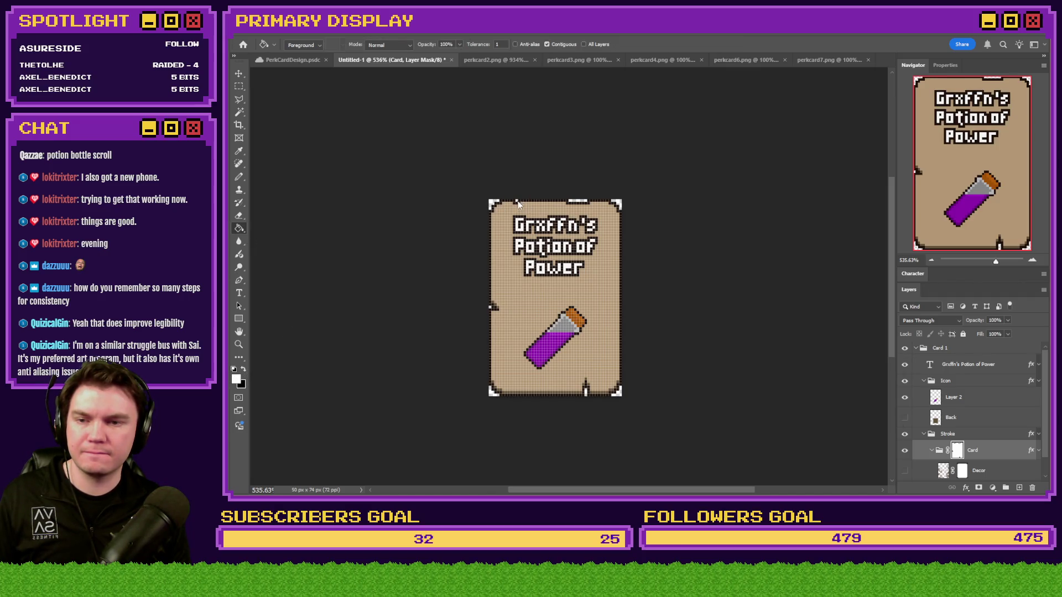
{"action": "left_click", "coordinate": [547, 45]}
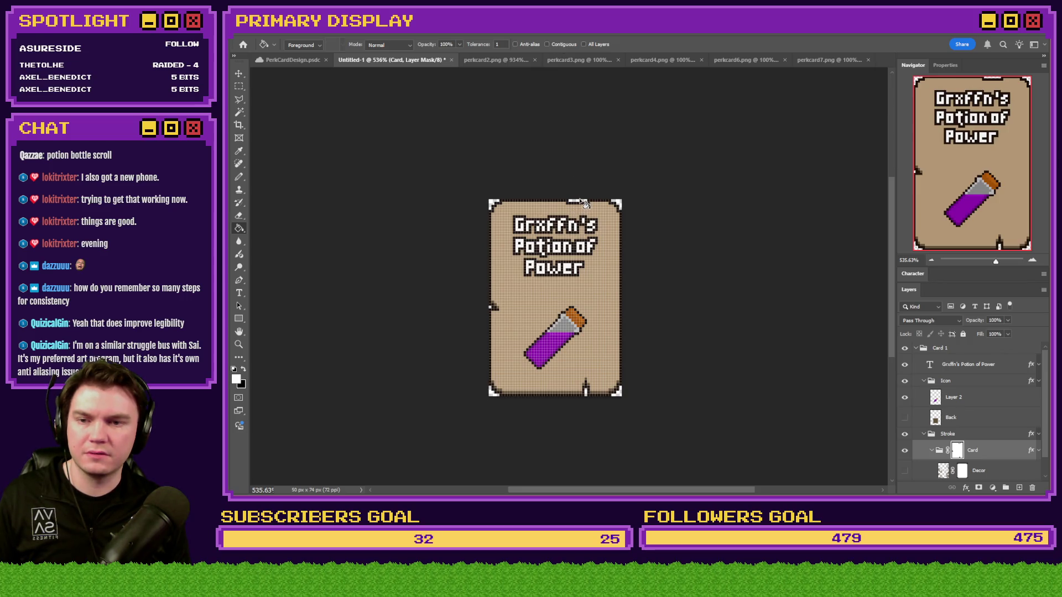
{"action": "left_click", "coordinate": [588, 389]}
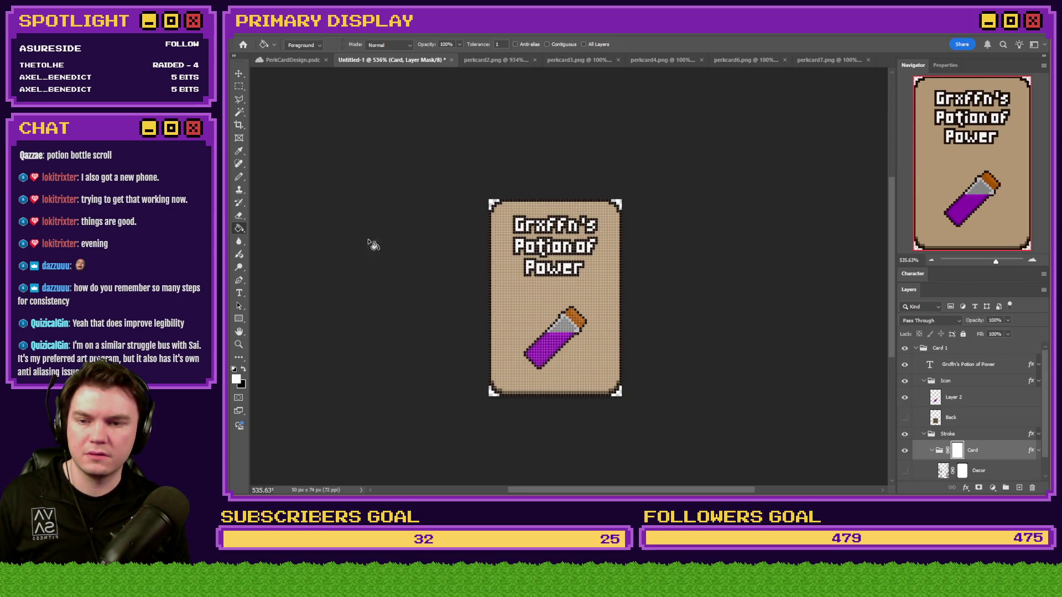
Step: Pencil small torn notches into the card mask's bottom and top edges
{"action": "left_click", "coordinate": [238, 176]}
{"action": "scroll", "coordinate": [580, 327], "scroll_direction": "up", "scroll_amount": 4}
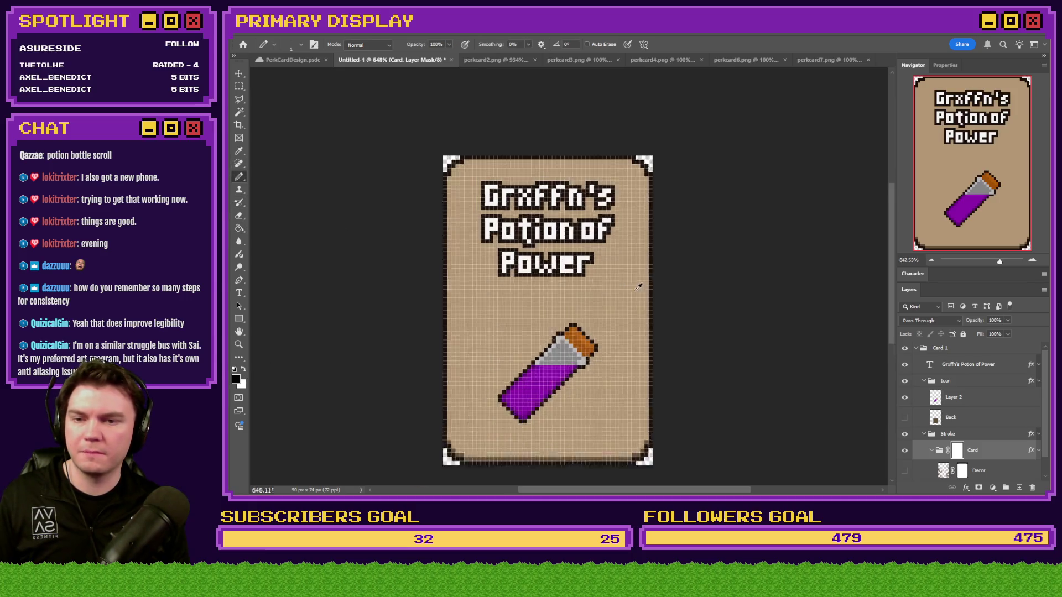
{"action": "scroll", "coordinate": [580, 443], "scroll_direction": "down", "scroll_amount": 2}
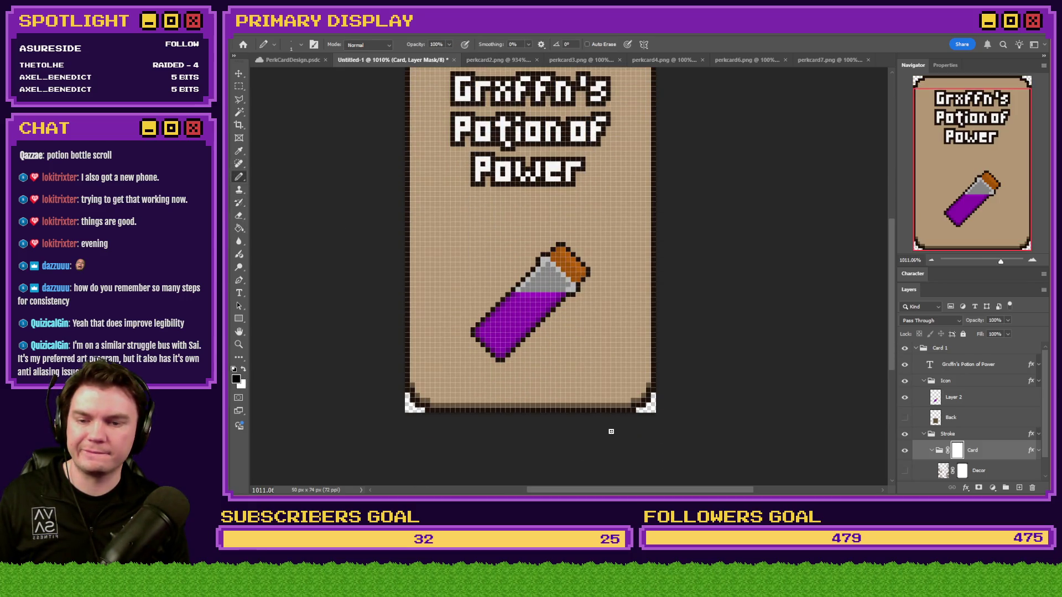
{"action": "mouse_move", "coordinate": [646, 349]}
{"action": "left_mouse_down"}
{"action": "mouse_move", "coordinate": [627, 372]}
{"action": "mouse_move", "coordinate": [650, 338]}
{"action": "left_mouse_up"}
{"action": "key", "text": "ctrl+z"}
{"action": "key", "text": "ctrl+z"}
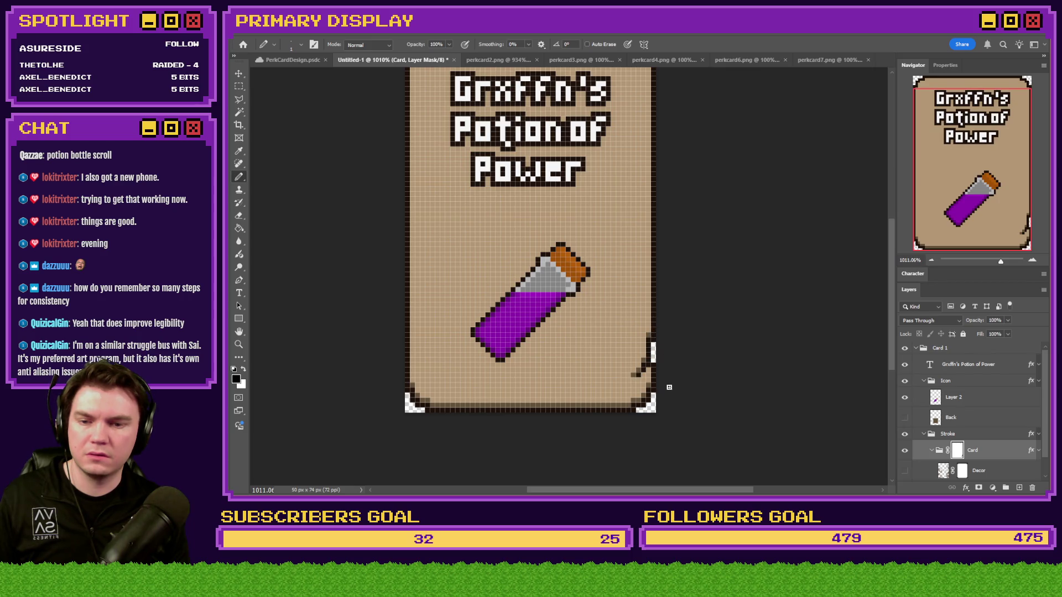
{"action": "scroll", "coordinate": [652, 261], "scroll_direction": "up", "scroll_amount": 3}
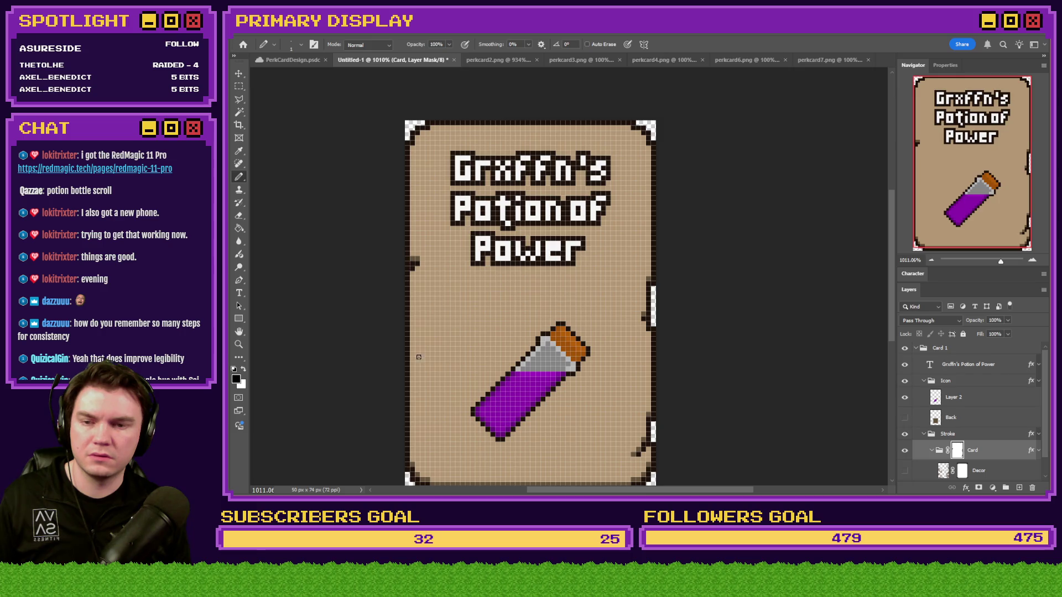
{"action": "scroll", "coordinate": [419, 357], "scroll_direction": "down", "scroll_amount": 4}
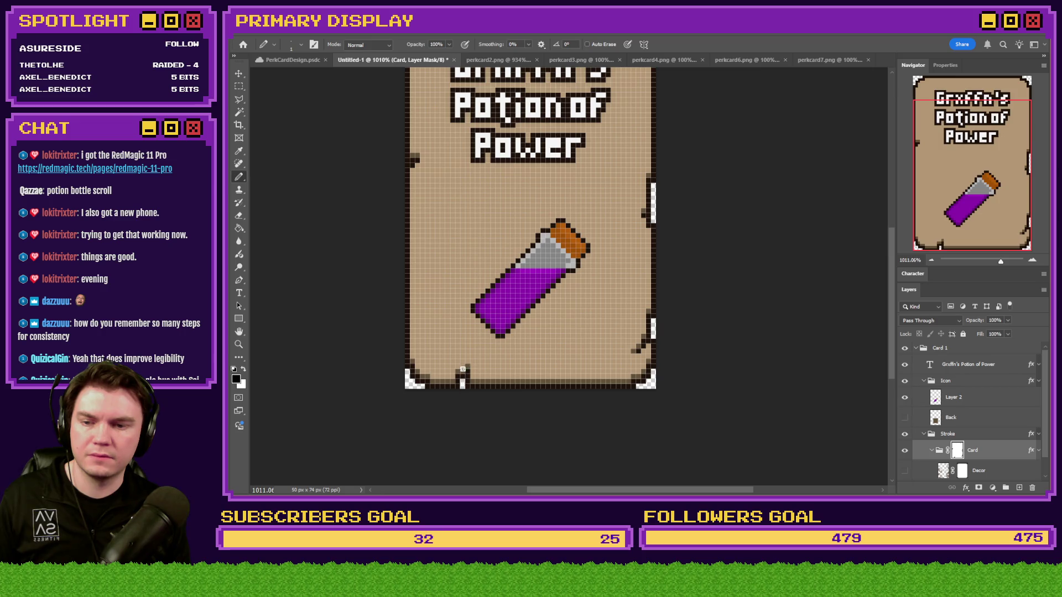
{"action": "left_click_drag", "start_coordinate": [463, 369], "coordinate": [463, 355]}
{"action": "scroll", "coordinate": [464, 402], "scroll_direction": "down", "scroll_amount": 3}
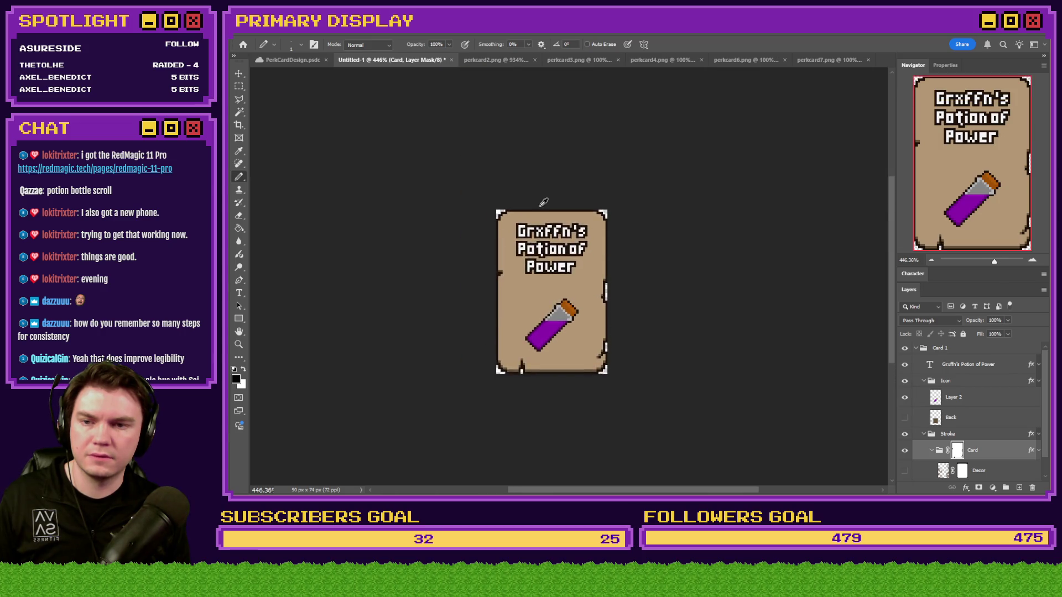
{"action": "scroll", "coordinate": [546, 195], "scroll_direction": "up", "scroll_amount": 4}
{"action": "left_click_drag", "start_coordinate": [556, 201], "coordinate": [579, 198]}
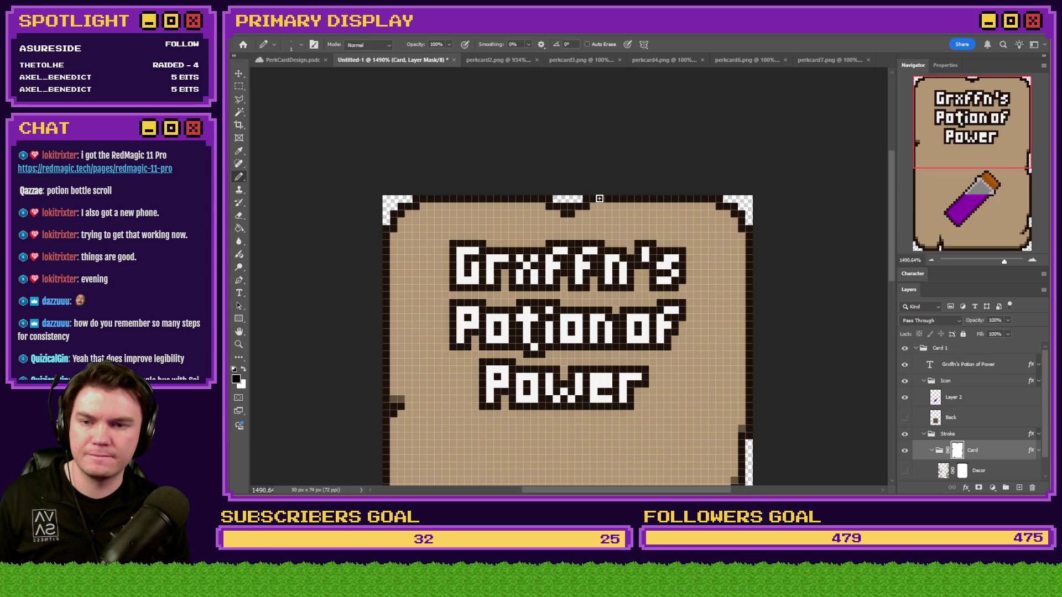
{"action": "scroll", "coordinate": [639, 242], "scroll_direction": "down", "scroll_amount": 5}
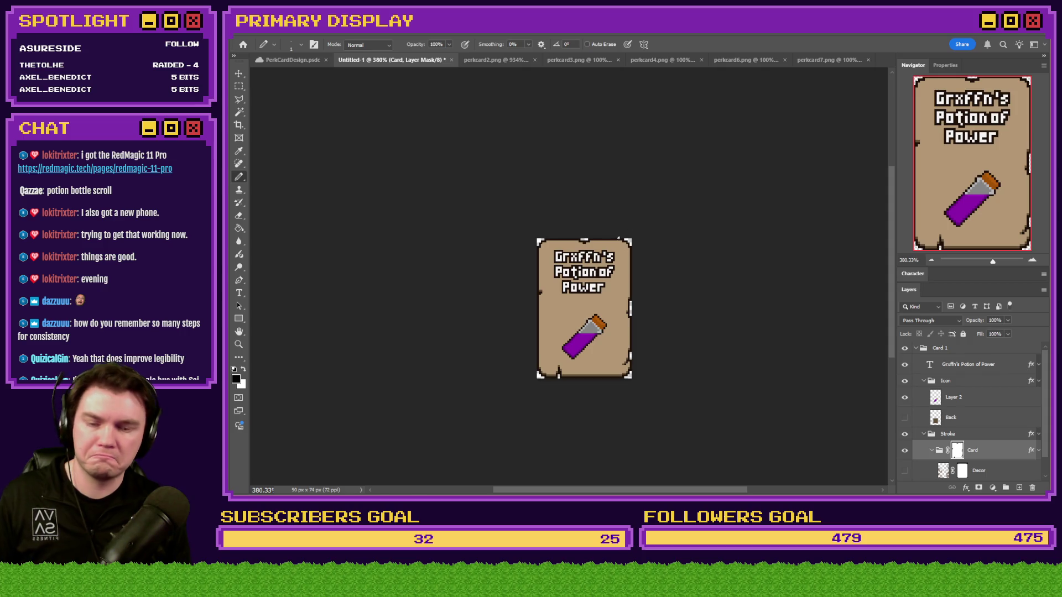
{"action": "scroll", "coordinate": [613, 248], "scroll_direction": "up", "scroll_amount": 2}
{"action": "scroll", "coordinate": [611, 249], "scroll_direction": "up", "scroll_amount": 2}
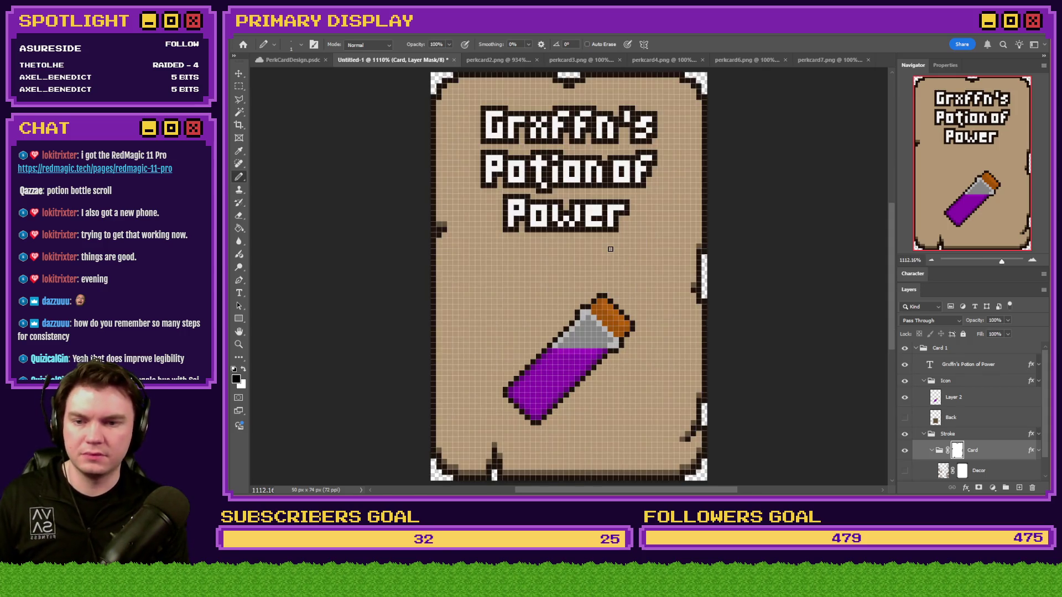
{"action": "scroll", "coordinate": [611, 249], "scroll_direction": "down", "scroll_amount": 2}
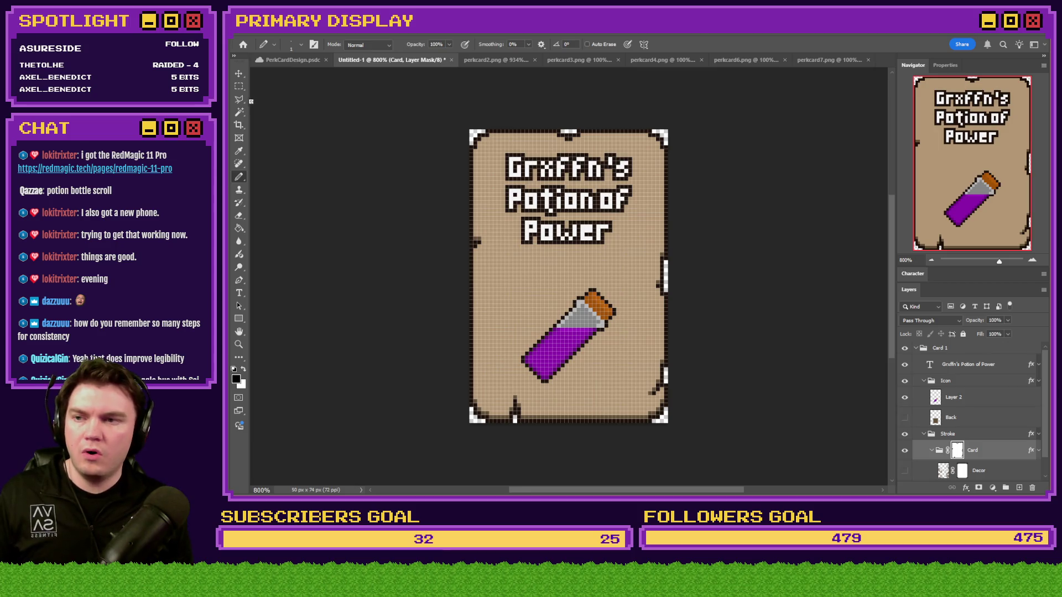
{"action": "left_click", "coordinate": [241, 89]}
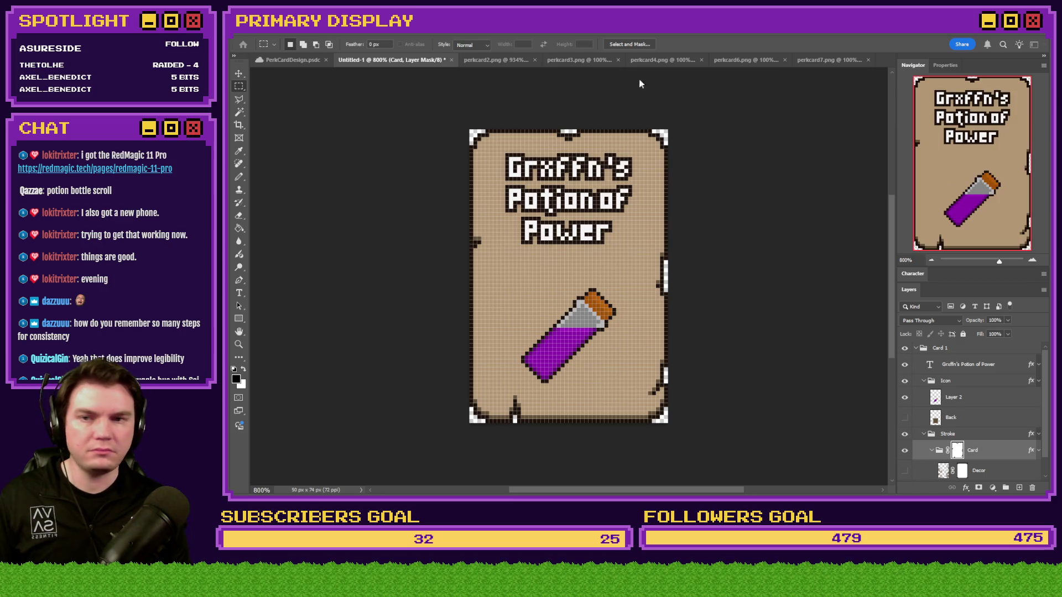
Step: Close perkcard2.png without saving and save the potion card as PNG over perkcard2.png
{"action": "left_click", "coordinate": [536, 61]}
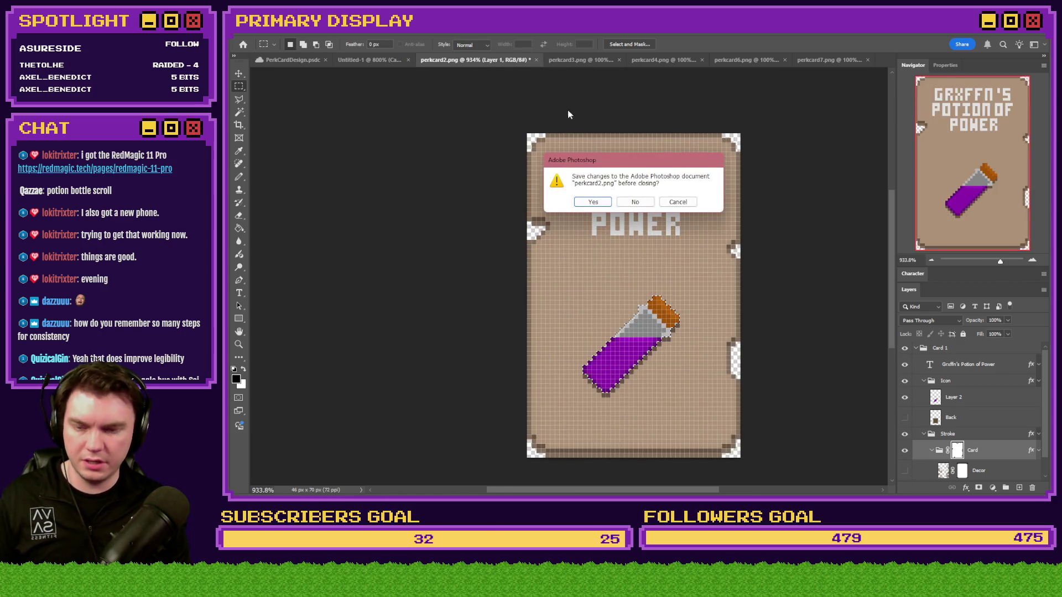
{"action": "left_click", "coordinate": [620, 203]}
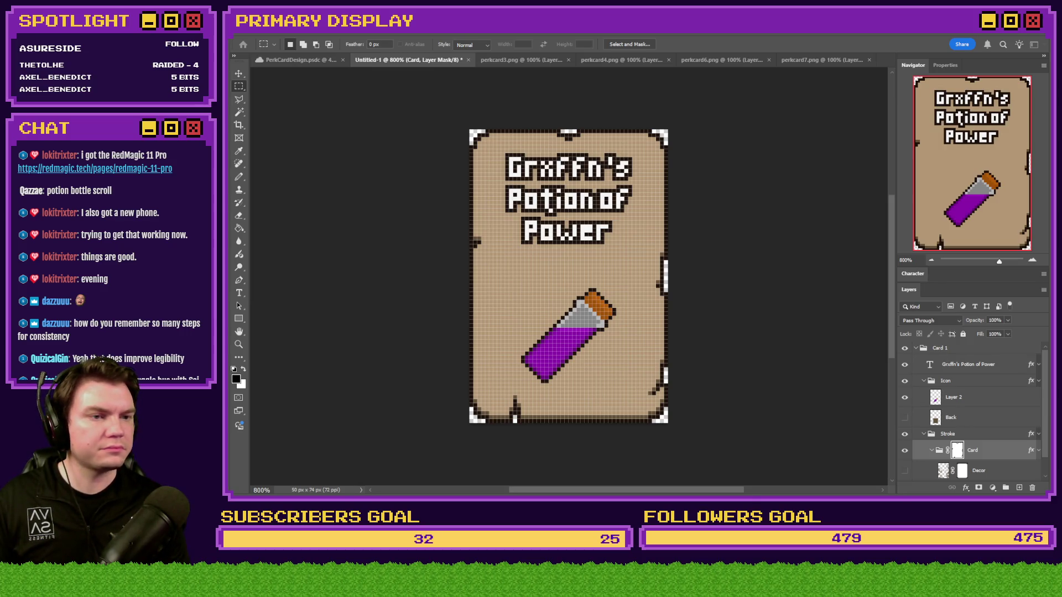
{"action": "key", "text": "Return"}
{"action": "key", "text": "Return"}
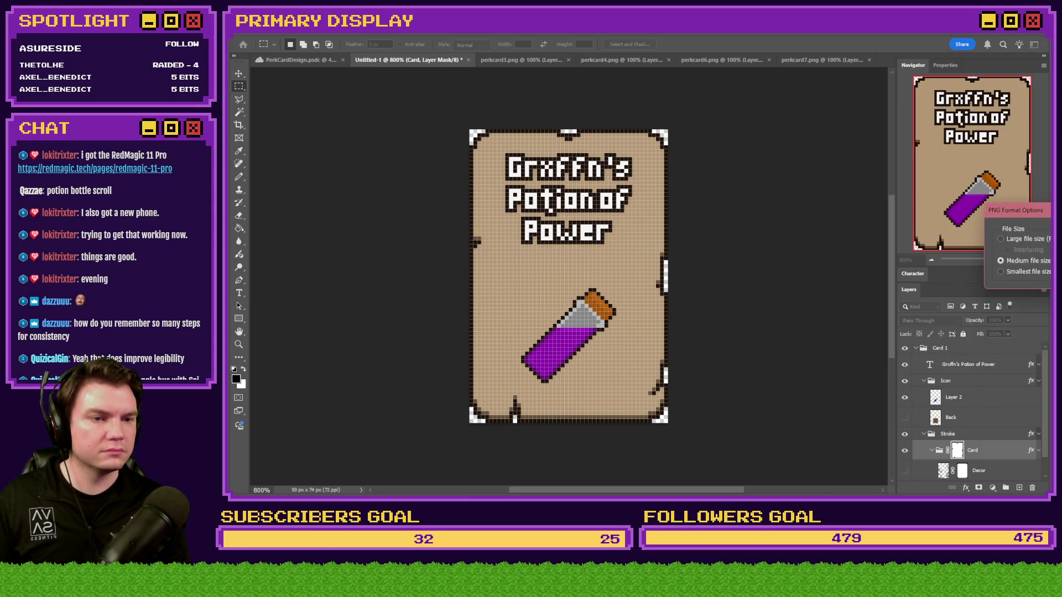
{"action": "key", "text": "Return"}
Step: Shrink perkcard3.png, the wizard-hat card, to 25% with Nearest Neighbor
{"action": "left_click", "coordinate": [548, 61]}
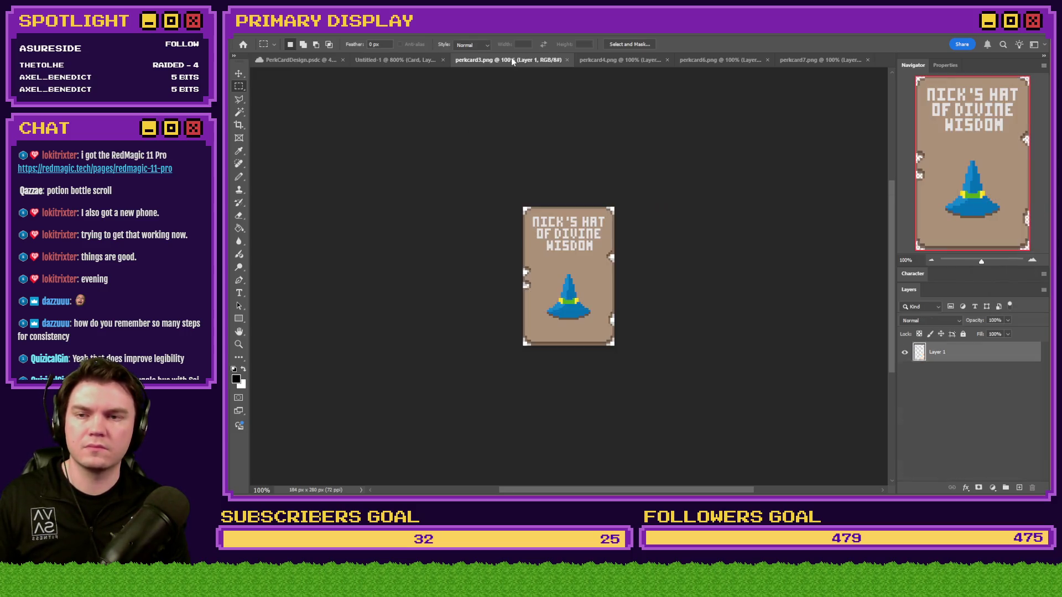
{"action": "scroll", "coordinate": [578, 309], "scroll_direction": "up", "scroll_amount": 4}
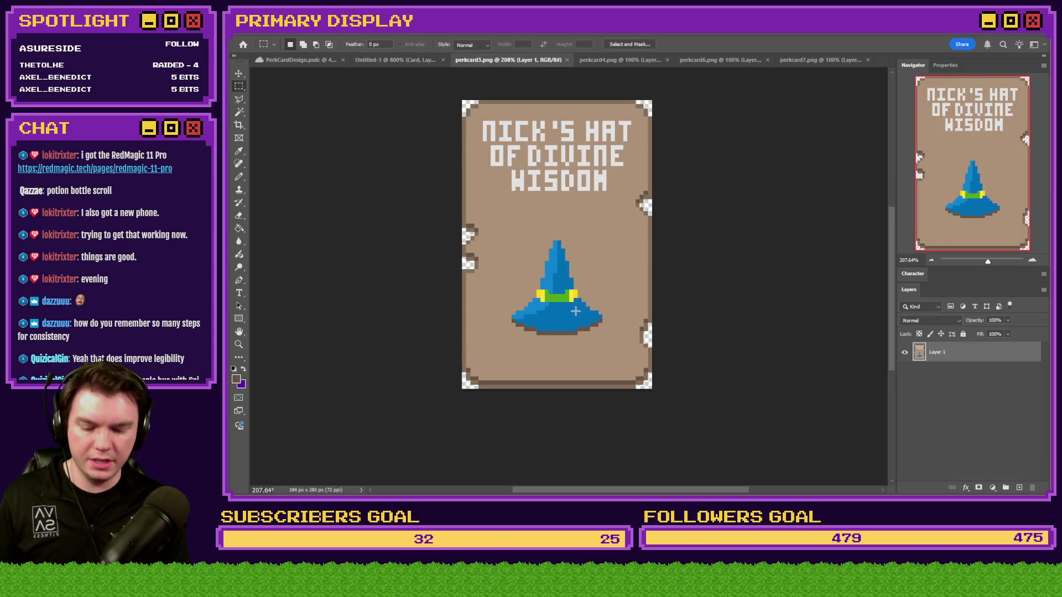
{"action": "key", "text": "ctrl+alt+i"}
{"action": "type", "text": "25"}
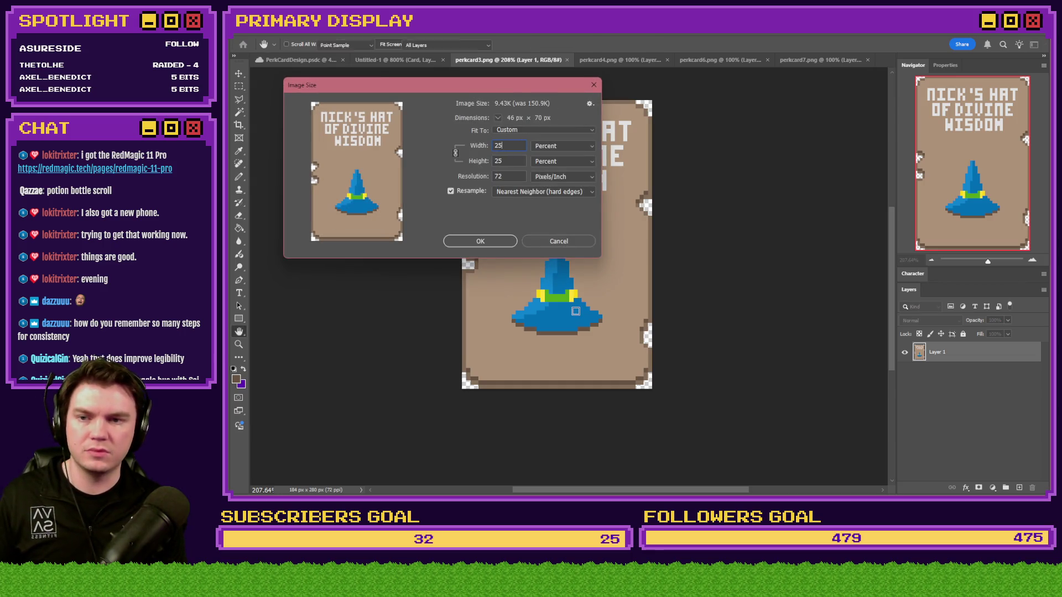
{"action": "key", "text": "Return"}
{"action": "key", "text": "ctrl+0"}
Step: Magic Wand-select the blue hat's pixels and copy them
{"action": "left_click", "coordinate": [242, 112]}
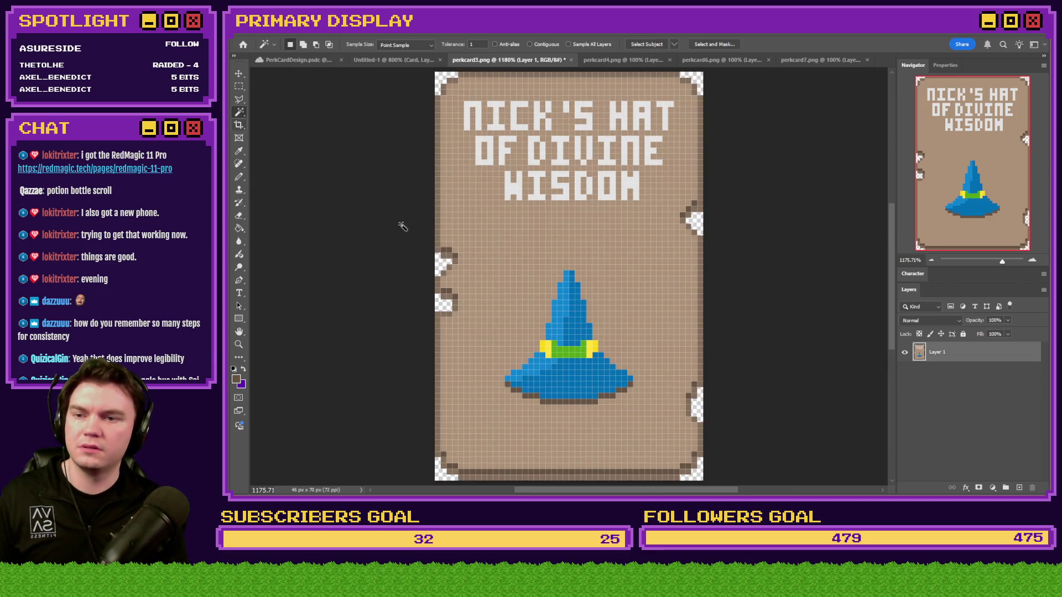
{"action": "scroll", "coordinate": [547, 326], "scroll_direction": "up", "scroll_amount": 2}
{"action": "left_click", "coordinate": [590, 296], "text": "shift"}
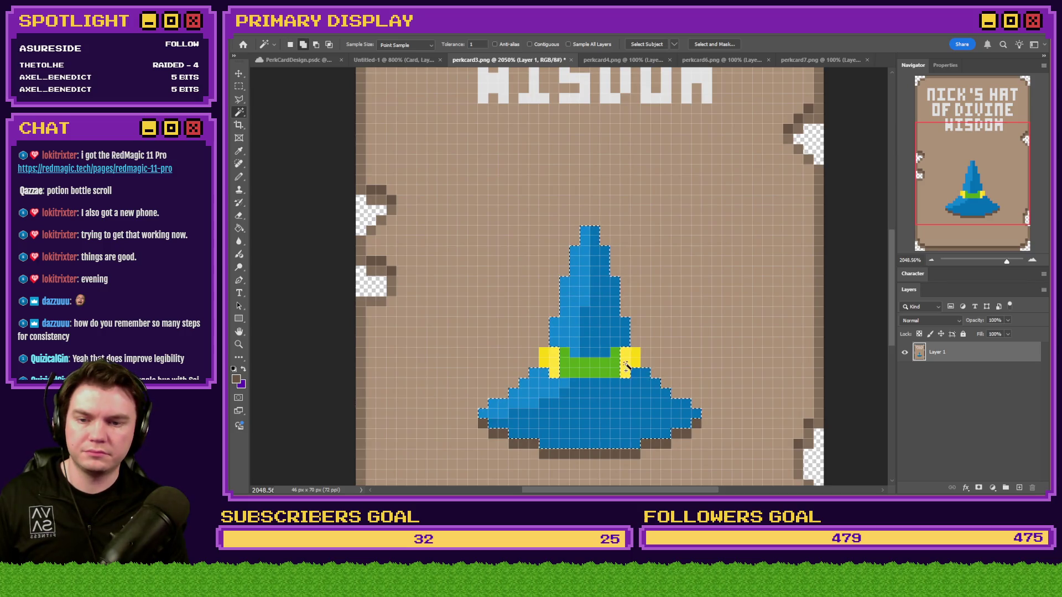
{"action": "left_click", "coordinate": [239, 87]}
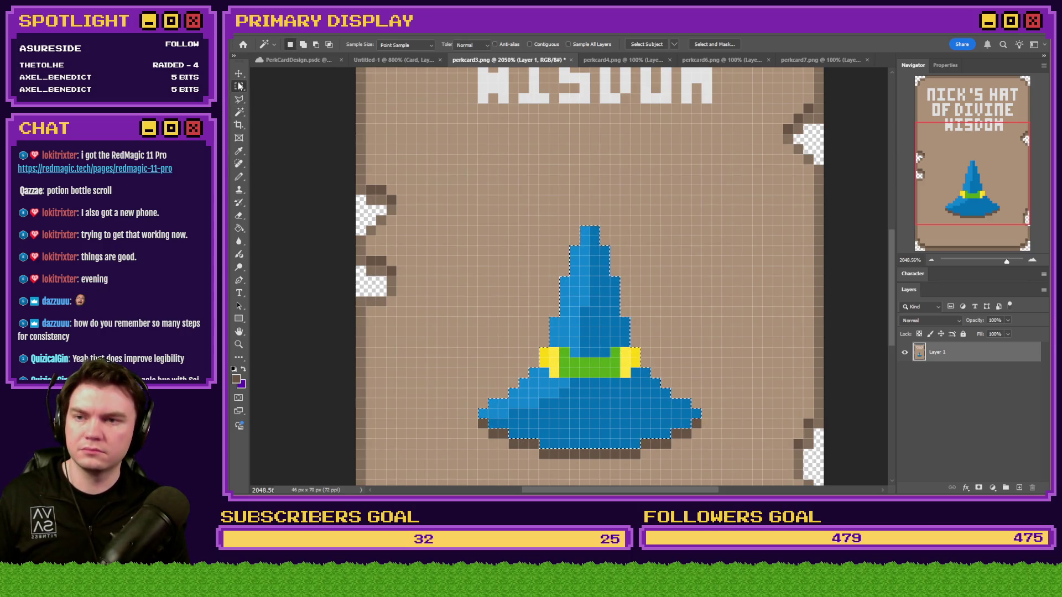
{"action": "key", "text": "ctrl+shift+Tab"}
Step: Paste the hat into Untitled-1, move it into the lower half, and nudge it one pixel left
{"action": "scroll", "coordinate": [946, 451], "scroll_direction": "down", "scroll_amount": 1}
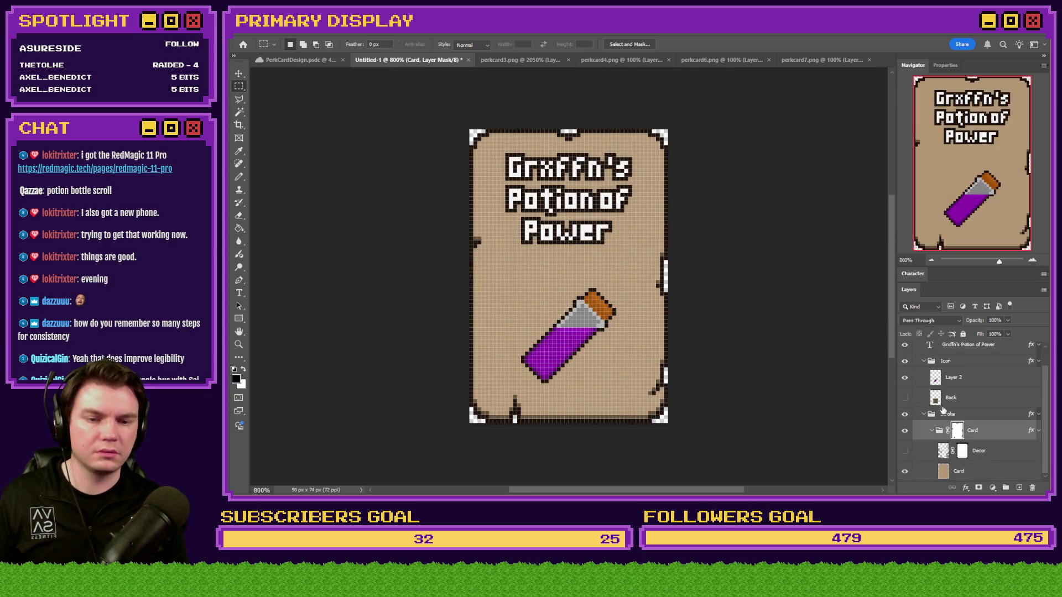
{"action": "key", "text": "ctrl+v"}
{"action": "scroll", "coordinate": [553, 276], "scroll_direction": "up", "scroll_amount": 3}
{"action": "mouse_move", "coordinate": [496, 266]}
{"action": "left_mouse_down"}
{"action": "mouse_move", "coordinate": [528, 381]}
{"action": "mouse_move", "coordinate": [563, 383]}
{"action": "left_mouse_up"}
{"action": "key", "text": "ctrl+Left"}
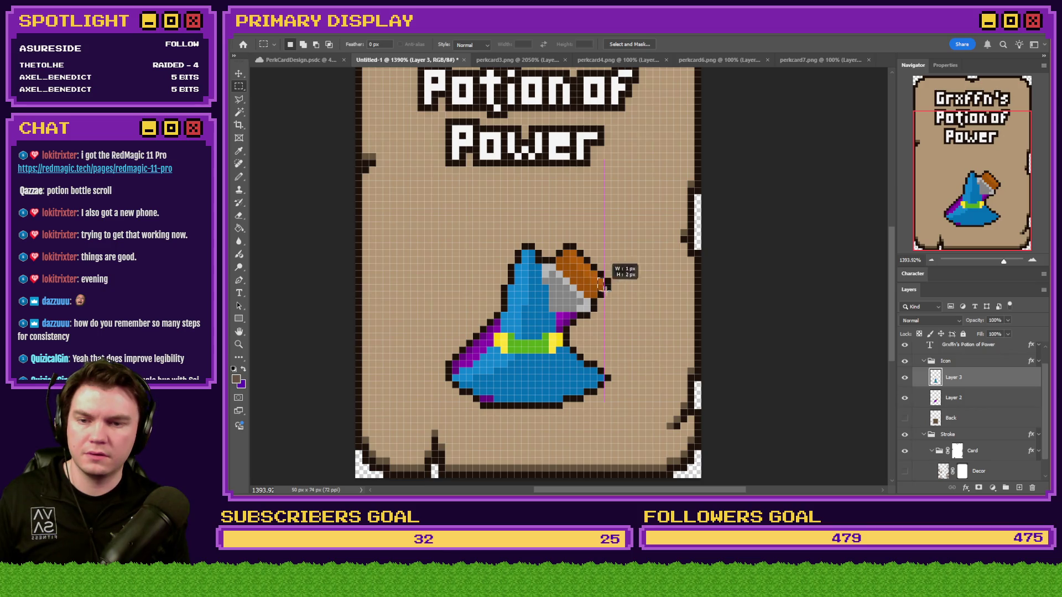
Step: Delete the potion bottle layer, then check the hat card's title in perkcard3.png
{"action": "left_click", "coordinate": [975, 400]}
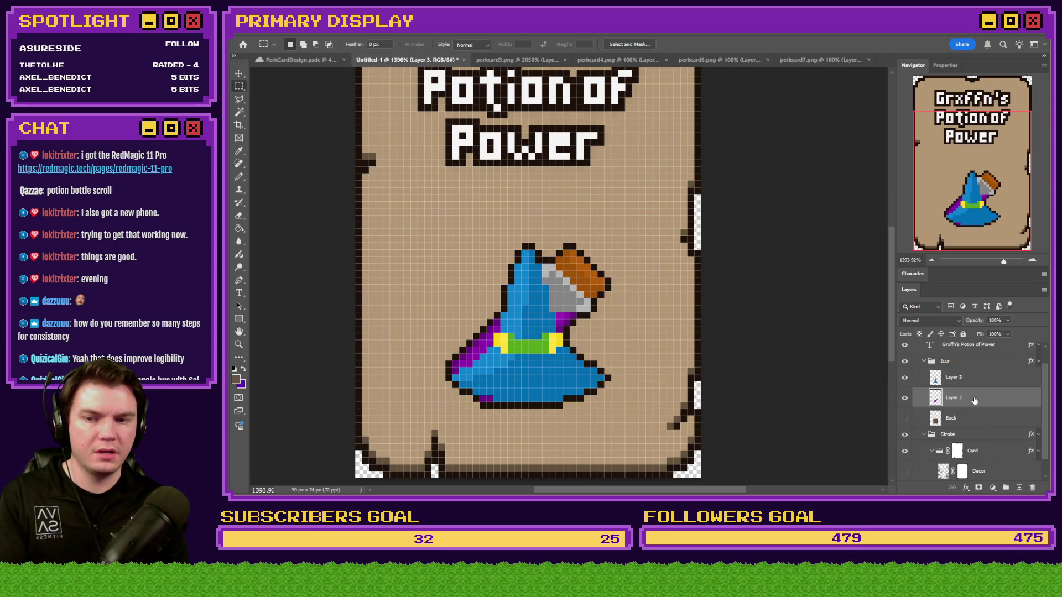
{"action": "key", "text": "Delete"}
{"action": "scroll", "coordinate": [520, 406], "scroll_direction": "down", "scroll_amount": 2}
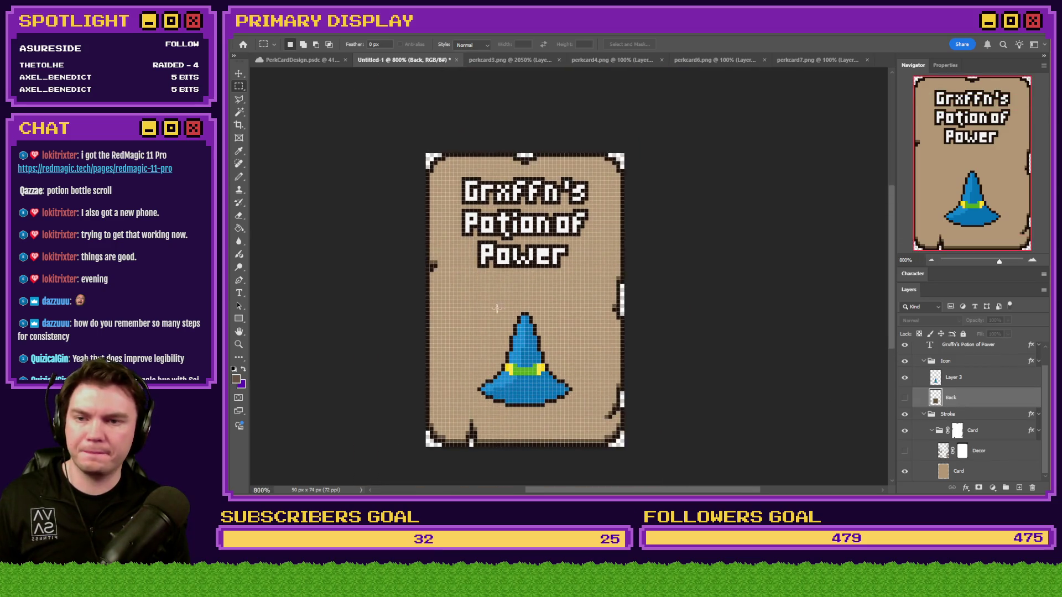
{"action": "left_click", "coordinate": [486, 61]}
{"action": "scroll", "coordinate": [474, 268], "scroll_direction": "up", "scroll_amount": 5}
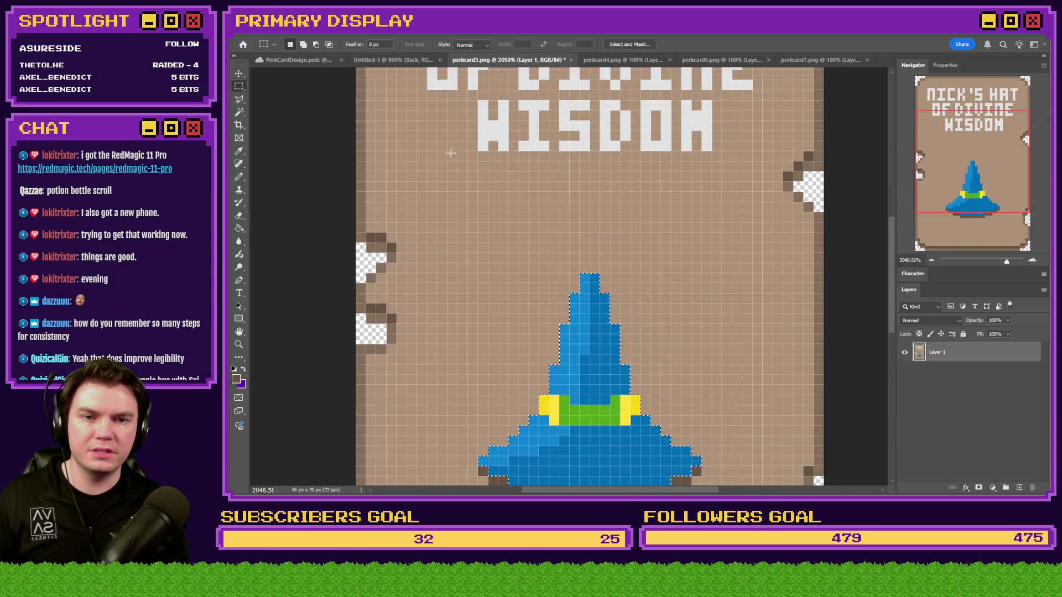
{"action": "key", "text": "ctrl+0"}
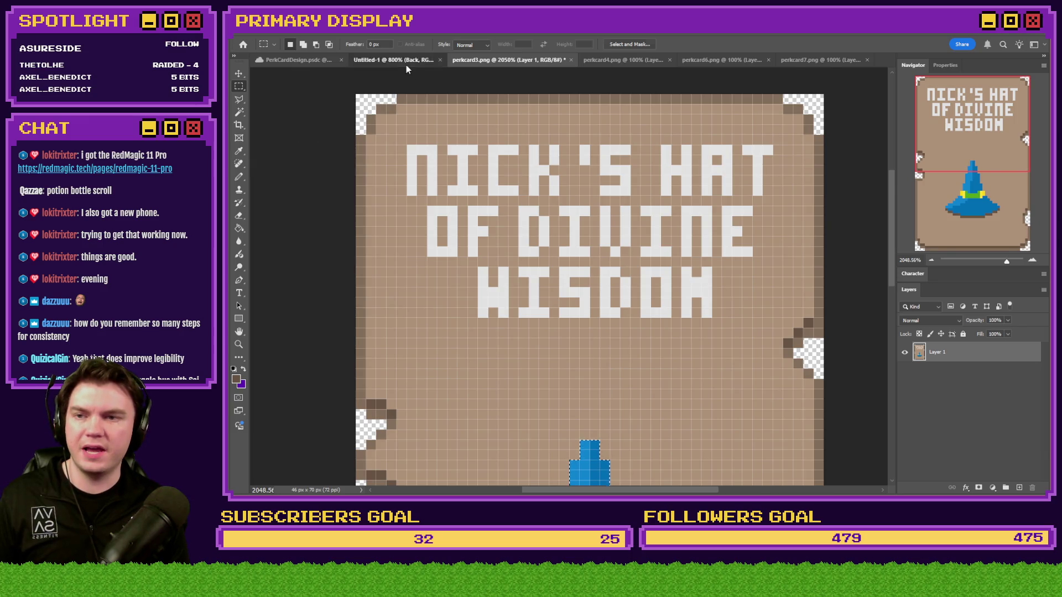
{"action": "left_click", "coordinate": [407, 61]}
{"action": "left_click", "coordinate": [239, 293]}
Step: Replace the title with a person's name followed by 'Hat of Divine Wisdom' and commit it
{"action": "left_click", "coordinate": [526, 239]}
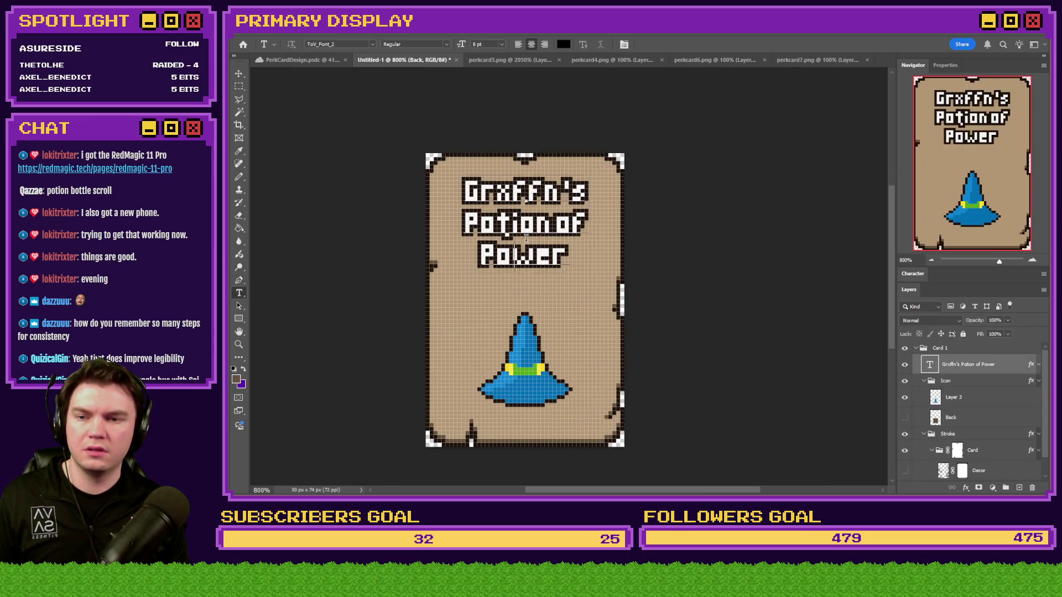
{"action": "key", "text": "ctrl+a"}
{"action": "type", "text": "Nick's"}
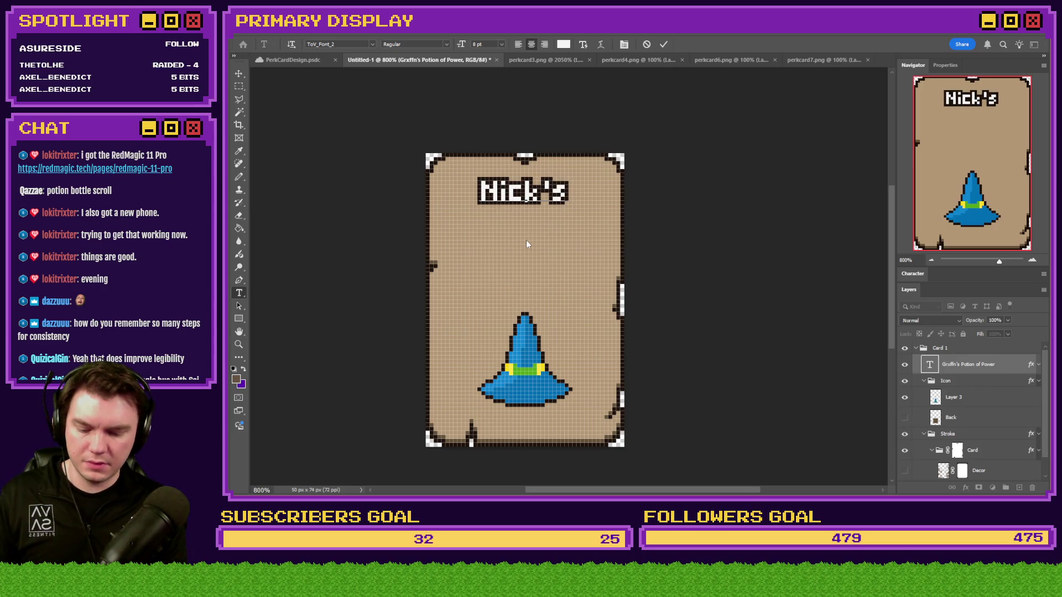
{"action": "type", "text": " Hot of D"}
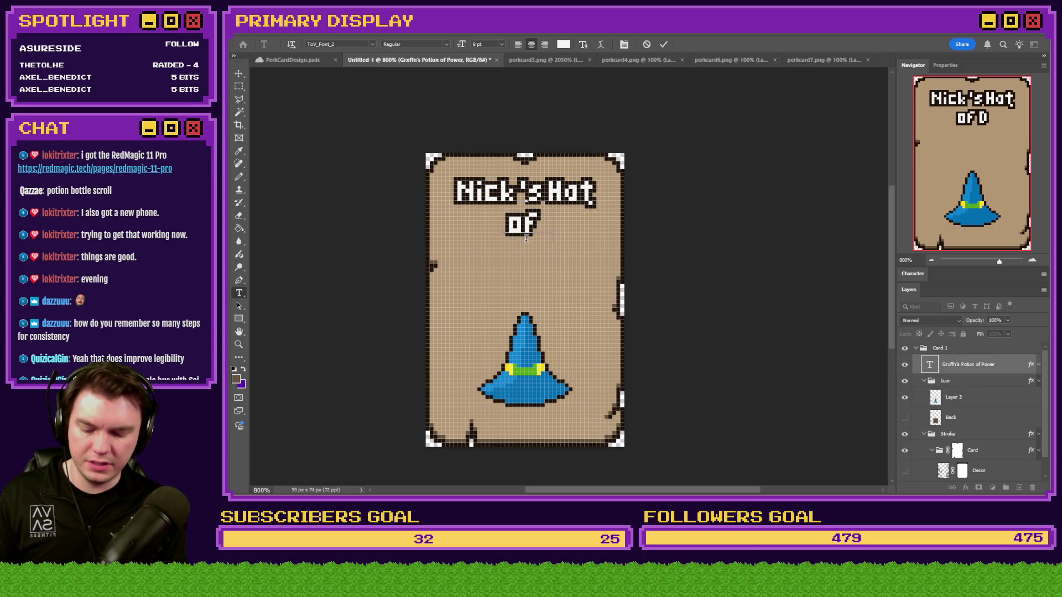
{"action": "type", "text": "ivine Wi"}
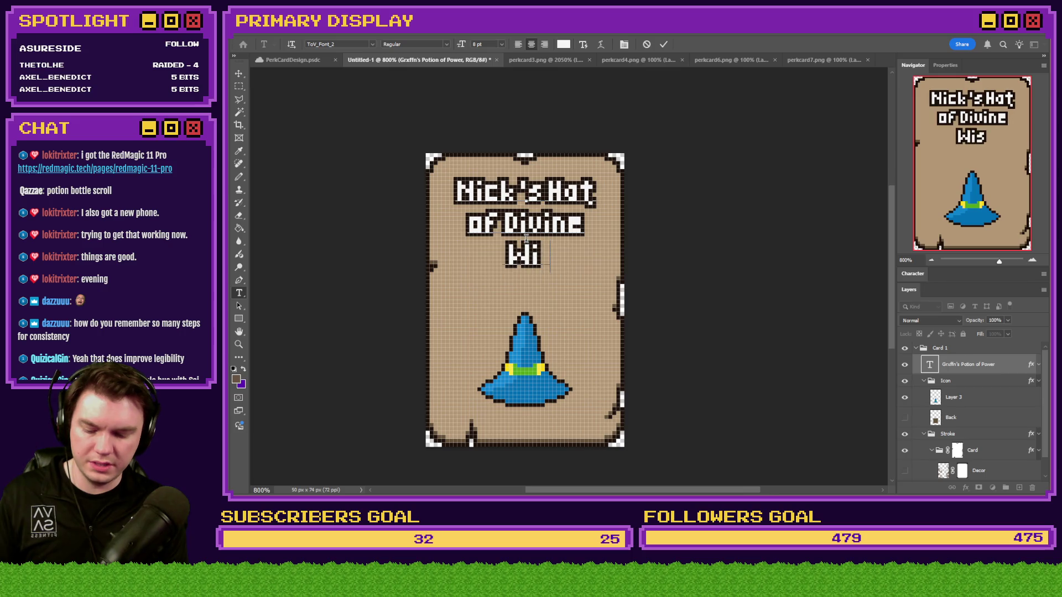
{"action": "type", "text": "sdom"}
{"action": "left_click", "coordinate": [239, 86]}
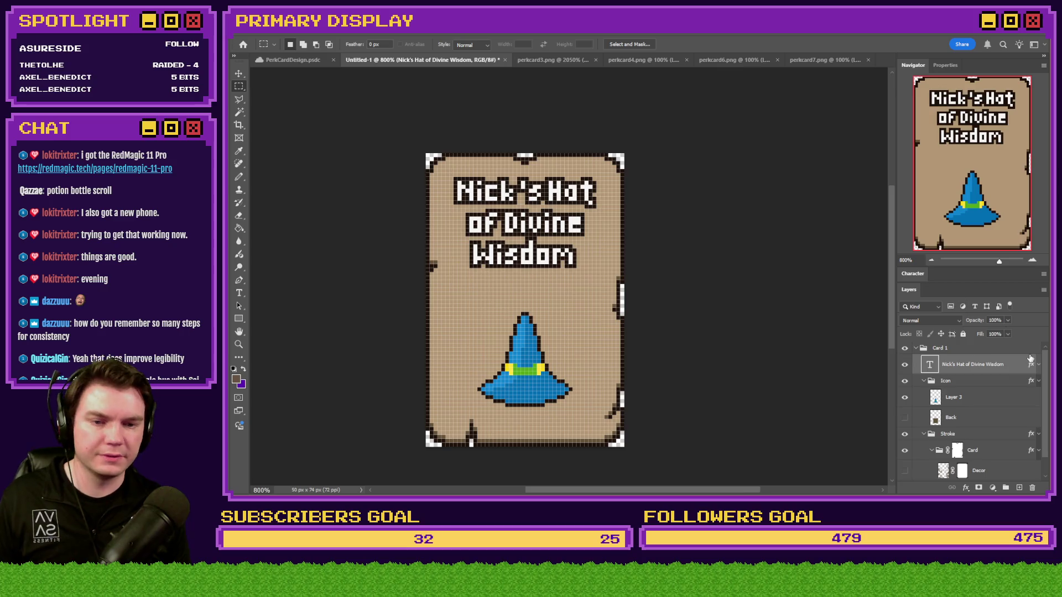
{"action": "scroll", "coordinate": [951, 384], "scroll_direction": "down", "scroll_amount": 1}
Step: Fill the Card layer mask with white using the Paint Bucket
{"action": "left_click", "coordinate": [957, 432]}
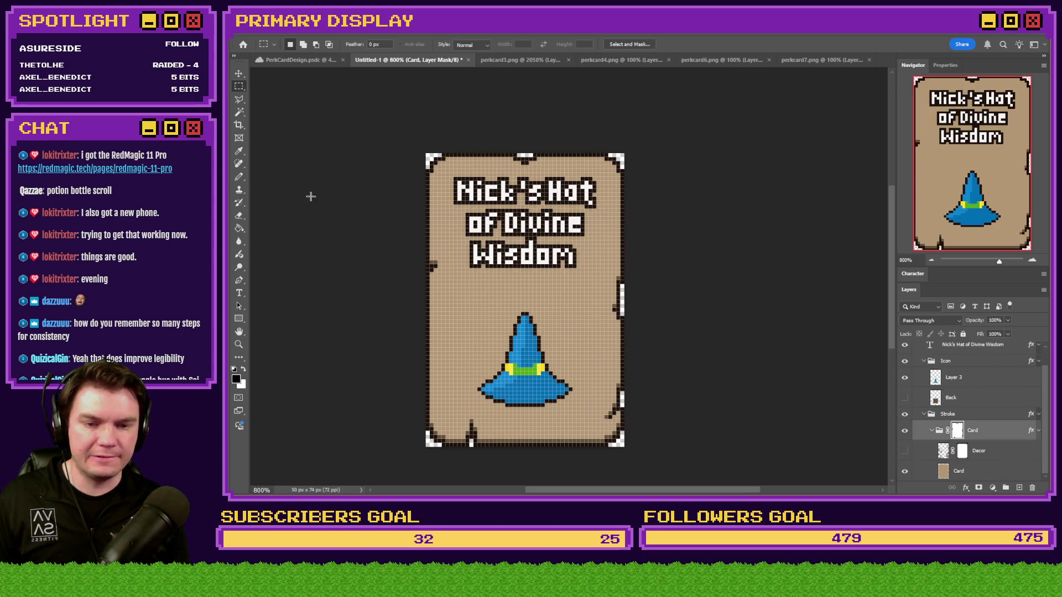
{"action": "left_click", "coordinate": [240, 228]}
{"action": "left_click", "coordinate": [244, 370]}
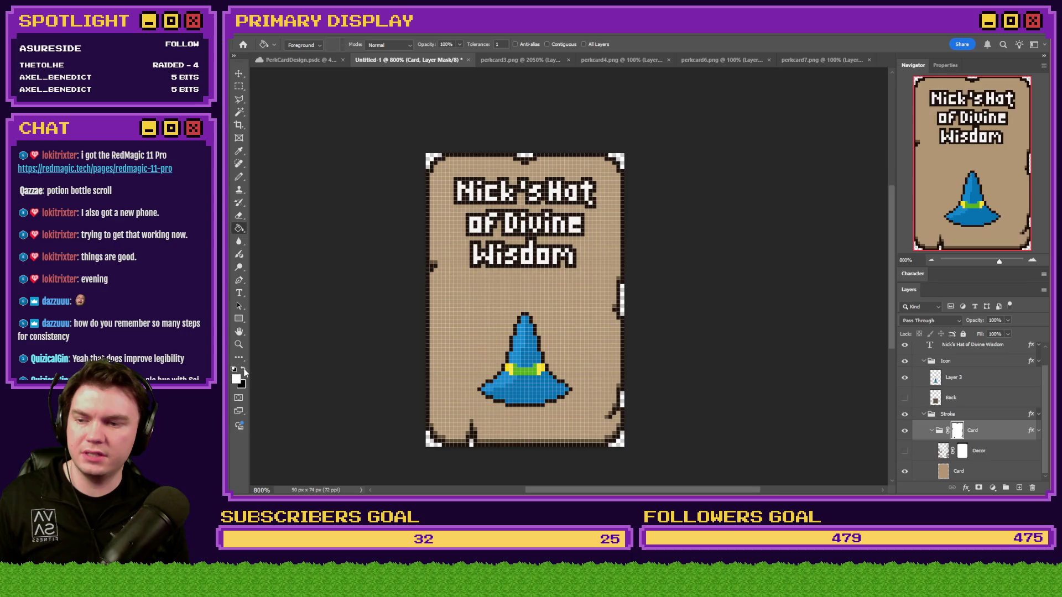
{"action": "left_click", "coordinate": [524, 159]}
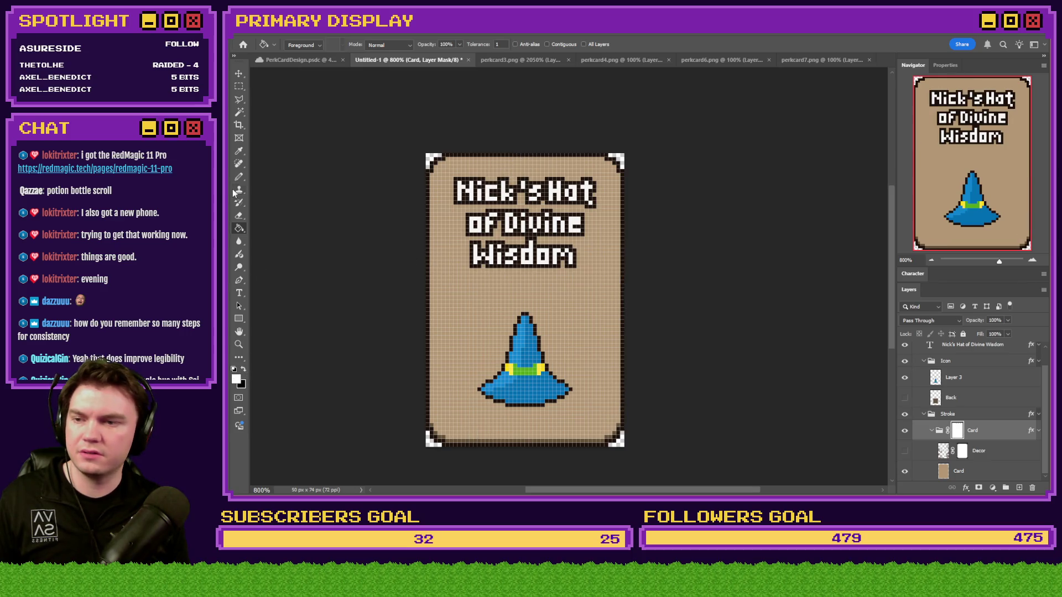
Step: With the Pencil, draw notches into the card's left and right edges
{"action": "key", "text": "b"}
{"action": "scroll", "coordinate": [419, 350], "scroll_direction": "up", "scroll_amount": 3}
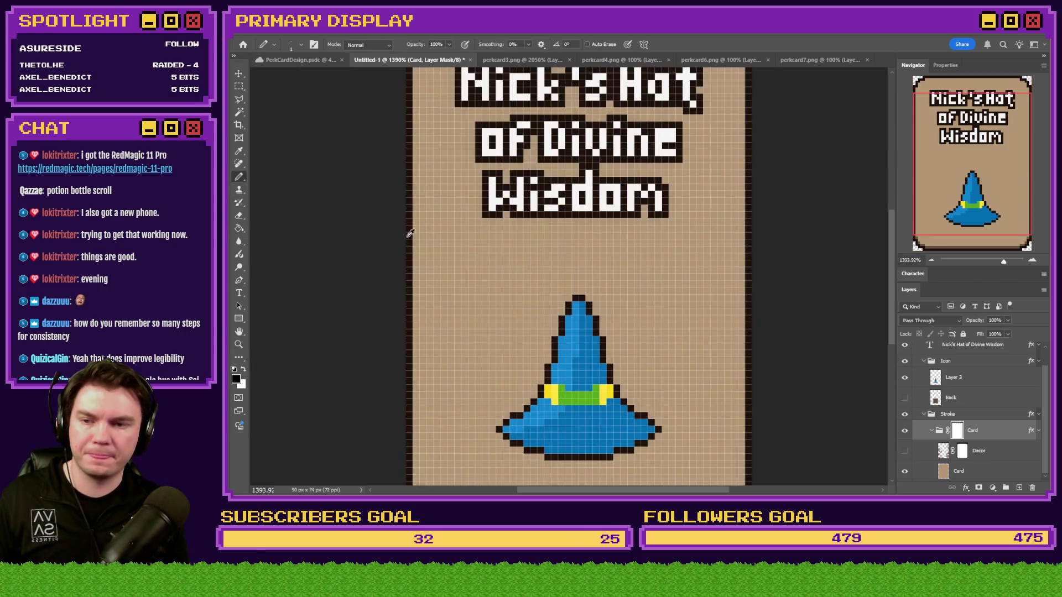
{"action": "mouse_move", "coordinate": [421, 238]}
{"action": "left_mouse_down"}
{"action": "mouse_move", "coordinate": [409, 274]}
{"action": "mouse_move", "coordinate": [426, 260]}
{"action": "mouse_move", "coordinate": [415, 249]}
{"action": "mouse_move", "coordinate": [431, 256]}
{"action": "left_mouse_up"}
{"action": "scroll", "coordinate": [477, 206], "scroll_direction": "down", "scroll_amount": 3}
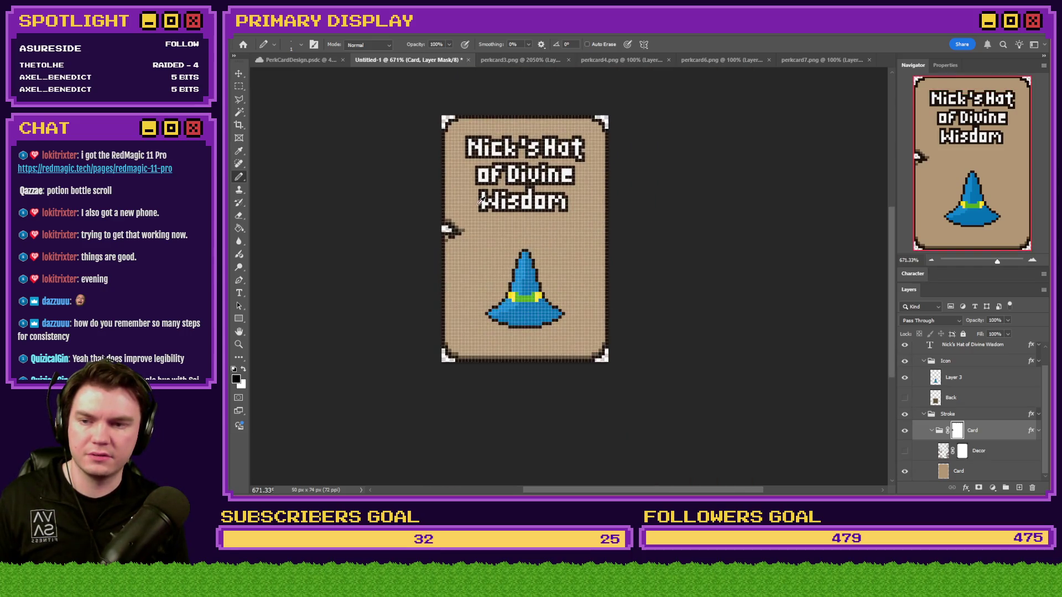
{"action": "scroll", "coordinate": [578, 303], "scroll_direction": "up", "scroll_amount": 3}
{"action": "mouse_move", "coordinate": [630, 265]}
{"action": "left_mouse_down"}
{"action": "mouse_move", "coordinate": [624, 318]}
{"action": "mouse_move", "coordinate": [629, 302]}
{"action": "left_mouse_up"}
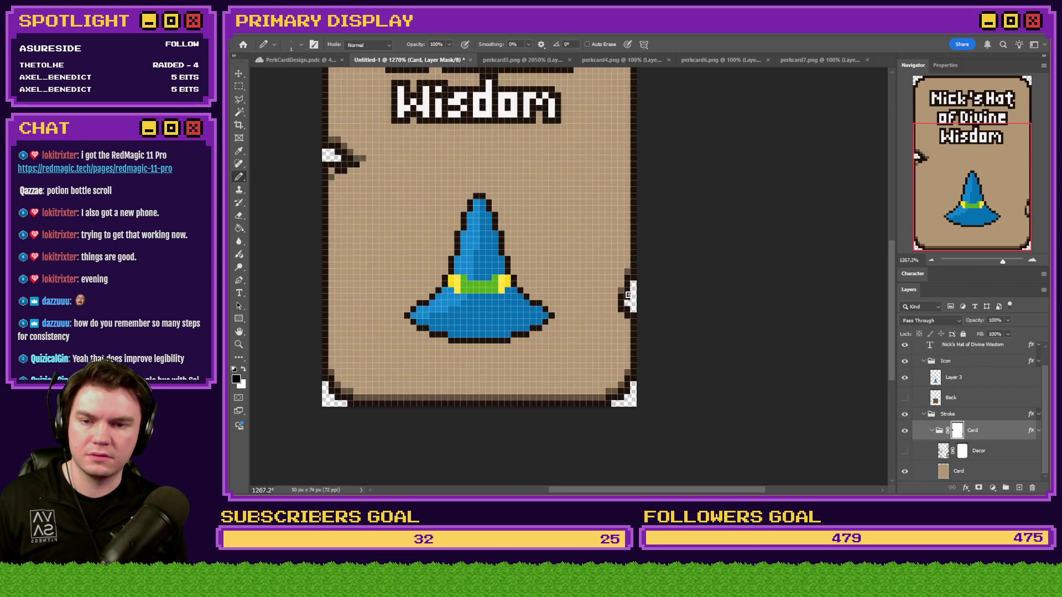
{"action": "scroll", "coordinate": [625, 222], "scroll_direction": "down", "scroll_amount": 3}
{"action": "scroll", "coordinate": [576, 171], "scroll_direction": "up", "scroll_amount": 5}
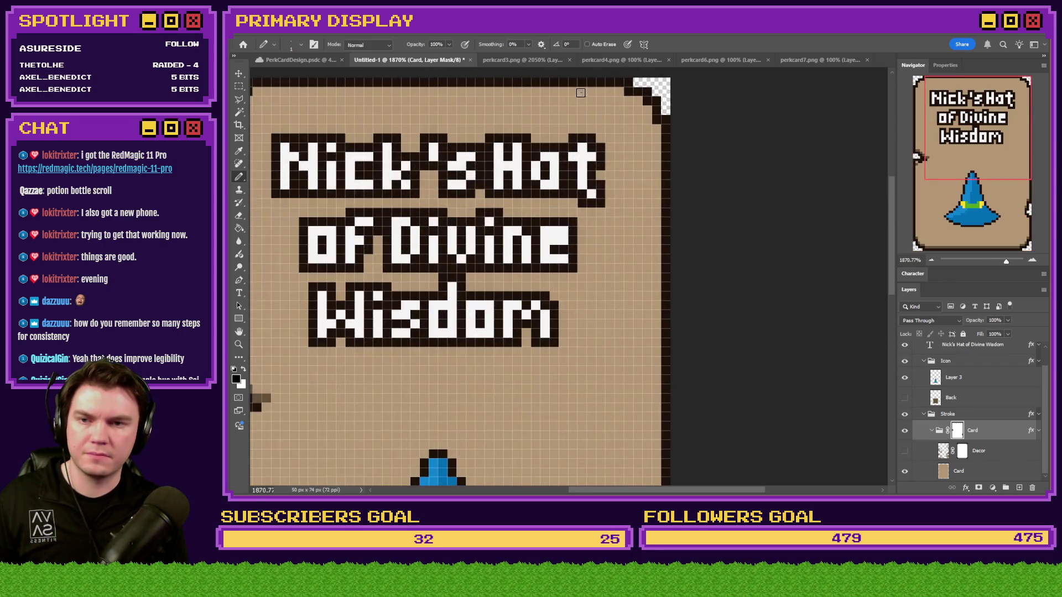
{"action": "scroll", "coordinate": [558, 103], "scroll_direction": "up", "scroll_amount": 2}
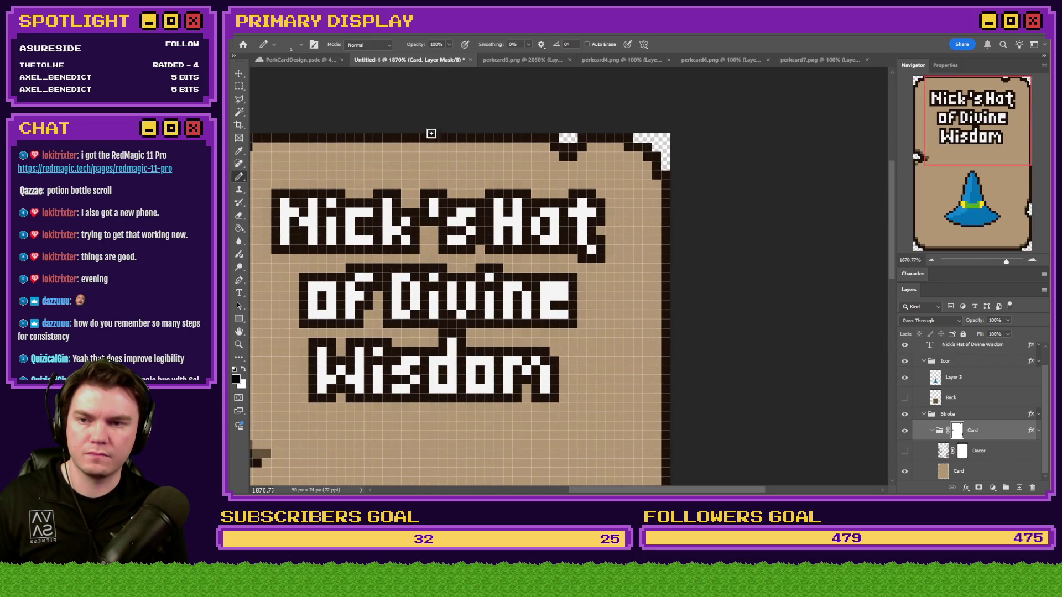
Step: Pencil small notches into the card's bottom border
{"action": "left_click_drag", "start_coordinate": [371, 138], "coordinate": [330, 139]}
{"action": "scroll", "coordinate": [685, 135], "scroll_direction": "down", "scroll_amount": 5}
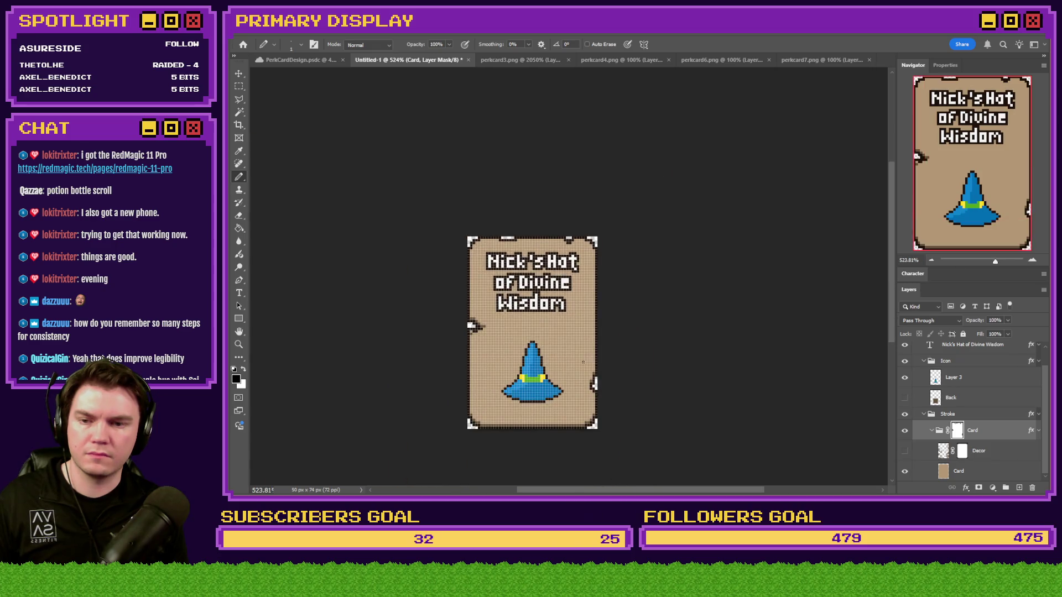
{"action": "scroll", "coordinate": [515, 408], "scroll_direction": "up", "scroll_amount": 6}
{"action": "scroll", "coordinate": [530, 432], "scroll_direction": "down", "scroll_amount": 5}
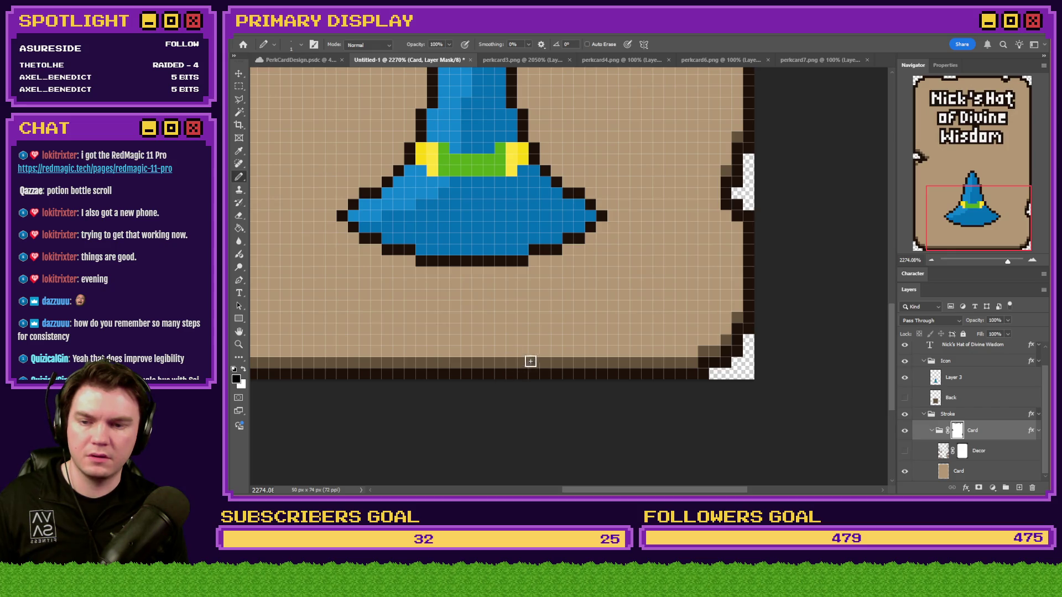
{"action": "left_click_drag", "start_coordinate": [534, 351], "coordinate": [533, 362]}
{"action": "left_click_drag", "start_coordinate": [556, 351], "coordinate": [556, 362]}
{"action": "scroll", "coordinate": [558, 392], "scroll_direction": "down", "scroll_amount": 6}
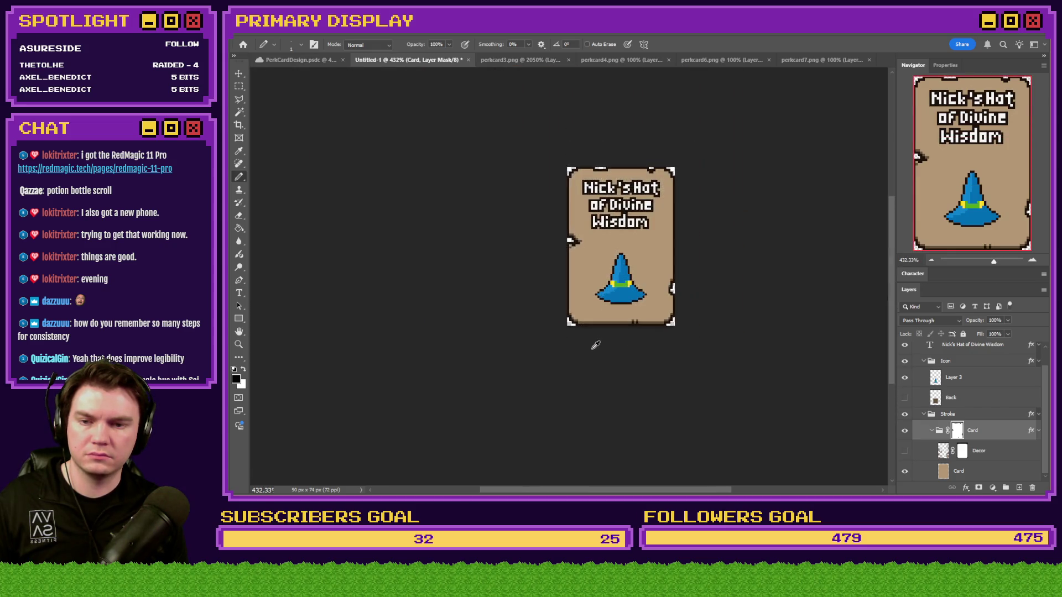
{"action": "scroll", "coordinate": [592, 343], "scroll_direction": "up", "scroll_amount": 5}
{"action": "scroll", "coordinate": [680, 328], "scroll_direction": "up", "scroll_amount": 3}
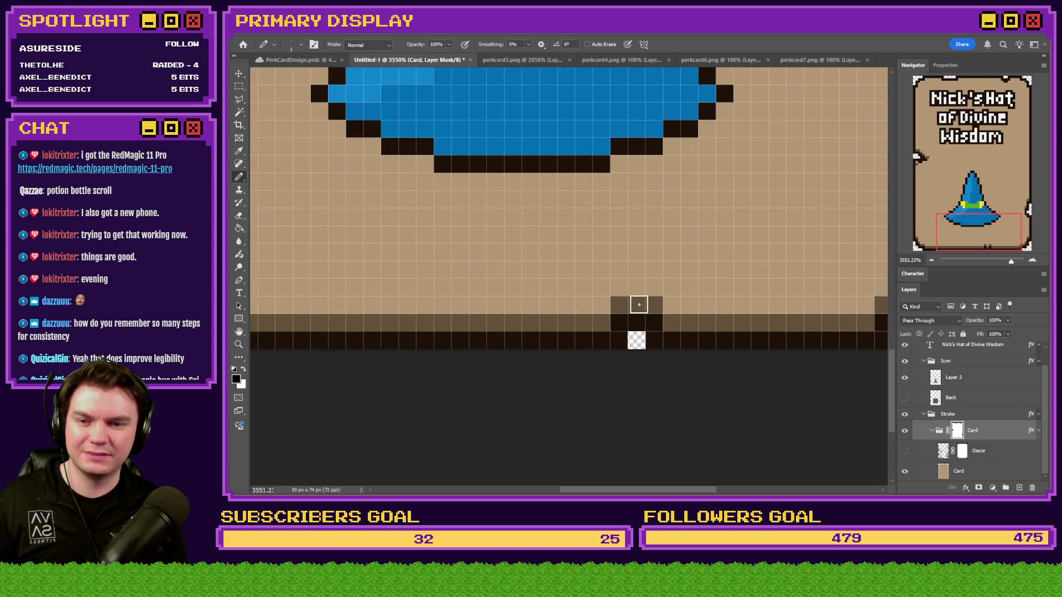
{"action": "left_click", "coordinate": [636, 340]}
{"action": "left_click", "coordinate": [636, 287]}
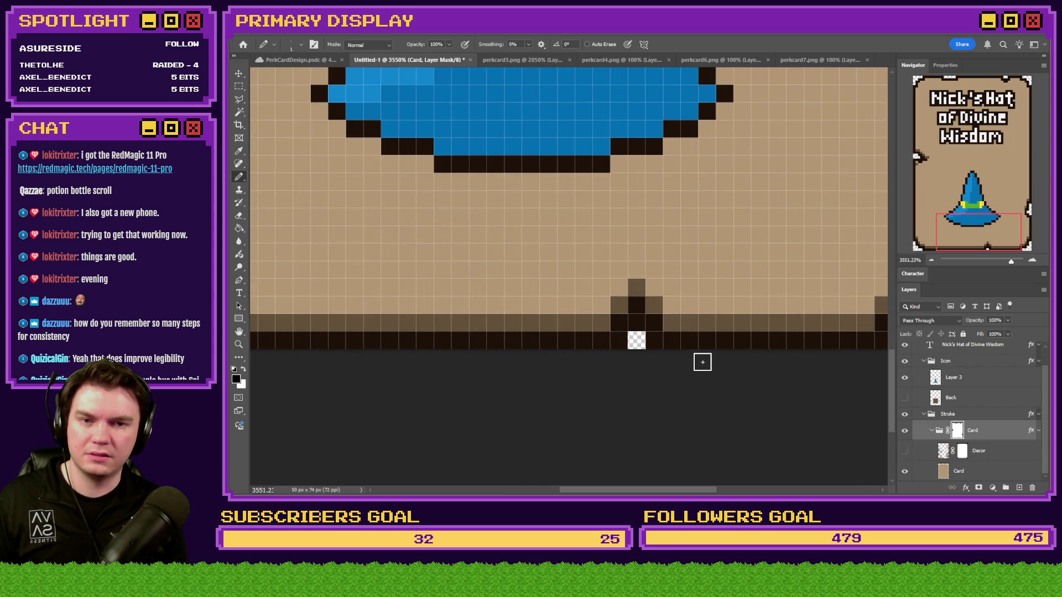
{"action": "scroll", "coordinate": [701, 363], "scroll_direction": "down", "scroll_amount": 5}
{"action": "scroll", "coordinate": [703, 365], "scroll_direction": "down", "scroll_amount": 1}
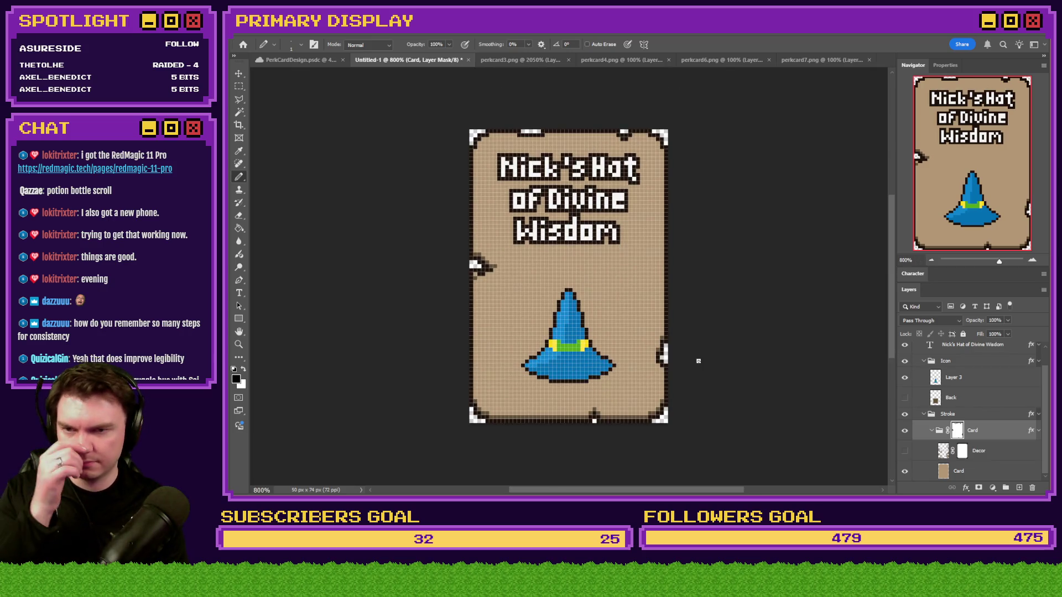
{"action": "left_click", "coordinate": [239, 86]}
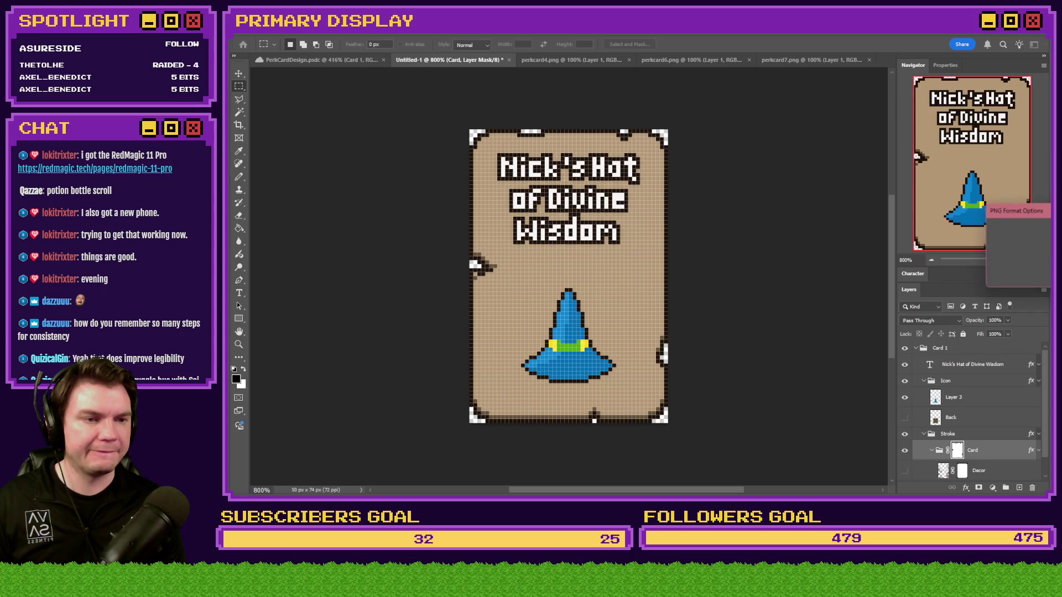
Step: Dismiss PNG Format Options and bring perkcard4.png, the daggers card, to the front
{"action": "key", "text": "Return"}
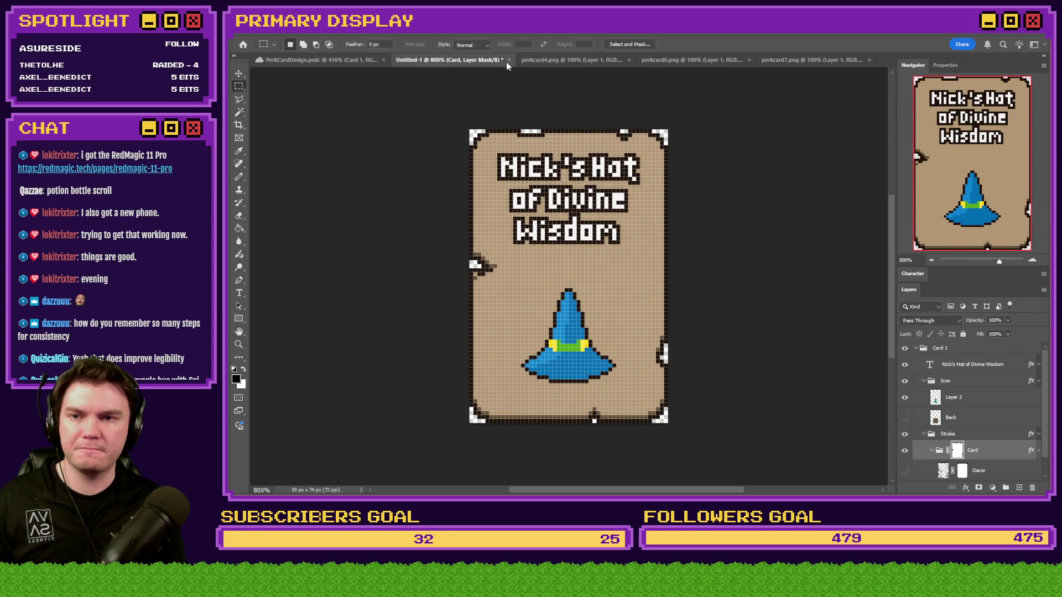
{"action": "key", "text": "ctrl+Tab"}
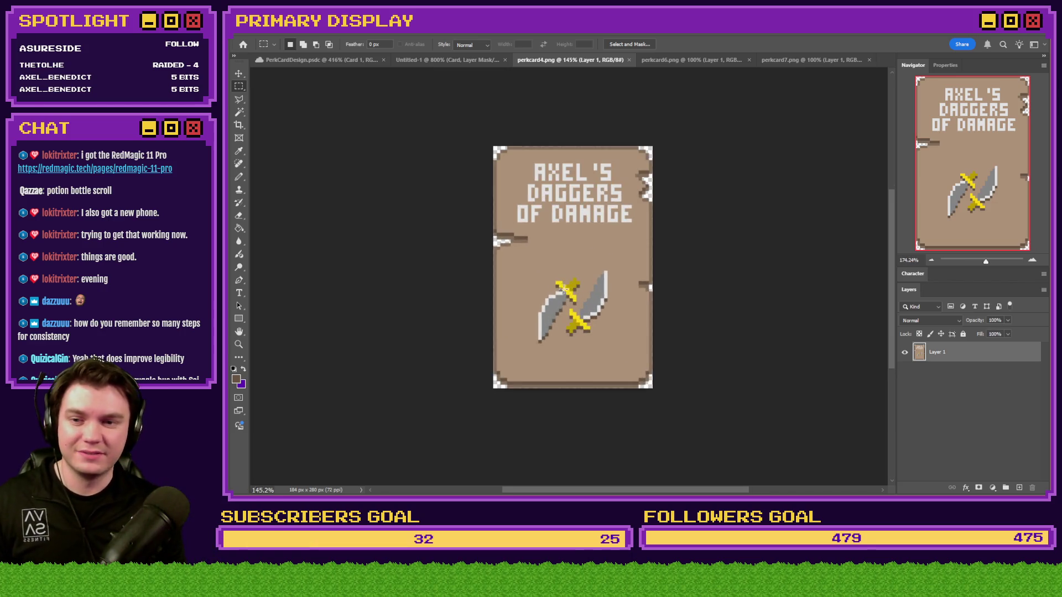
Step: Resize perkcard4.png to 25% (46 × 70 px) and fit it on screen
{"action": "scroll", "coordinate": [565, 293], "scroll_direction": "up", "scroll_amount": 3}
{"action": "key", "text": "ctrl+alt+i"}
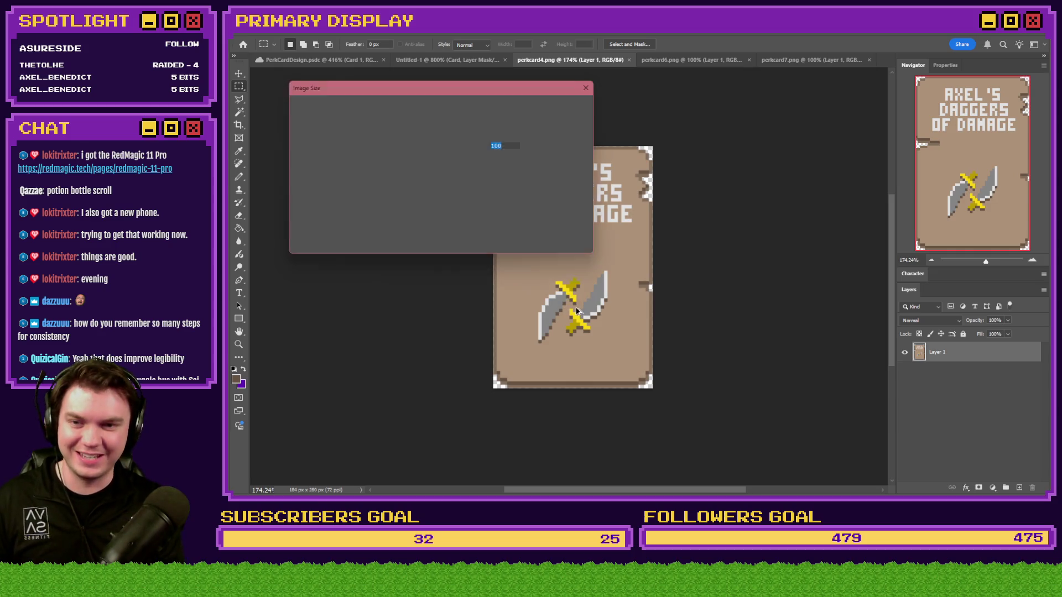
{"action": "type", "text": "25"}
{"action": "key", "text": "Return"}
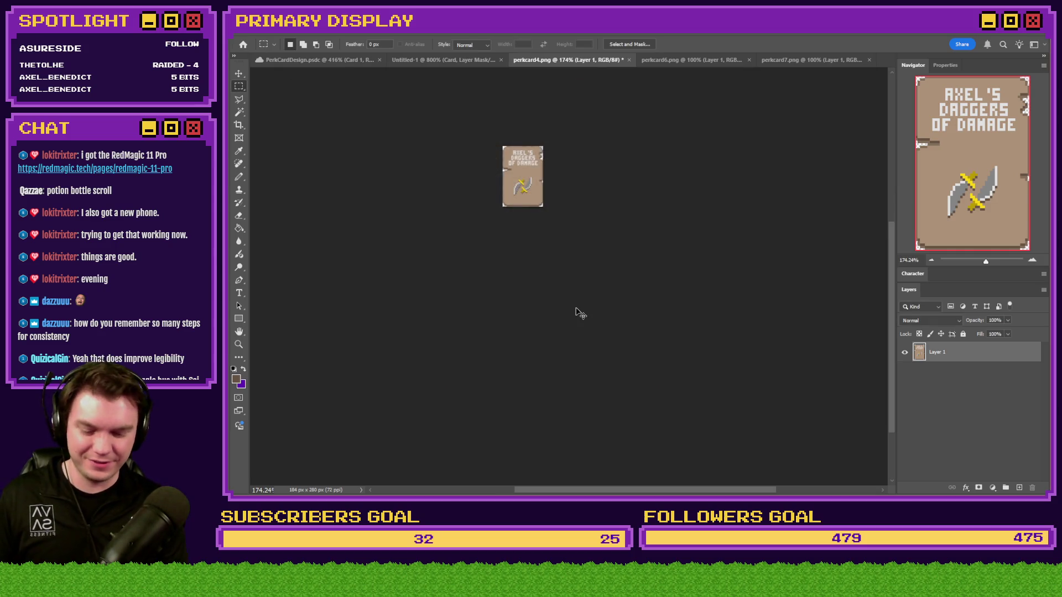
{"action": "key", "text": "ctrl+0"}
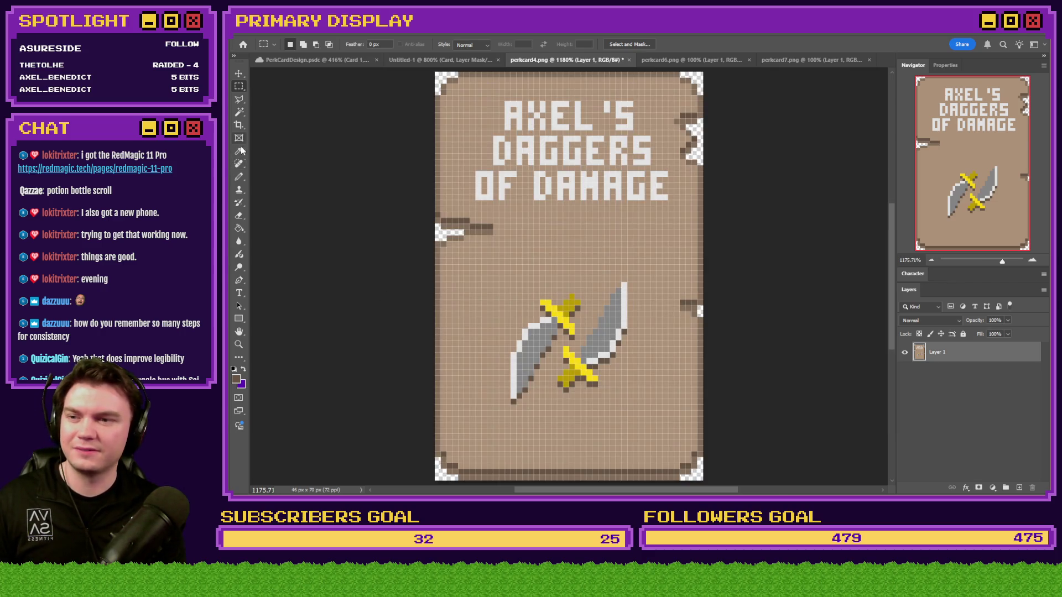
Step: Magic Wand-select the pixels of both crossed daggers
{"action": "left_click", "coordinate": [239, 112]}
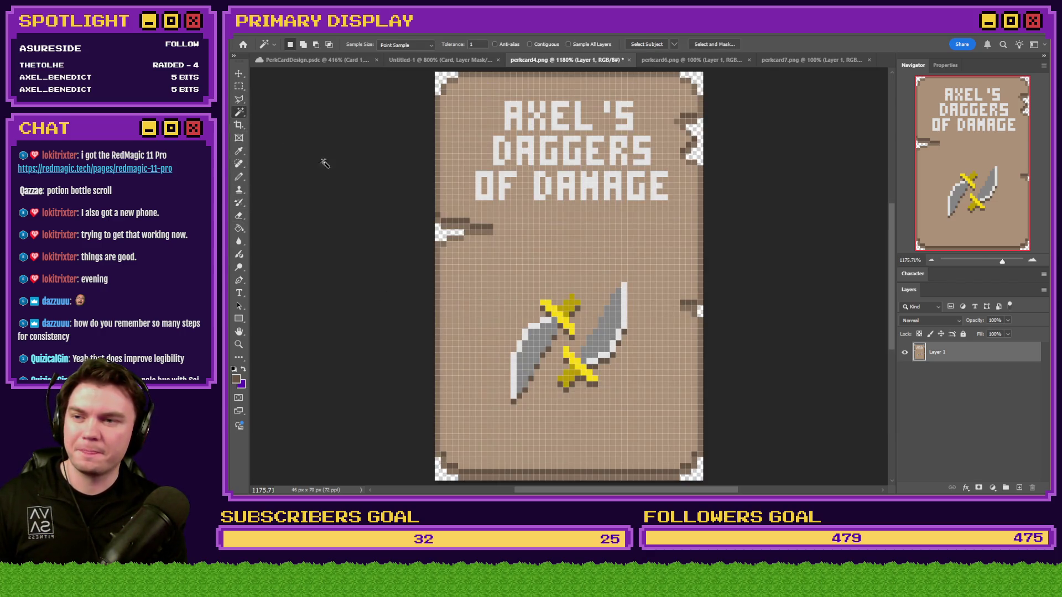
{"action": "scroll", "coordinate": [580, 300], "scroll_direction": "up", "scroll_amount": 4}
{"action": "left_click", "coordinate": [580, 300]}
{"action": "left_click", "coordinate": [597, 303], "text": "shift"}
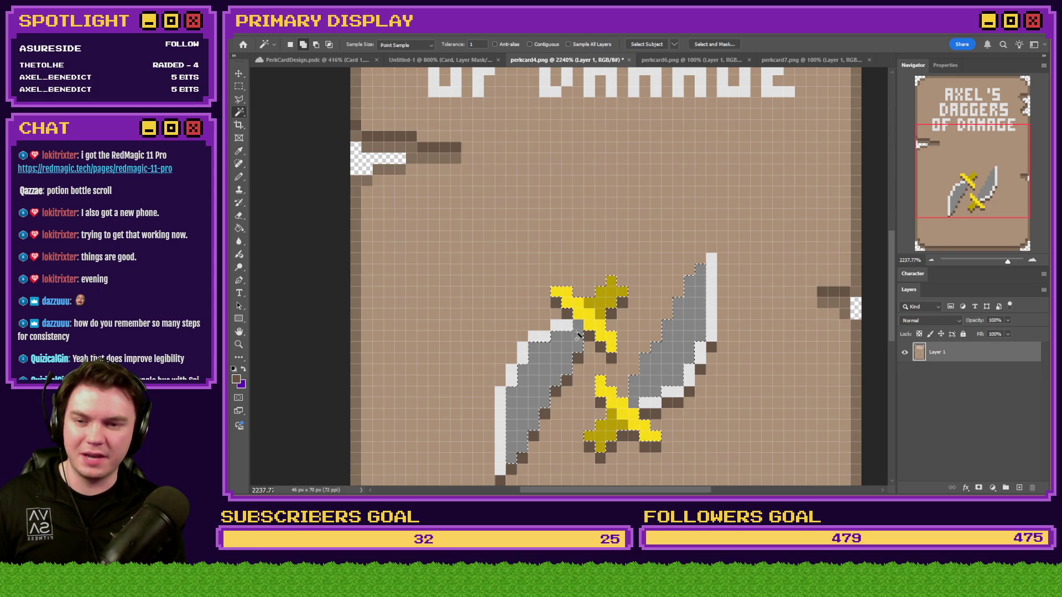
{"action": "left_click", "coordinate": [560, 328], "text": "shift"}
{"action": "key", "text": "m"}
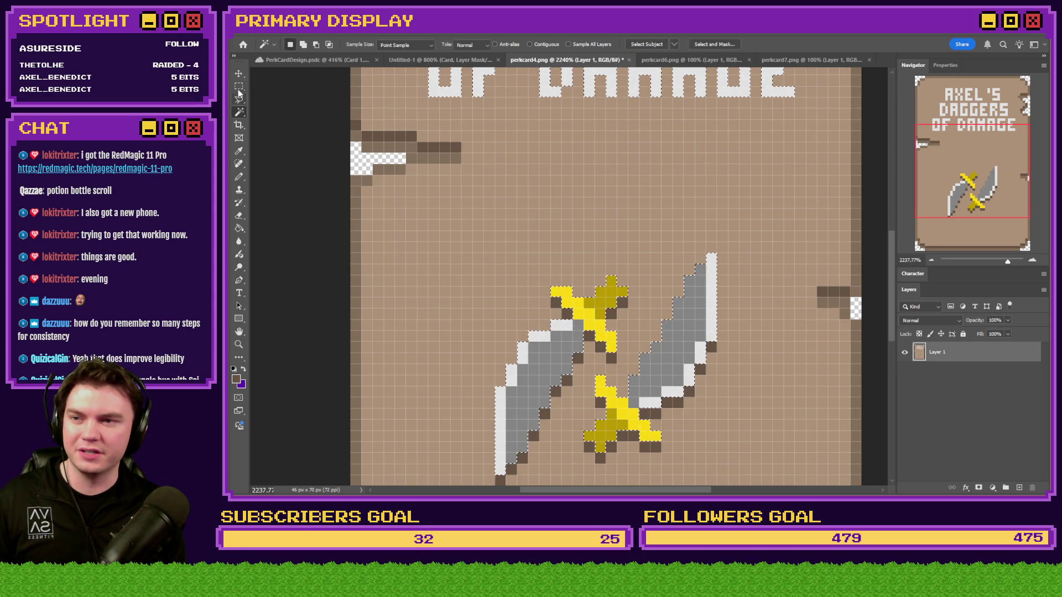
{"action": "scroll", "coordinate": [505, 280], "scroll_direction": "down", "scroll_amount": 4}
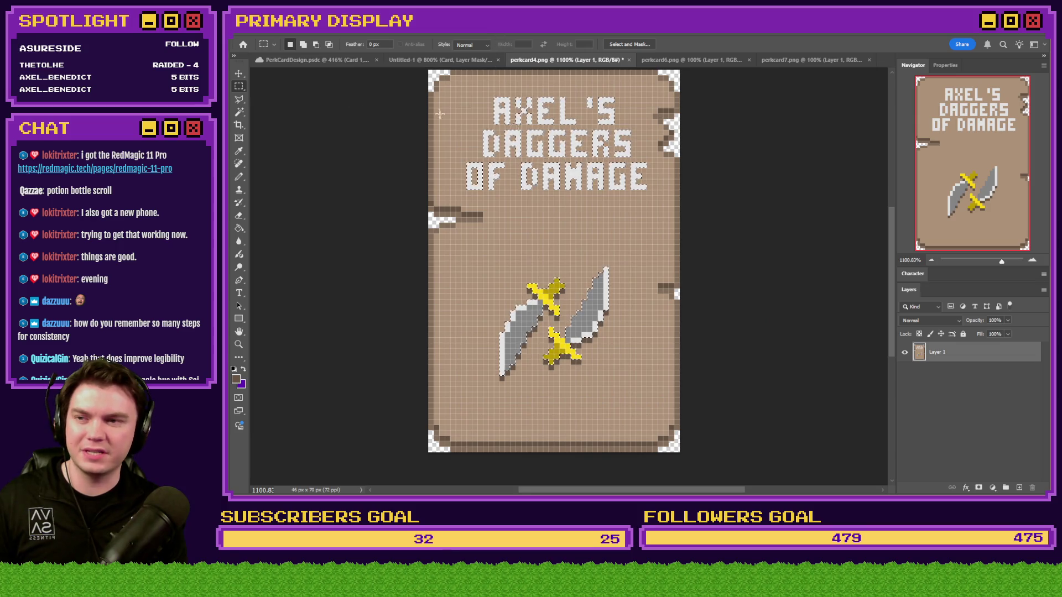
{"action": "left_click_drag", "start_coordinate": [670, 90], "coordinate": [670, 102]}
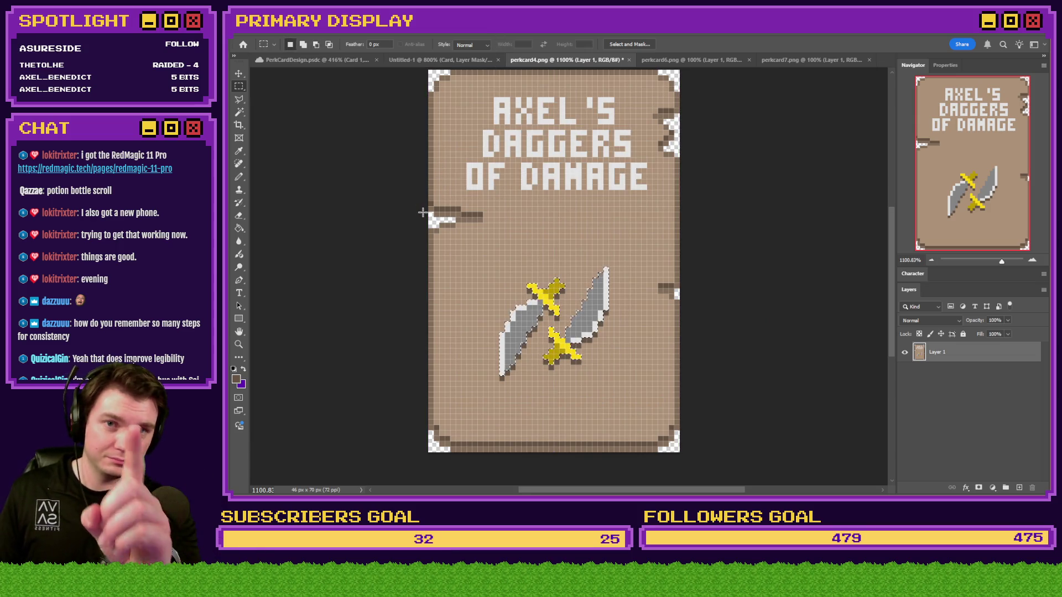
Step: Paste the daggers onto the hat card, move them 14 px down, and delete the blue hat layer
{"action": "left_click", "coordinate": [441, 60]}
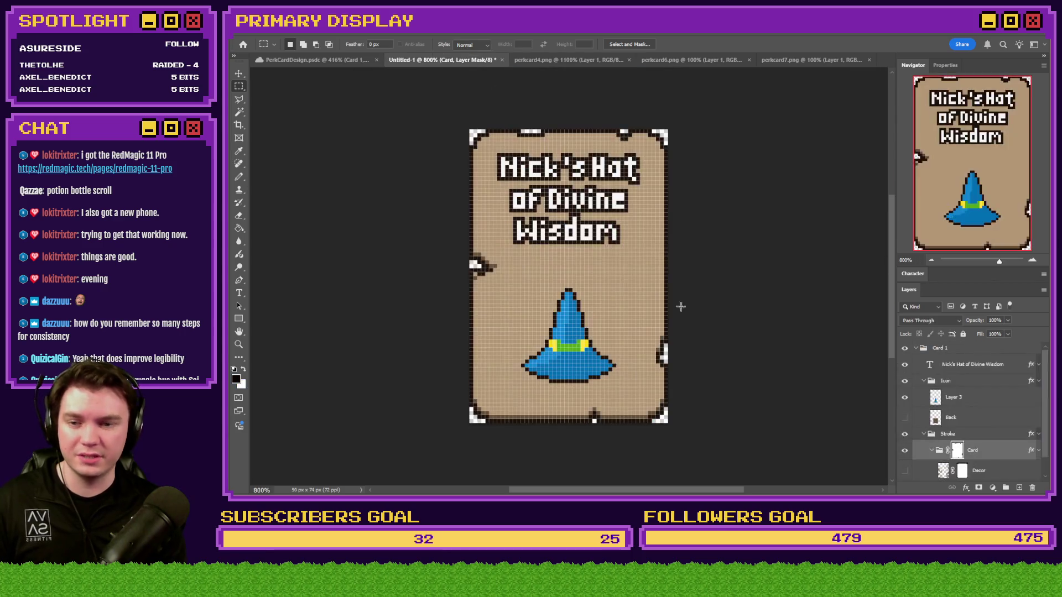
{"action": "key", "text": "ctrl+v"}
{"action": "scroll", "coordinate": [553, 360], "scroll_direction": "up", "scroll_amount": 5}
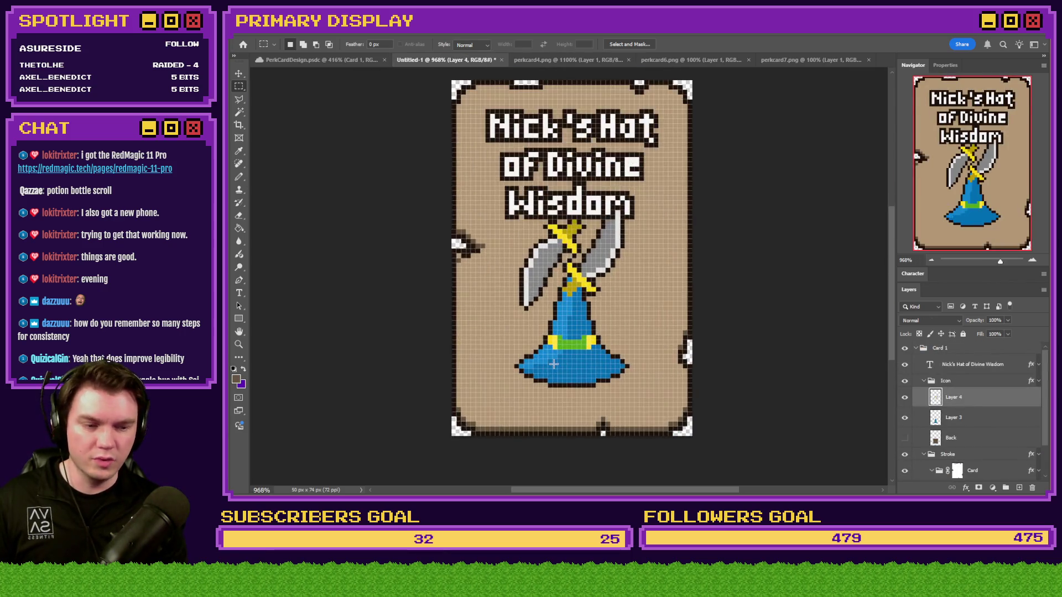
{"action": "mouse_move", "coordinate": [541, 234]}
{"action": "left_mouse_down"}
{"action": "mouse_move", "coordinate": [528, 338]}
{"action": "mouse_move", "coordinate": [541, 355]}
{"action": "left_mouse_up"}
{"action": "left_click_drag", "start_coordinate": [545, 298], "coordinate": [545, 299]}
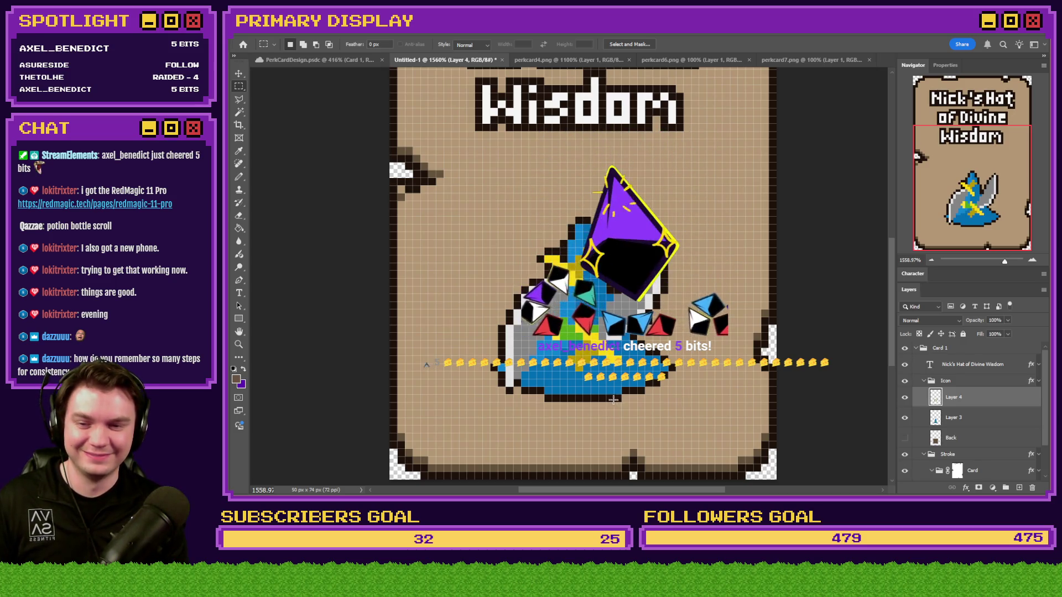
{"action": "left_click_drag", "start_coordinate": [632, 395], "coordinate": [459, 395]}
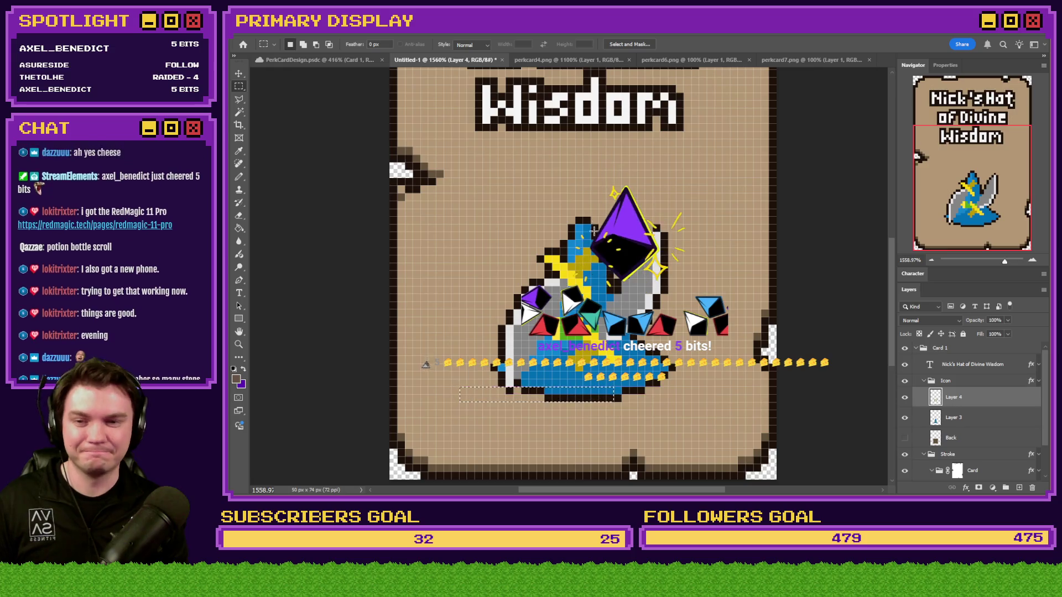
{"action": "left_click_drag", "start_coordinate": [582, 226], "coordinate": [662, 227]}
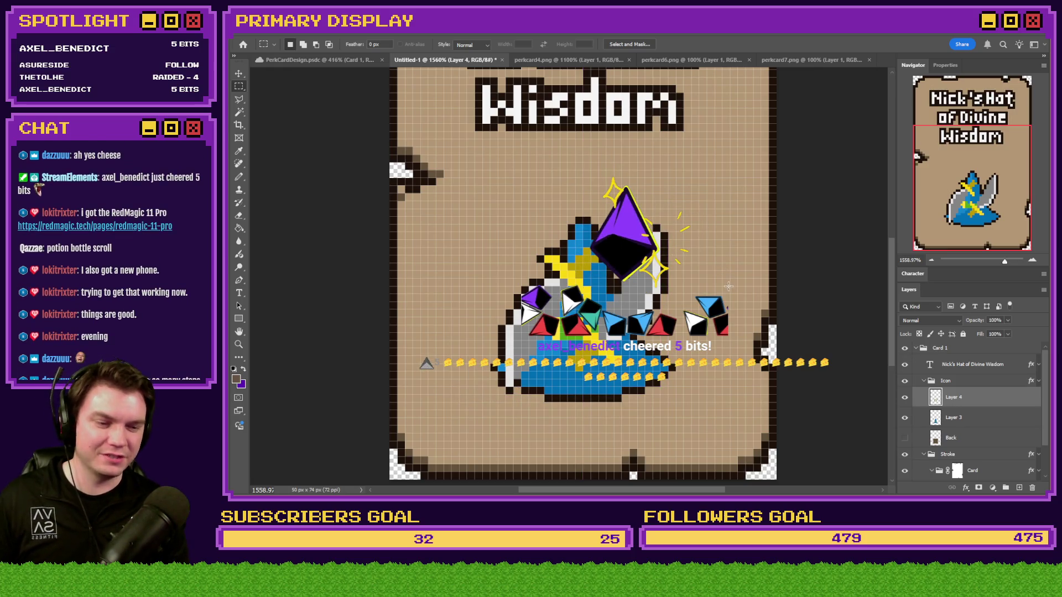
{"action": "left_click", "coordinate": [990, 418]}
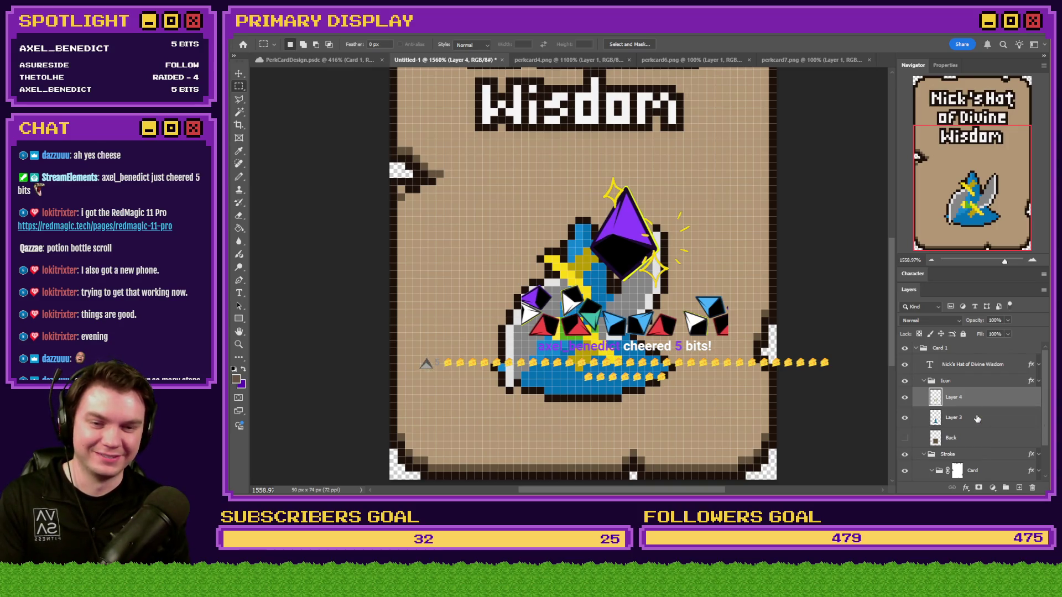
{"action": "key", "text": "Delete"}
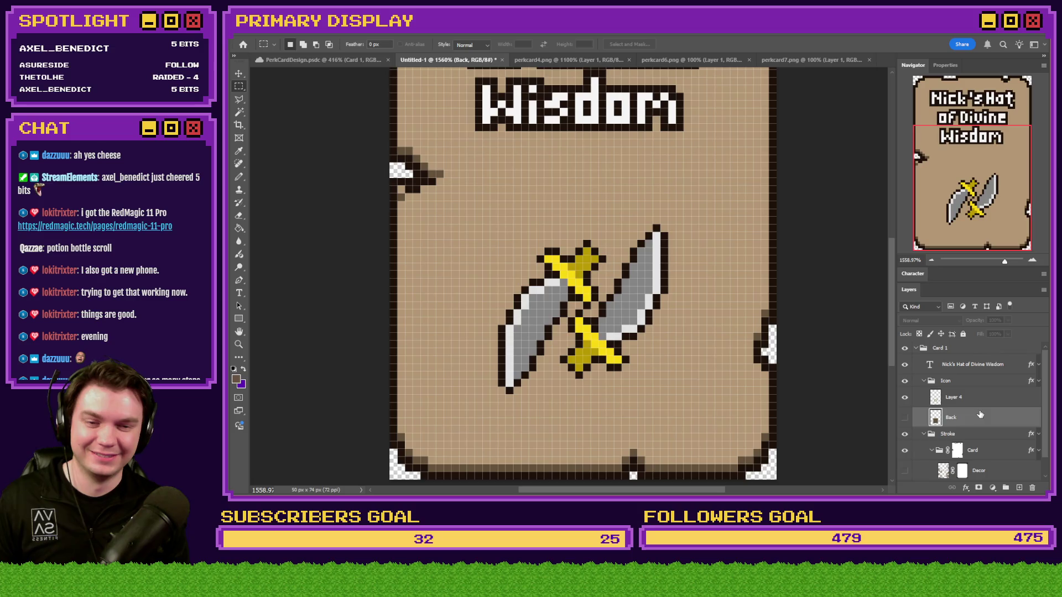
Step: Retype the title as a person's name, 'Daggers', 'of Damage' on three lines and commit
{"action": "scroll", "coordinate": [584, 341], "scroll_direction": "down", "scroll_amount": 3}
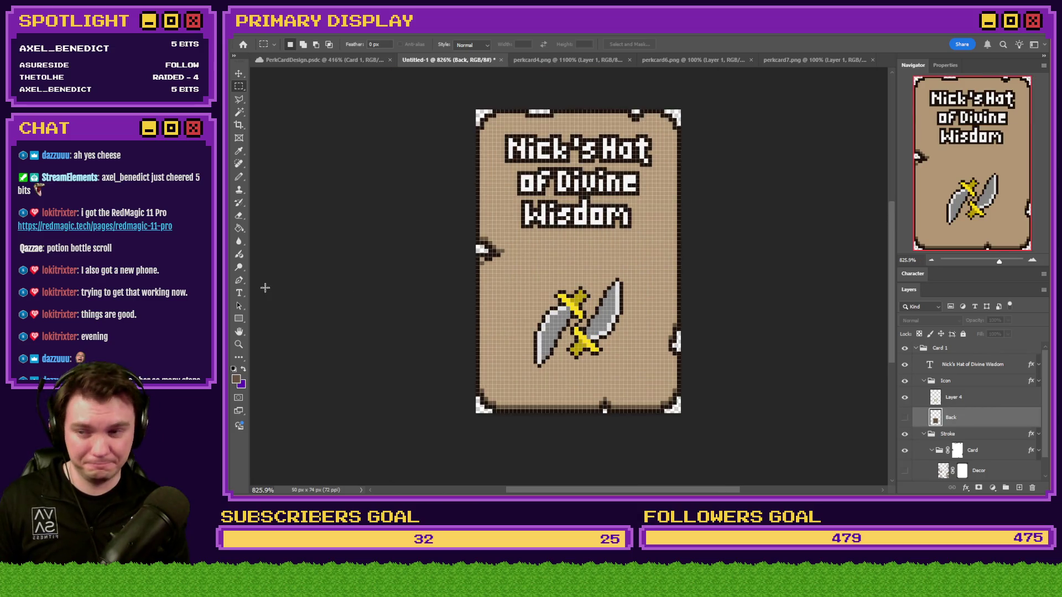
{"action": "key", "text": "t"}
{"action": "left_click", "coordinate": [547, 146]}
{"action": "key", "text": "ctrl+a"}
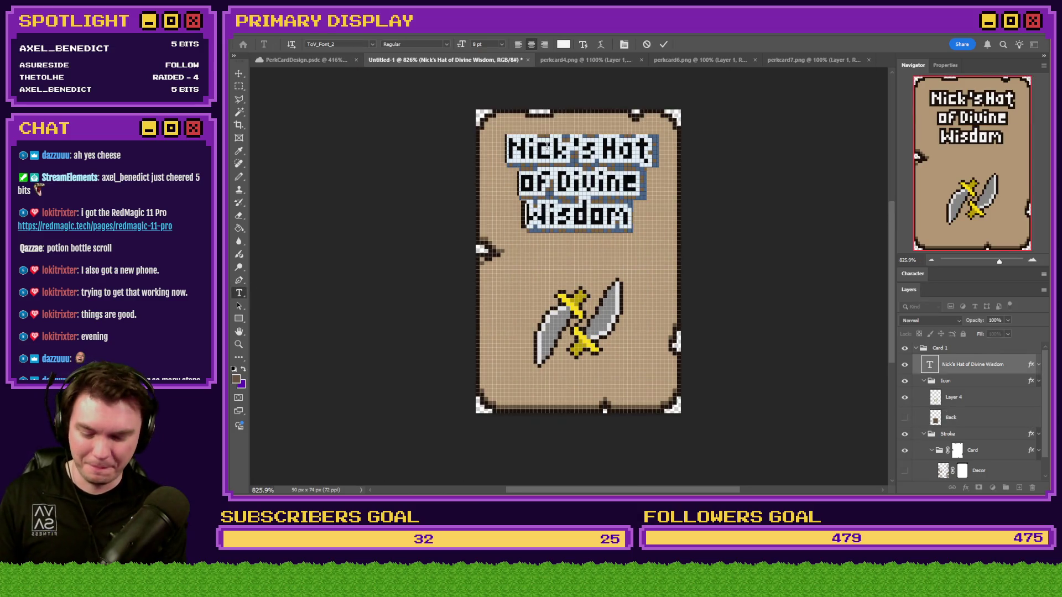
{"action": "type", "text": "Axel's"}
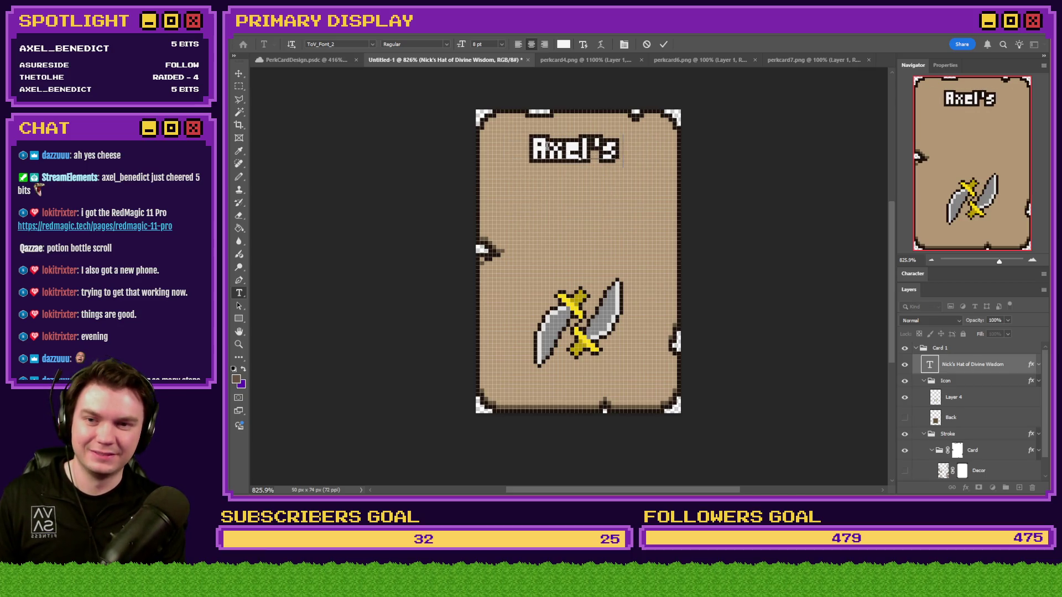
{"action": "key", "text": "Return"}
{"action": "type", "text": "Dagger"}
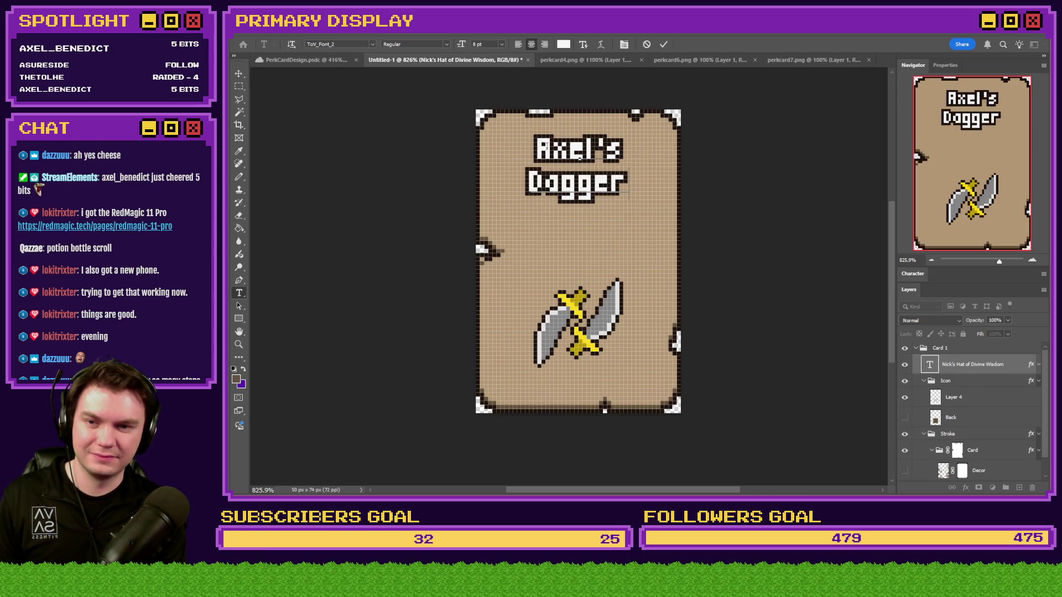
{"action": "type", "text": "s"}
{"action": "type", "text": " of"}
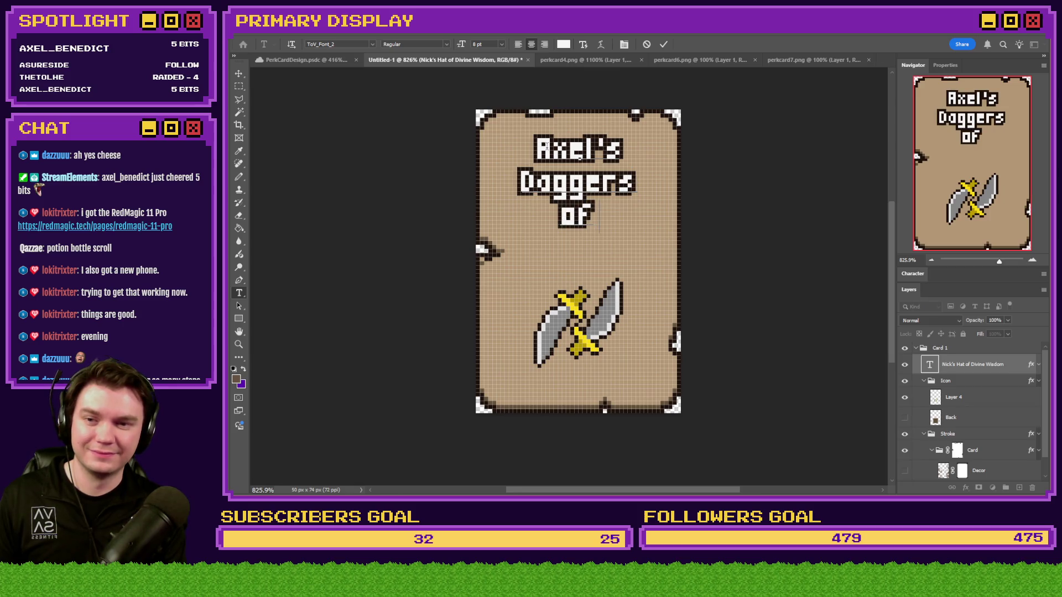
{"action": "type", "text": " Damage"}
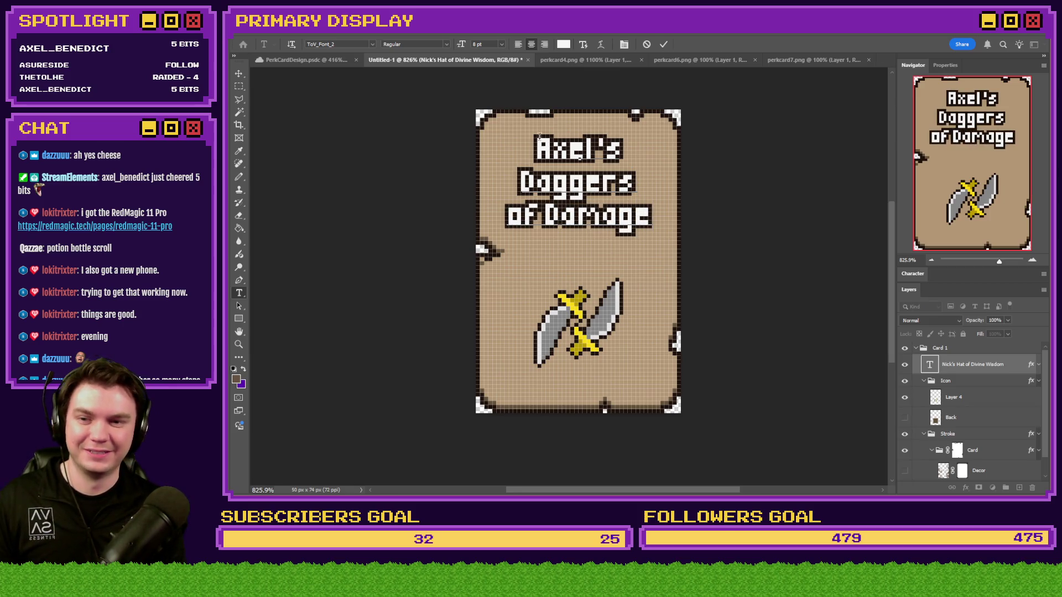
{"action": "left_click", "coordinate": [239, 86]}
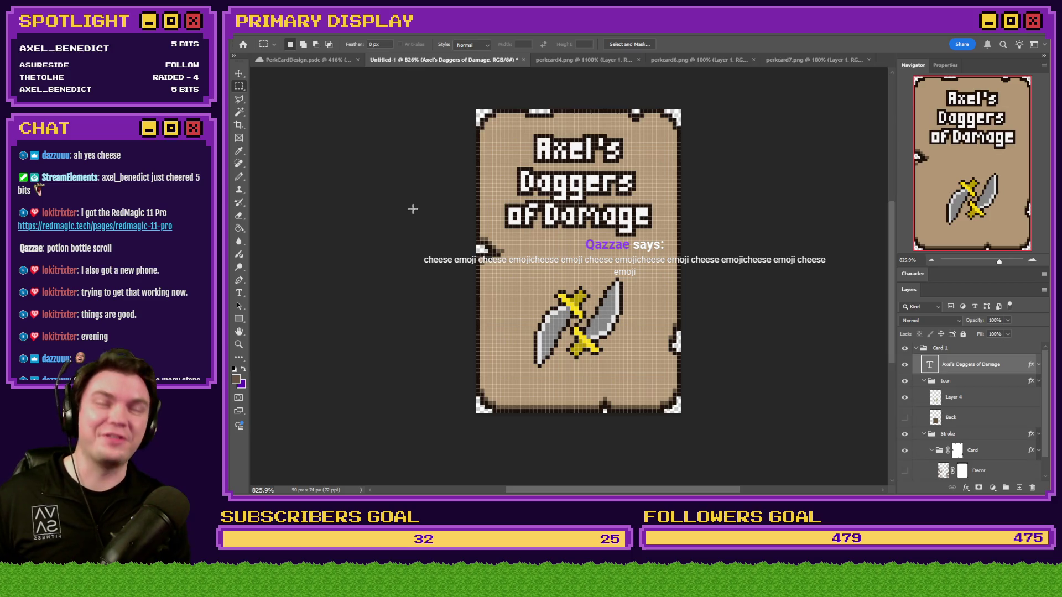
{"action": "scroll", "coordinate": [413, 208], "scroll_direction": "down", "scroll_amount": 1}
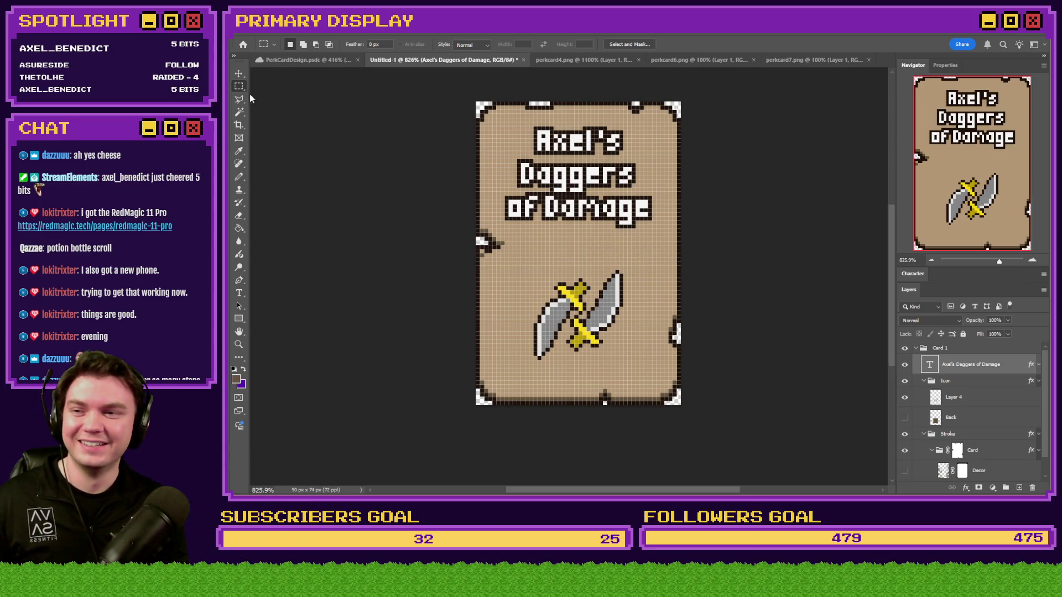
Step: Fill the Card group's mask with white to remove the edge decorations
{"action": "scroll", "coordinate": [975, 418], "scroll_direction": "down", "scroll_amount": 1}
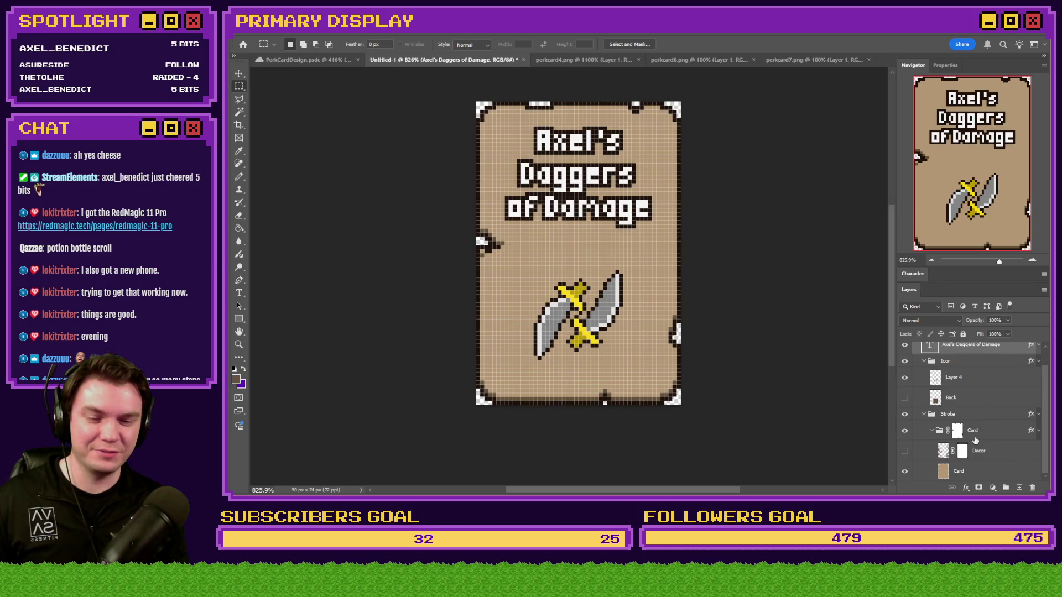
{"action": "left_click", "coordinate": [975, 437]}
{"action": "left_click", "coordinate": [239, 228]}
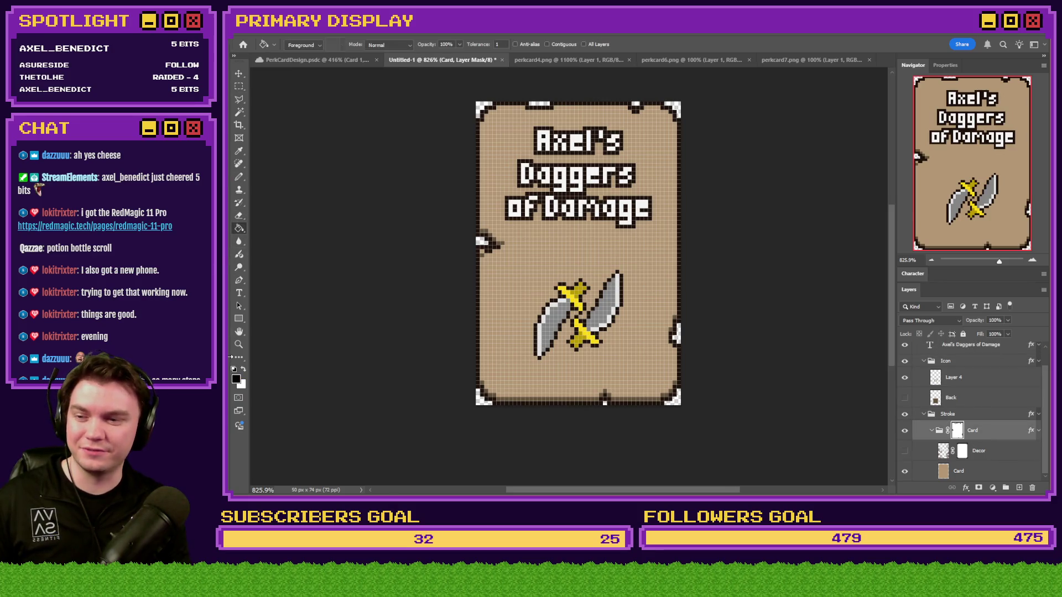
{"action": "left_click", "coordinate": [244, 369]}
{"action": "left_click", "coordinate": [531, 112]}
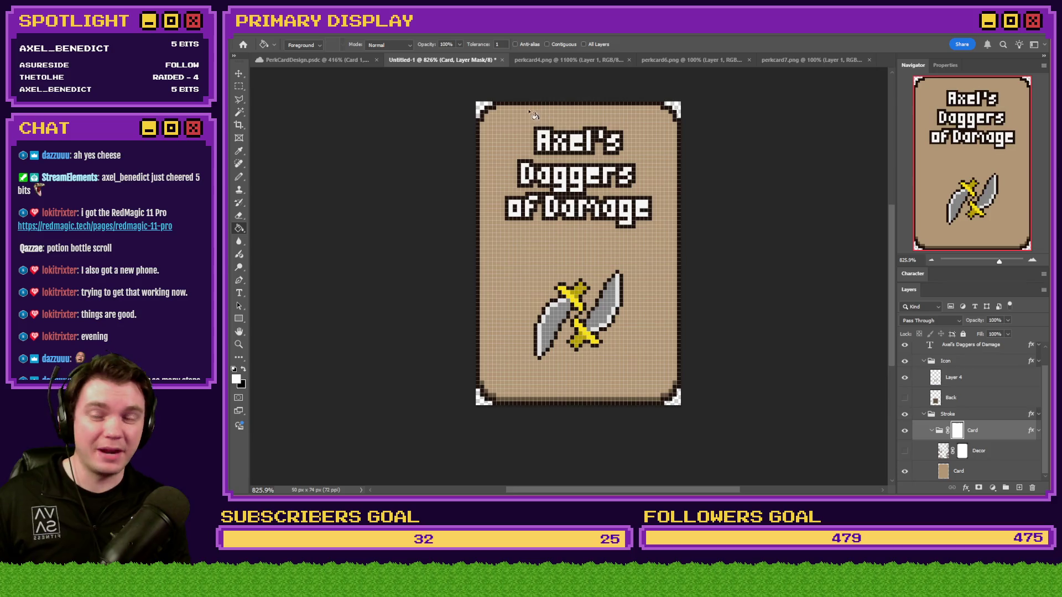
Step: With a black Pencil, draw a notch into the card's right edge
{"action": "left_click", "coordinate": [241, 176]}
{"action": "left_click", "coordinate": [243, 370]}
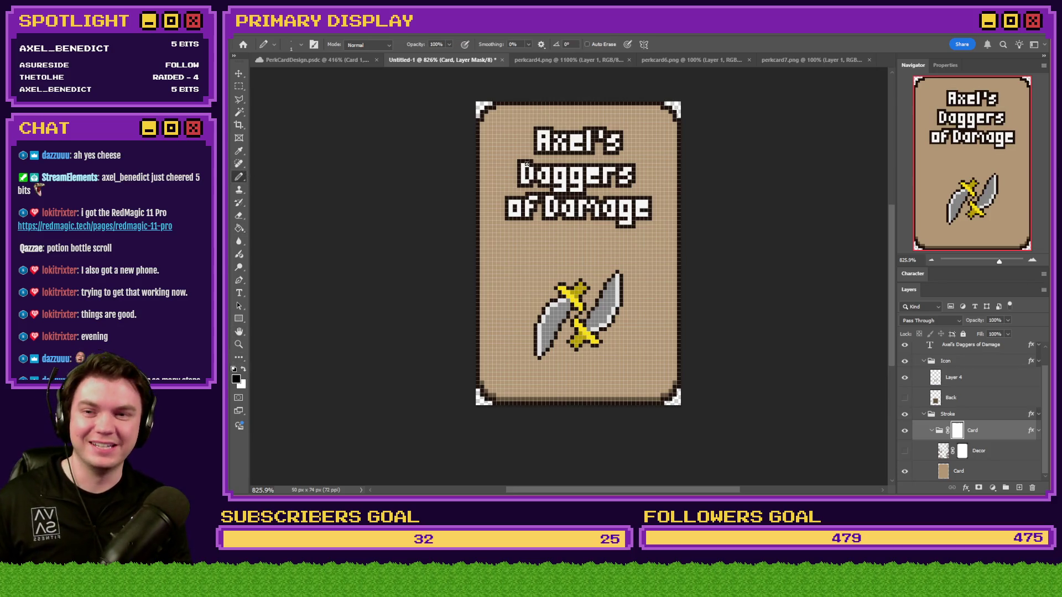
{"action": "scroll", "coordinate": [486, 124], "scroll_direction": "up", "scroll_amount": 5}
{"action": "scroll", "coordinate": [570, 182], "scroll_direction": "up", "scroll_amount": 2}
{"action": "mouse_move", "coordinate": [582, 171]}
{"action": "left_mouse_down"}
{"action": "mouse_move", "coordinate": [572, 237]}
{"action": "mouse_move", "coordinate": [558, 186]}
{"action": "mouse_move", "coordinate": [546, 208]}
{"action": "mouse_move", "coordinate": [620, 147]}
{"action": "left_mouse_up"}
{"action": "key", "text": "ctrl+z"}
{"action": "scroll", "coordinate": [574, 171], "scroll_direction": "down", "scroll_amount": 4}
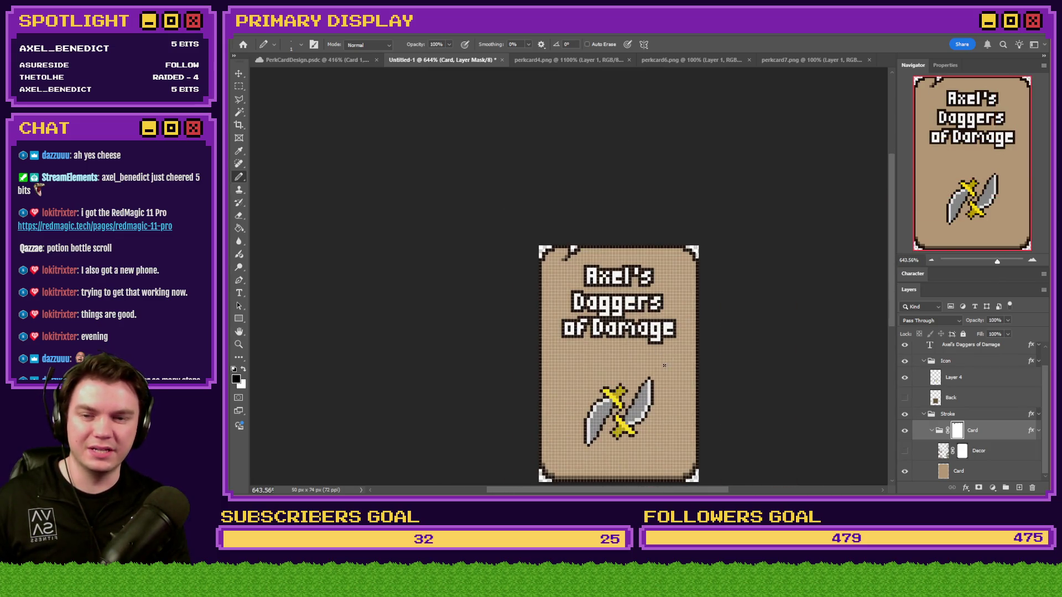
{"action": "scroll", "coordinate": [712, 338], "scroll_direction": "up", "scroll_amount": 2}
{"action": "scroll", "coordinate": [712, 338], "scroll_direction": "up", "scroll_amount": 2}
{"action": "mouse_move", "coordinate": [703, 259]}
{"action": "left_mouse_down"}
{"action": "mouse_move", "coordinate": [695, 276]}
{"action": "mouse_move", "coordinate": [705, 295]}
{"action": "mouse_move", "coordinate": [697, 282]}
{"action": "left_mouse_up"}
{"action": "left_click", "coordinate": [705, 273]}
Step: Add dark notches to the card's bottom and left edges
{"action": "scroll", "coordinate": [664, 318], "scroll_direction": "down", "scroll_amount": 4}
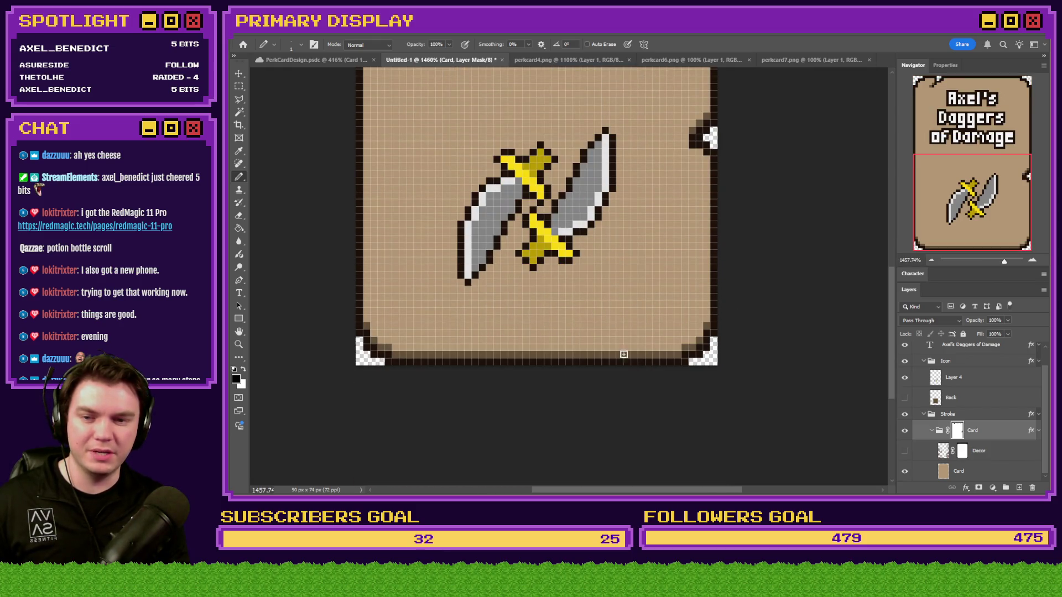
{"action": "left_click", "coordinate": [477, 349]}
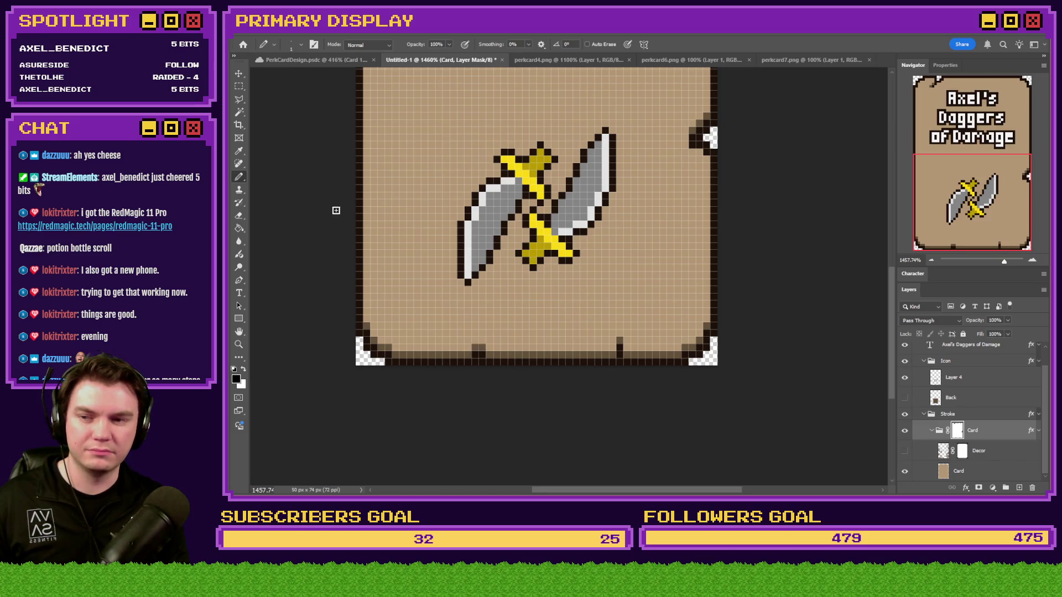
{"action": "left_click", "coordinate": [370, 210]}
{"action": "scroll", "coordinate": [351, 239], "scroll_direction": "down", "scroll_amount": 4}
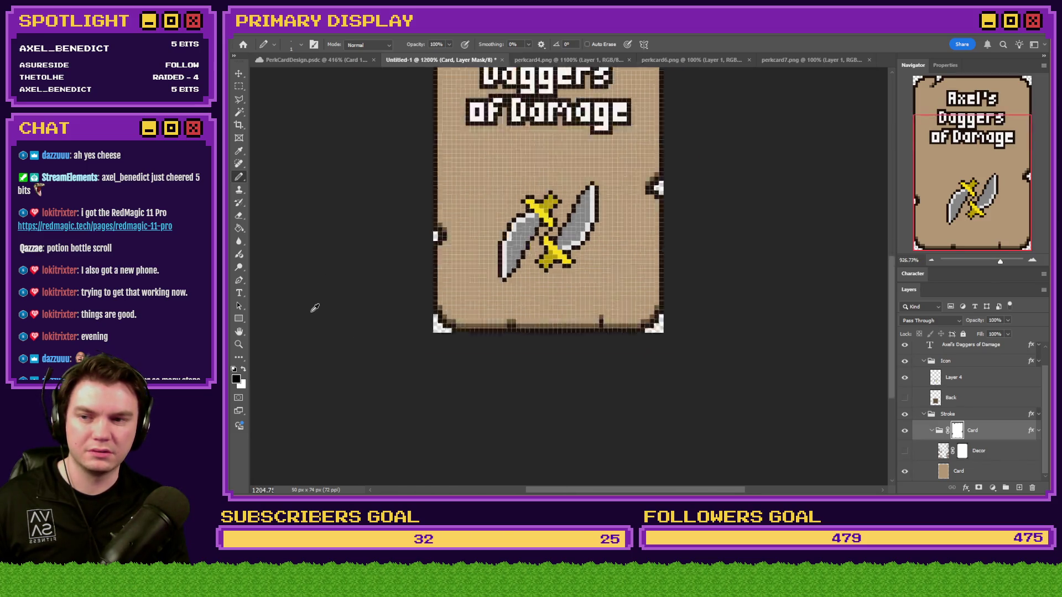
{"action": "scroll", "coordinate": [445, 294], "scroll_direction": "up", "scroll_amount": 2}
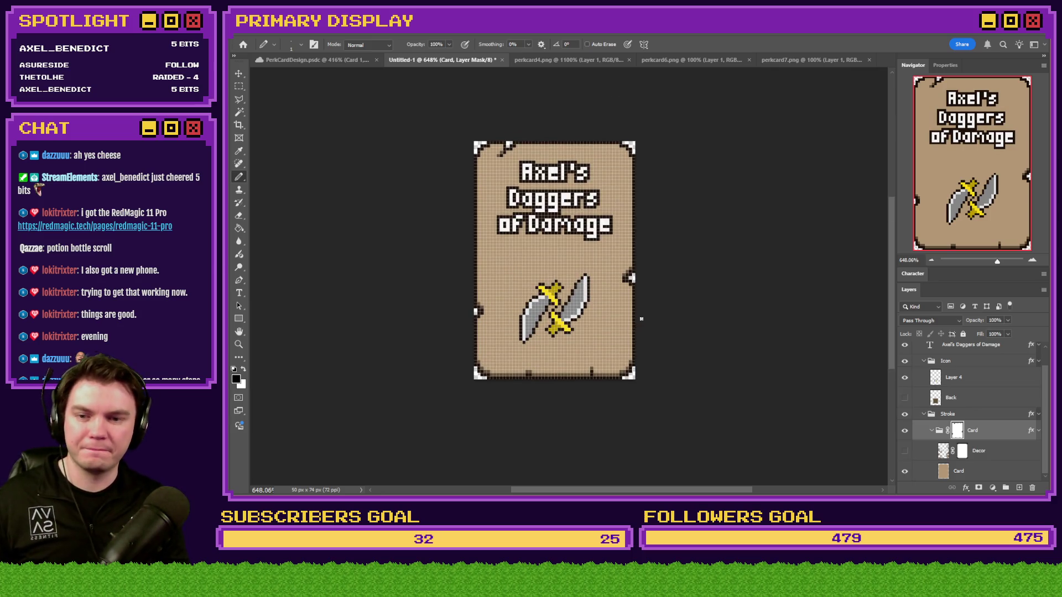
{"action": "scroll", "coordinate": [663, 279], "scroll_direction": "up", "scroll_amount": 5}
Step: Cut off the bottom-right corner with a stepped diagonal outline
{"action": "left_click_drag", "start_coordinate": [660, 295], "coordinate": [533, 437]}
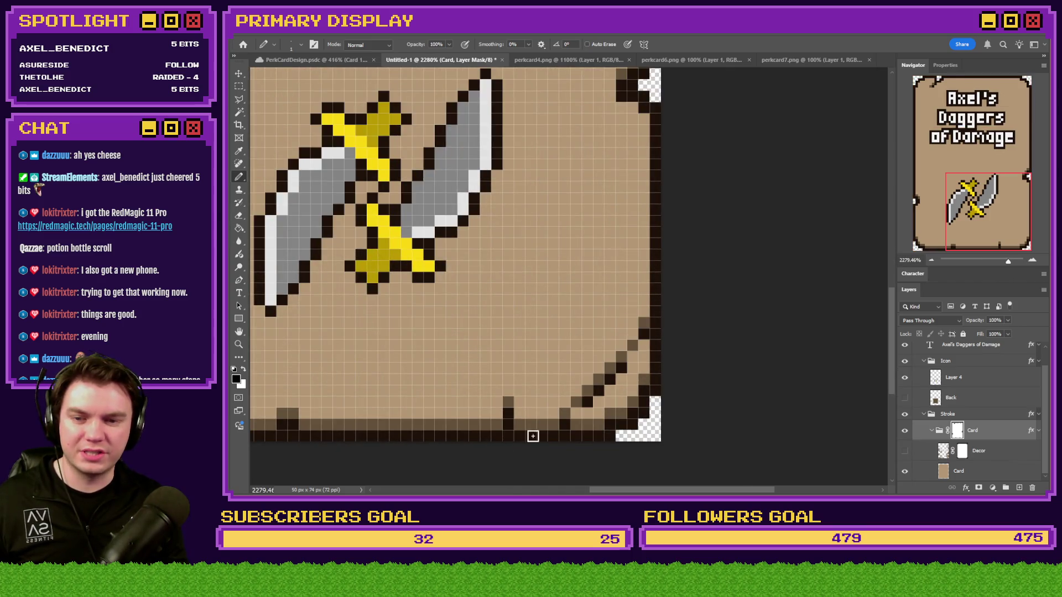
{"action": "left_click_drag", "start_coordinate": [661, 338], "coordinate": [538, 446]}
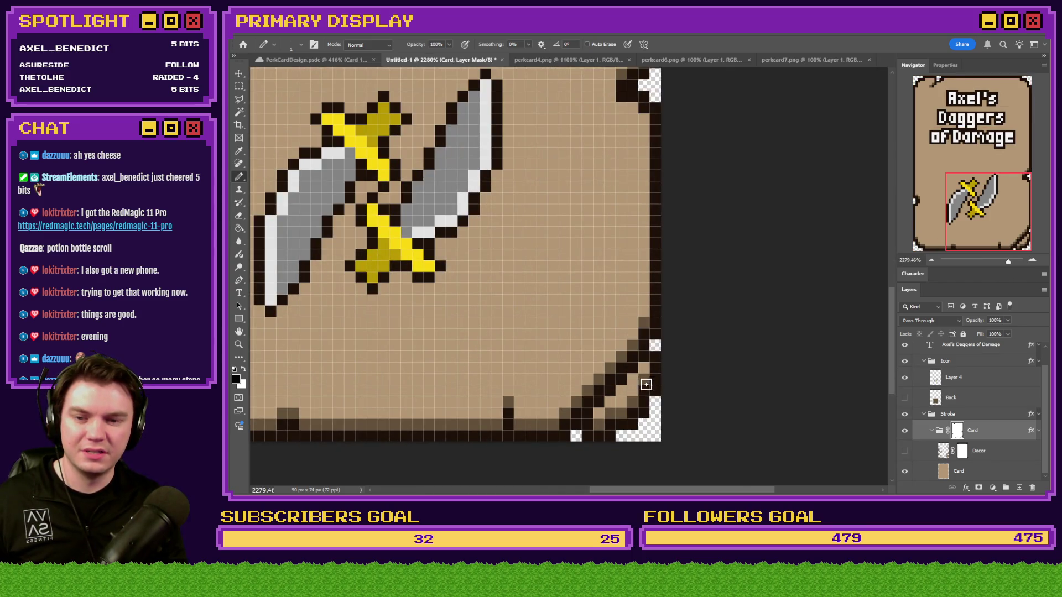
{"action": "mouse_move", "coordinate": [645, 383]}
{"action": "left_mouse_down"}
{"action": "mouse_move", "coordinate": [578, 437]}
{"action": "mouse_move", "coordinate": [591, 442]}
{"action": "left_mouse_up"}
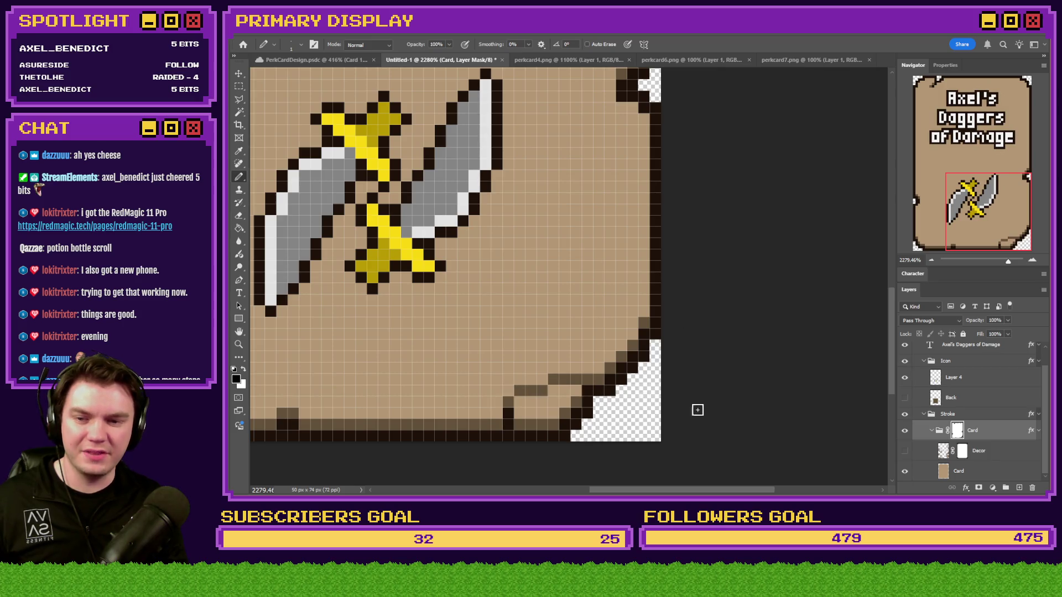
{"action": "left_click_drag", "start_coordinate": [603, 400], "coordinate": [540, 403]}
{"action": "left_click_drag", "start_coordinate": [613, 399], "coordinate": [493, 384]}
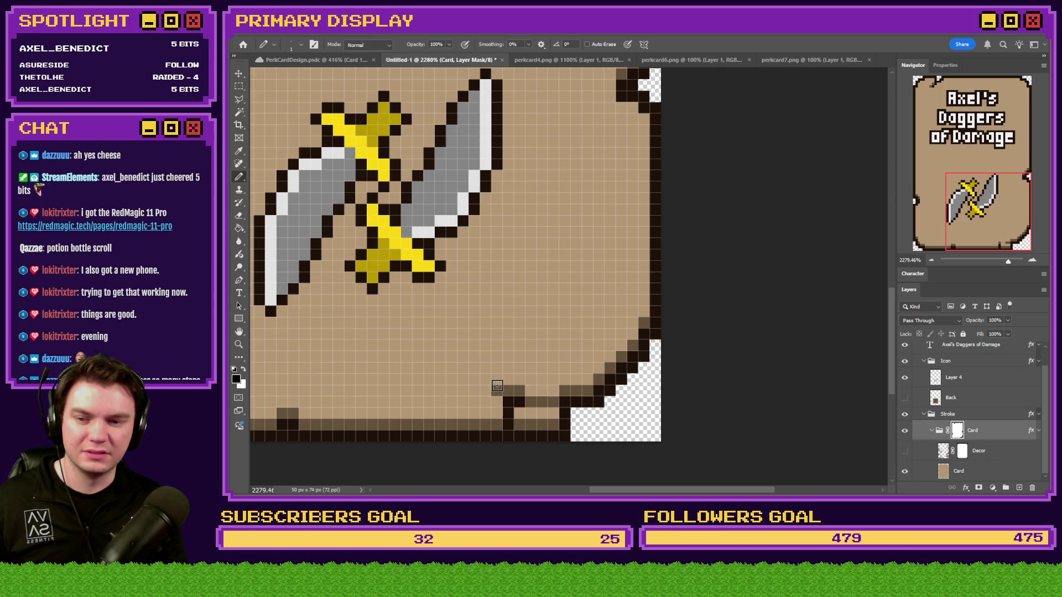
{"action": "scroll", "coordinate": [631, 396], "scroll_direction": "down", "scroll_amount": 5}
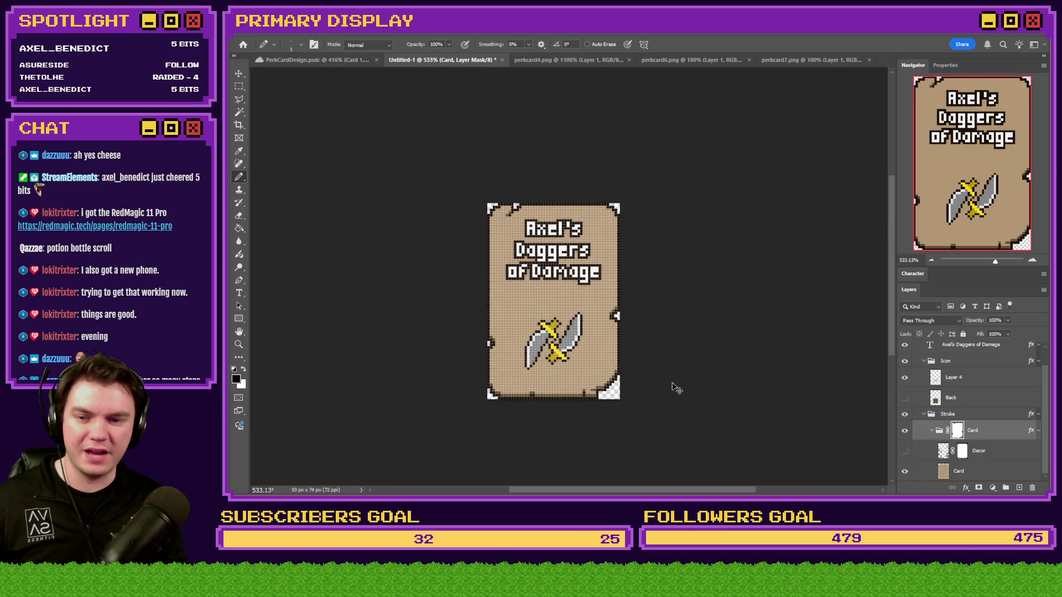
{"action": "key", "text": "ctrl+z"}
{"action": "key", "text": "ctrl+z"}
{"action": "key", "text": "ctrl+z"}
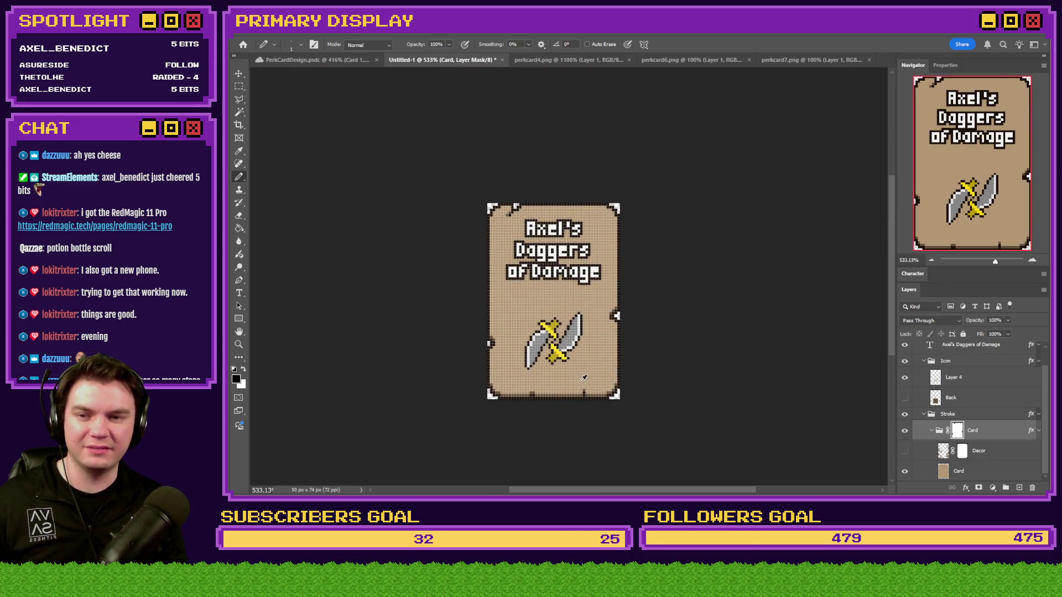
{"action": "scroll", "coordinate": [581, 379], "scroll_direction": "up", "scroll_amount": 5}
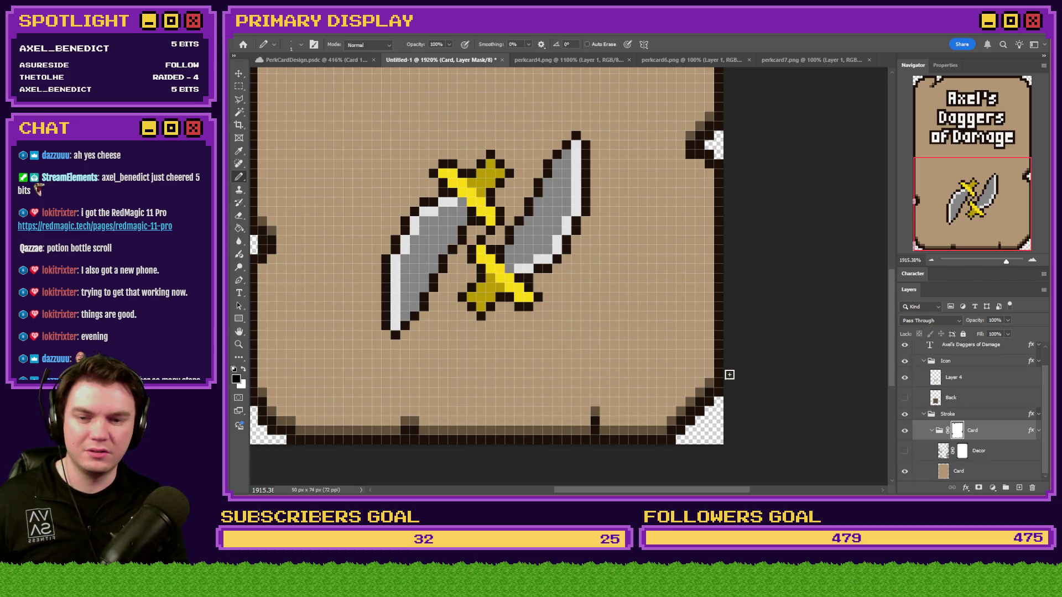
{"action": "left_click_drag", "start_coordinate": [654, 447], "coordinate": [694, 404]}
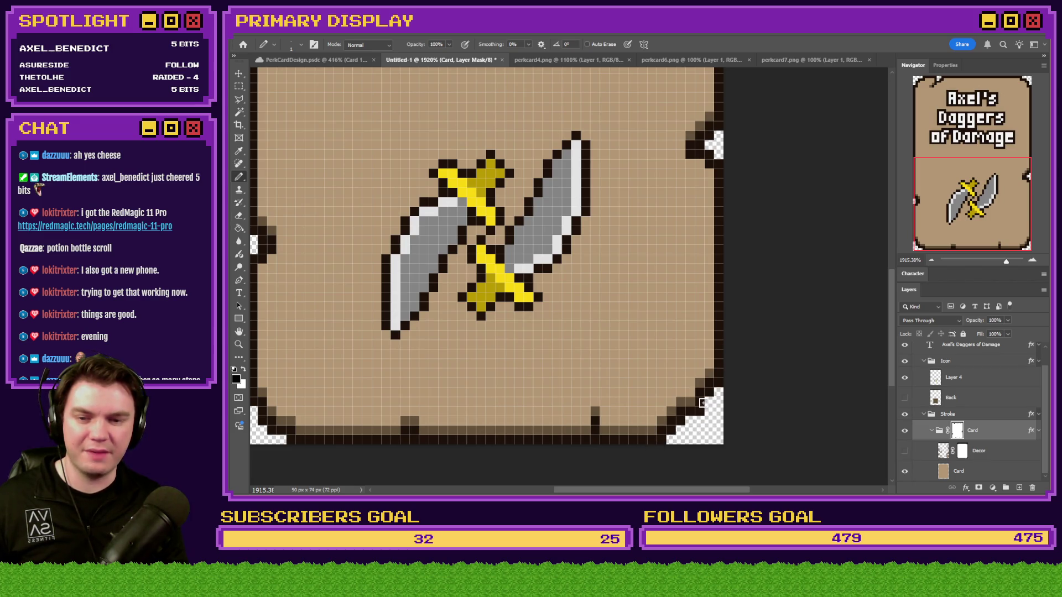
{"action": "scroll", "coordinate": [690, 375], "scroll_direction": "down", "scroll_amount": 5}
{"action": "scroll", "coordinate": [689, 379], "scroll_direction": "up", "scroll_amount": 1}
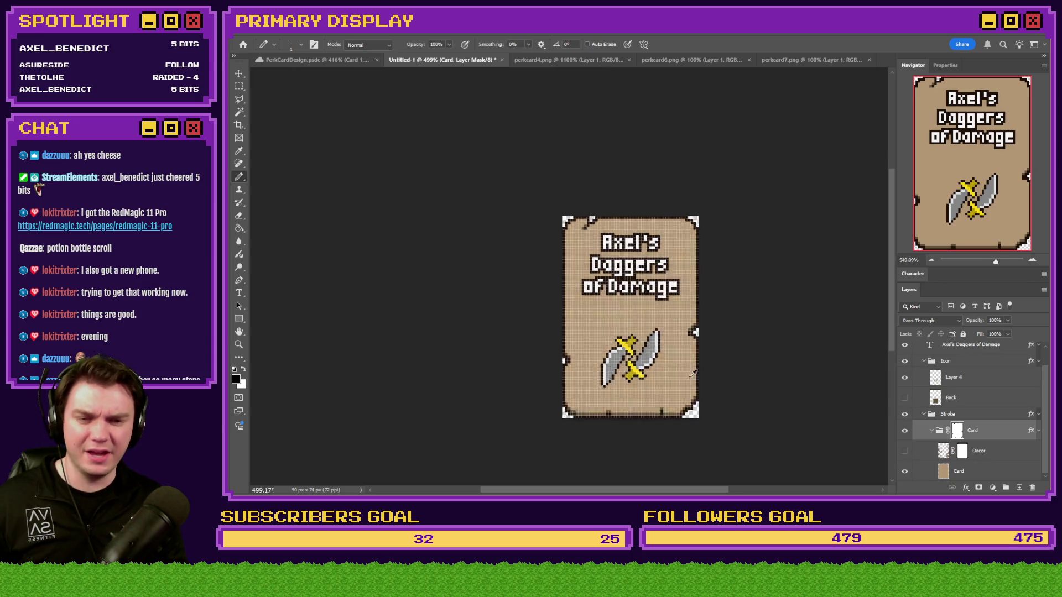
Step: Close the old perkcard4.png unsaved and save the daggers card as PNG over perkcard4.png
{"action": "left_click", "coordinate": [586, 60]}
{"action": "key", "text": "ctrl+w"}
{"action": "left_click", "coordinate": [635, 202]}
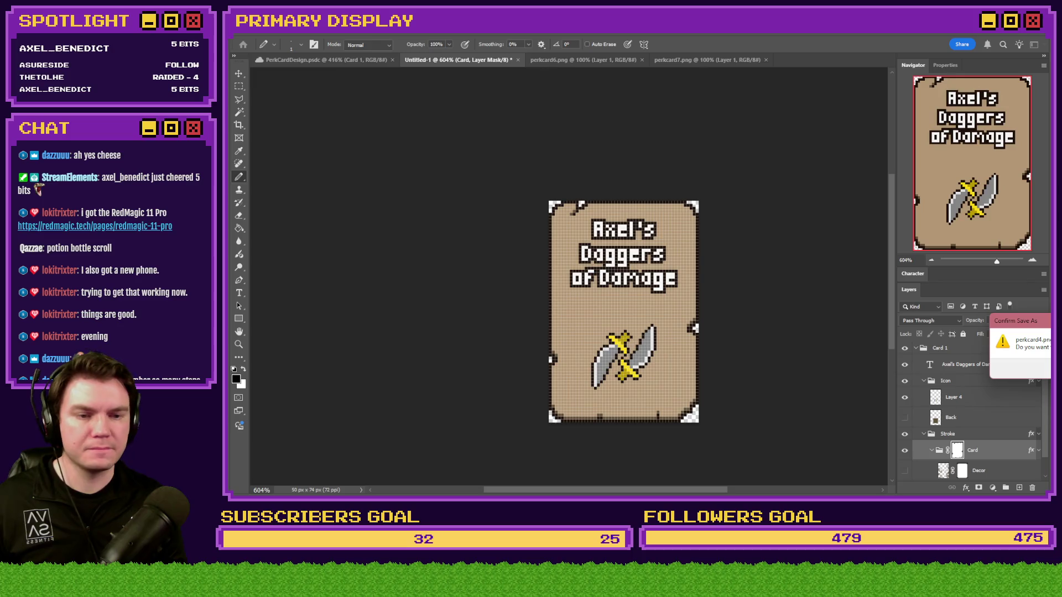
{"action": "key", "text": "Return"}
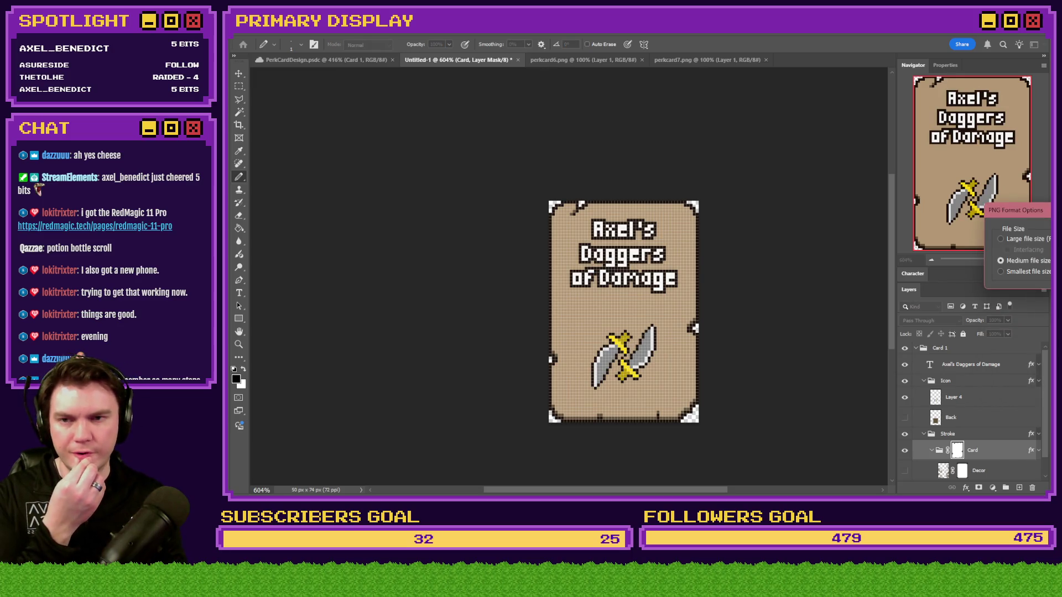
{"action": "key", "text": "Return"}
Step: Close perkcard7.png and resize the Spiked Pauldron card perkcard6.png to 46 px wide
{"action": "left_click", "coordinate": [587, 58]}
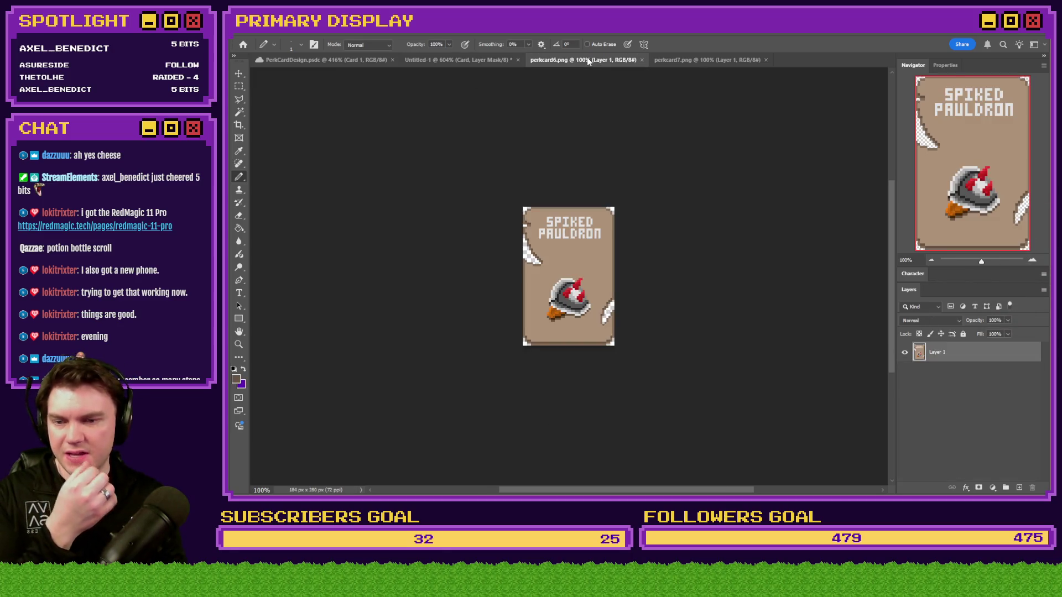
{"action": "left_click", "coordinate": [669, 61]}
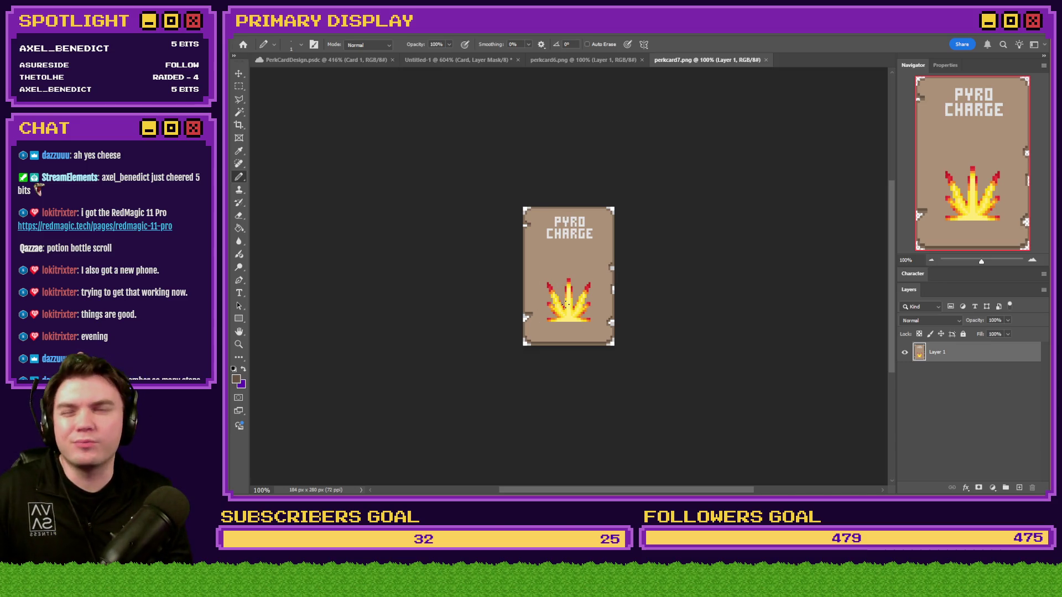
{"action": "left_click", "coordinate": [766, 59]}
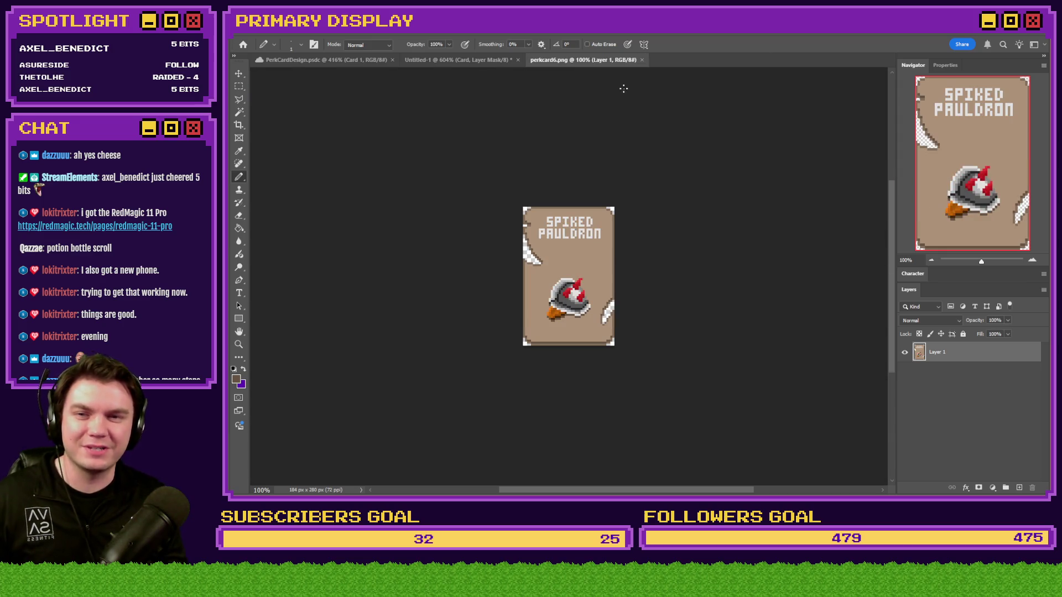
{"action": "key", "text": "ctrl+alt+i"}
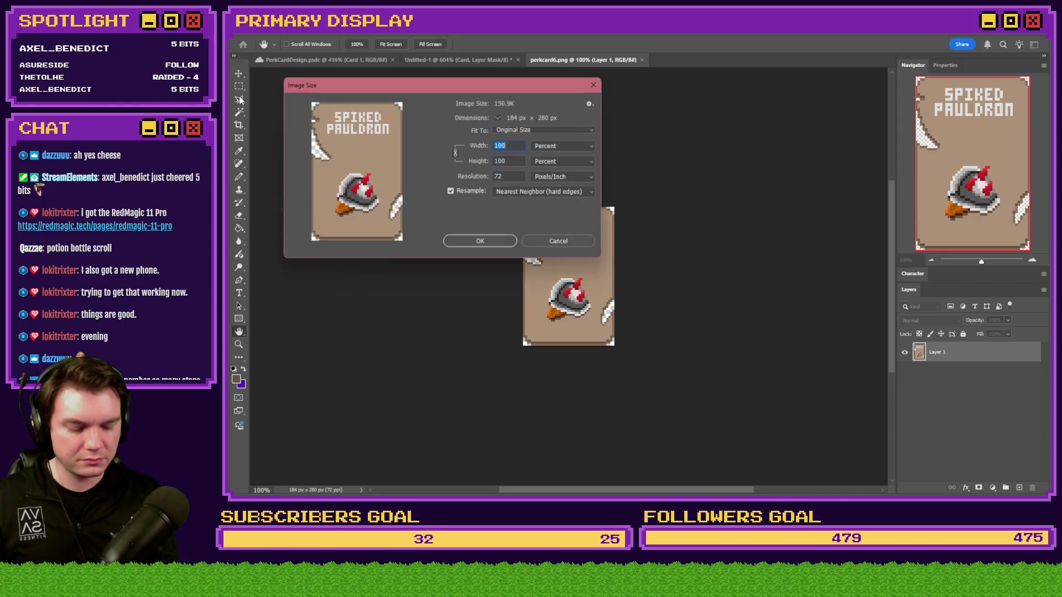
{"action": "type", "text": "46"}
{"action": "key", "text": "Return"}
{"action": "key", "text": "ctrl+0"}
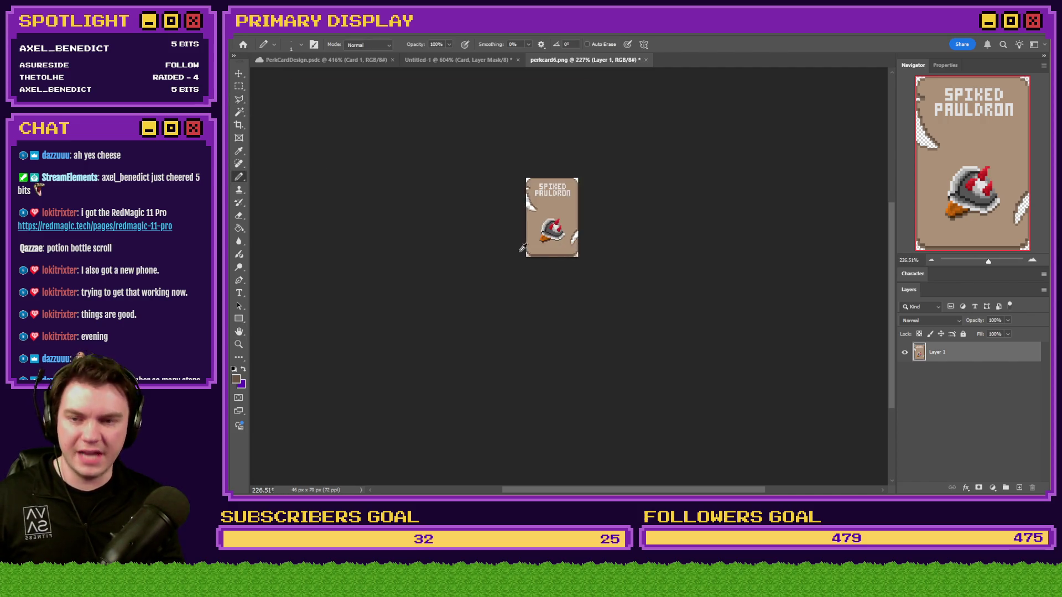
Step: Magic-wand select the icon's grey, red, orange and dark brown strap pixels
{"action": "left_click", "coordinate": [239, 112]}
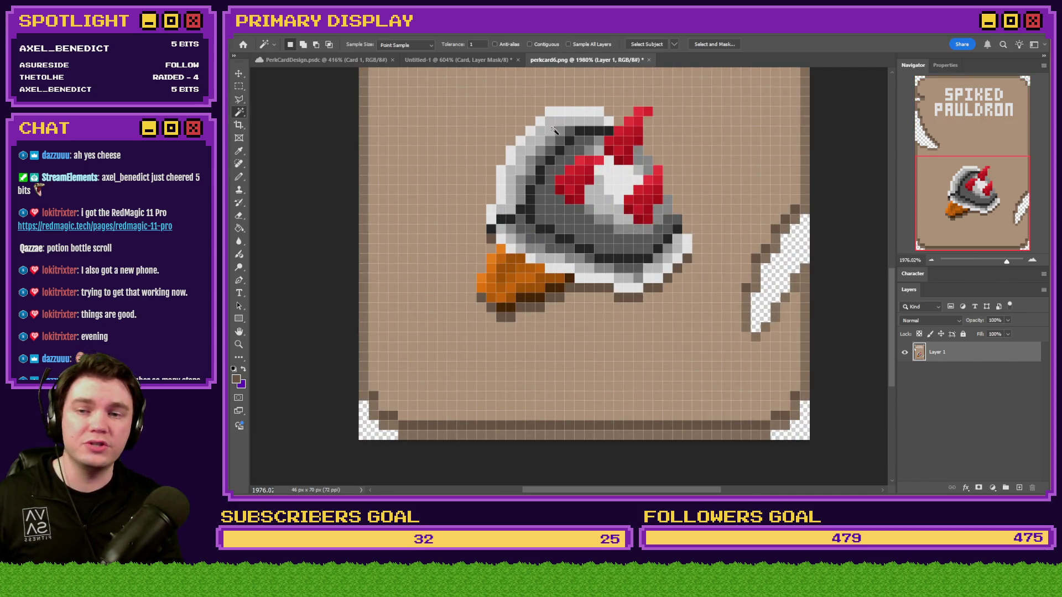
{"action": "scroll", "coordinate": [587, 128], "scroll_direction": "up", "scroll_amount": 2}
{"action": "left_click", "coordinate": [587, 128]}
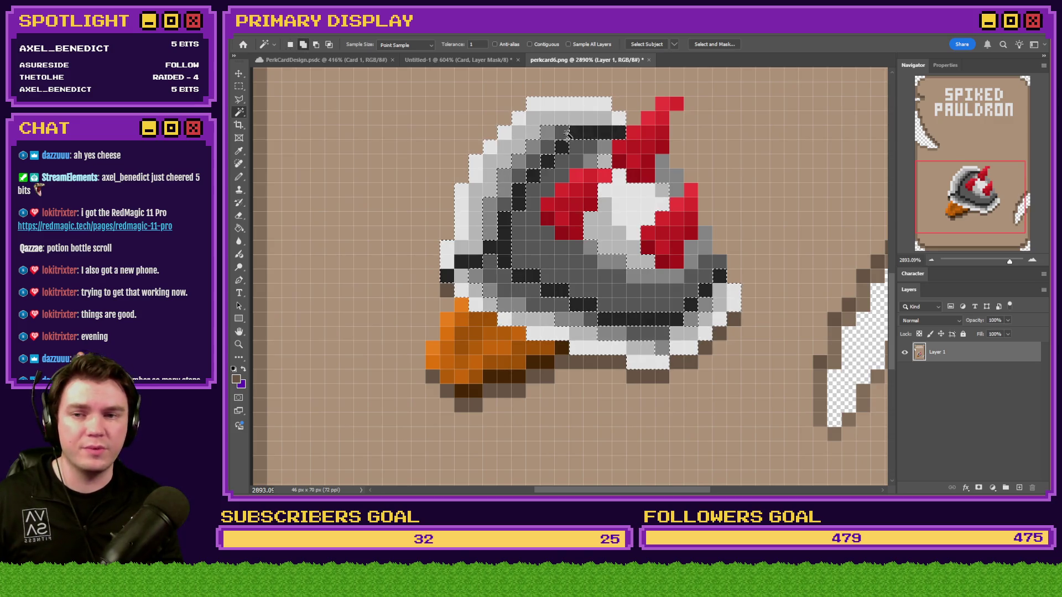
{"action": "left_click", "coordinate": [631, 134], "text": "shift"}
{"action": "left_click", "coordinate": [636, 134], "text": "shift"}
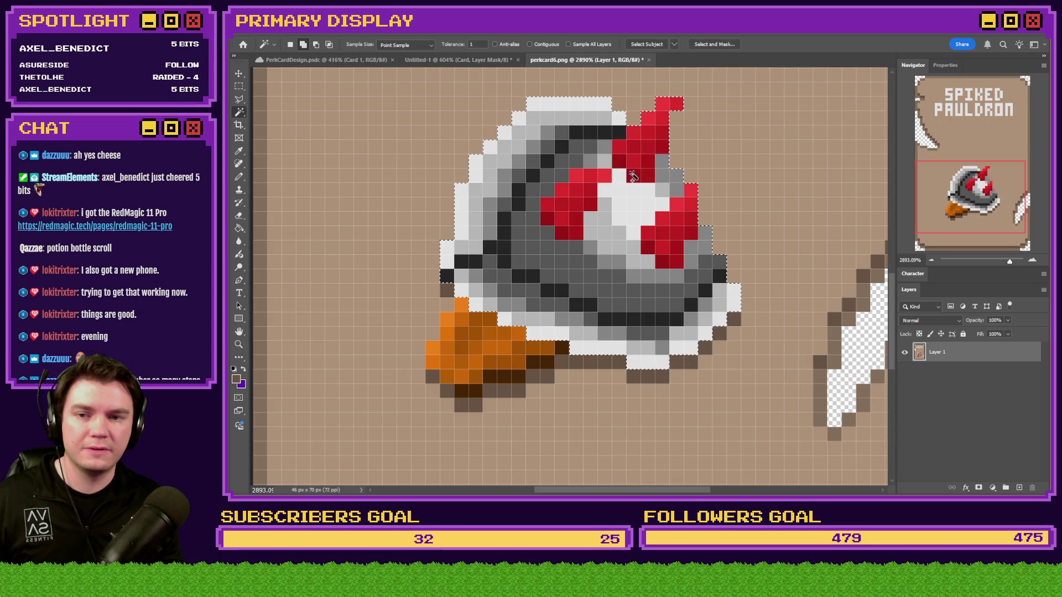
{"action": "left_click", "coordinate": [465, 319], "text": "shift"}
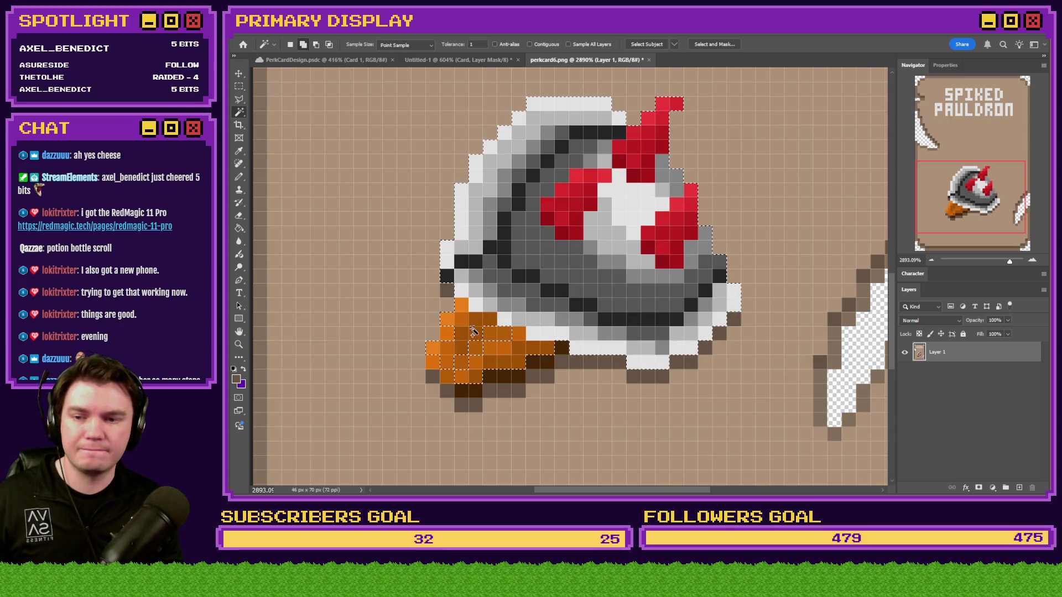
{"action": "left_click", "coordinate": [563, 351], "text": "shift"}
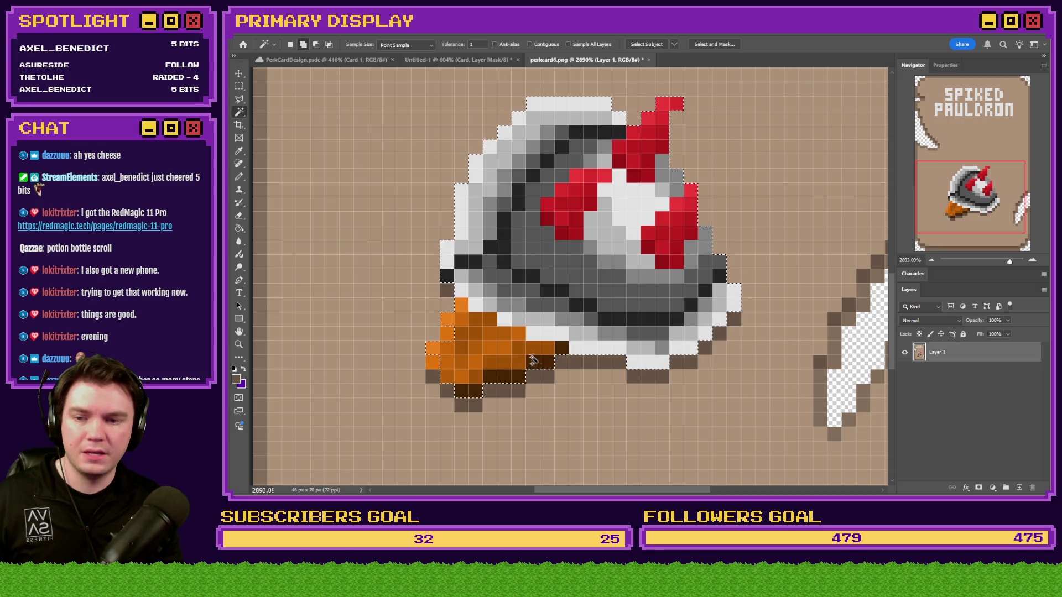
{"action": "left_click", "coordinate": [435, 370], "text": "shift"}
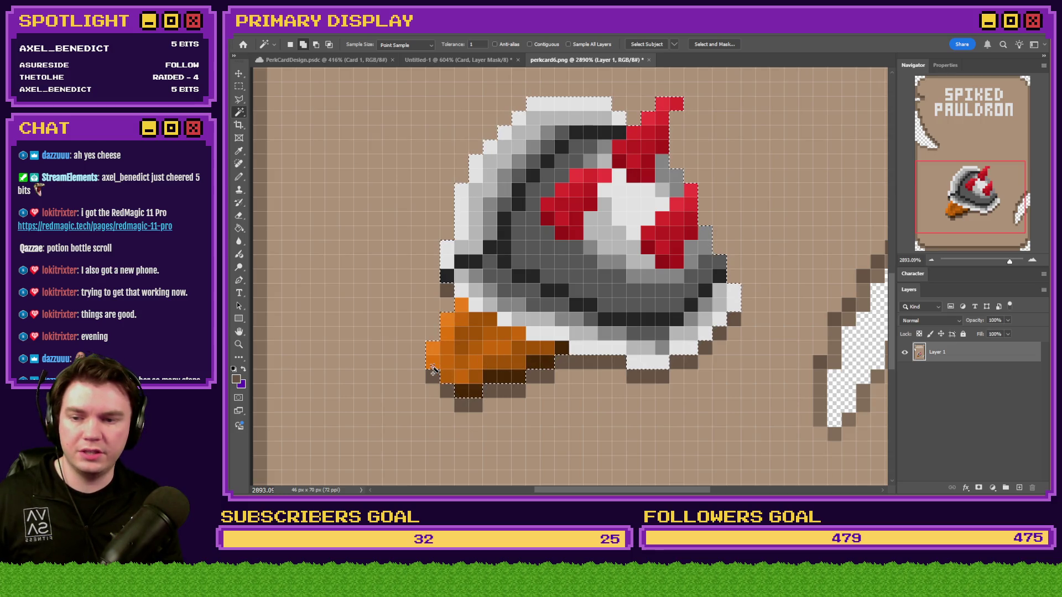
Step: Switch to the Rectangular Marquee and bring up the Untitled-1 Daggers of Damage card
{"action": "left_click", "coordinate": [239, 86]}
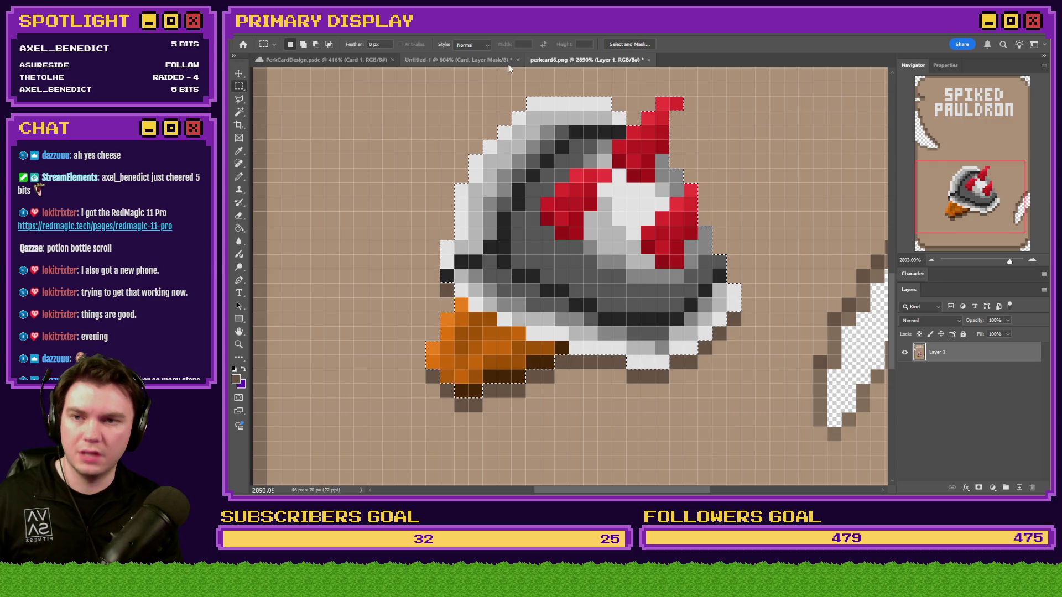
{"action": "left_click", "coordinate": [458, 60]}
{"action": "scroll", "coordinate": [630, 321], "scroll_direction": "up", "scroll_amount": 3}
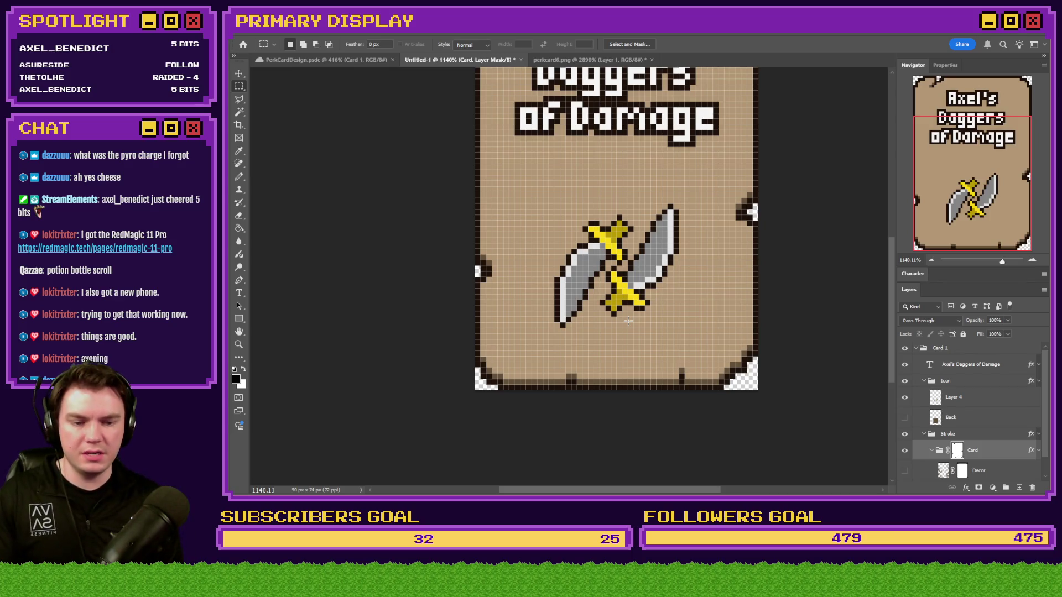
Step: Find the perkcard files in the img/pictures folder and open perkcard7.png
{"action": "key", "text": "alt+Tab"}
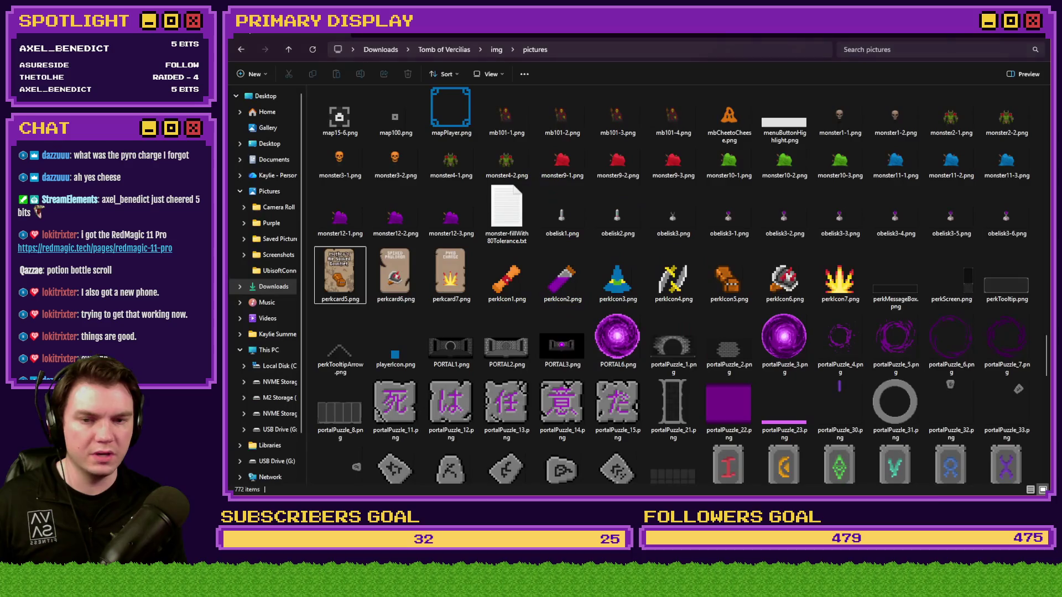
{"action": "scroll", "coordinate": [710, 332], "scroll_direction": "up", "scroll_amount": 15}
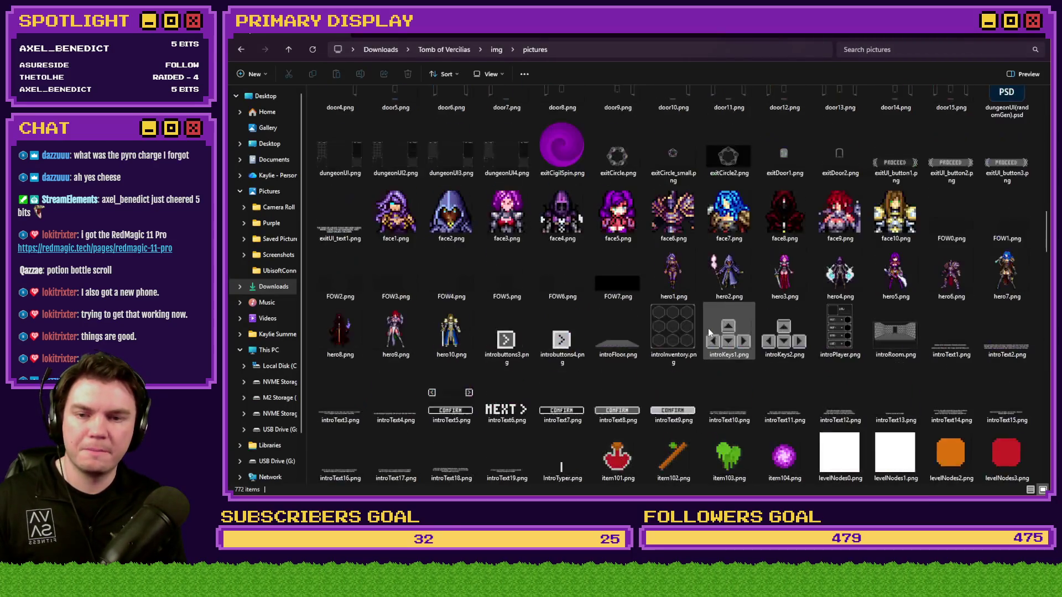
{"action": "scroll", "coordinate": [686, 298], "scroll_direction": "down", "scroll_amount": 5}
{"action": "key", "text": "p"}
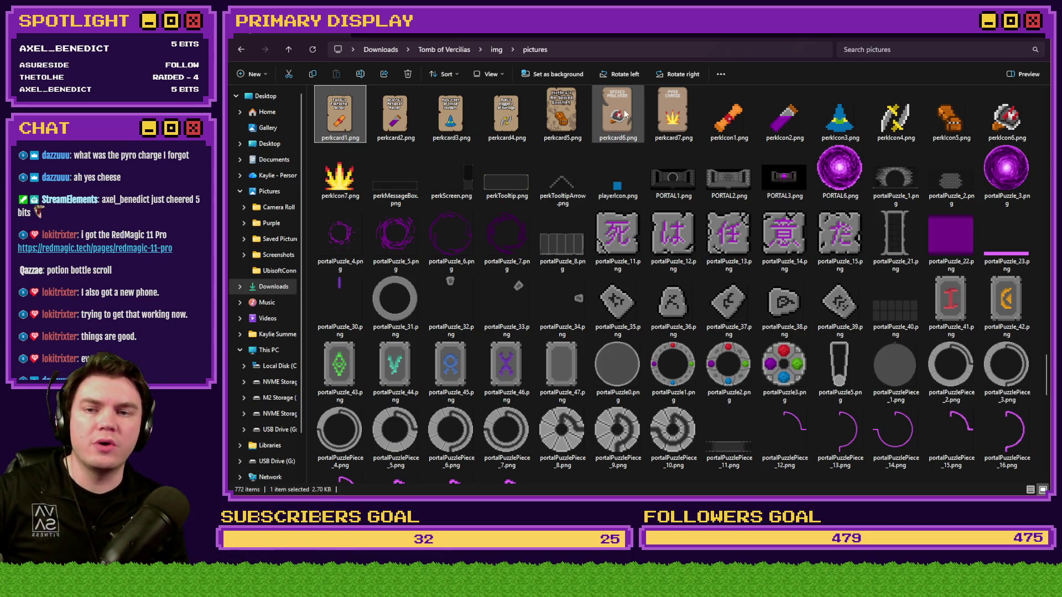
{"action": "left_click", "coordinate": [608, 120]}
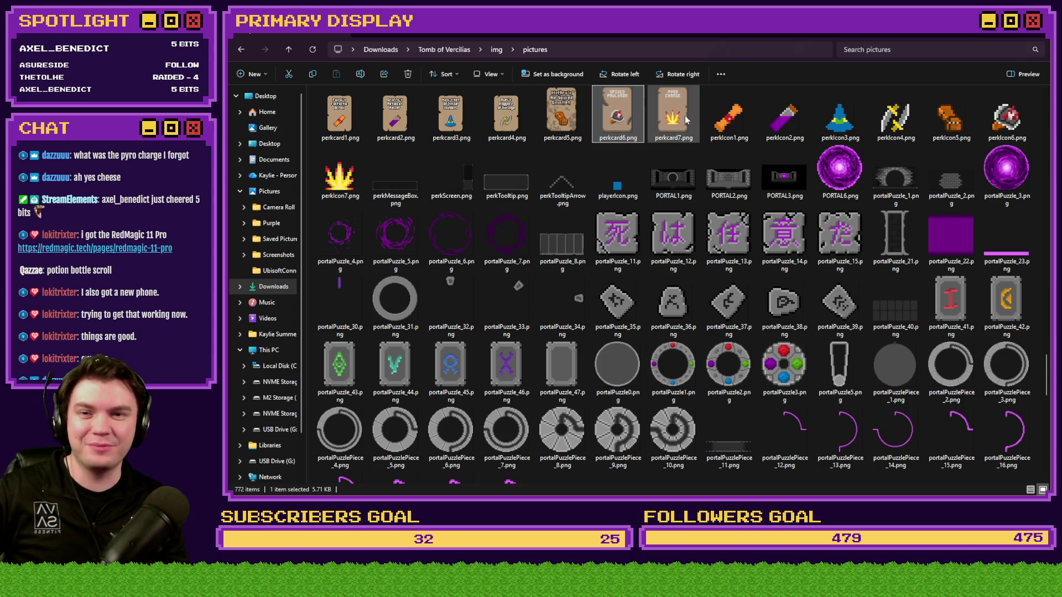
{"action": "left_click", "coordinate": [668, 118]}
{"action": "double_click", "coordinate": [667, 119]}
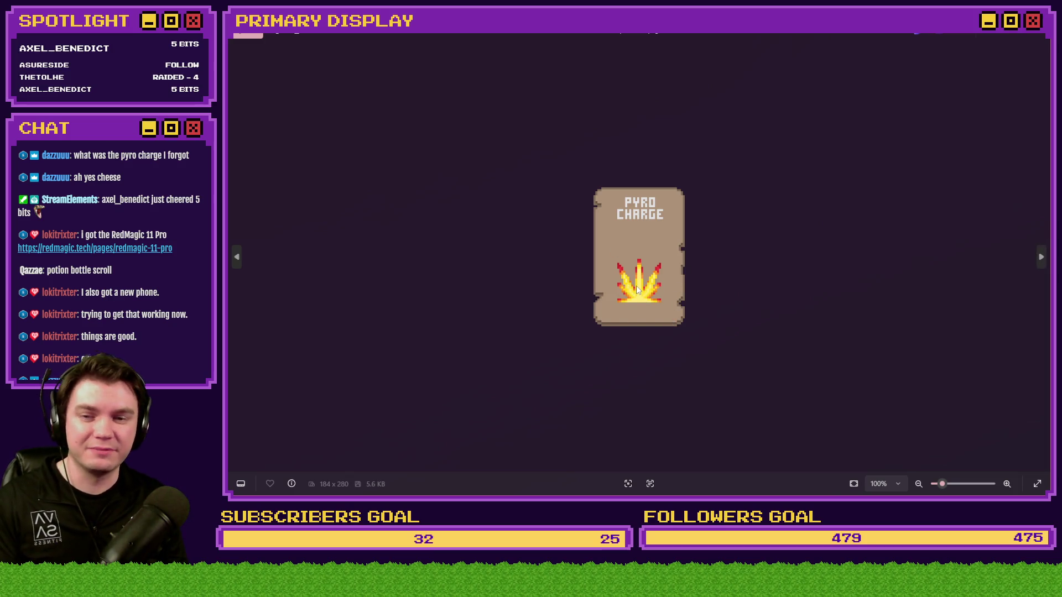
Step: Flip between the perkcard6 and perkcard7 images twice, then close Photos
{"action": "key", "text": "Right"}
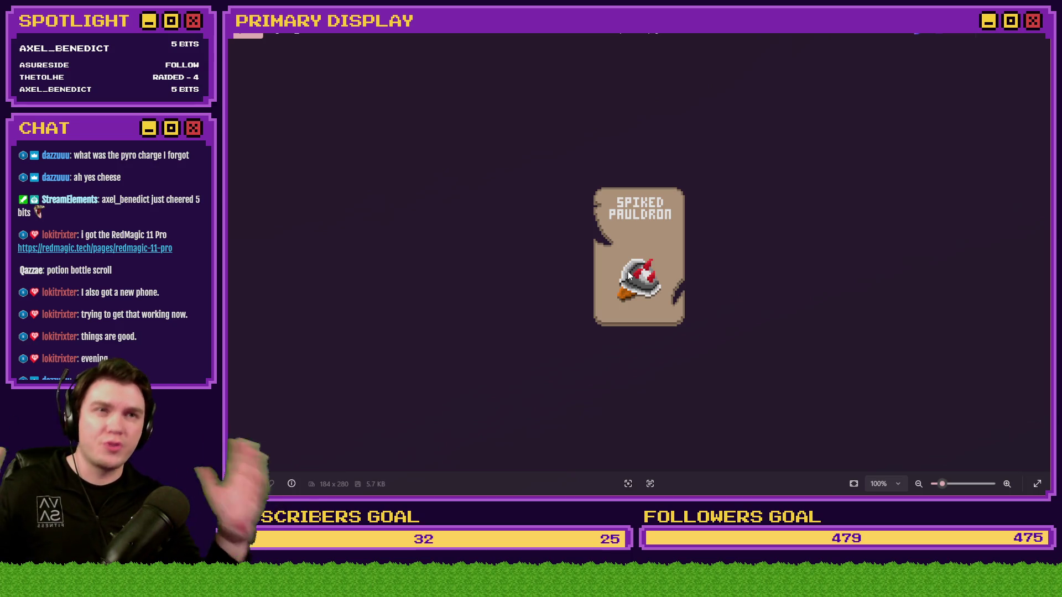
{"action": "key", "text": "Left"}
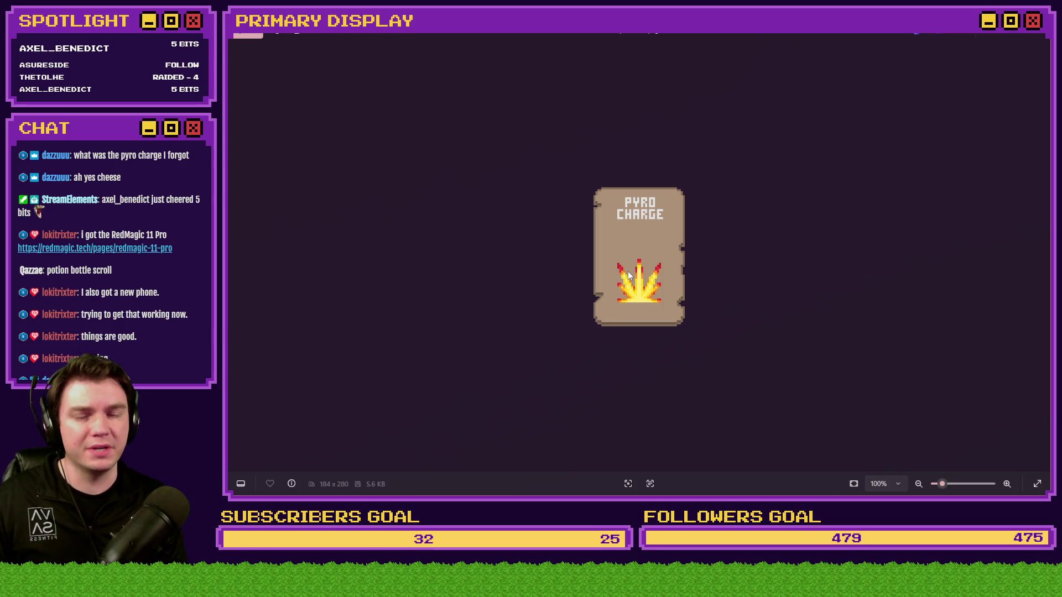
{"action": "key", "text": "Right"}
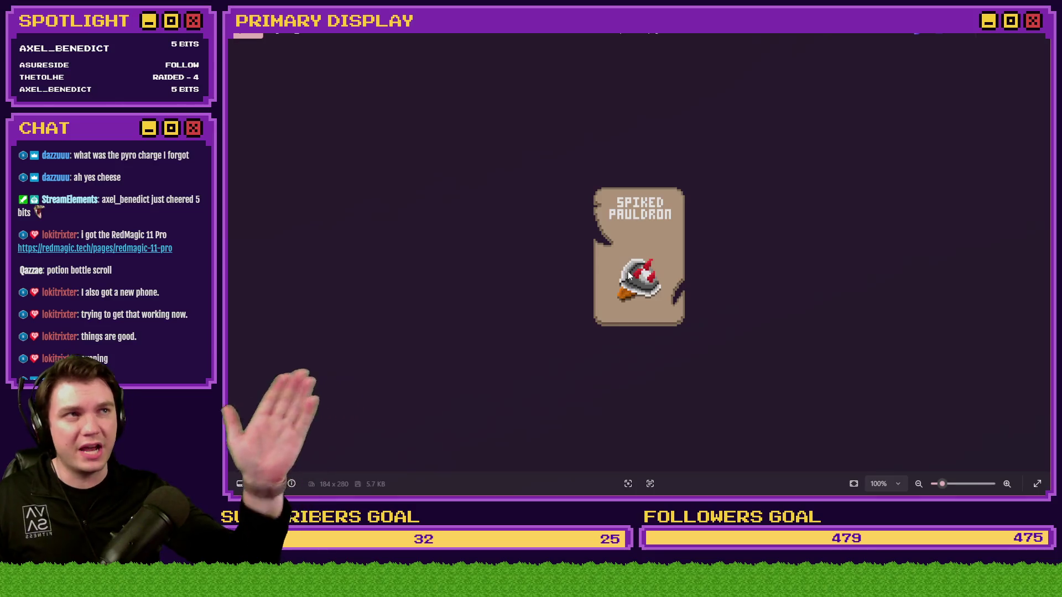
{"action": "key", "text": "Left"}
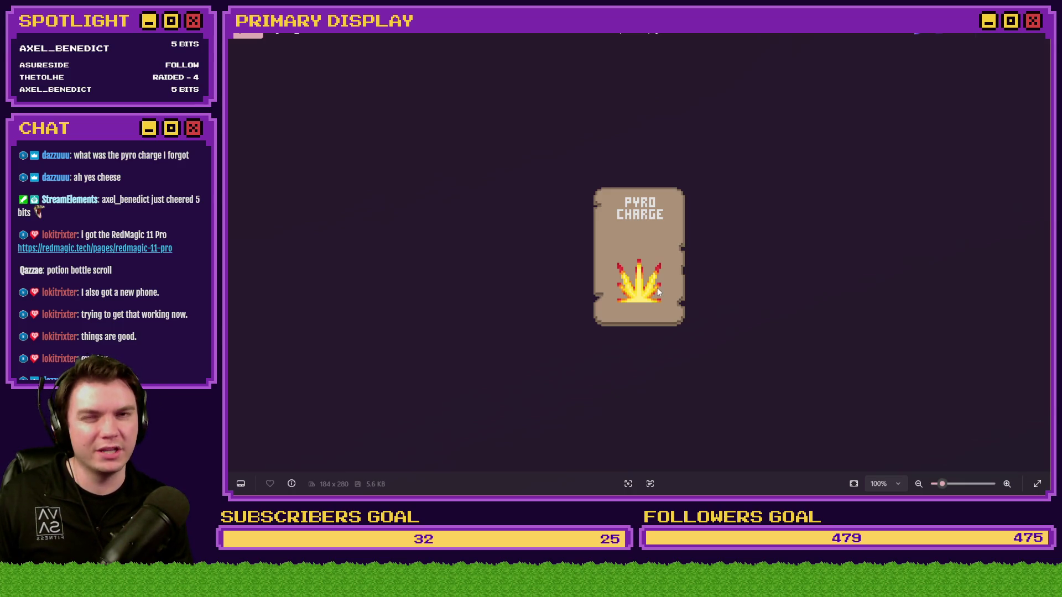
{"action": "left_click", "coordinate": [1033, 35]}
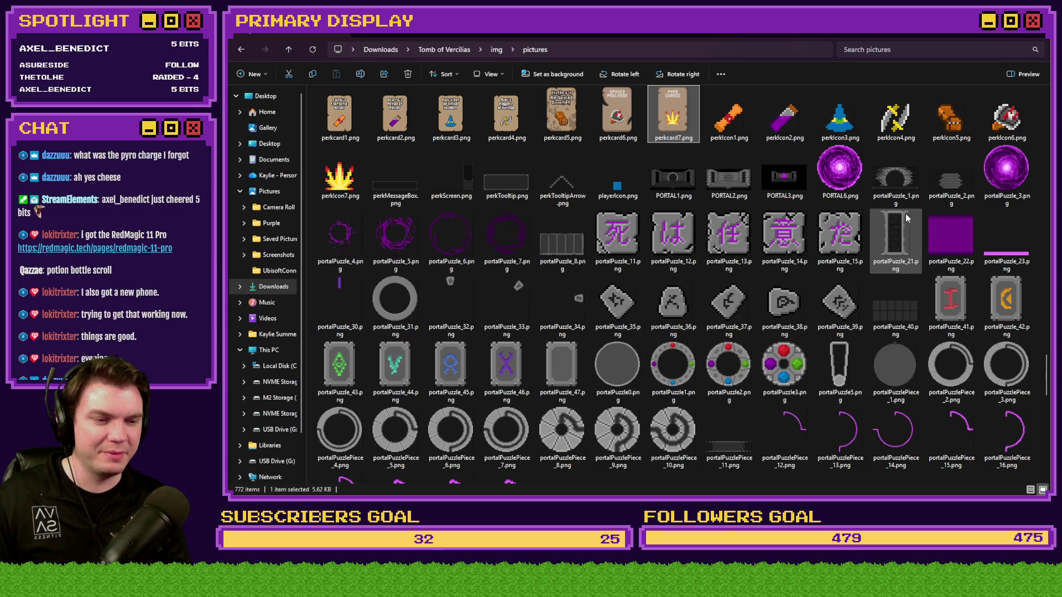
Step: Focus the File Explorer window, then return to Photoshop's Untitled-1 card
{"action": "mouse_move", "coordinate": [904, 226]}
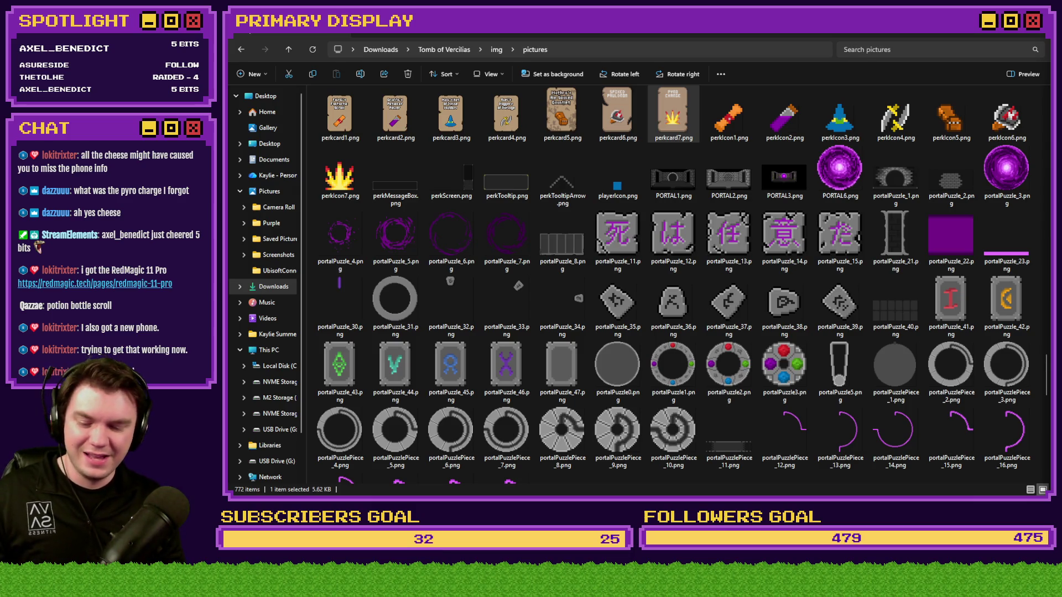
{"action": "left_click", "coordinate": [887, 37]}
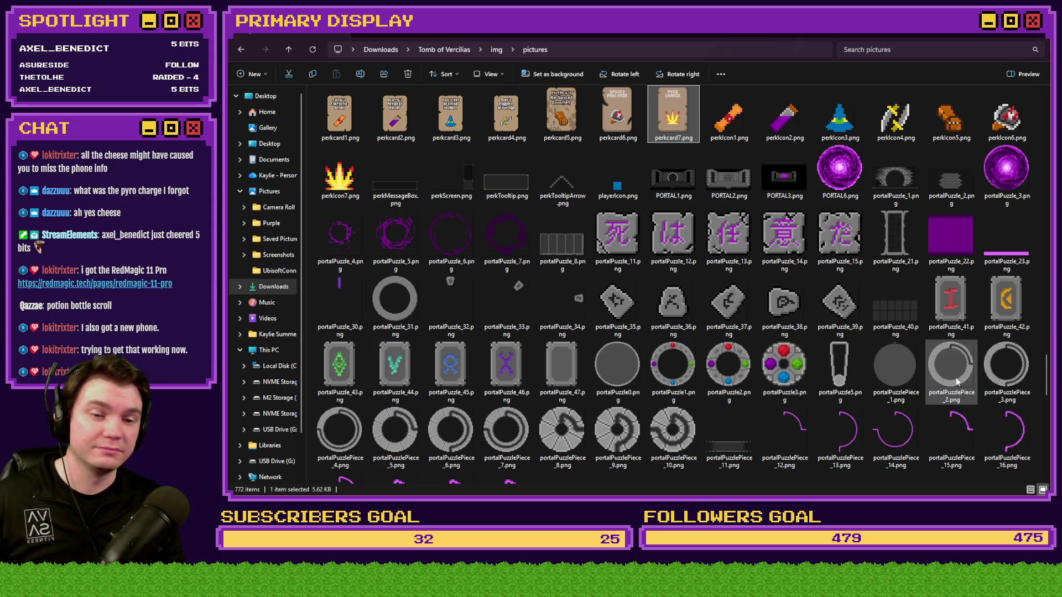
{"action": "mouse_move", "coordinate": [957, 386]}
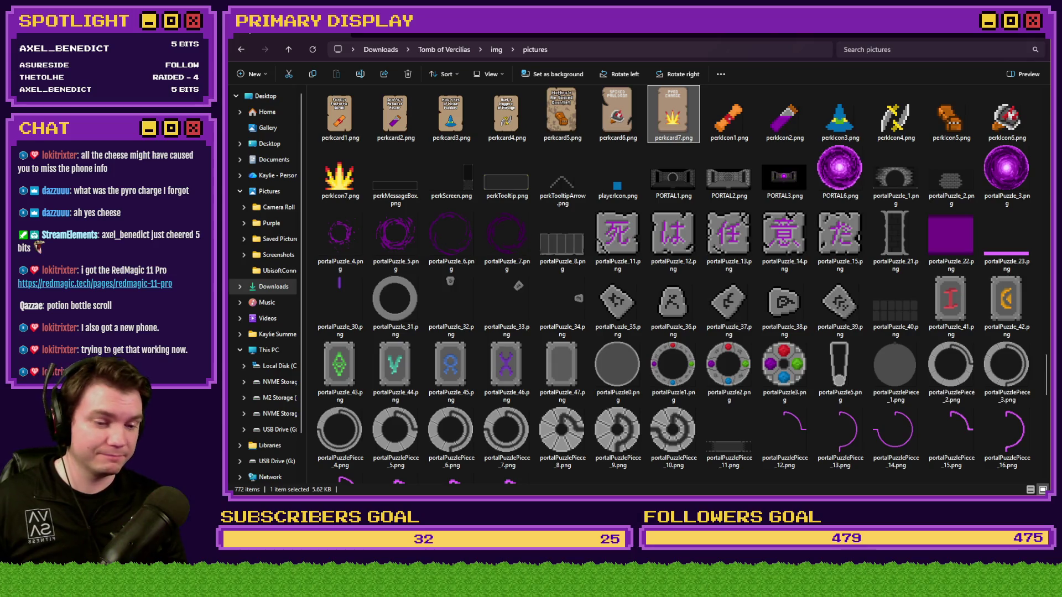
{"action": "key", "text": "alt+Tab"}
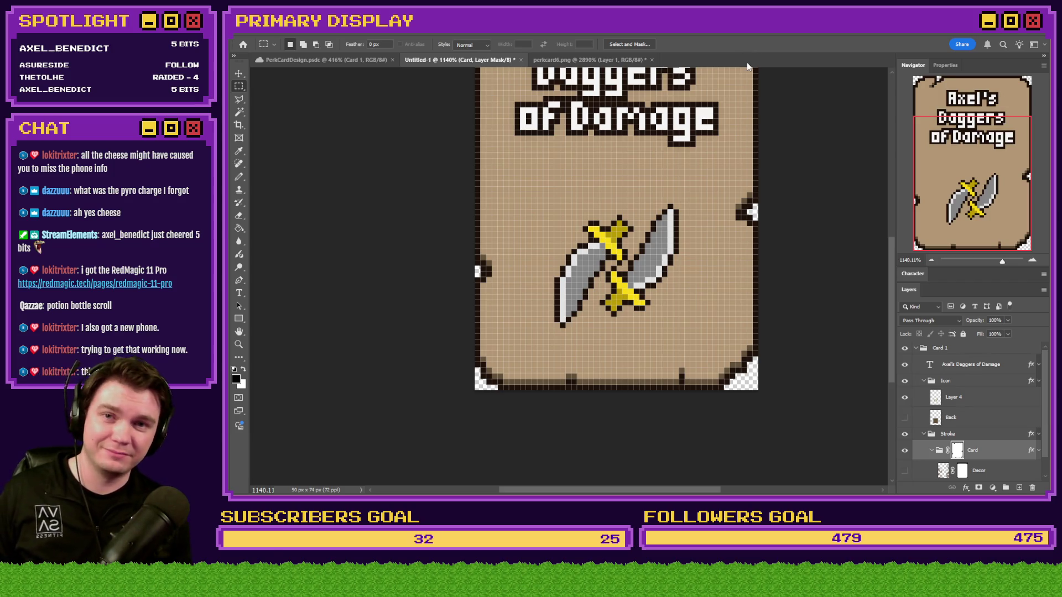
Step: Fit the Untitled-1 card on screen, glance at perkcard6.png, and return to Untitled-1
{"action": "scroll", "coordinate": [677, 249], "scroll_direction": "up", "scroll_amount": 2}
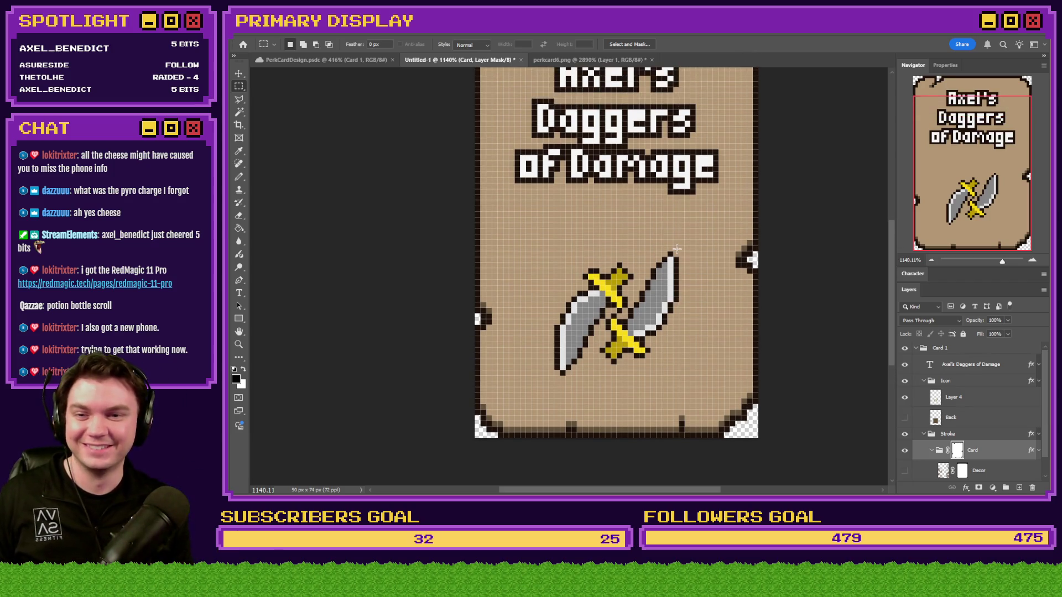
{"action": "key", "text": "ctrl+0"}
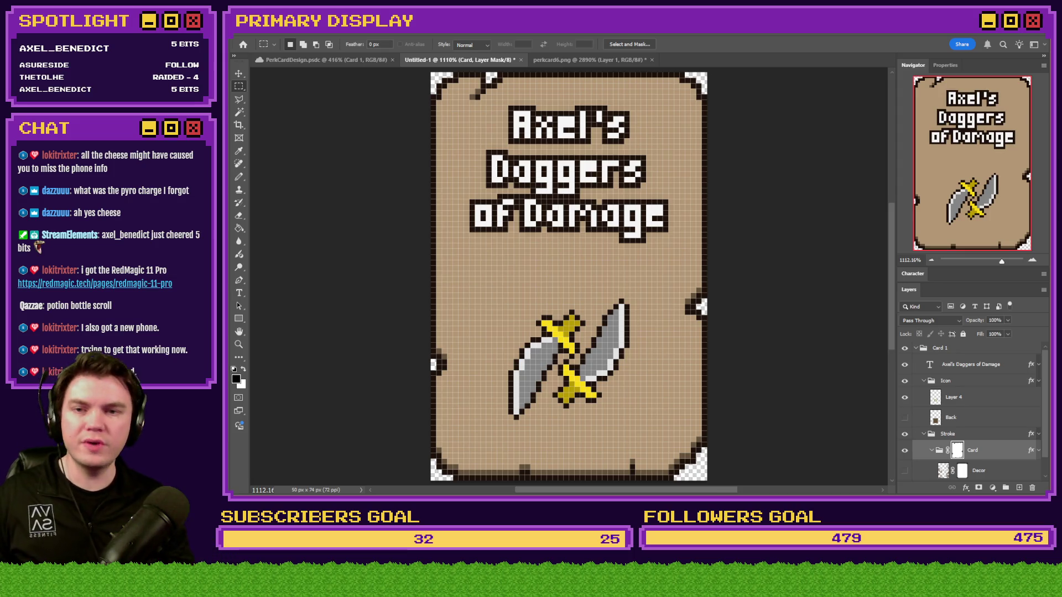
{"action": "left_click", "coordinate": [591, 61]}
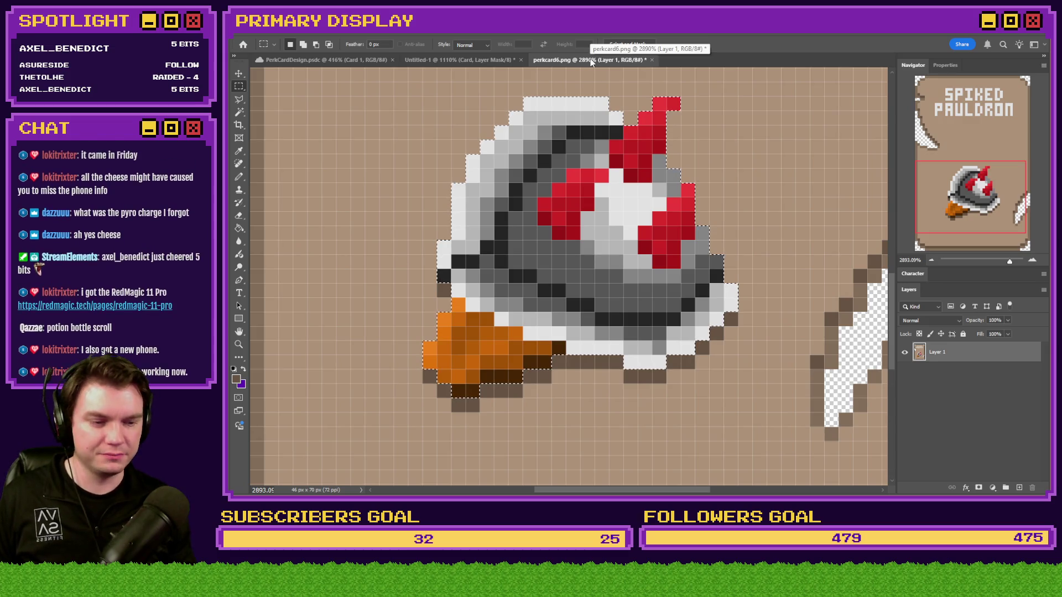
{"action": "left_click", "coordinate": [413, 62]}
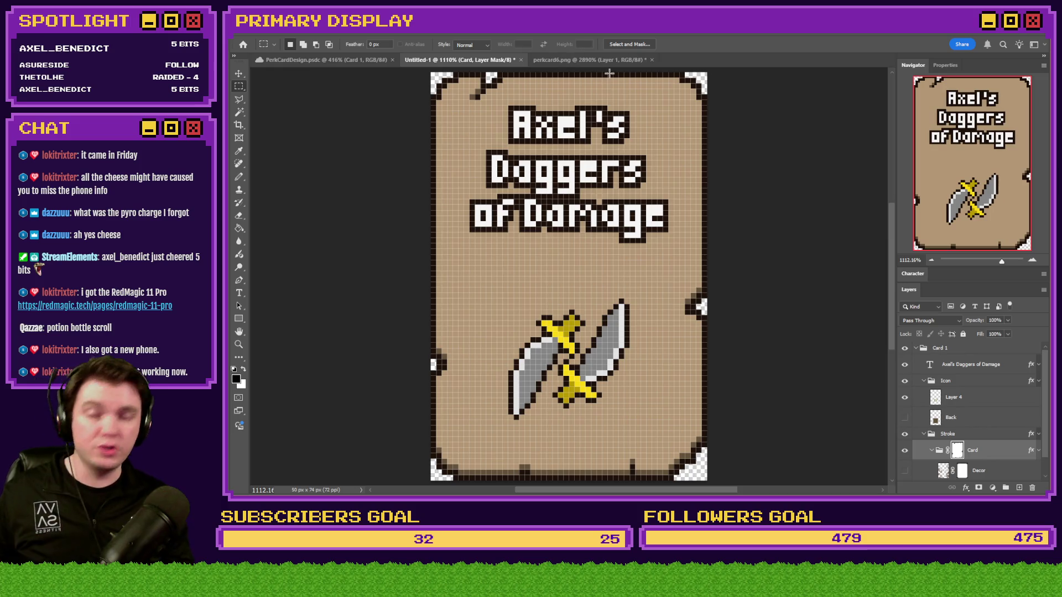
{"action": "scroll", "coordinate": [968, 379], "scroll_direction": "down", "scroll_amount": 1}
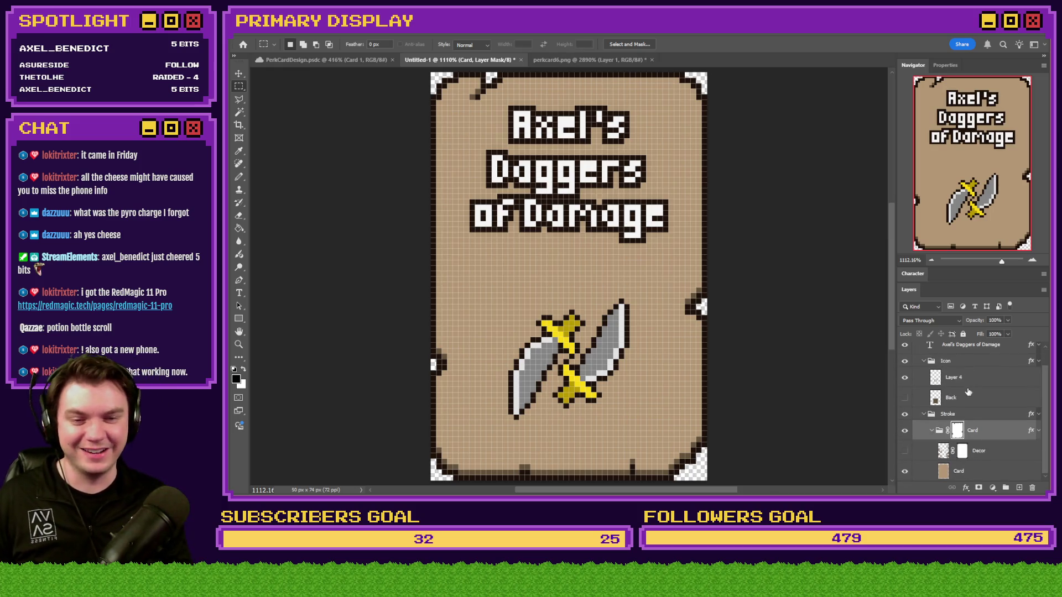
Step: Paste the pauldron icon onto Layer 4 and nudge it into place over the daggers area
{"action": "left_click", "coordinate": [971, 379]}
{"action": "key", "text": "ctrl+v"}
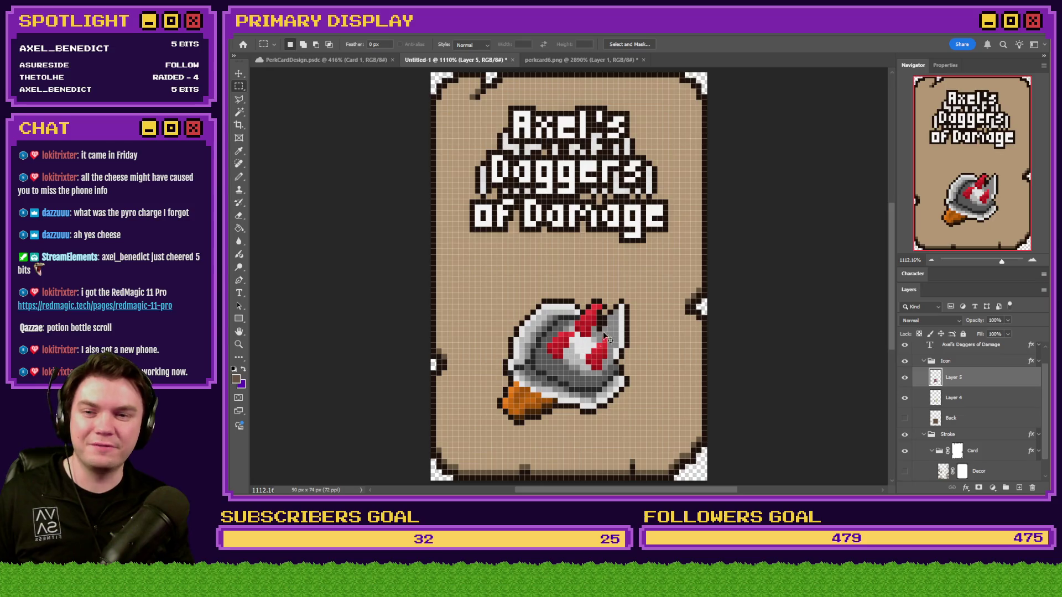
{"action": "mouse_move", "coordinate": [605, 291]}
{"action": "left_mouse_down"}
{"action": "mouse_move", "coordinate": [654, 340]}
{"action": "mouse_move", "coordinate": [605, 274]}
{"action": "left_mouse_up"}
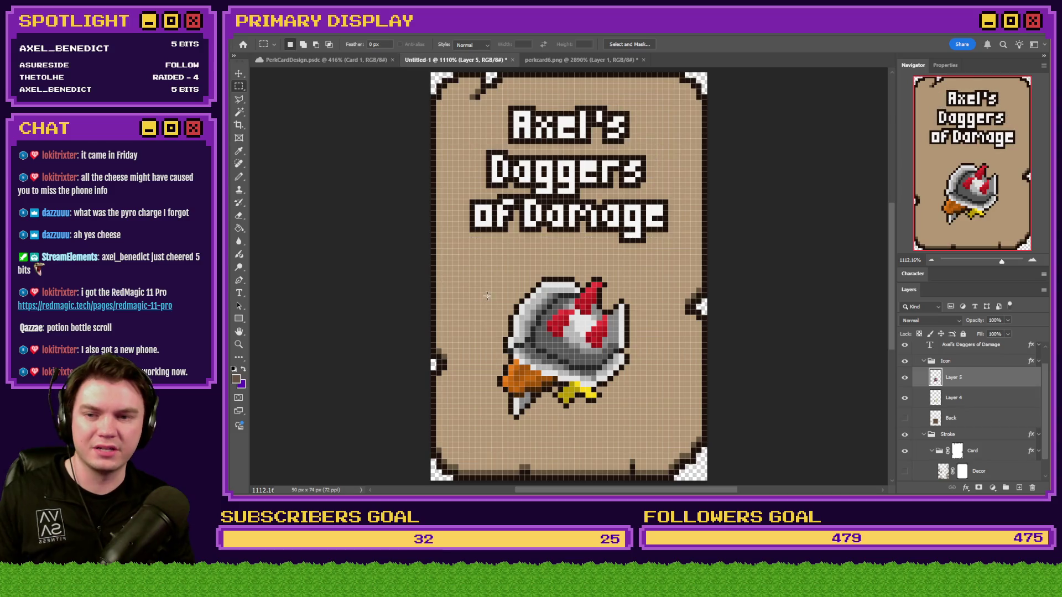
{"action": "key", "text": "Down"}
{"action": "key", "text": "Down"}
{"action": "key", "text": "Down"}
{"action": "key", "text": "Right"}
{"action": "key", "text": "Right"}
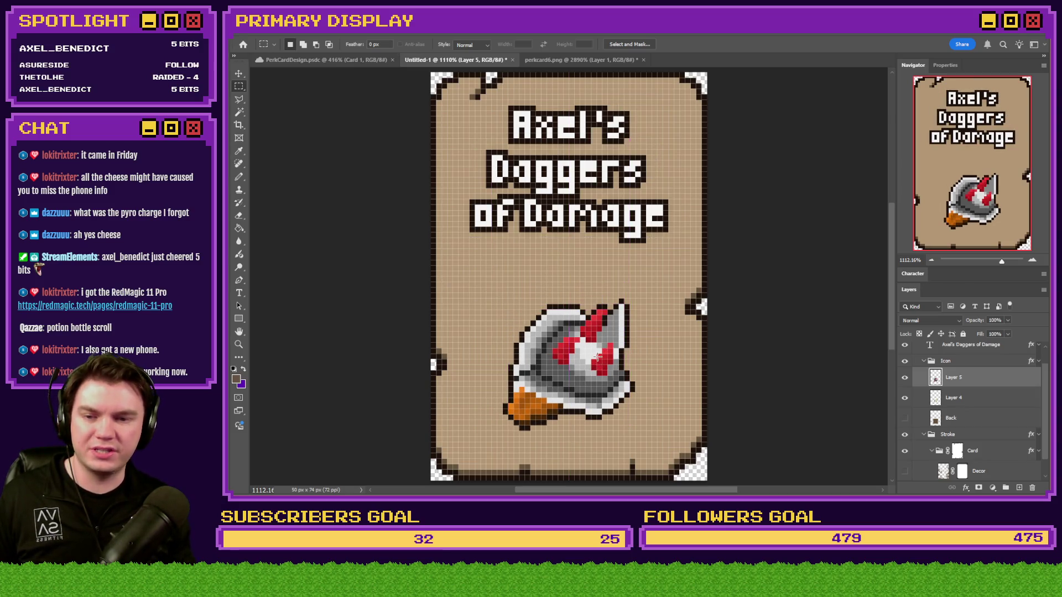
{"action": "key", "text": "Up"}
{"action": "key", "text": "Right"}
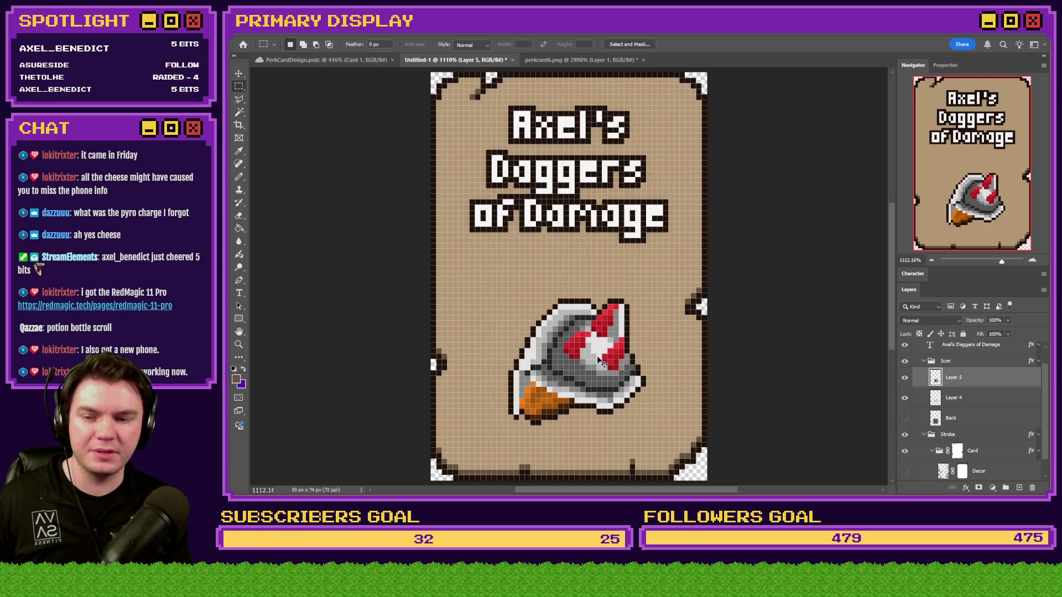
{"action": "key", "text": "Right"}
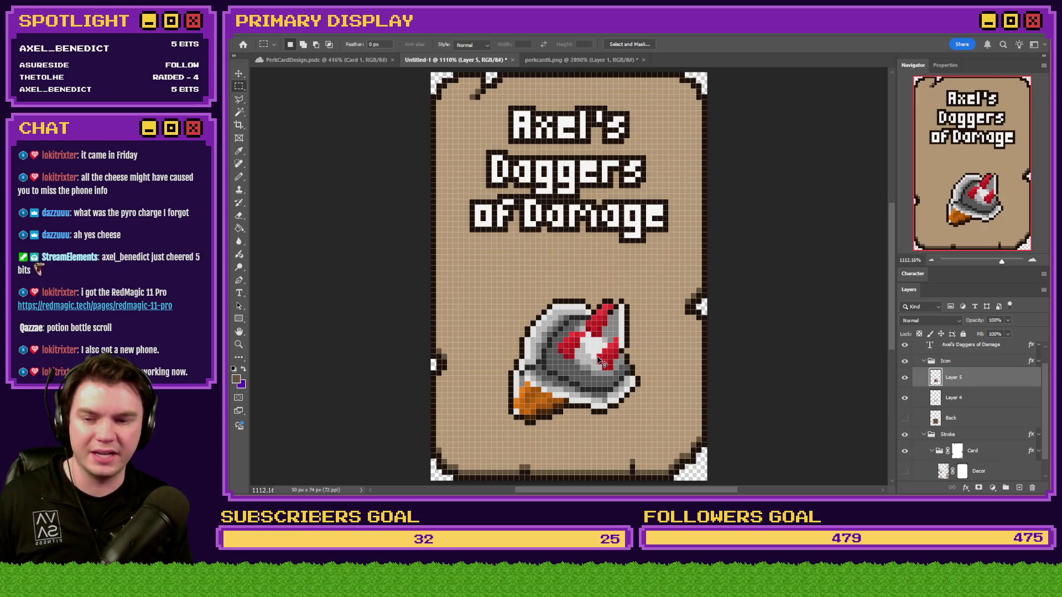
{"action": "key", "text": "Left"}
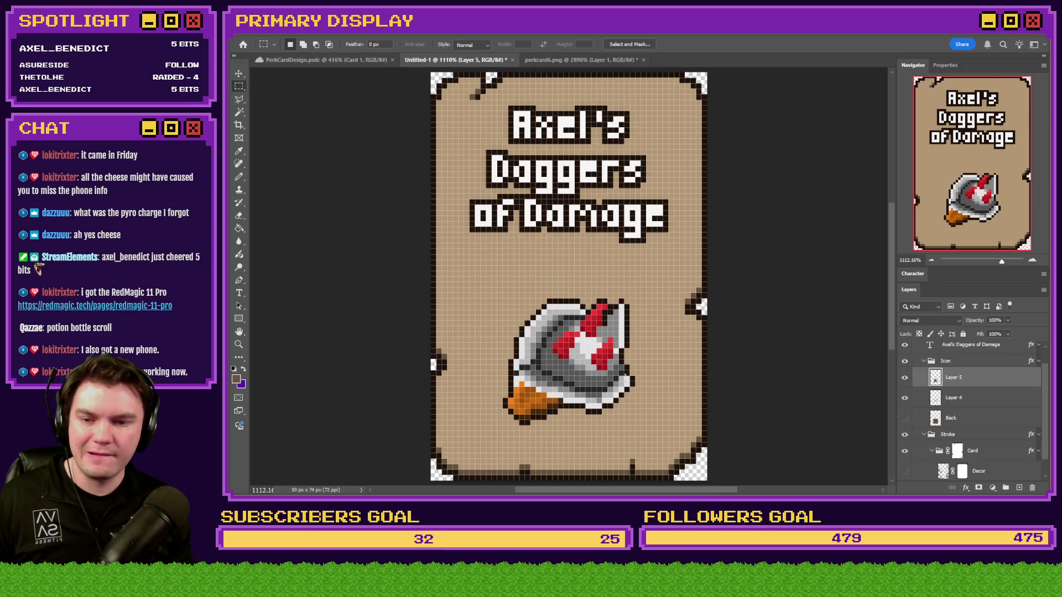
Step: Marquee a 22 x 8 px strip of the pauldron, then clear the selection
{"action": "mouse_move", "coordinate": [629, 377]}
{"action": "left_mouse_down"}
{"action": "mouse_move", "coordinate": [506, 387]}
{"action": "mouse_move", "coordinate": [508, 419]}
{"action": "mouse_move", "coordinate": [644, 289]}
{"action": "mouse_move", "coordinate": [629, 299]}
{"action": "left_mouse_up"}
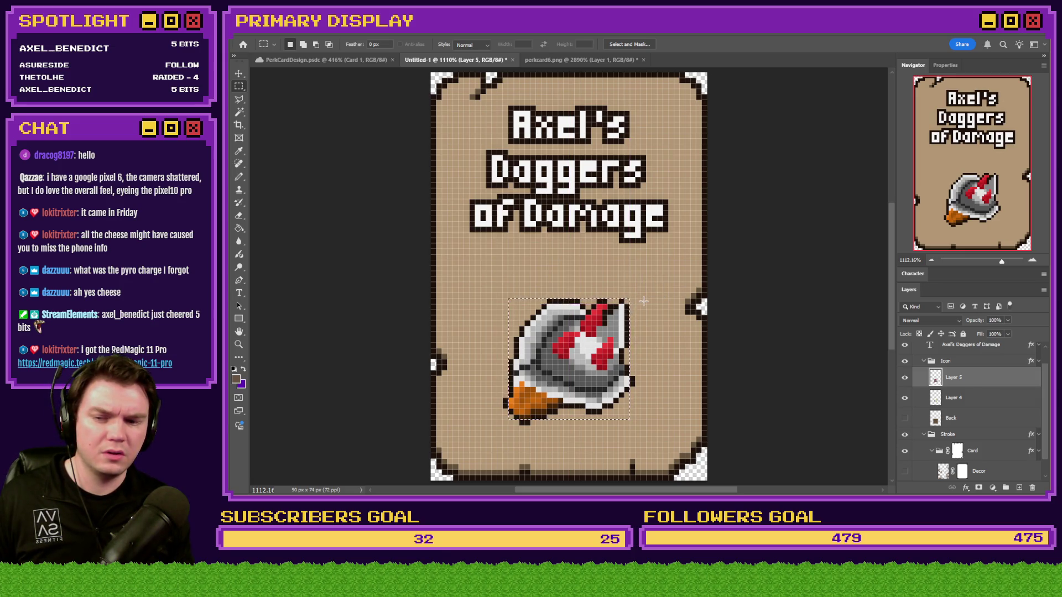
{"action": "left_click", "coordinate": [535, 422]}
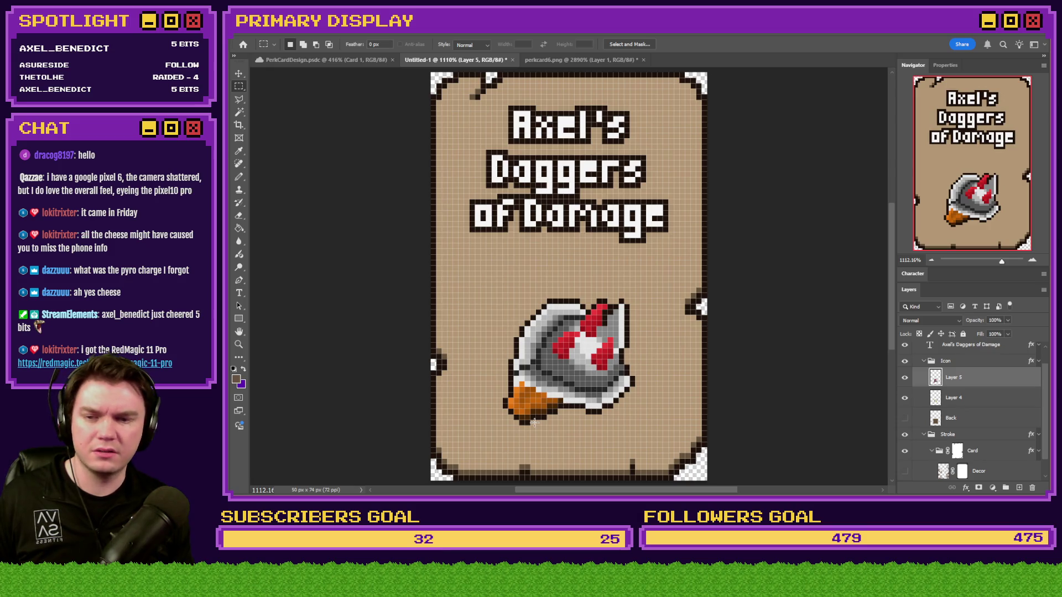
{"action": "scroll", "coordinate": [534, 423], "scroll_direction": "up", "scroll_amount": 3}
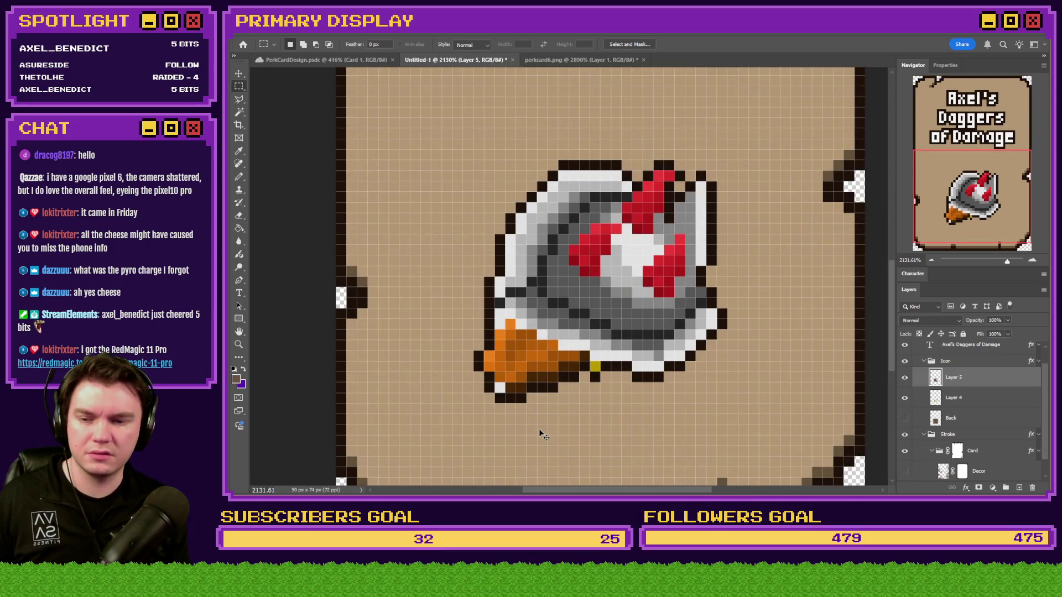
Step: Compare the icon with and without the last edit, then delete Layer 4
{"action": "key", "text": "ctrl+z"}
{"action": "key", "text": "ctrl+shift+z"}
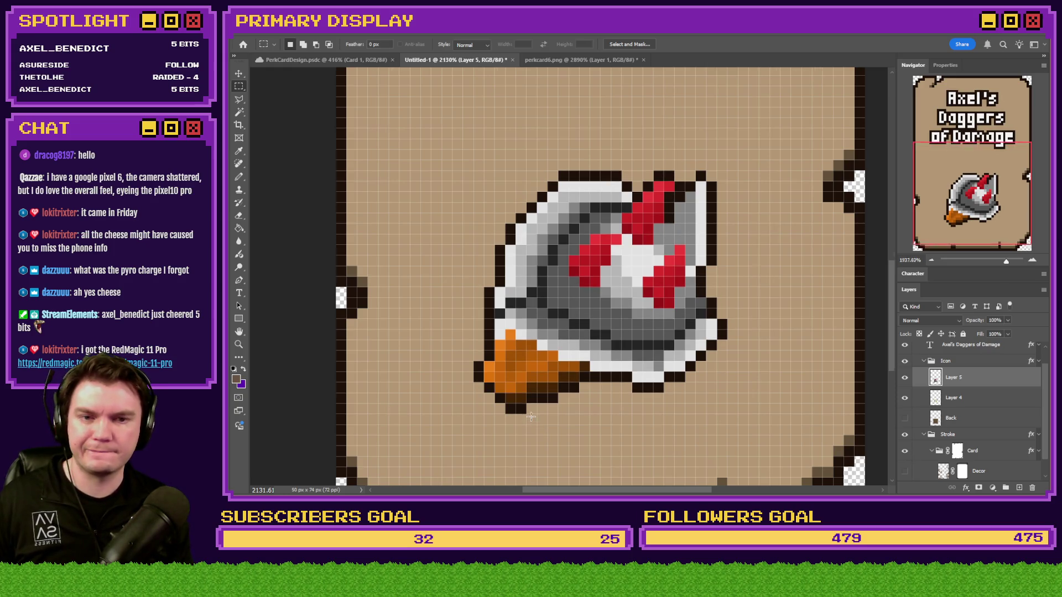
{"action": "scroll", "coordinate": [535, 426], "scroll_direction": "down", "scroll_amount": 3}
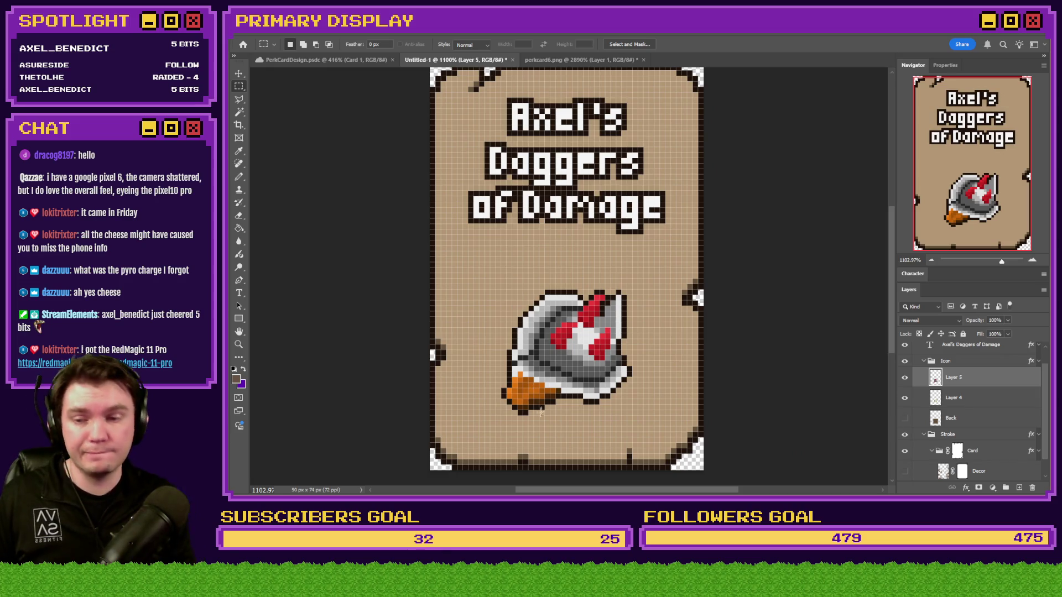
{"action": "scroll", "coordinate": [595, 401], "scroll_direction": "down", "scroll_amount": 2}
{"action": "scroll", "coordinate": [586, 407], "scroll_direction": "up", "scroll_amount": 3}
{"action": "left_click", "coordinate": [956, 403]}
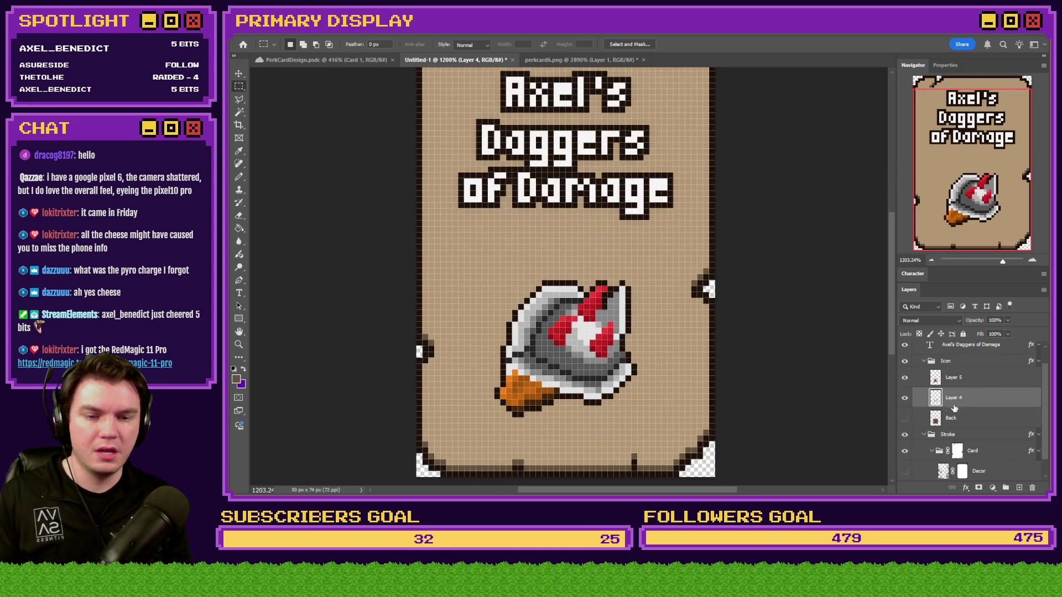
{"action": "key", "text": "Delete"}
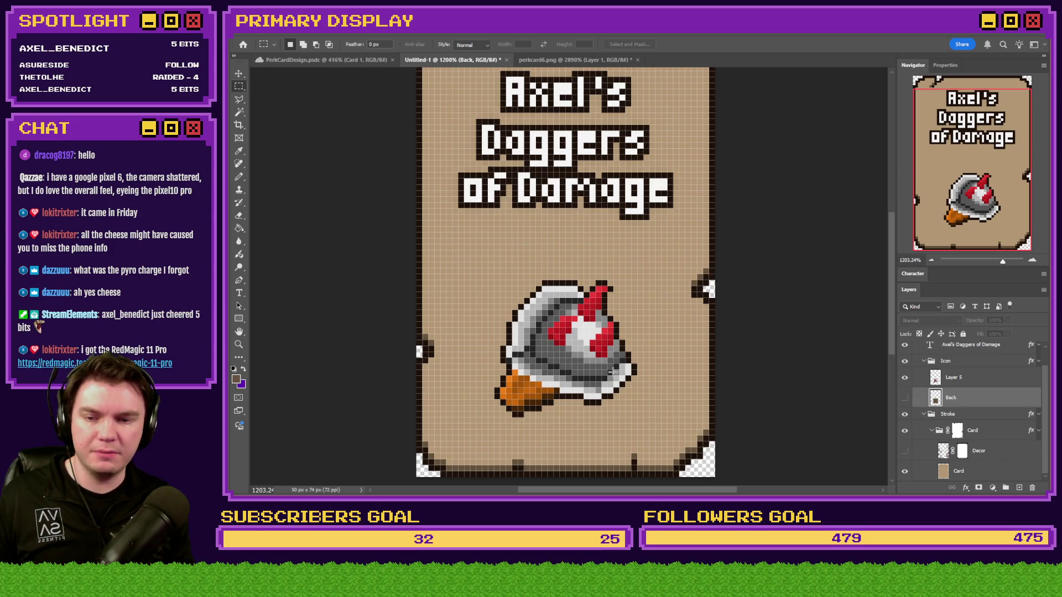
Step: Draw test marquee selections over the icon, then deselect
{"action": "mouse_move", "coordinate": [630, 365]}
{"action": "left_mouse_down"}
{"action": "mouse_move", "coordinate": [560, 382]}
{"action": "mouse_move", "coordinate": [561, 392]}
{"action": "left_mouse_up"}
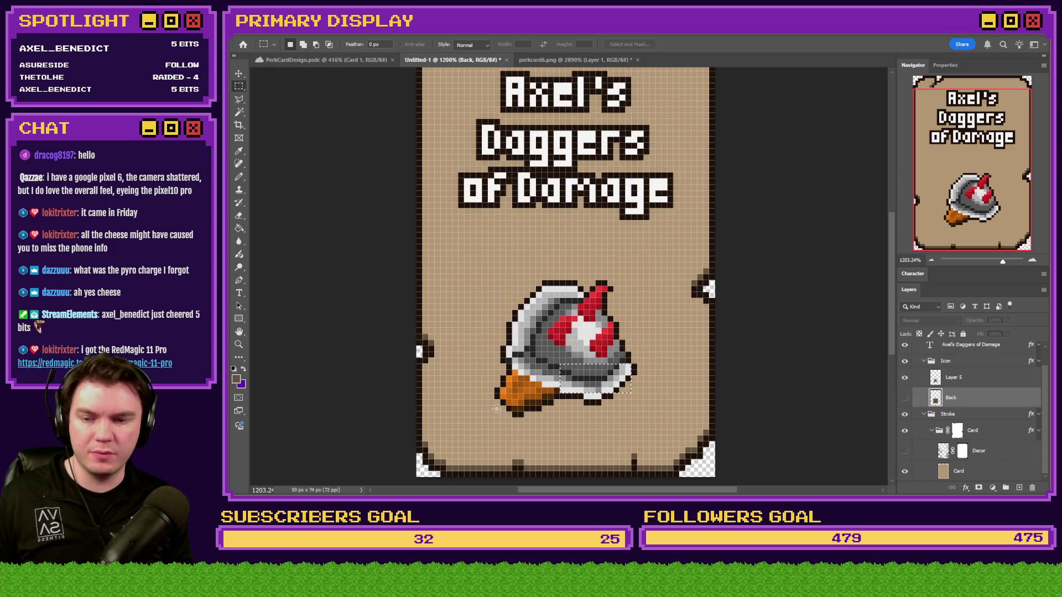
{"action": "left_click_drag", "start_coordinate": [501, 410], "coordinate": [626, 288]}
{"action": "left_click", "coordinate": [547, 419]}
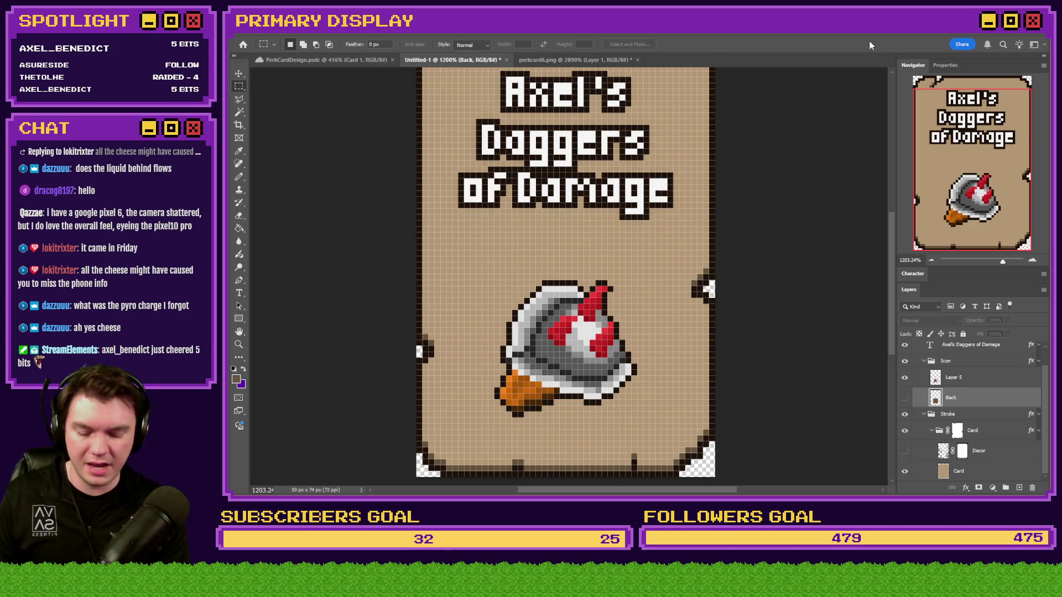
Step: Check the reference perkcard6.png card, deselect its title, and return to Untitled-1
{"action": "key", "text": "ctrl+0"}
{"action": "left_click", "coordinate": [599, 59]}
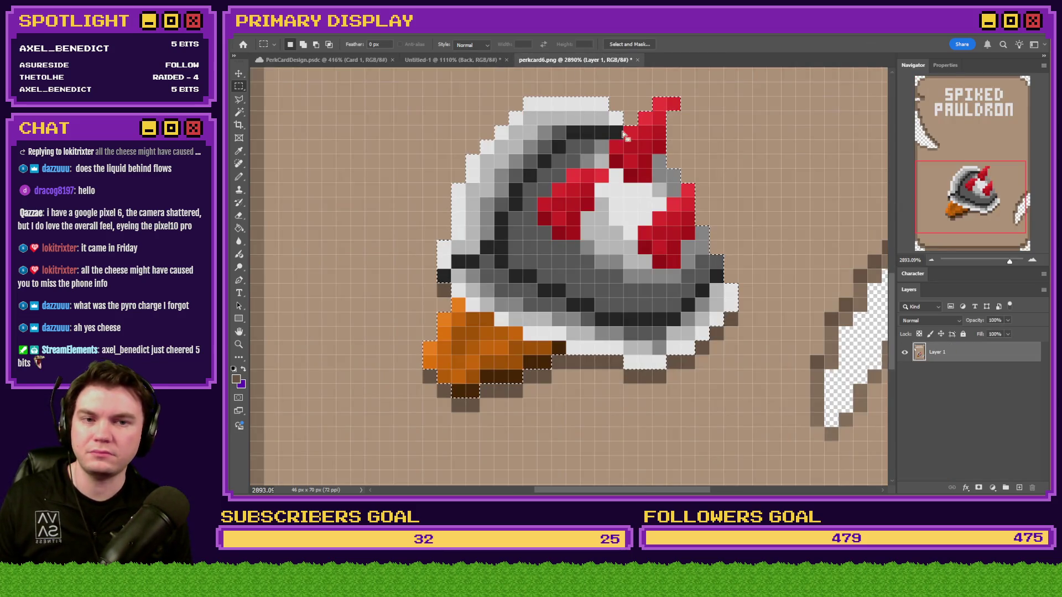
{"action": "scroll", "coordinate": [607, 218], "scroll_direction": "up", "scroll_amount": 5}
{"action": "scroll", "coordinate": [607, 219], "scroll_direction": "down", "scroll_amount": 3}
{"action": "key", "text": "ctrl+d"}
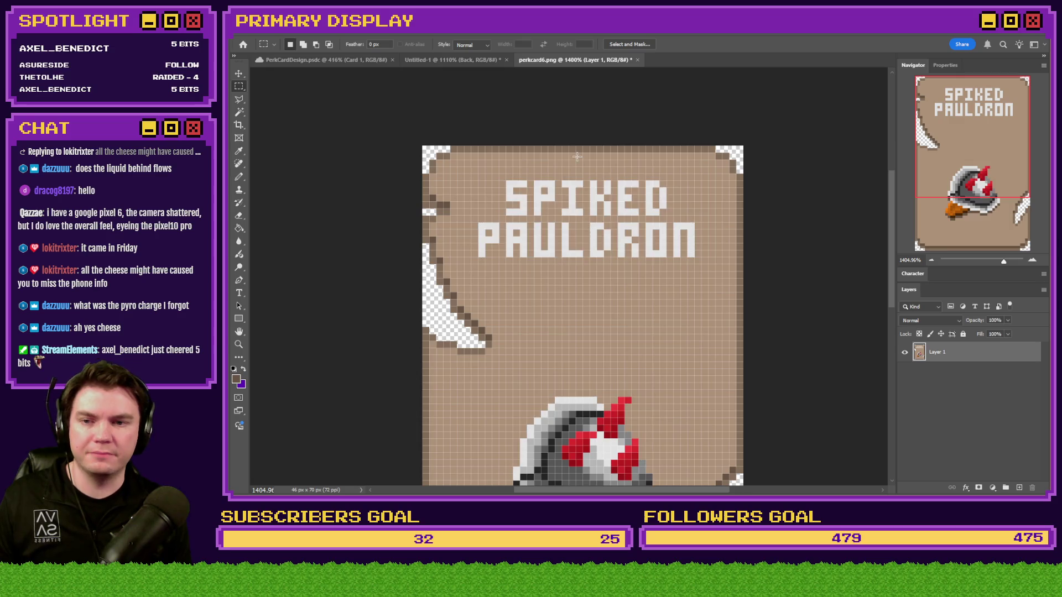
{"action": "left_click", "coordinate": [445, 62]}
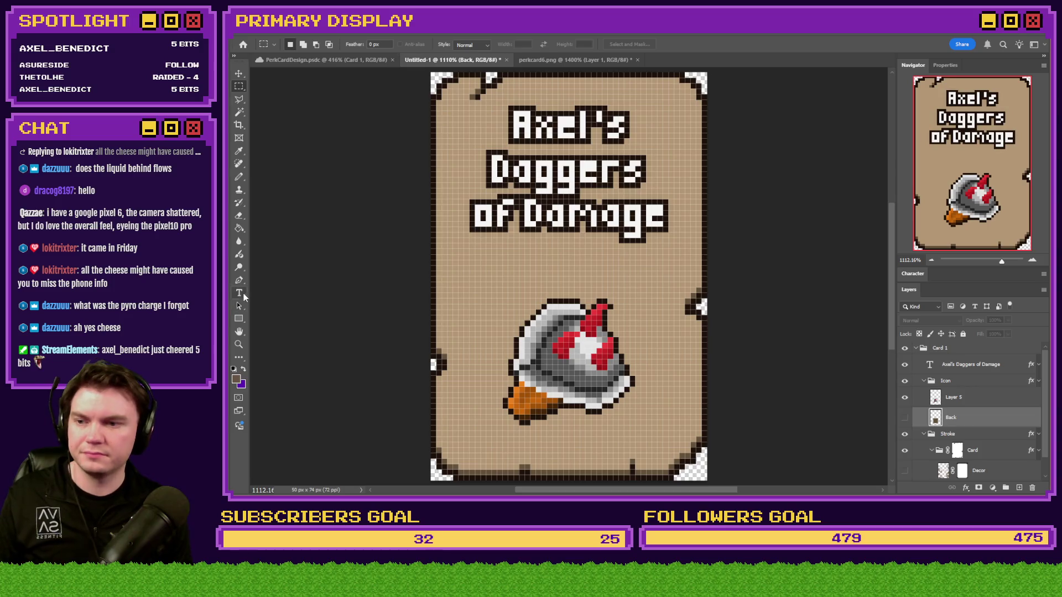
Step: Replace the card's title text with 'Spiked Pauldron' and commit it
{"action": "left_click", "coordinate": [239, 293]}
{"action": "left_click", "coordinate": [555, 165]}
{"action": "key", "text": "ctrl+a"}
{"action": "type", "text": "5plk"}
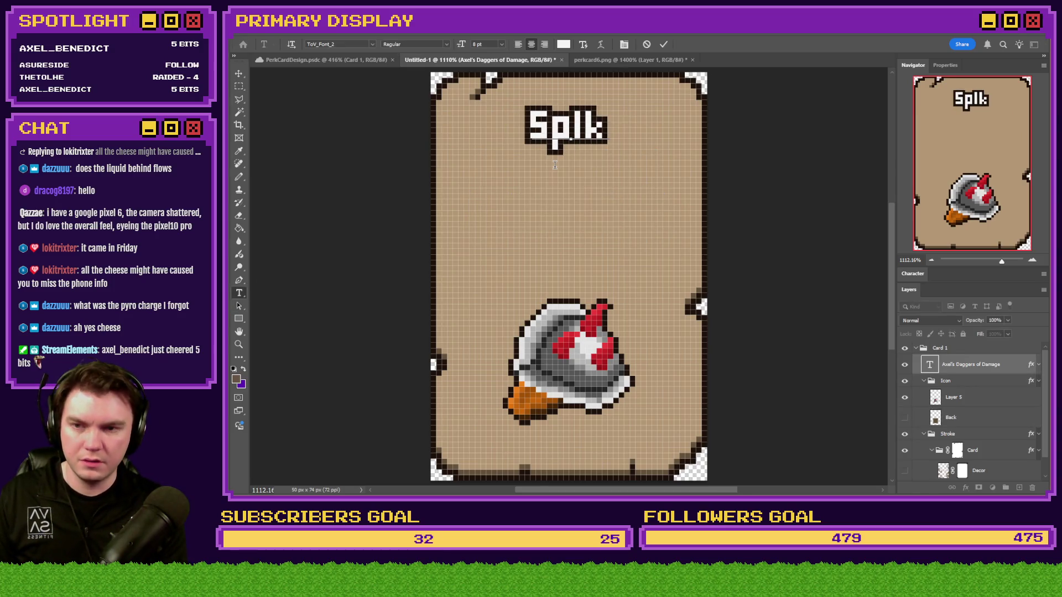
{"action": "key", "text": "BackSpace"}
{"action": "key", "text": "BackSpace"}
{"action": "type", "text": "iked Pauldr"}
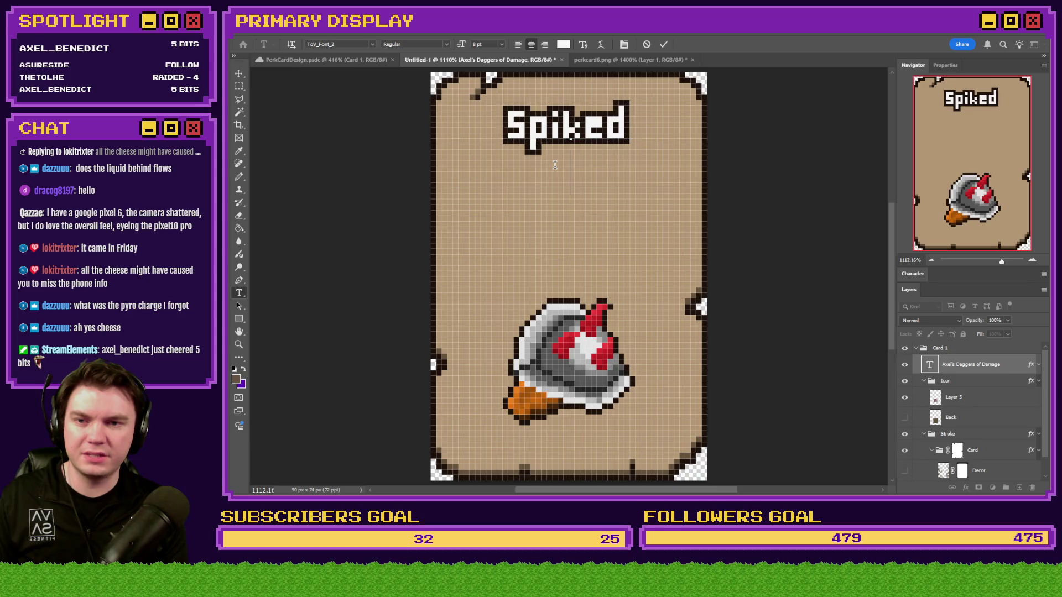
{"action": "type", "text": "on"}
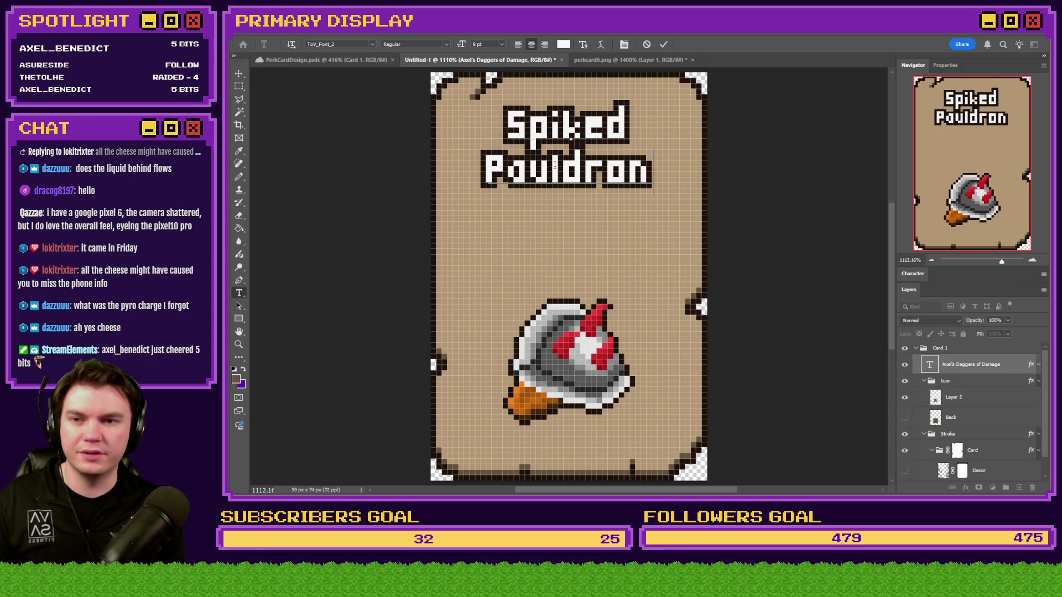
{"action": "left_click", "coordinate": [239, 87]}
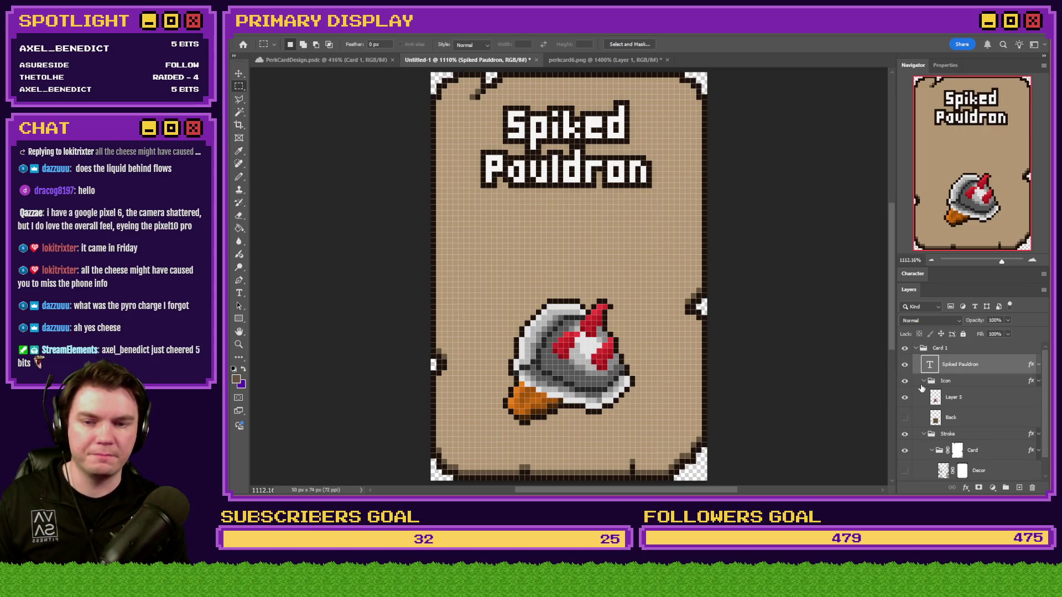
Step: Target the Card layer mask and set up the Pencil tool with black
{"action": "left_click", "coordinate": [947, 451]}
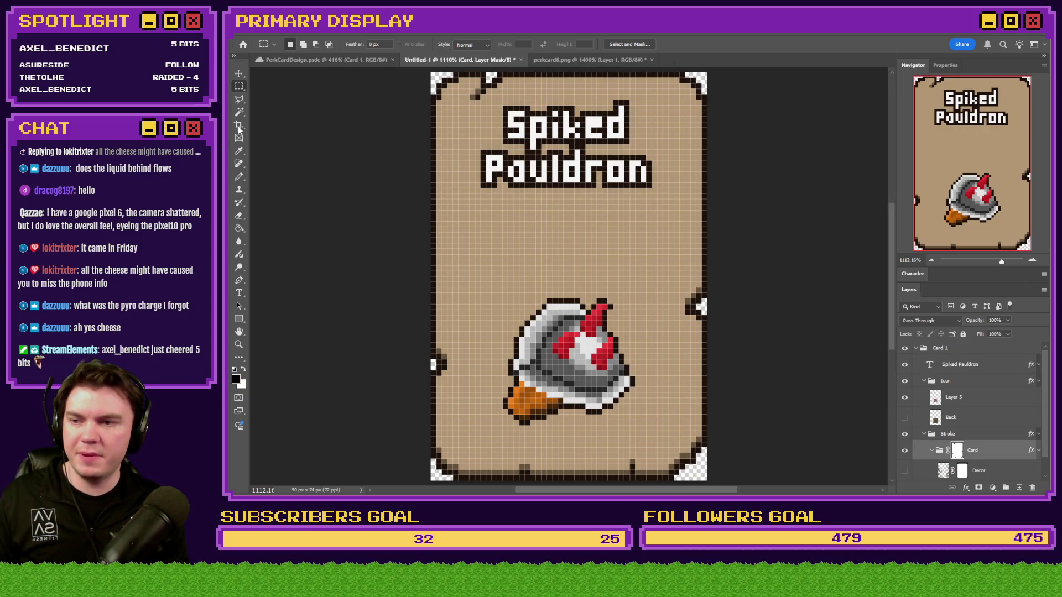
{"action": "left_click", "coordinate": [239, 228]}
{"action": "left_click", "coordinate": [246, 374]}
{"action": "key", "text": "ctrl+z"}
{"action": "key", "text": "ctrl+z"}
{"action": "key", "text": "ctrl+z"}
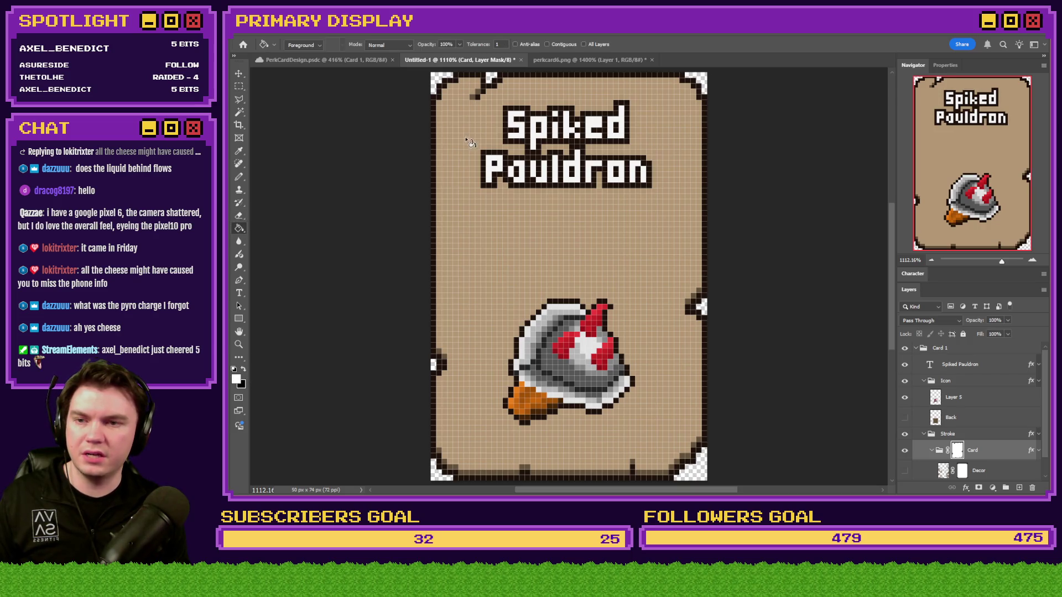
{"action": "left_click", "coordinate": [242, 179]}
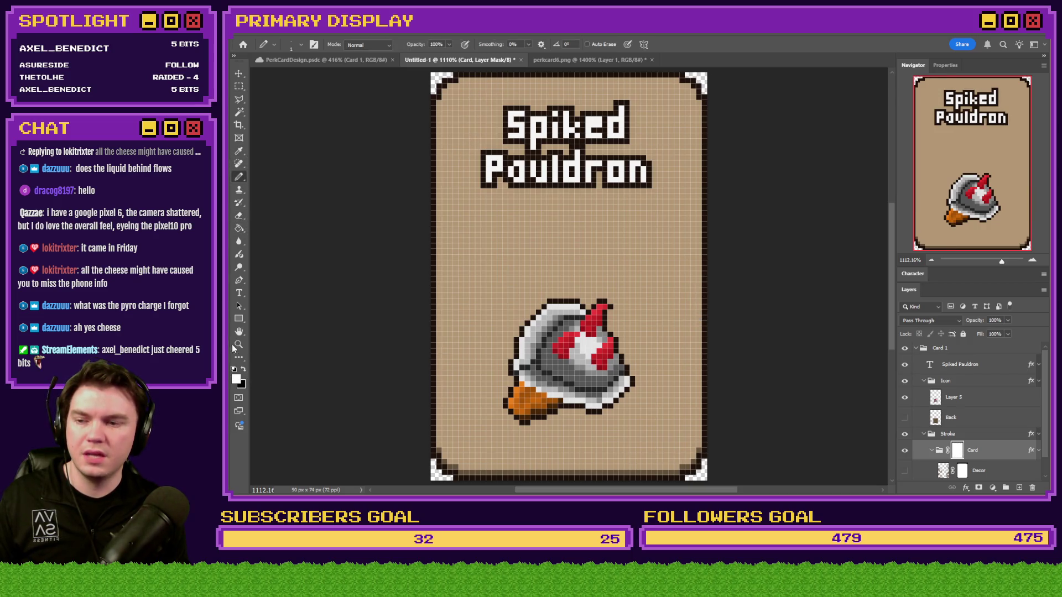
{"action": "left_click", "coordinate": [244, 369]}
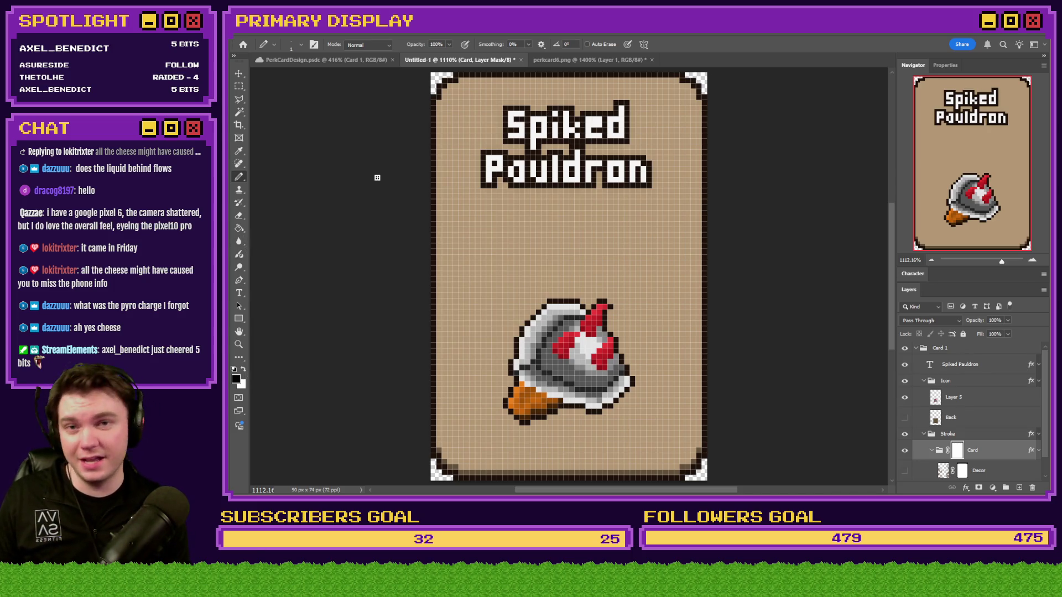
Step: Cut a notch into the card's lower left edge, extending it inward
{"action": "left_click_drag", "start_coordinate": [441, 214], "coordinate": [448, 226]}
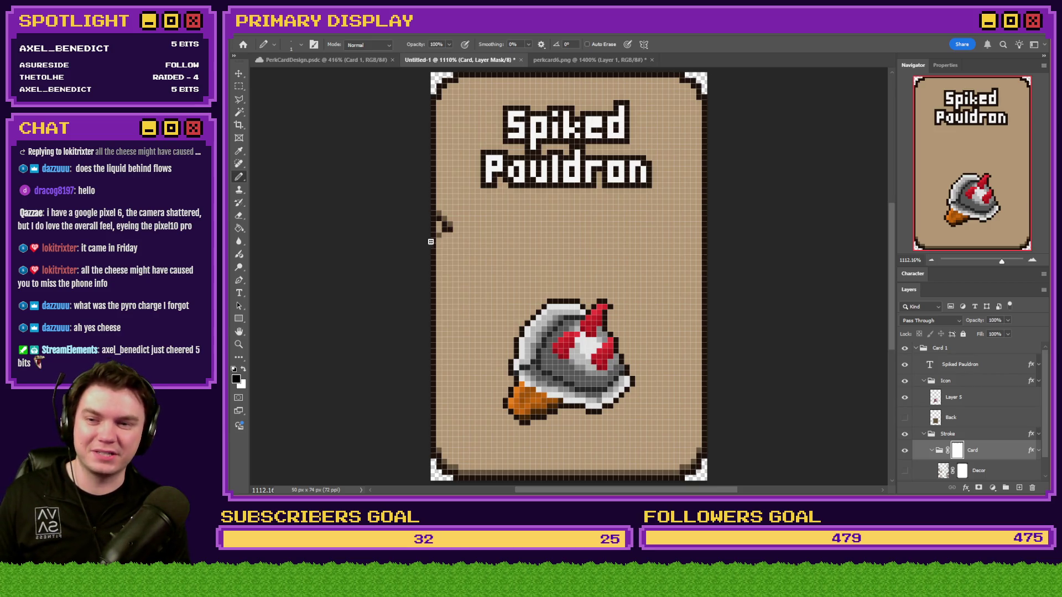
{"action": "key", "text": "ctrl+z"}
{"action": "left_click_drag", "start_coordinate": [441, 359], "coordinate": [433, 384]}
{"action": "left_click", "coordinate": [433, 374]}
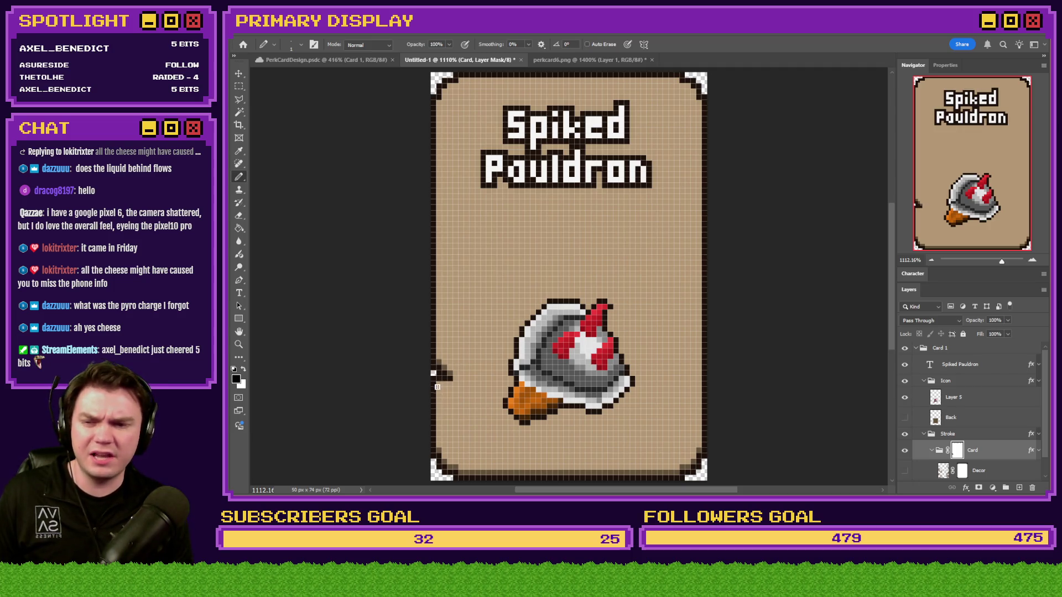
{"action": "left_click_drag", "start_coordinate": [450, 376], "coordinate": [460, 379]}
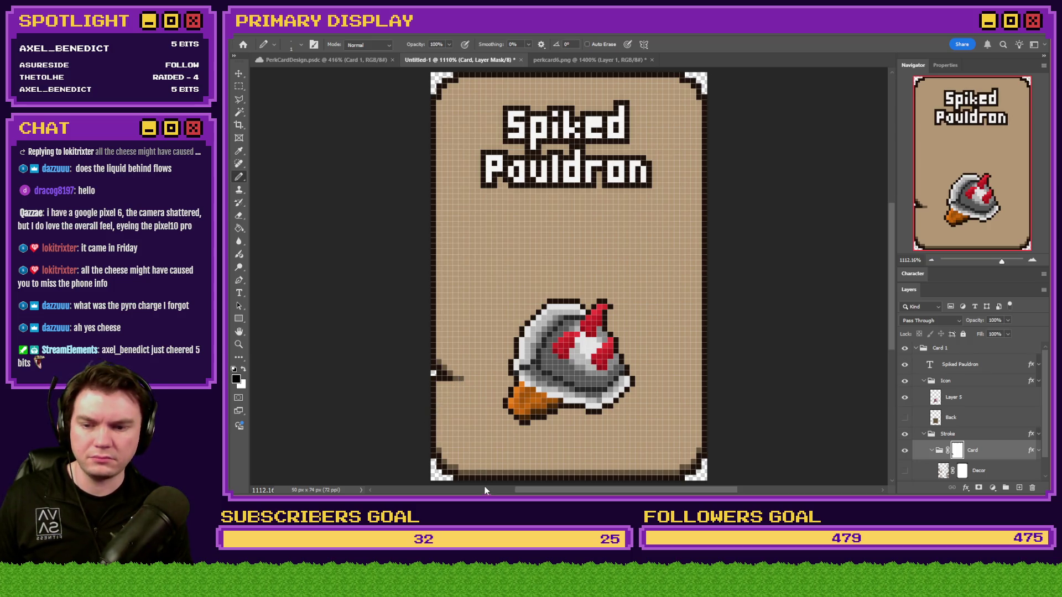
Step: Mark the right edge, undo it, and cut a notch into the top edge
{"action": "scroll", "coordinate": [634, 442], "scroll_direction": "down", "scroll_amount": 1}
{"action": "scroll", "coordinate": [634, 441], "scroll_direction": "down", "scroll_amount": 1}
{"action": "mouse_move", "coordinate": [649, 426]}
{"action": "left_mouse_down"}
{"action": "mouse_move", "coordinate": [658, 404]}
{"action": "mouse_move", "coordinate": [657, 418]}
{"action": "left_mouse_up"}
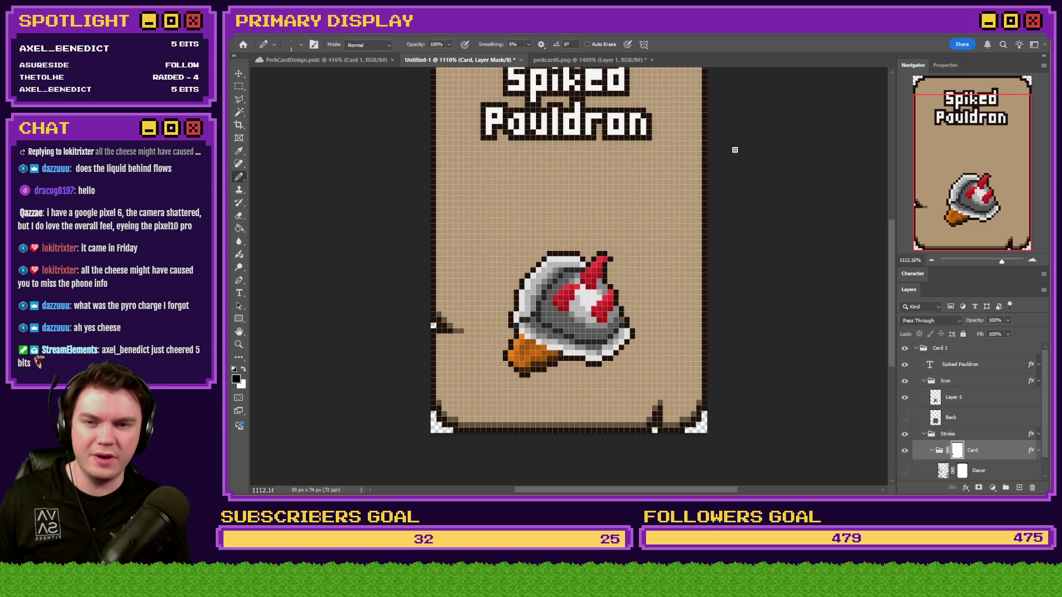
{"action": "scroll", "coordinate": [703, 345], "scroll_direction": "up", "scroll_amount": 3}
{"action": "scroll", "coordinate": [702, 346], "scroll_direction": "up", "scroll_amount": 1}
{"action": "left_click_drag", "start_coordinate": [703, 241], "coordinate": [710, 366]}
{"action": "key", "text": "ctrl+z"}
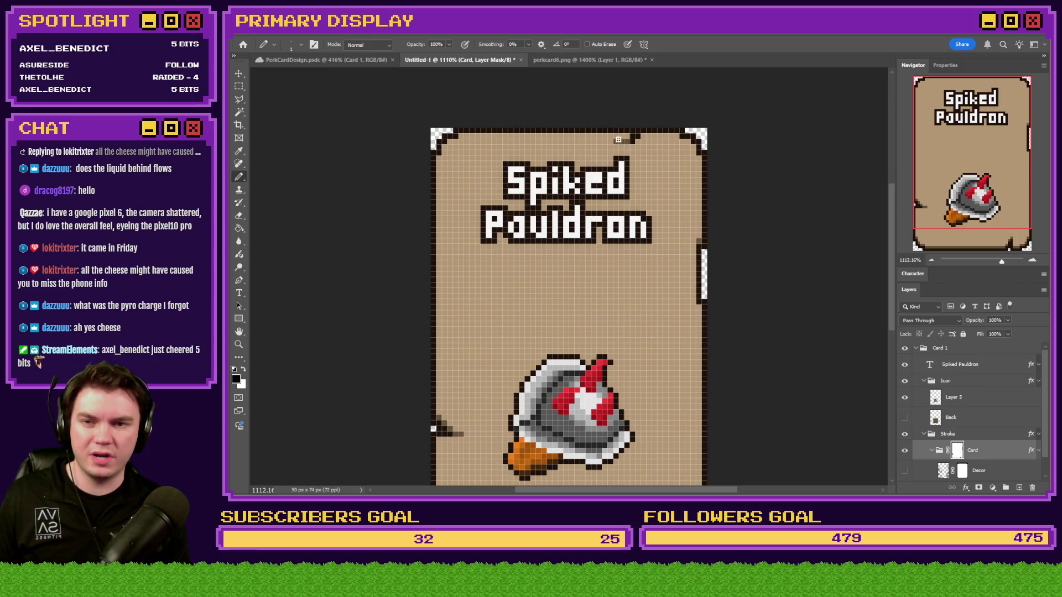
{"action": "mouse_move", "coordinate": [620, 141]}
{"action": "left_mouse_down"}
{"action": "mouse_move", "coordinate": [649, 130]}
{"action": "mouse_move", "coordinate": [617, 145]}
{"action": "left_mouse_up"}
{"action": "scroll", "coordinate": [688, 174], "scroll_direction": "down", "scroll_amount": 5}
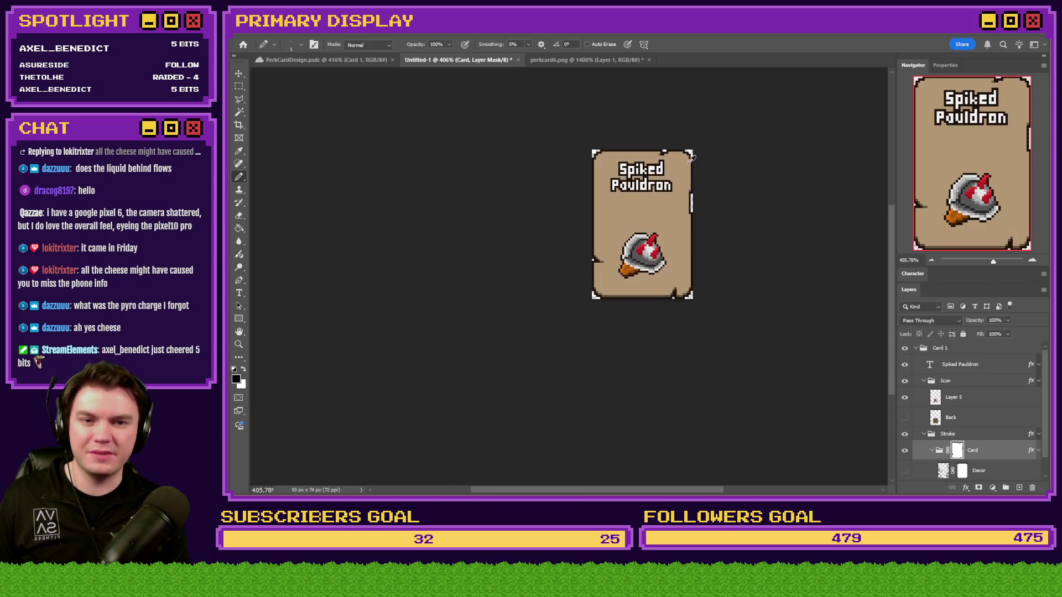
{"action": "scroll", "coordinate": [687, 213], "scroll_direction": "up", "scroll_amount": 2}
{"action": "scroll", "coordinate": [688, 213], "scroll_direction": "up", "scroll_amount": 1}
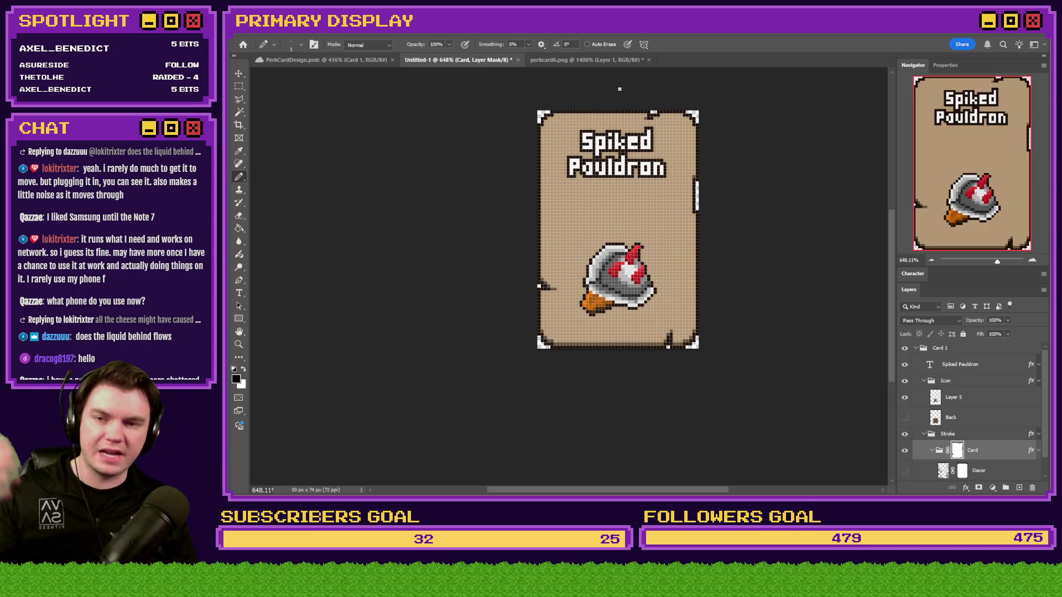
Step: Close the reference Spiked Pauldron card file, answering its save prompt
{"action": "left_click", "coordinate": [637, 61]}
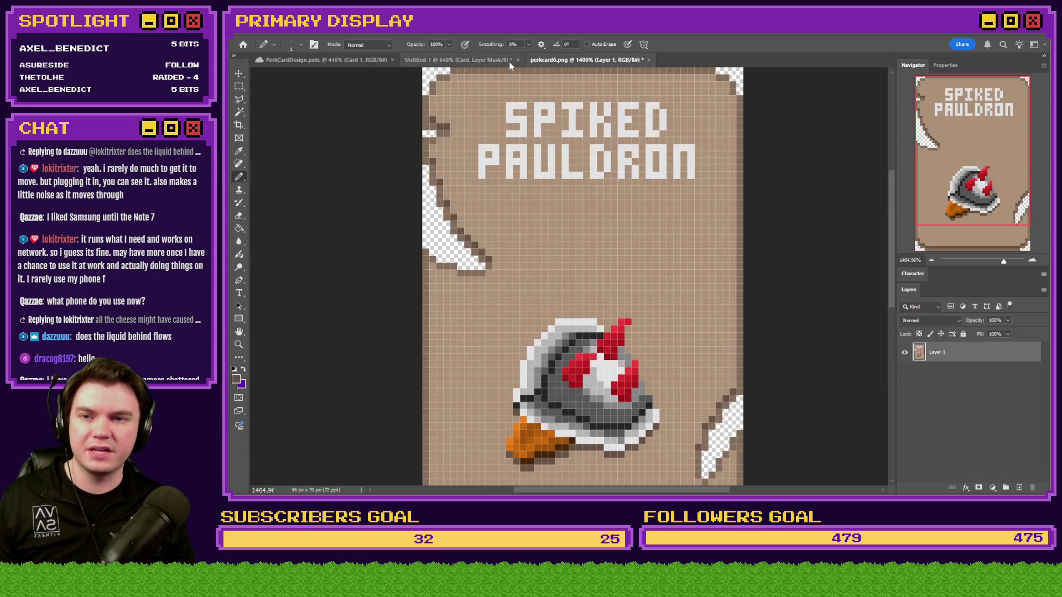
{"action": "left_click", "coordinate": [649, 60]}
{"action": "left_click", "coordinate": [637, 199]}
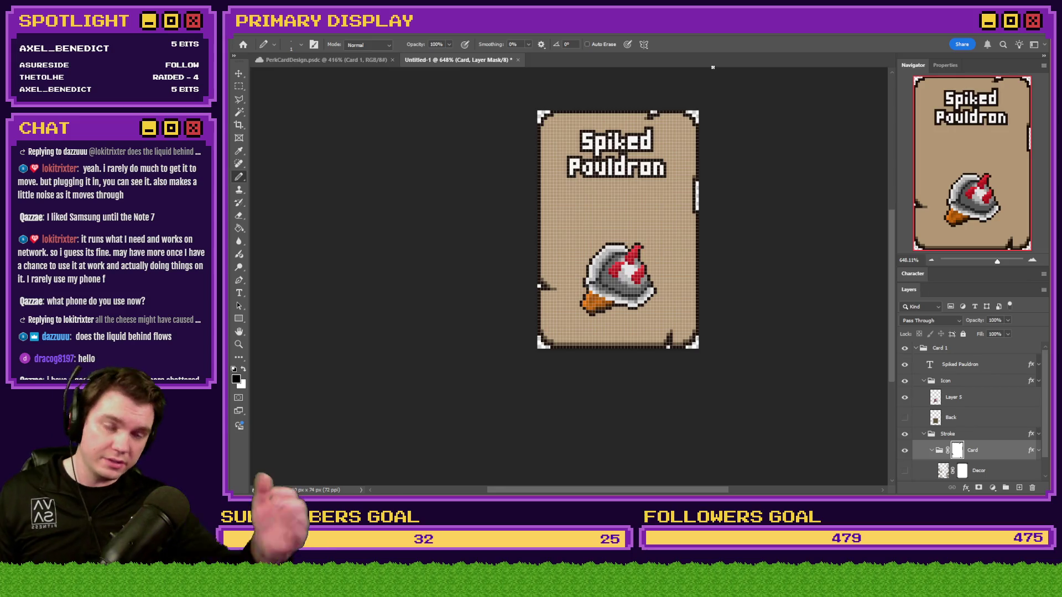
Step: Save the card as perkcard6.png, replacing the existing file
{"action": "left_click", "coordinate": [236, 88]}
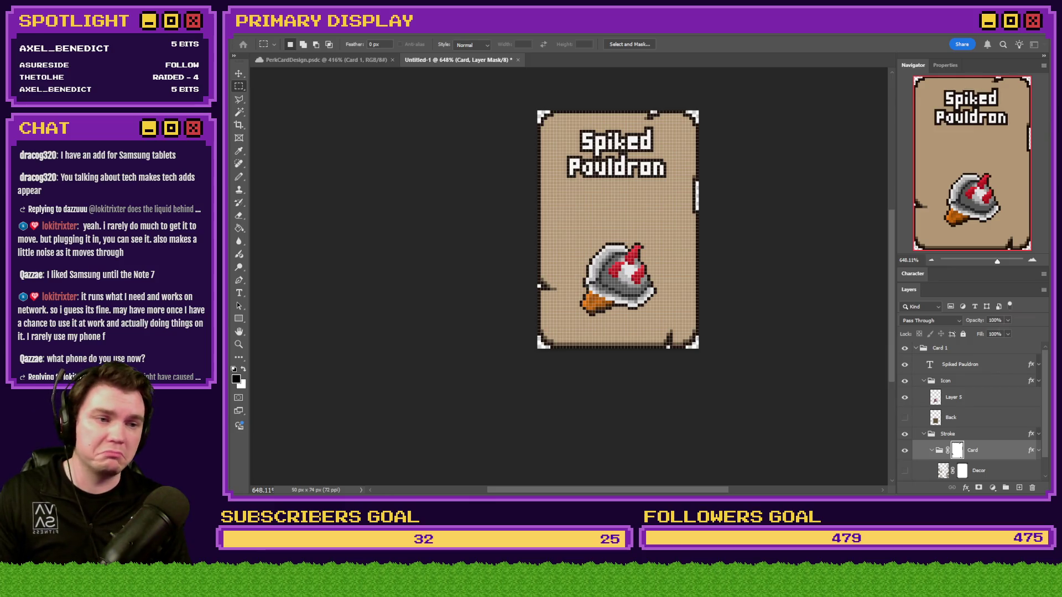
{"action": "key", "text": "Return"}
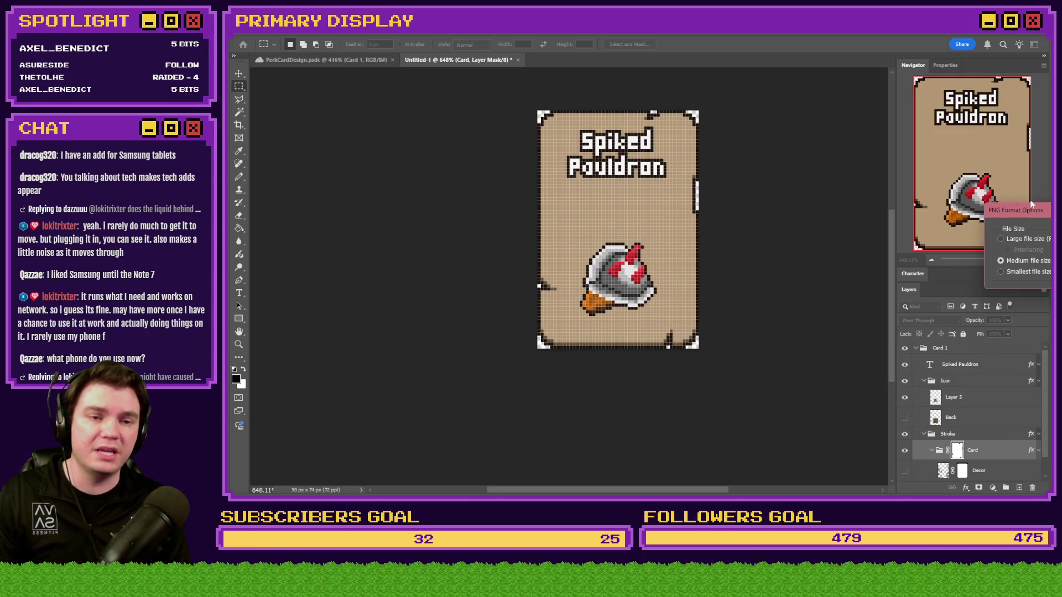
{"action": "key", "text": "Return"}
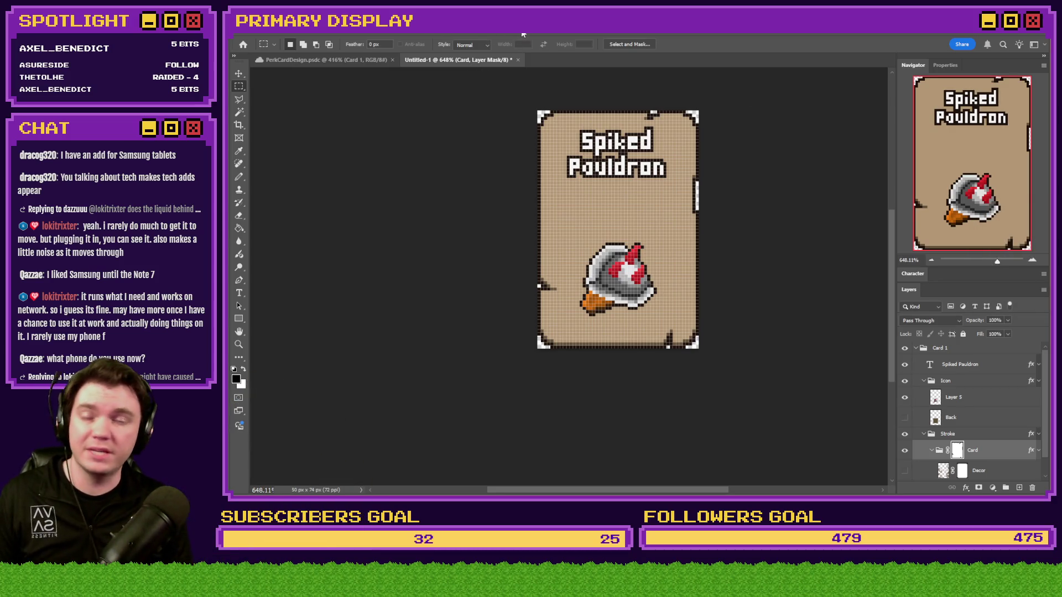
Step: Select perkcard6.png plus perkcard1–4.png in the pictures folder and open all five in Photoshop
{"action": "key", "text": "alt+Tab"}
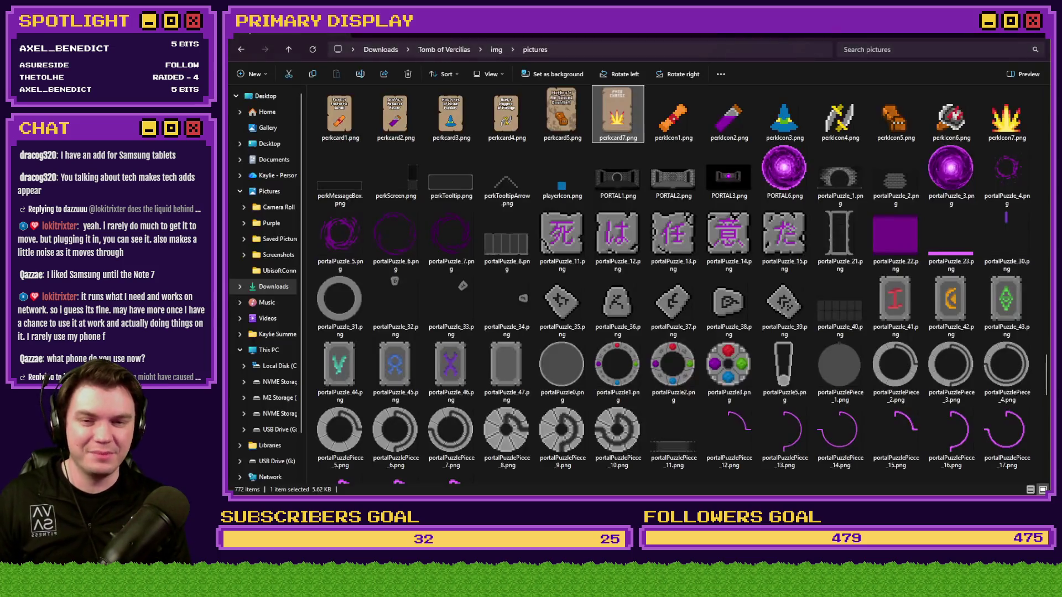
{"action": "scroll", "coordinate": [663, 155], "scroll_direction": "up", "scroll_amount": 5}
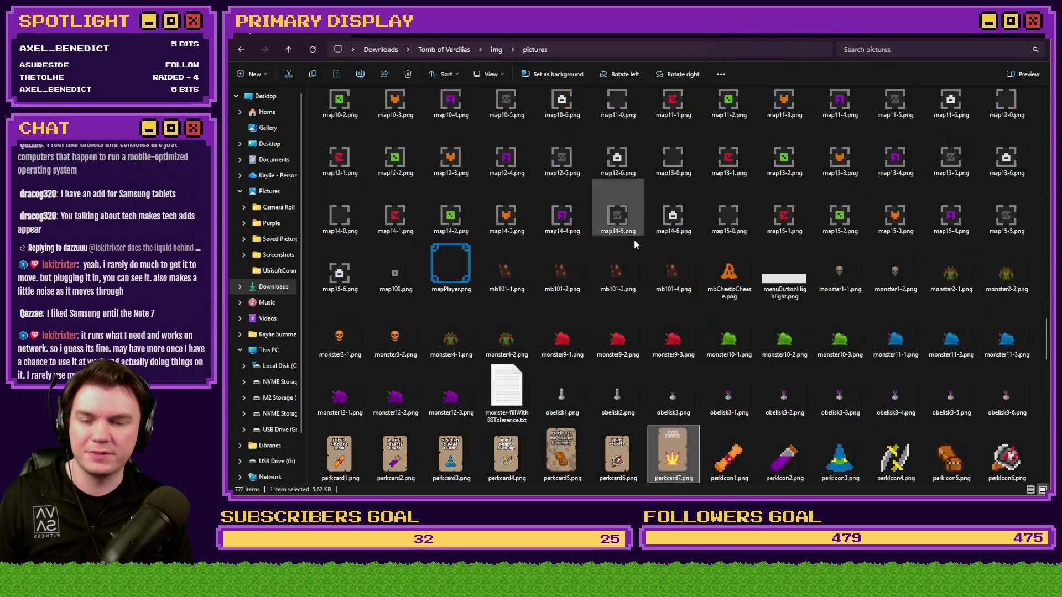
{"action": "scroll", "coordinate": [633, 330], "scroll_direction": "down", "scroll_amount": 3}
{"action": "left_click", "coordinate": [617, 260]}
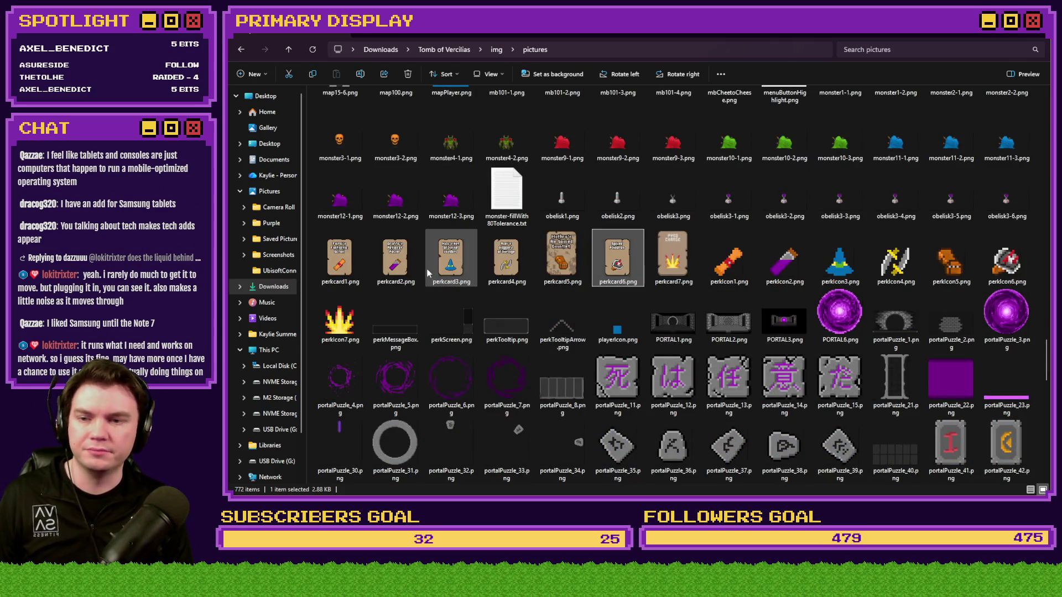
{"action": "left_click", "coordinate": [499, 260], "text": "ctrl"}
{"action": "left_click", "coordinate": [450, 260], "text": "ctrl"}
{"action": "left_click", "coordinate": [395, 260], "text": "ctrl"}
{"action": "left_click", "coordinate": [339, 260], "text": "ctrl"}
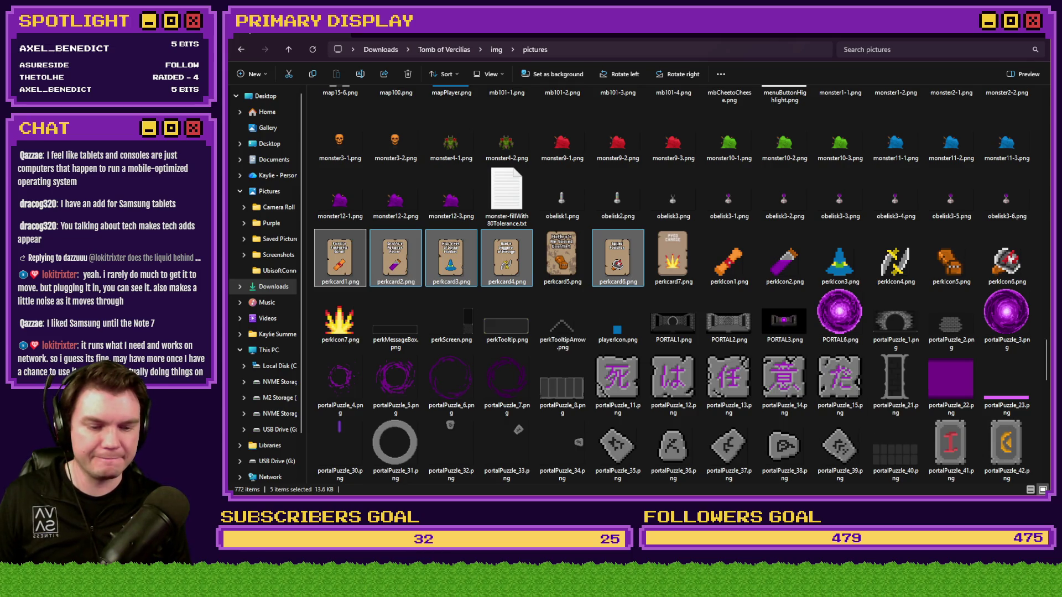
{"action": "key", "text": "Return"}
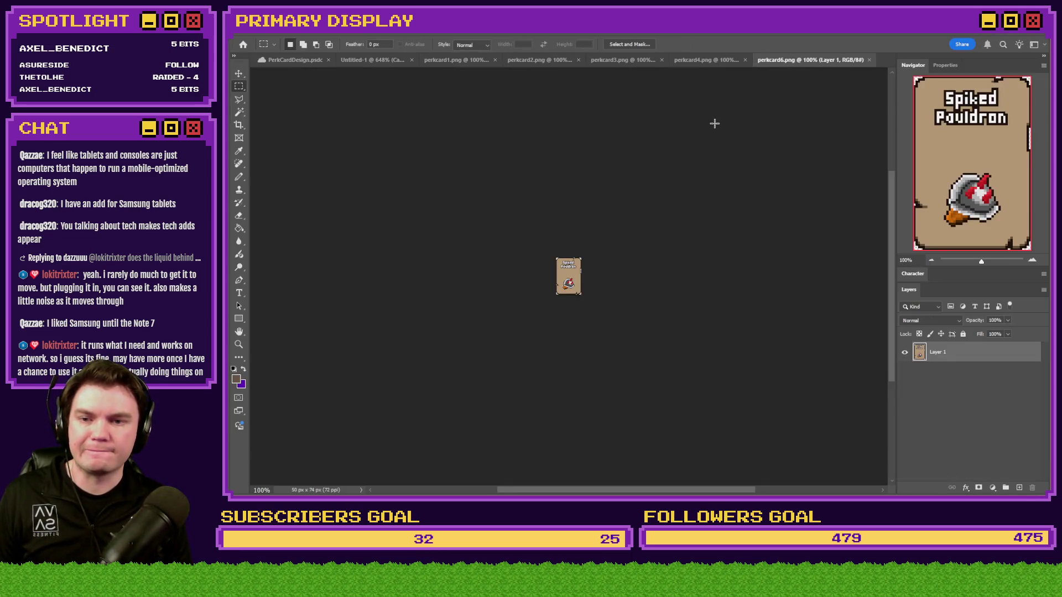
Step: Upscale perkcard6 to 400% with Nearest Neighbor, save it and close it
{"action": "key", "text": "ctrl+alt+i"}
{"action": "type", "text": "25"}
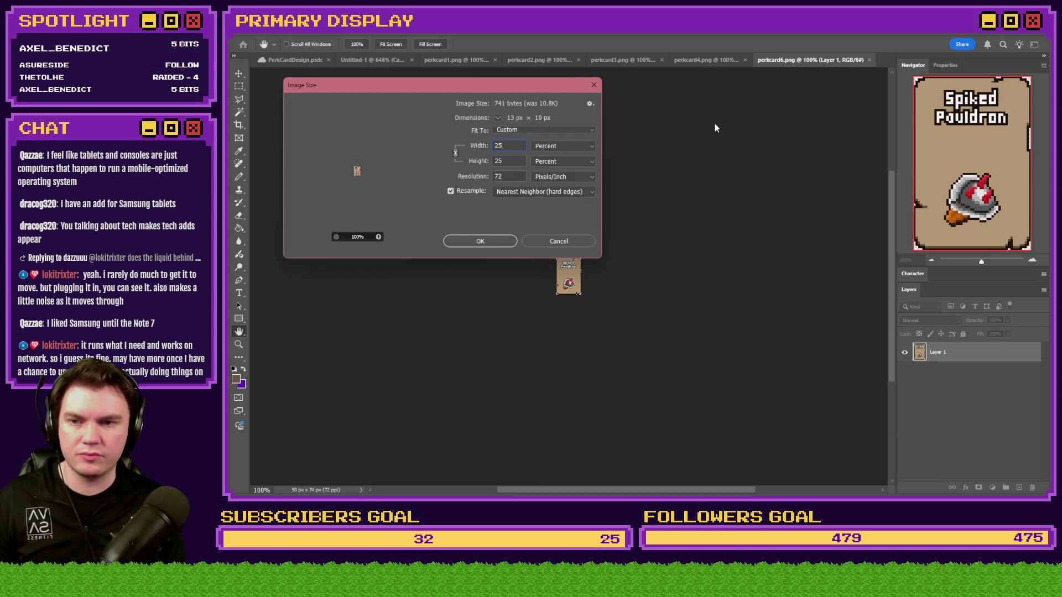
{"action": "key", "text": "BackSpace"}
{"action": "key", "text": "BackSpace"}
{"action": "type", "text": "400"}
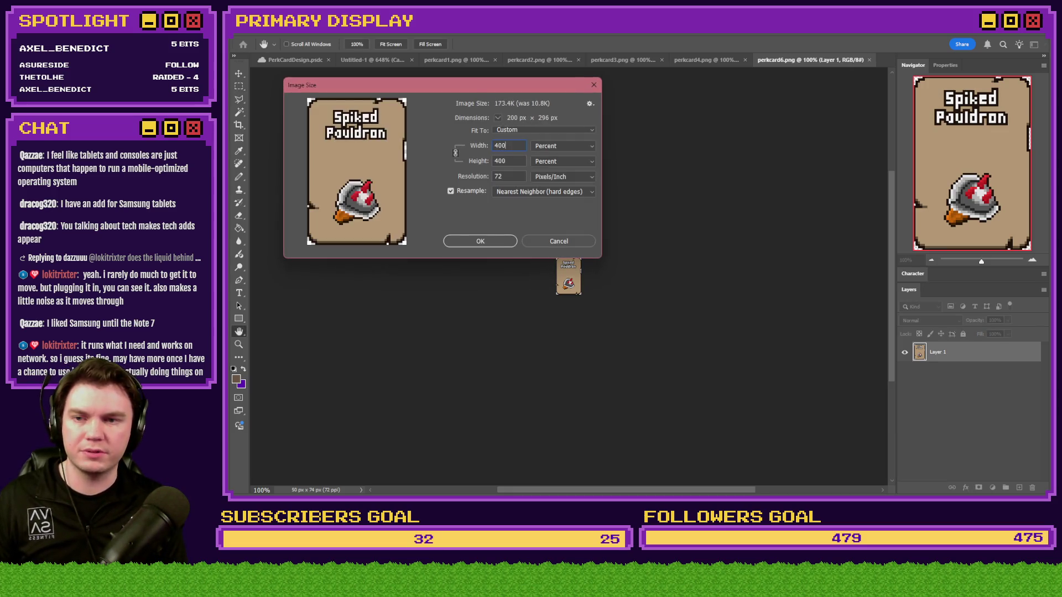
{"action": "key", "text": "Return"}
{"action": "key", "text": "ctrl+s"}
{"action": "left_click", "coordinate": [869, 60]}
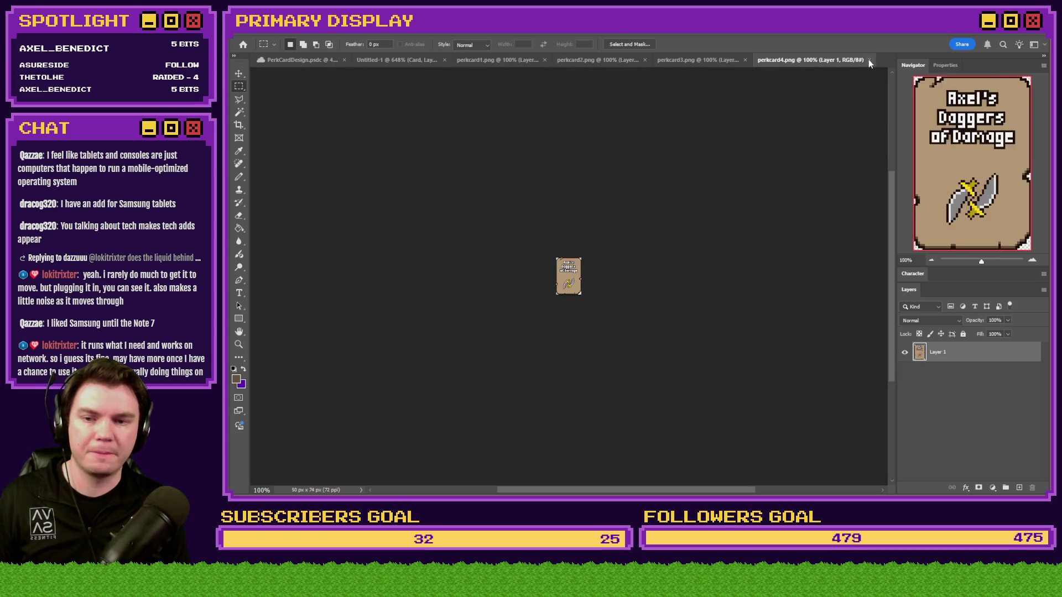
Step: Upscale perkcard4 and perkcard3 to 400%, saving and closing each
{"action": "key", "text": "ctrl+alt+i"}
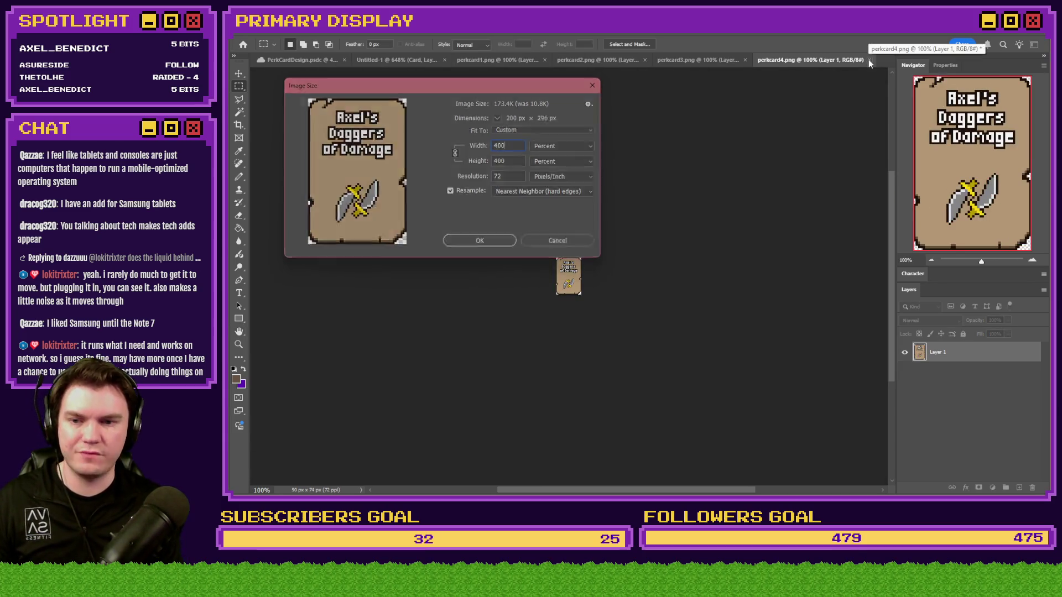
{"action": "key", "text": "Return"}
{"action": "key", "text": "ctrl+s"}
{"action": "left_click", "coordinate": [869, 59]}
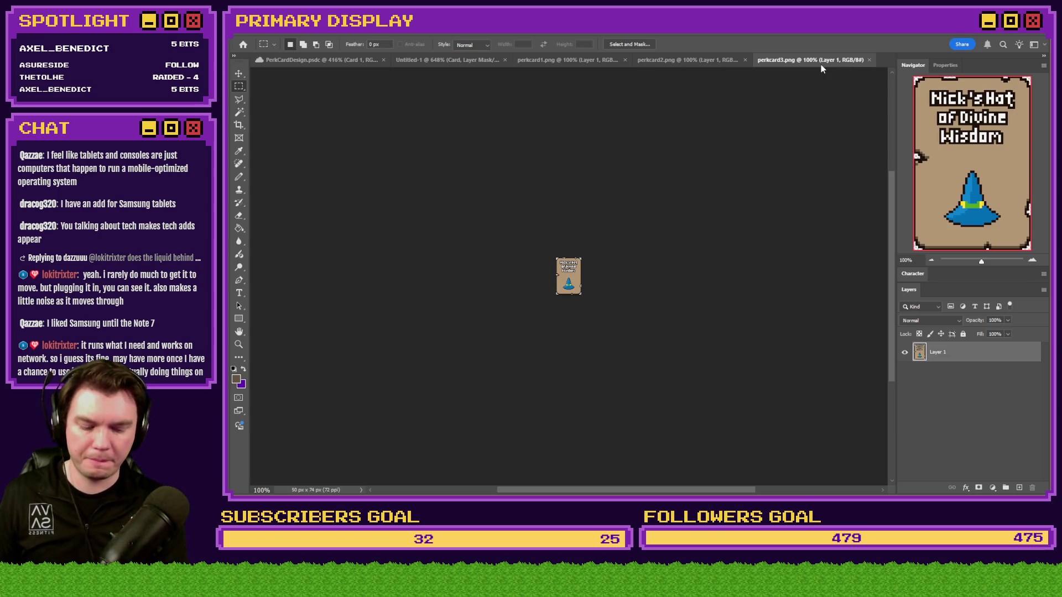
{"action": "key", "text": "ctrl+alt+i"}
{"action": "key", "text": "Return"}
{"action": "key", "text": "ctrl+s"}
{"action": "left_click", "coordinate": [870, 59]}
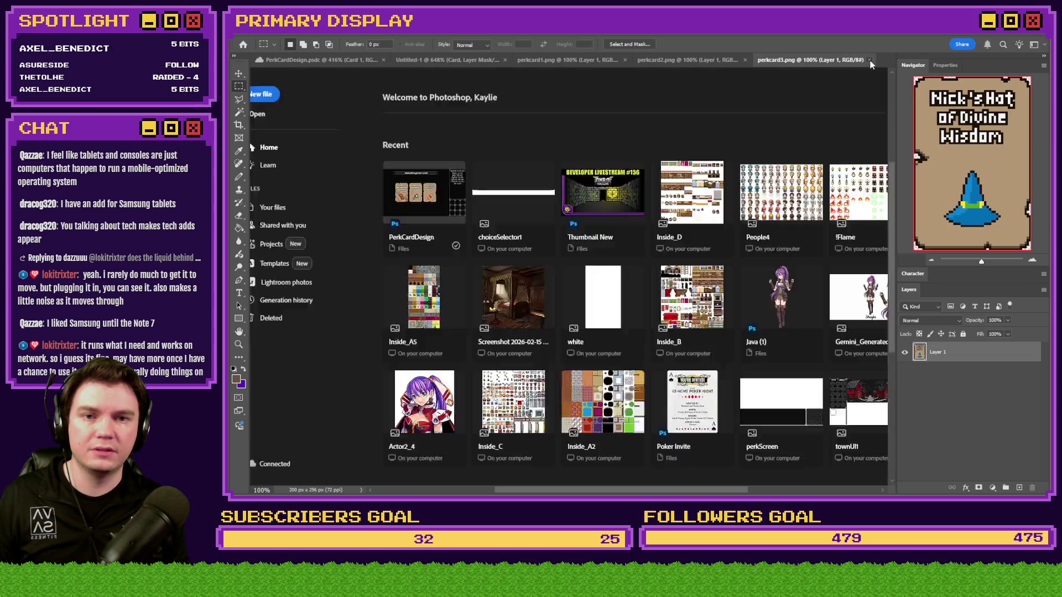
Step: Upscale perkcard2 and perkcard1 to 400% (200 × 296 px), then close both
{"action": "key", "text": "ctrl+alt+i"}
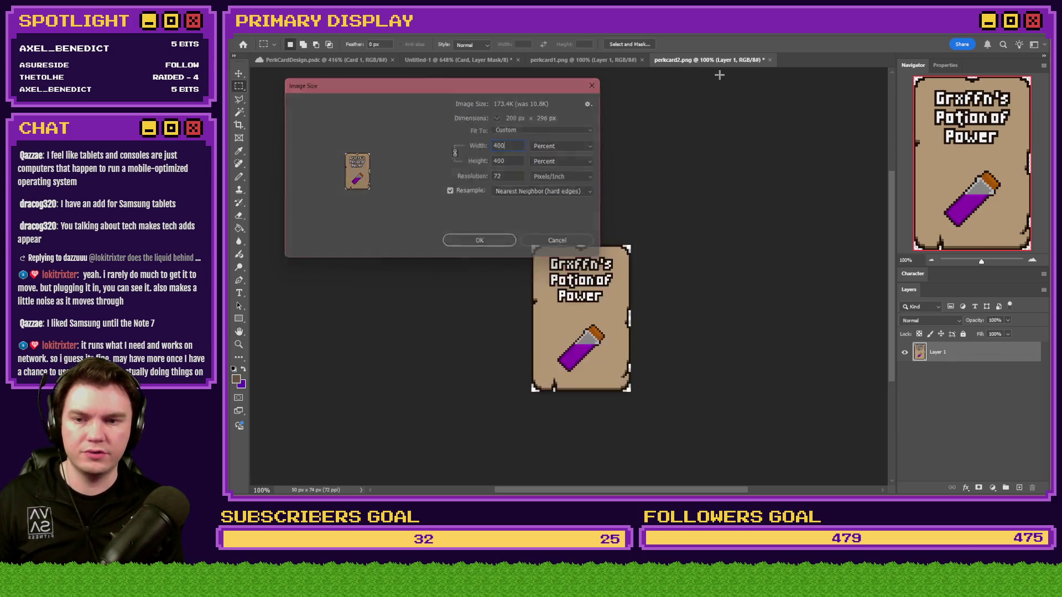
{"action": "key", "text": "Return"}
{"action": "key", "text": "ctrl+s"}
{"action": "left_click", "coordinate": [769, 60]}
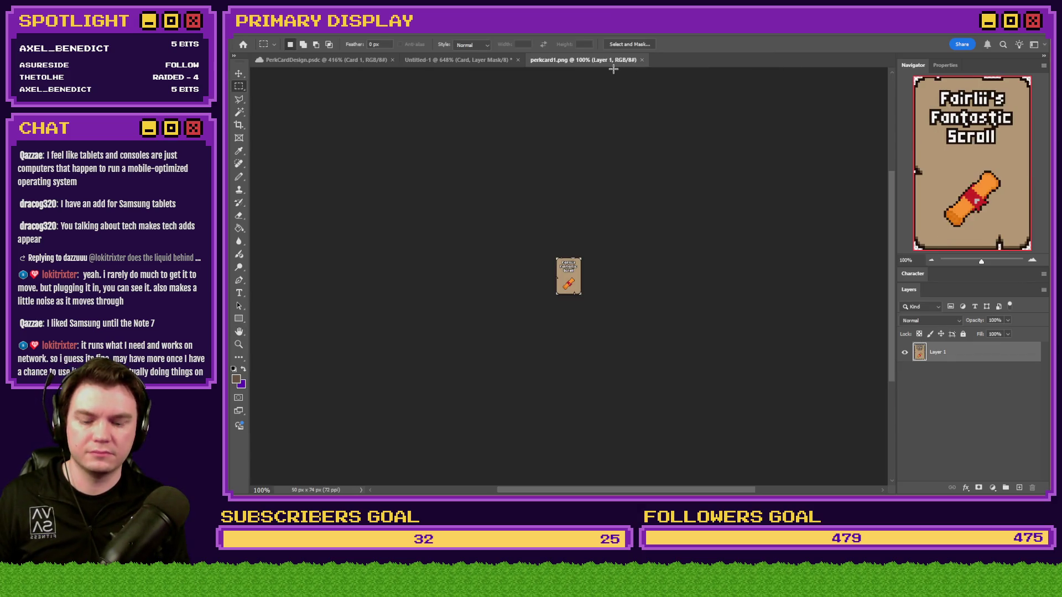
{"action": "key", "text": "ctrl+alt+i"}
{"action": "key", "text": "Return"}
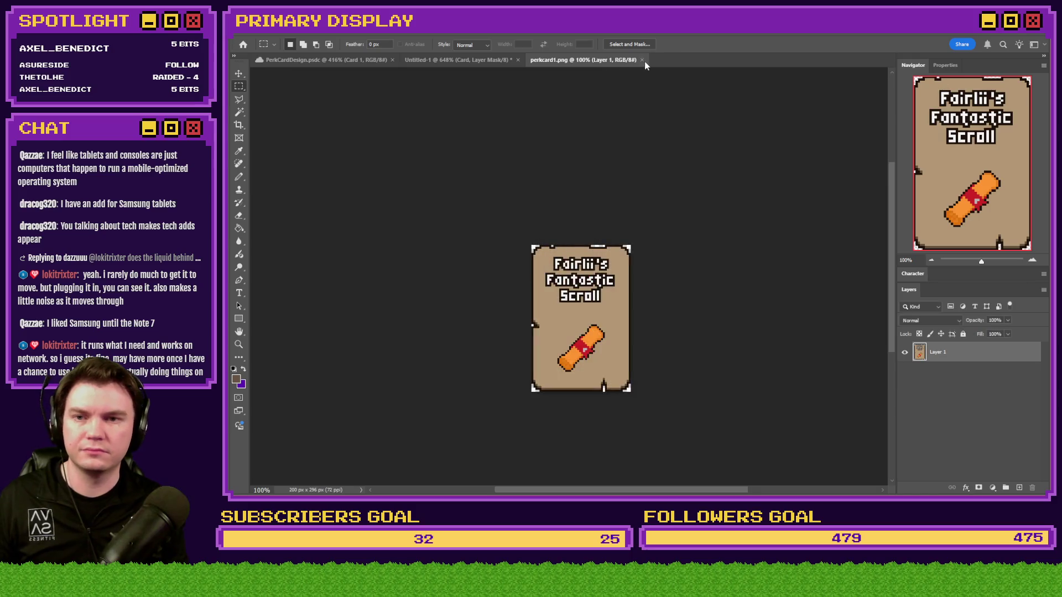
{"action": "left_click", "coordinate": [642, 60]}
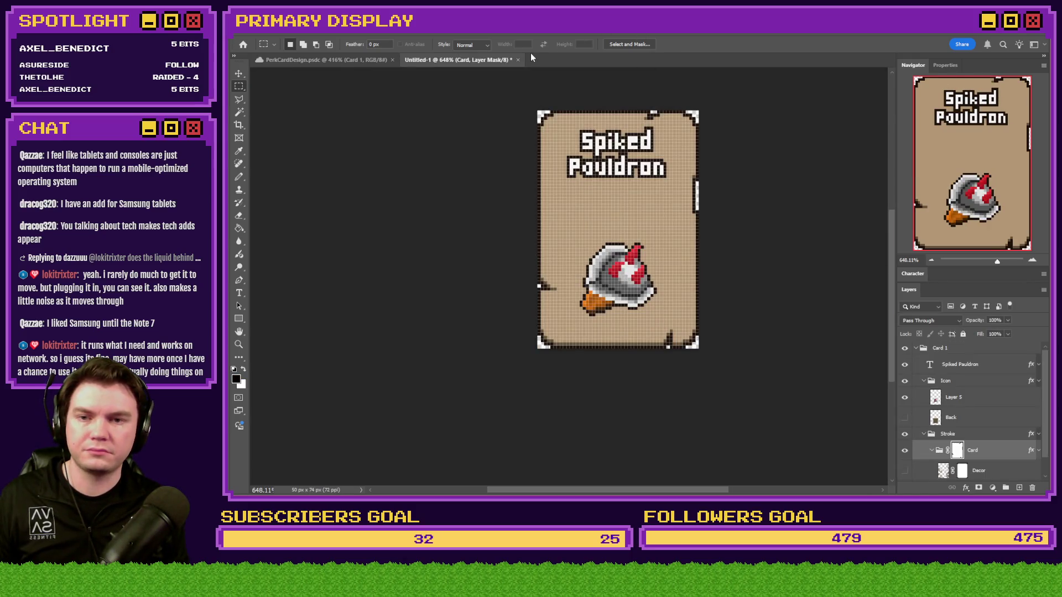
Step: Paste the Spiked Pauldron card into the PerkCardDesign layout
{"action": "left_click", "coordinate": [916, 348]}
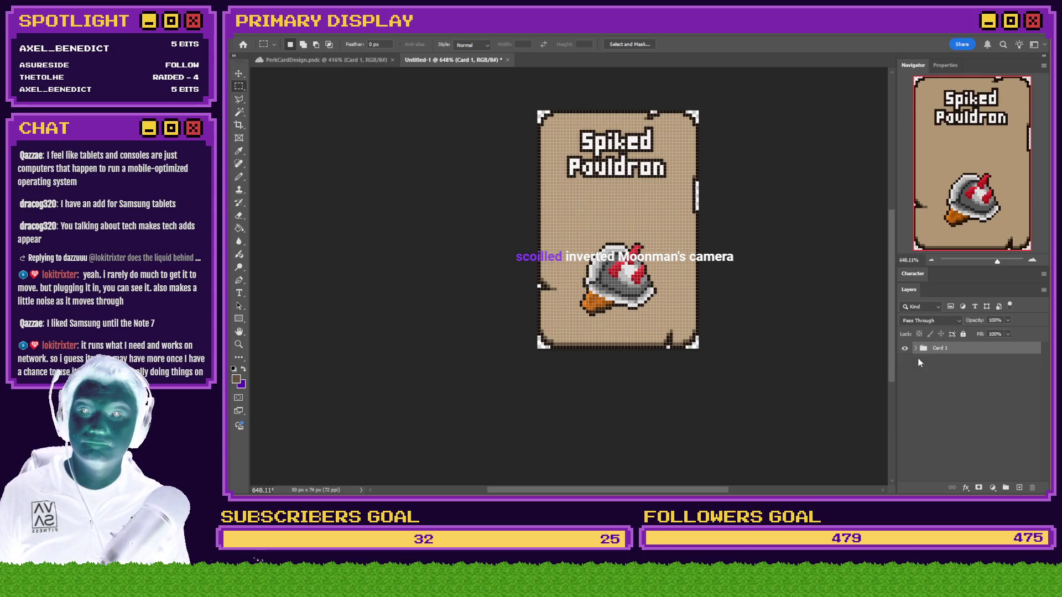
{"action": "left_click", "coordinate": [342, 60]}
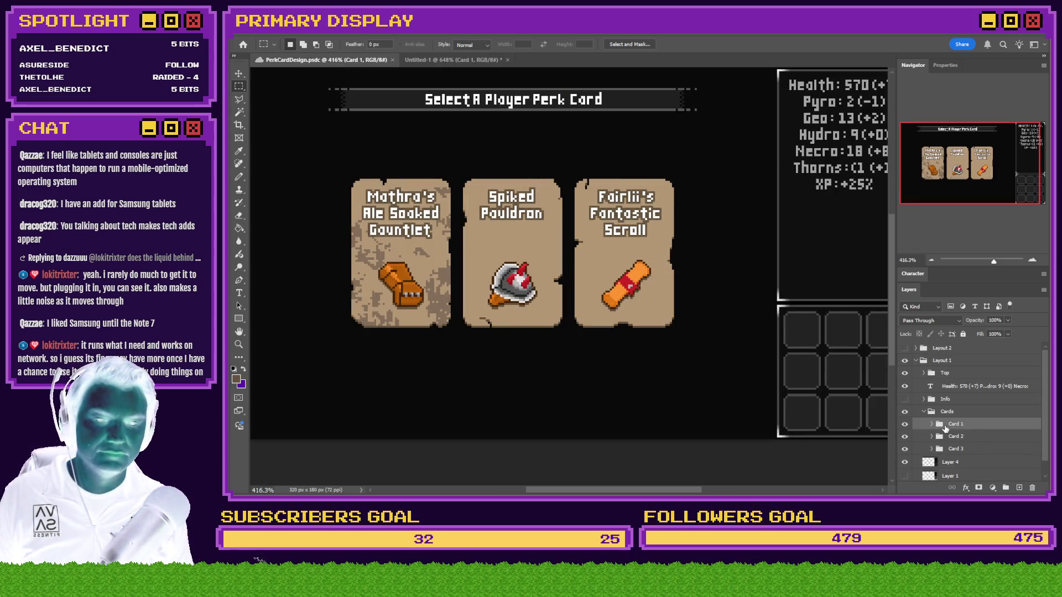
{"action": "key", "text": "ctrl+v"}
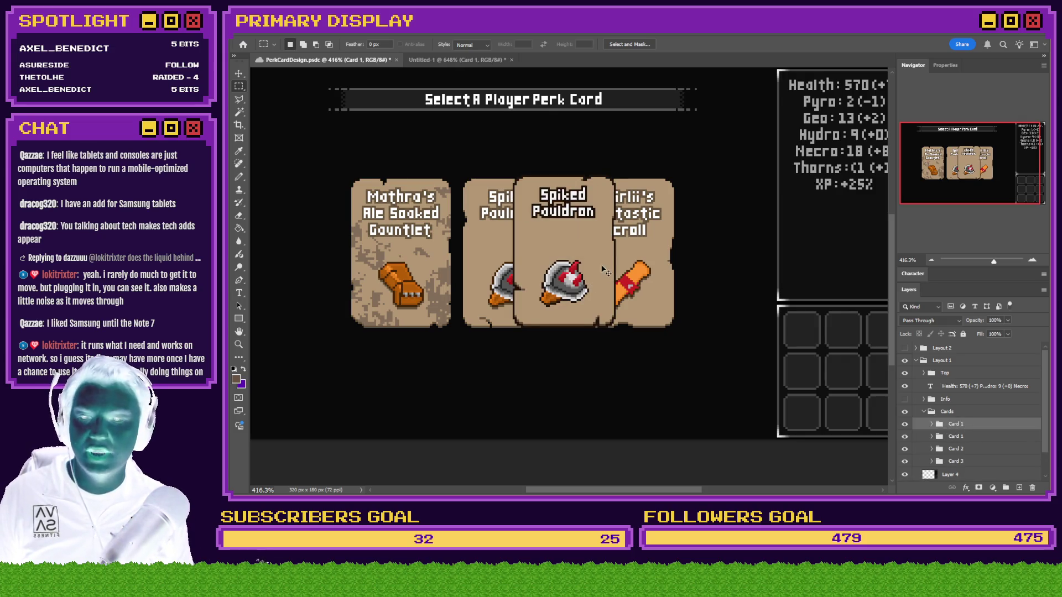
Step: Align the pasted card over the middle card slot and compare it by toggling its visibility
{"action": "mouse_move", "coordinate": [597, 268]}
{"action": "left_mouse_down"}
{"action": "mouse_move", "coordinate": [439, 267]}
{"action": "mouse_move", "coordinate": [579, 278]}
{"action": "left_mouse_up"}
{"action": "scroll", "coordinate": [400, 246], "scroll_direction": "up", "scroll_amount": 5}
{"action": "scroll", "coordinate": [448, 204], "scroll_direction": "down", "scroll_amount": 4}
{"action": "scroll", "coordinate": [580, 279], "scroll_direction": "up", "scroll_amount": 2}
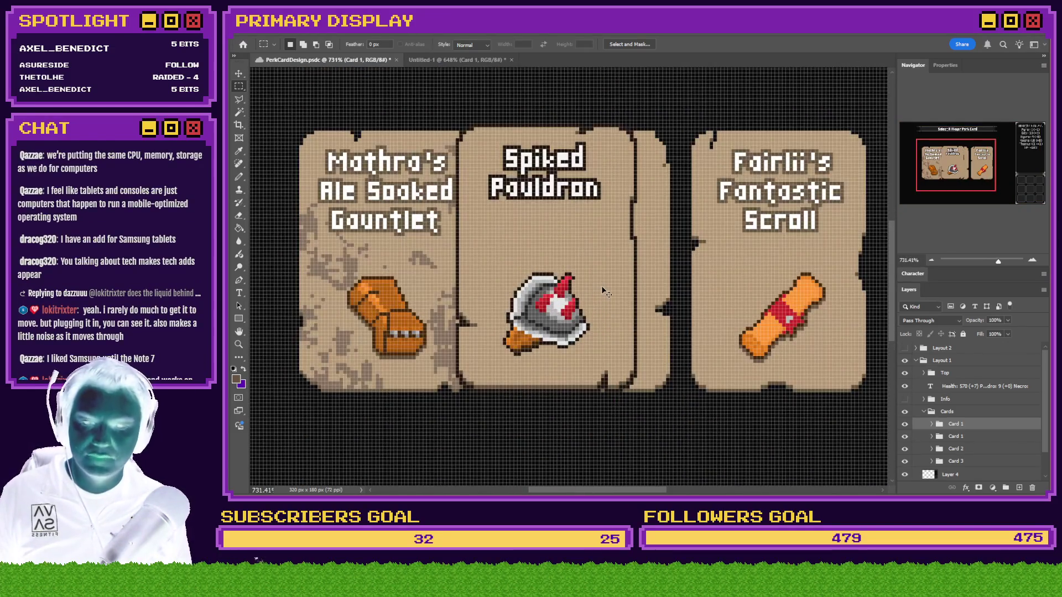
{"action": "key", "text": "Right"}
{"action": "key", "text": "Right"}
{"action": "key", "text": "Right"}
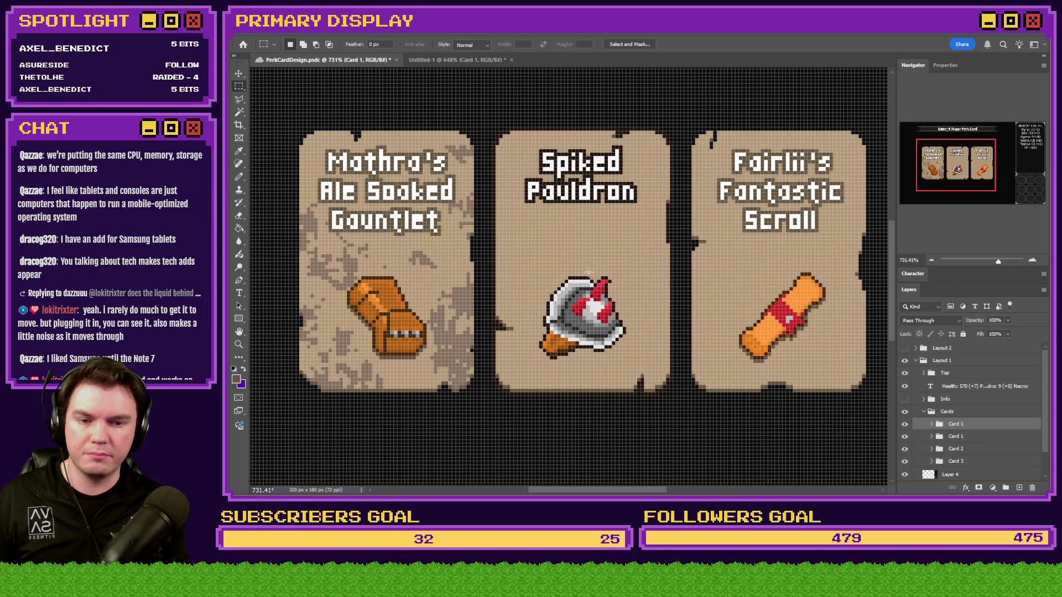
{"action": "scroll", "coordinate": [589, 273], "scroll_direction": "down", "scroll_amount": 2}
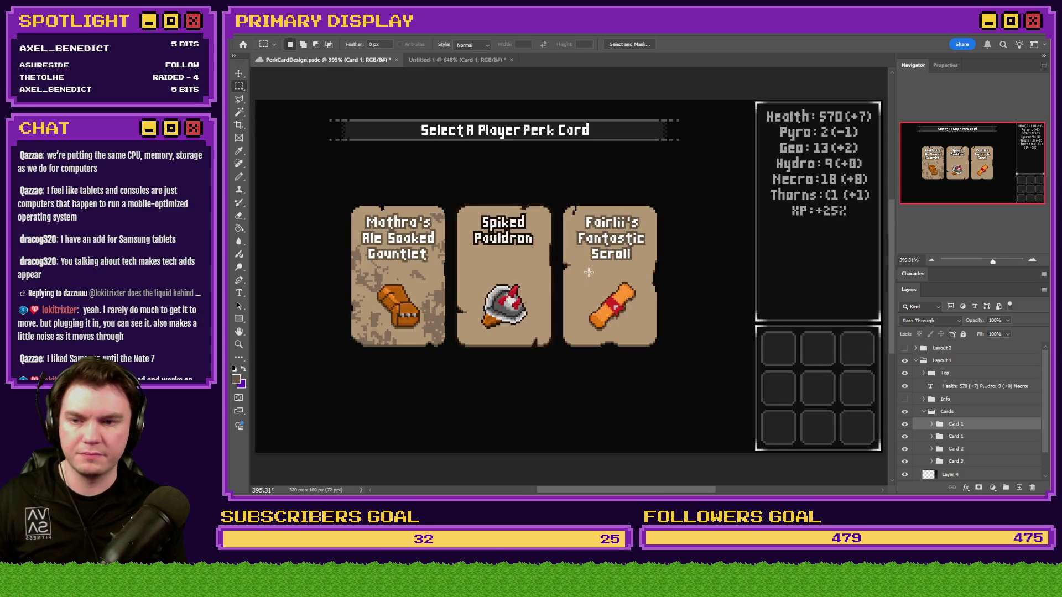
{"action": "left_click", "coordinate": [905, 424]}
{"action": "left_click", "coordinate": [905, 424]}
Step: Hide the old upper Card 1 group and save PerkCardDesign.psd
{"action": "left_click", "coordinate": [905, 425]}
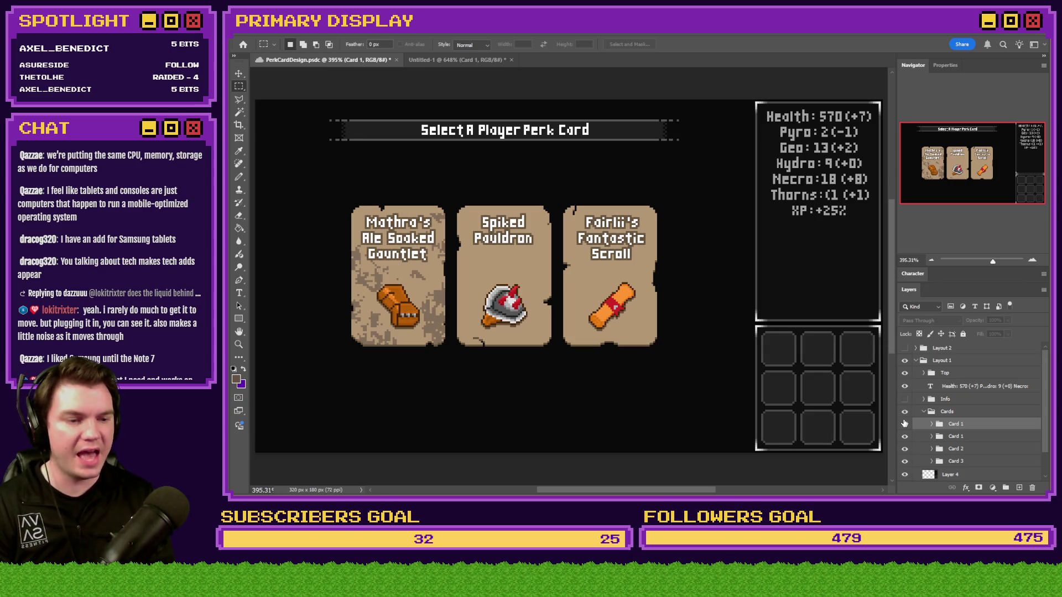
{"action": "left_click", "coordinate": [905, 424]}
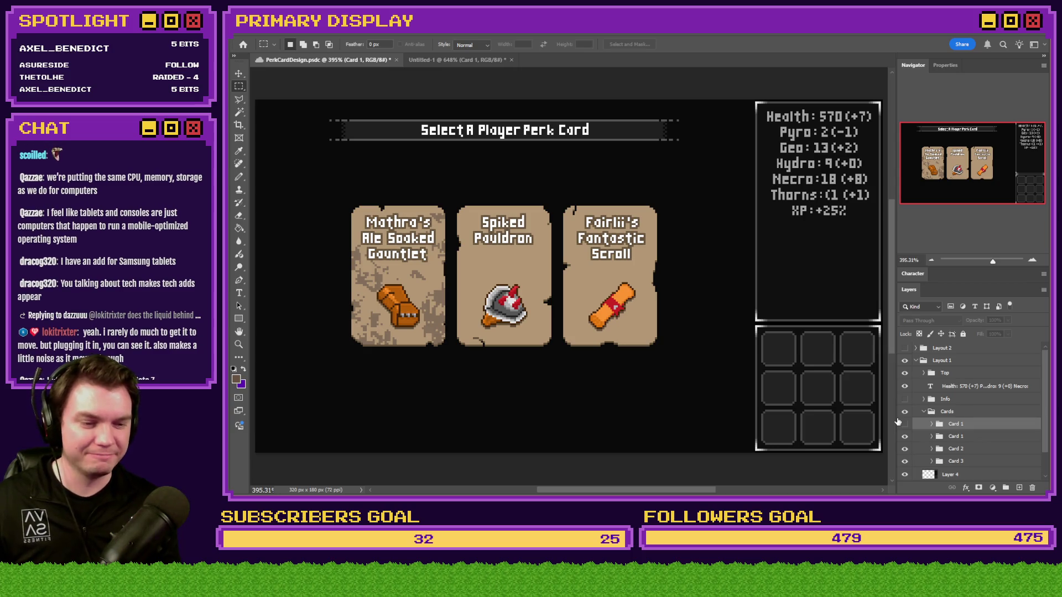
{"action": "key", "text": "ctrl+s"}
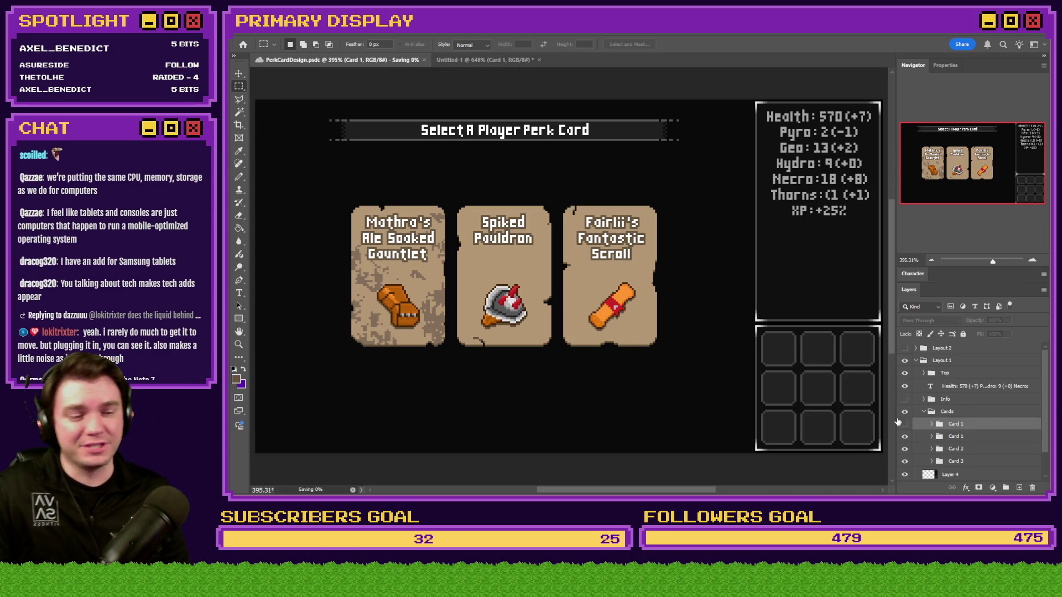
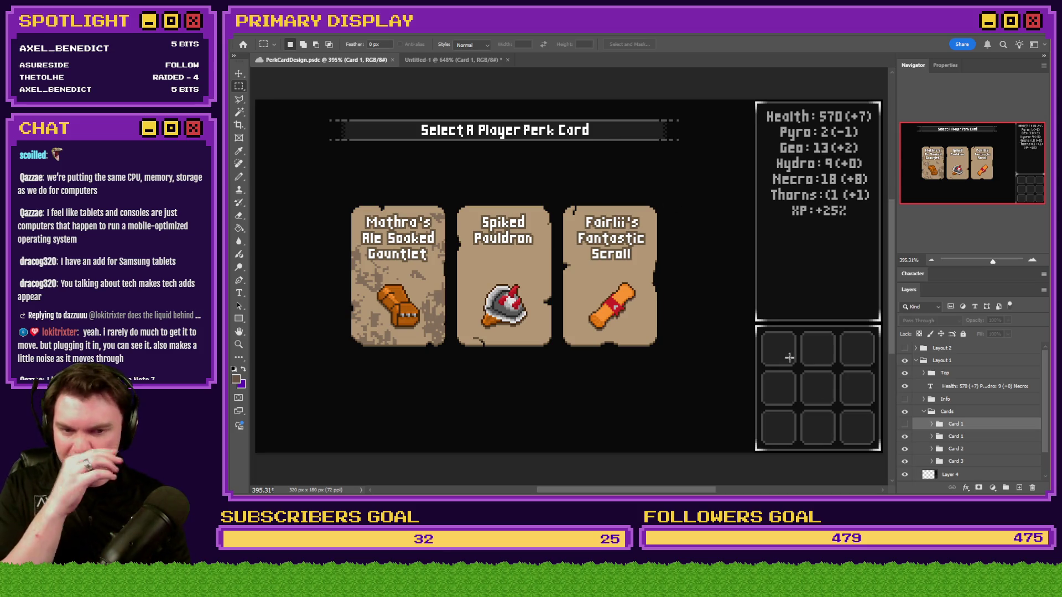
Step: Hide the Cards group and the Health and element stats text layer
{"action": "left_click", "coordinate": [923, 411]}
{"action": "left_click", "coordinate": [905, 412]}
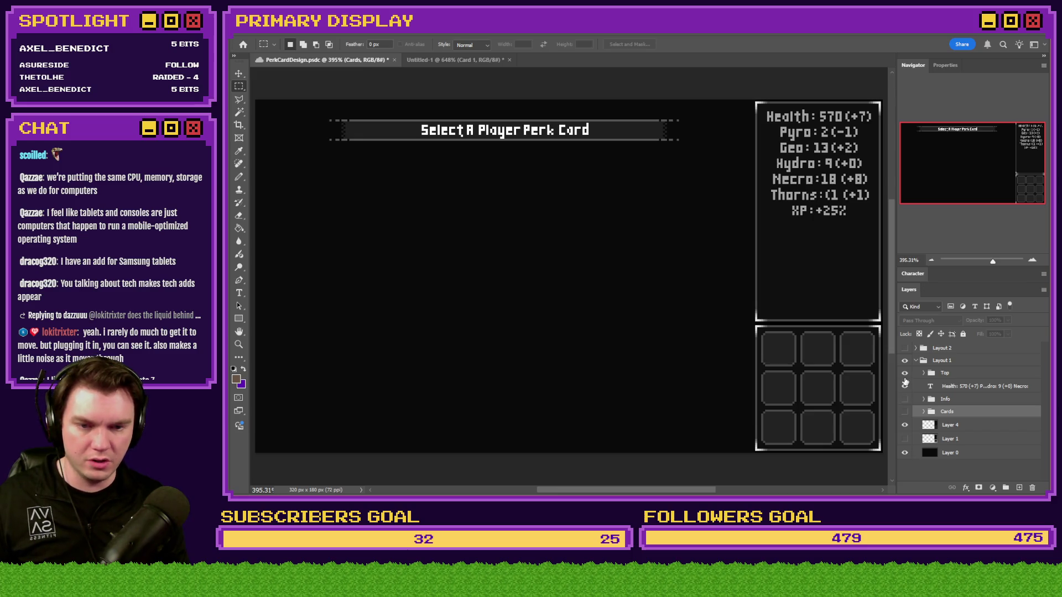
{"action": "left_click", "coordinate": [905, 387]}
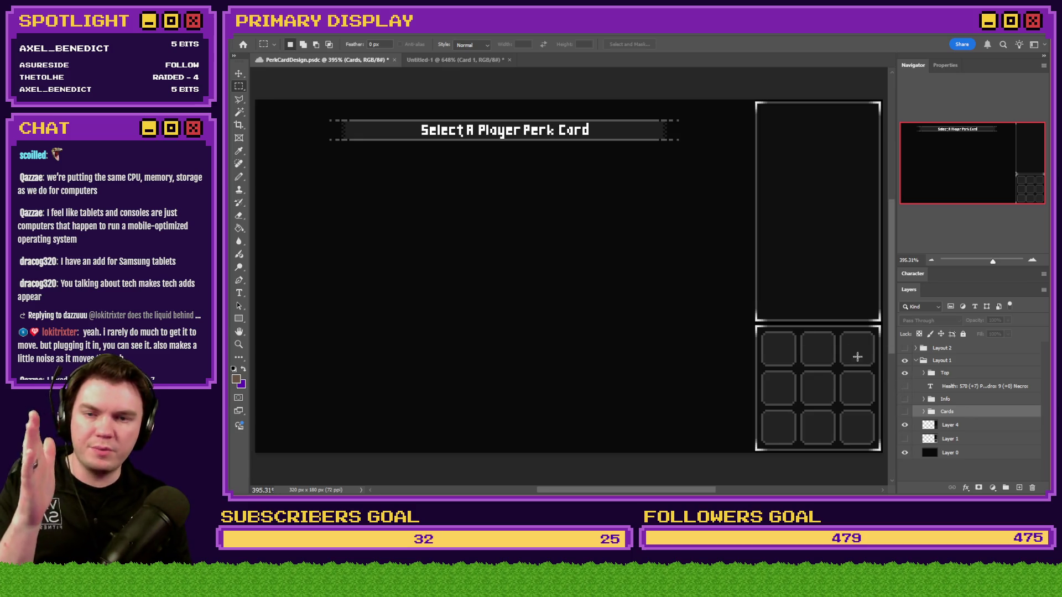
Step: Scale the screen image to 400% (1280x720) and save it over the existing PNG
{"action": "key", "text": "ctrl+alt+i"}
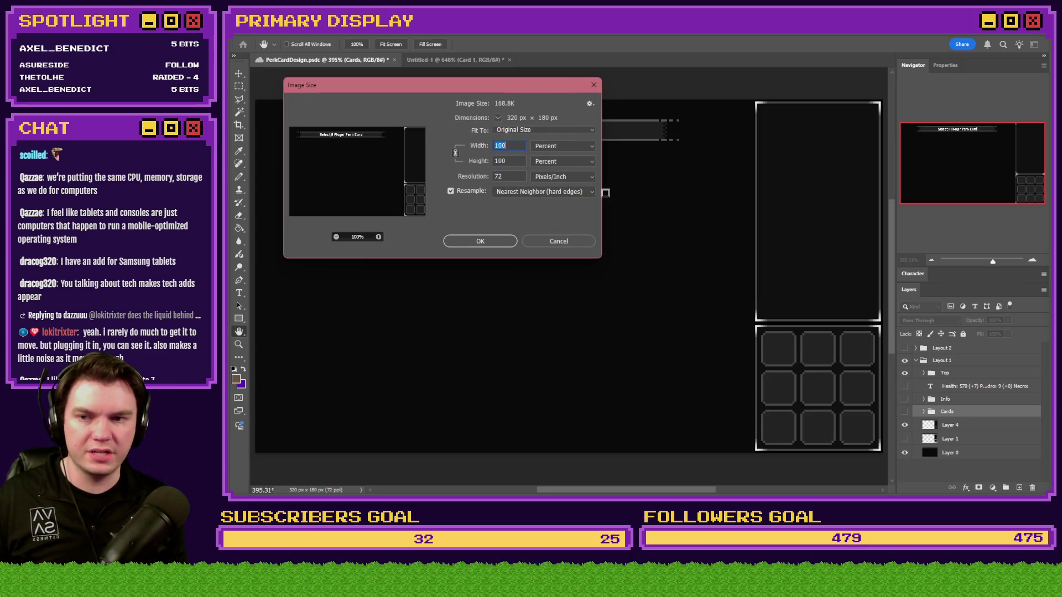
{"action": "type", "text": "400"}
{"action": "key", "text": "Return"}
{"action": "key", "text": "m"}
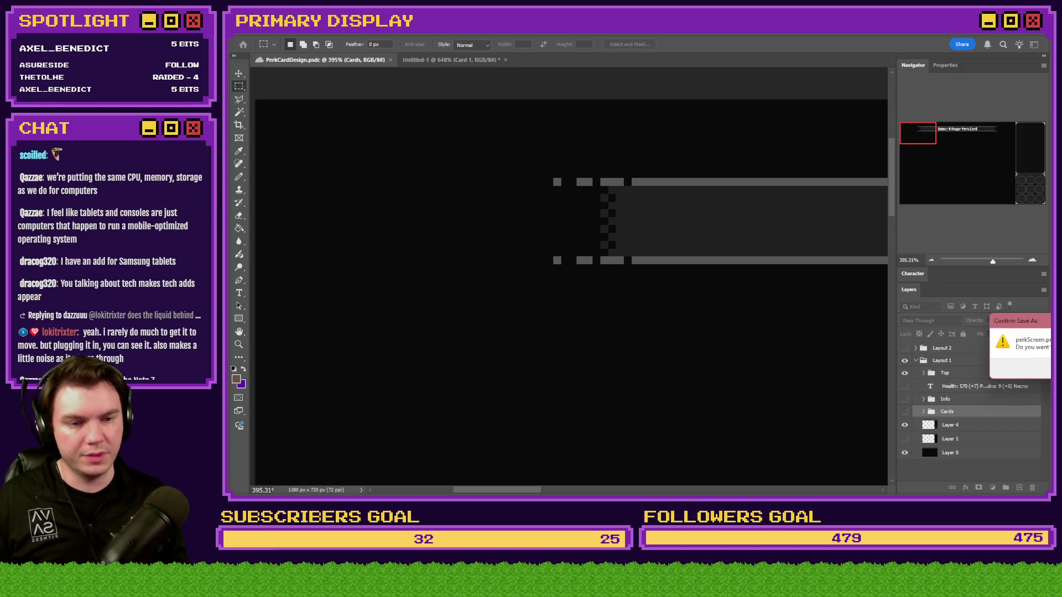
{"action": "key", "text": "Return"}
{"action": "key", "text": "Return"}
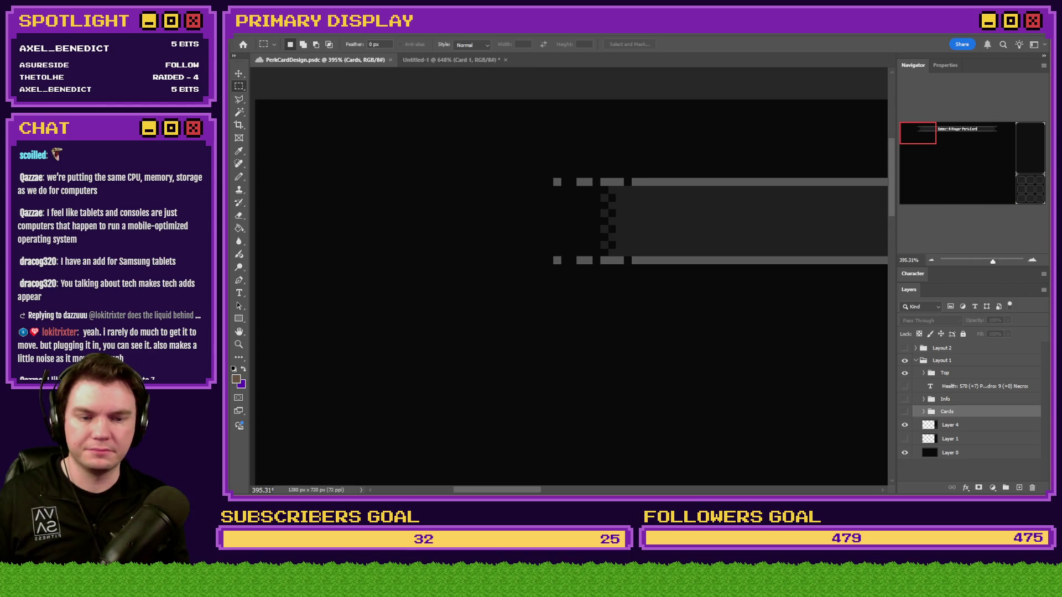
{"action": "key", "text": "alt+Tab"}
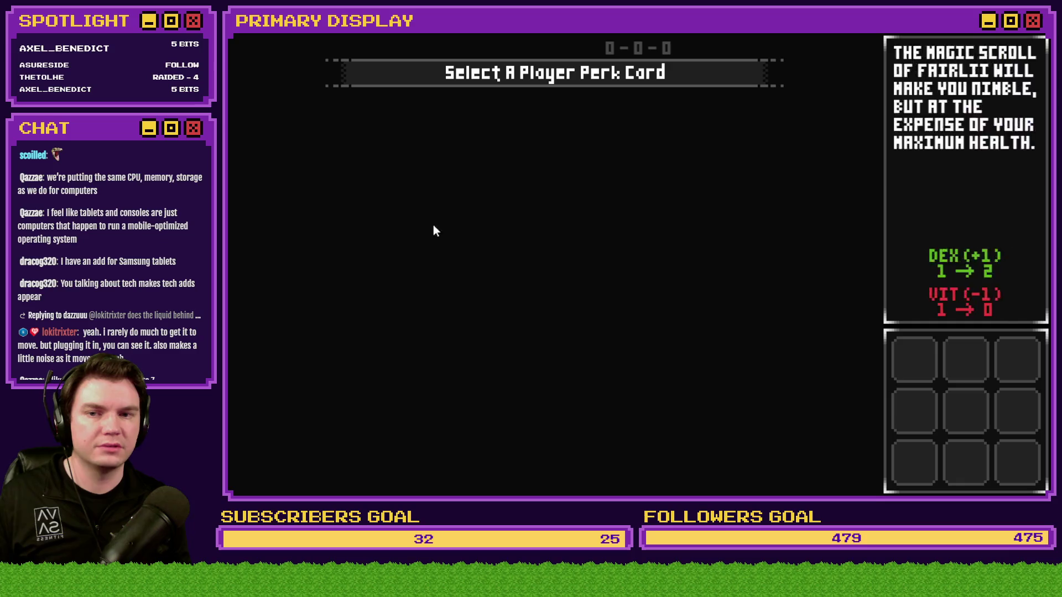
Step: Close the playtest and look over the event on tile 3,2 without changes
{"action": "left_click", "coordinate": [1039, 36]}
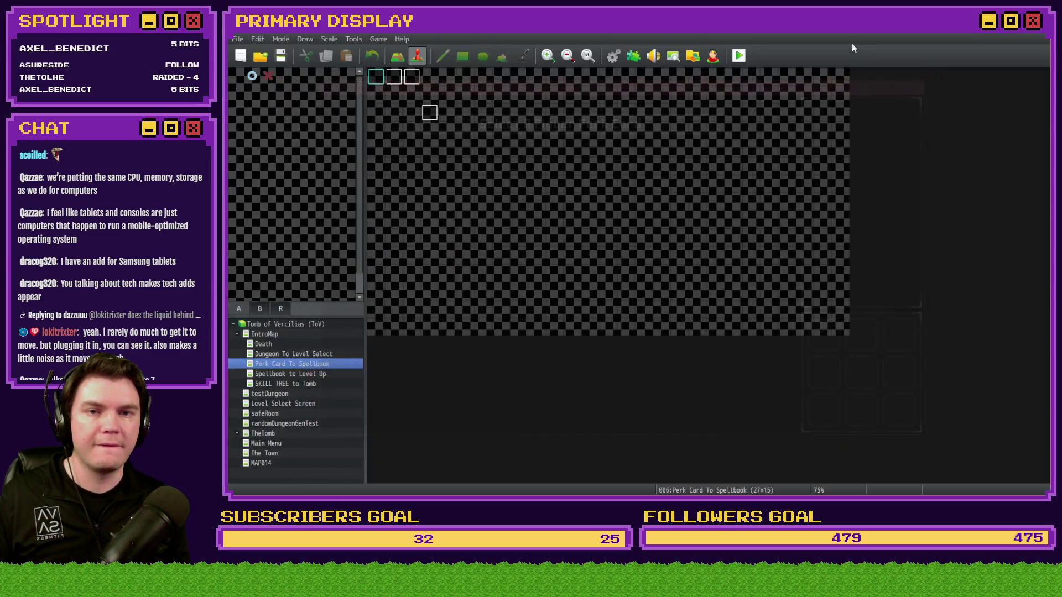
{"action": "double_click", "coordinate": [436, 110]}
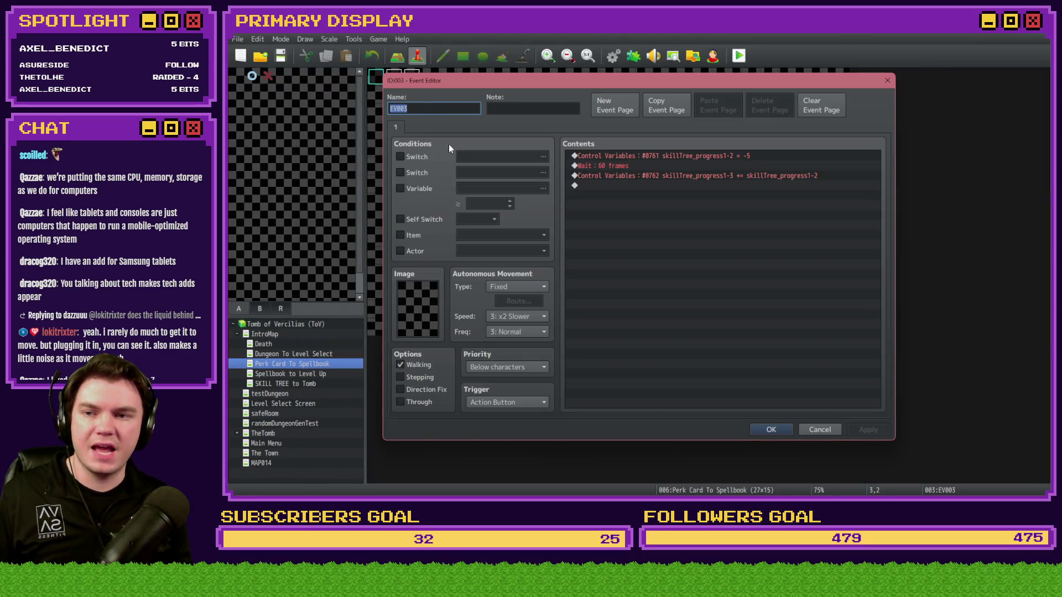
{"action": "left_click", "coordinate": [823, 427]}
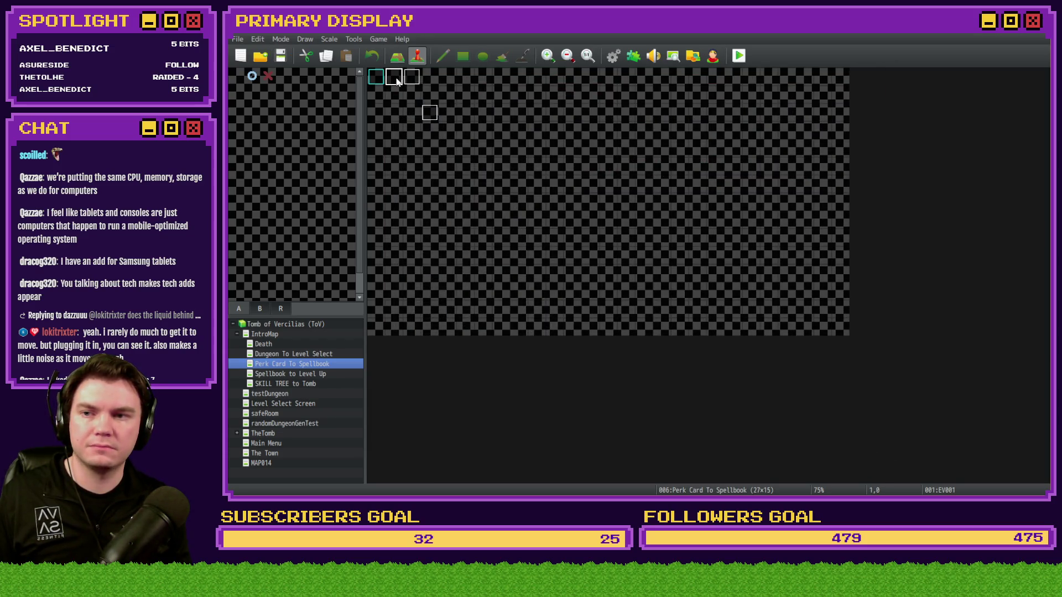
Step: Inspect the commands on all four pages of the EV001 event
{"action": "double_click", "coordinate": [396, 81]}
{"action": "scroll", "coordinate": [729, 273], "scroll_direction": "down", "scroll_amount": 10}
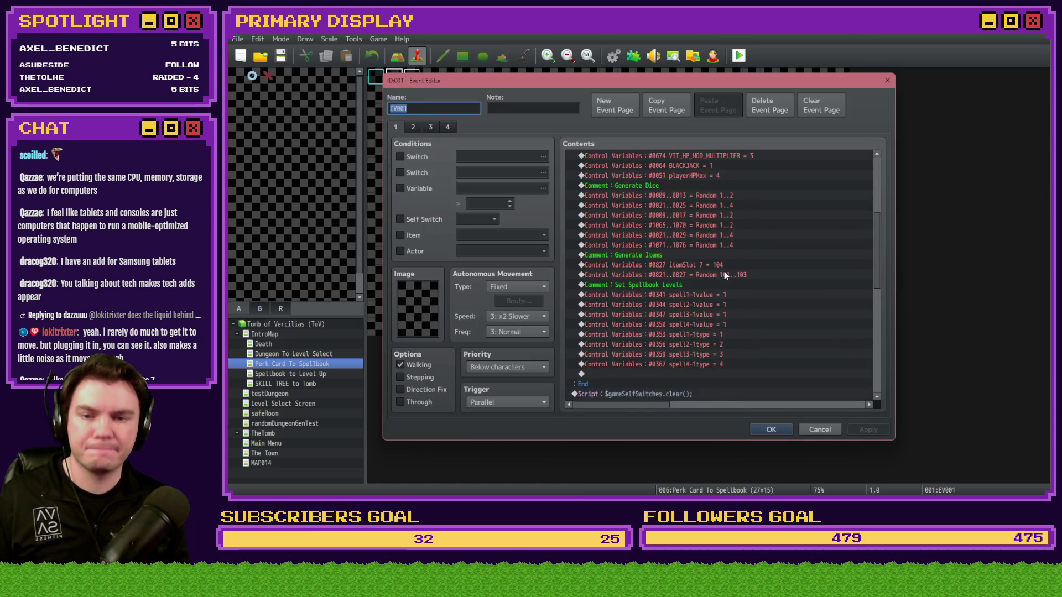
{"action": "scroll", "coordinate": [724, 274], "scroll_direction": "down", "scroll_amount": 7}
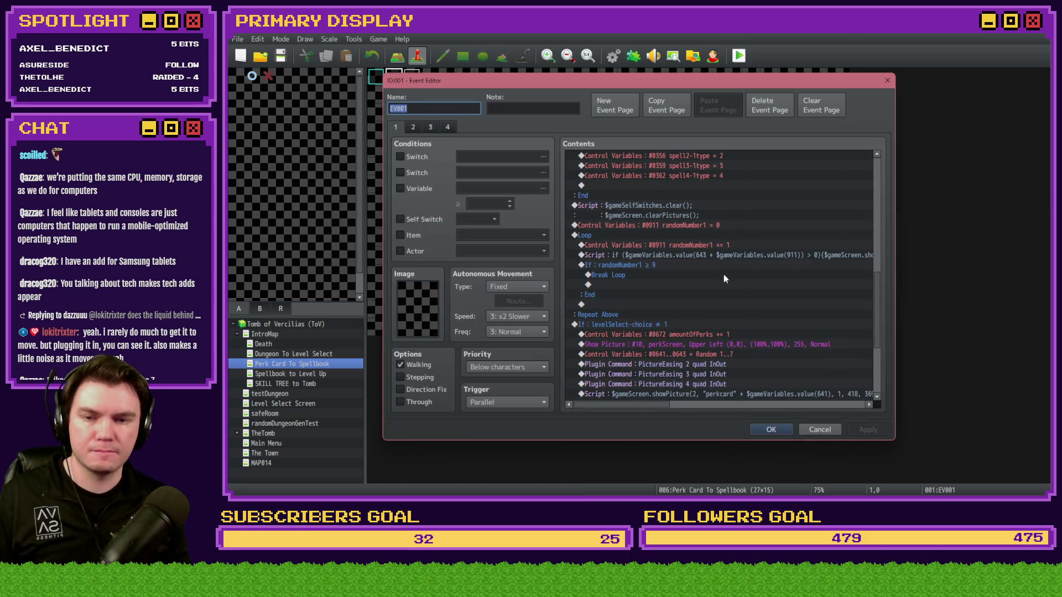
{"action": "scroll", "coordinate": [722, 281], "scroll_direction": "down", "scroll_amount": 1}
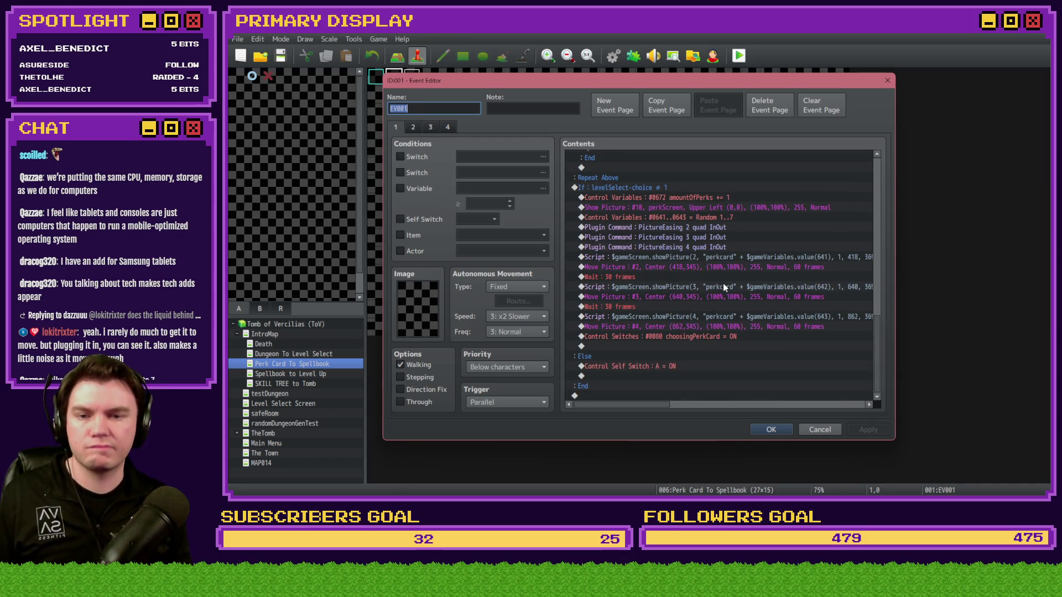
{"action": "mouse_move", "coordinate": [646, 404]}
{"action": "left_mouse_down"}
{"action": "mouse_move", "coordinate": [724, 411]}
{"action": "mouse_move", "coordinate": [649, 413]}
{"action": "left_mouse_up"}
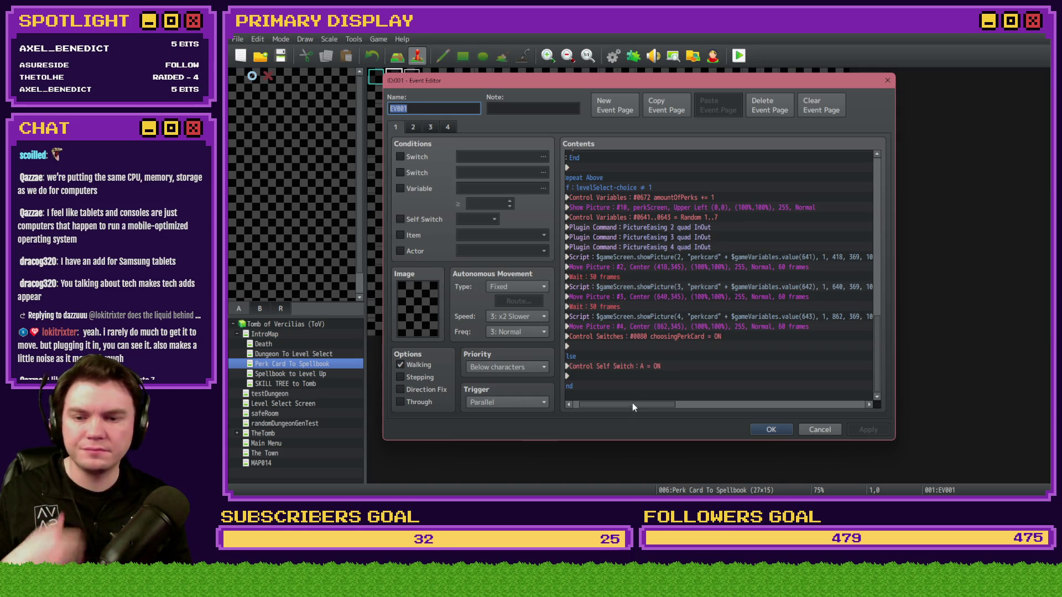
{"action": "left_click_drag", "start_coordinate": [634, 408], "coordinate": [613, 340]}
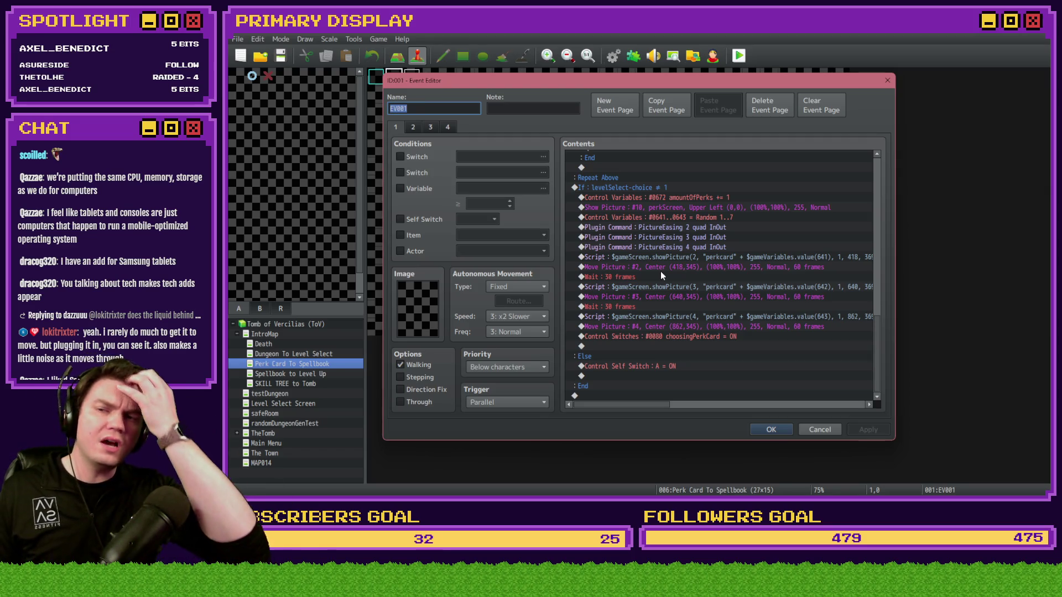
{"action": "left_click", "coordinate": [413, 128]}
{"action": "left_click", "coordinate": [431, 129]}
{"action": "left_click", "coordinate": [440, 128]}
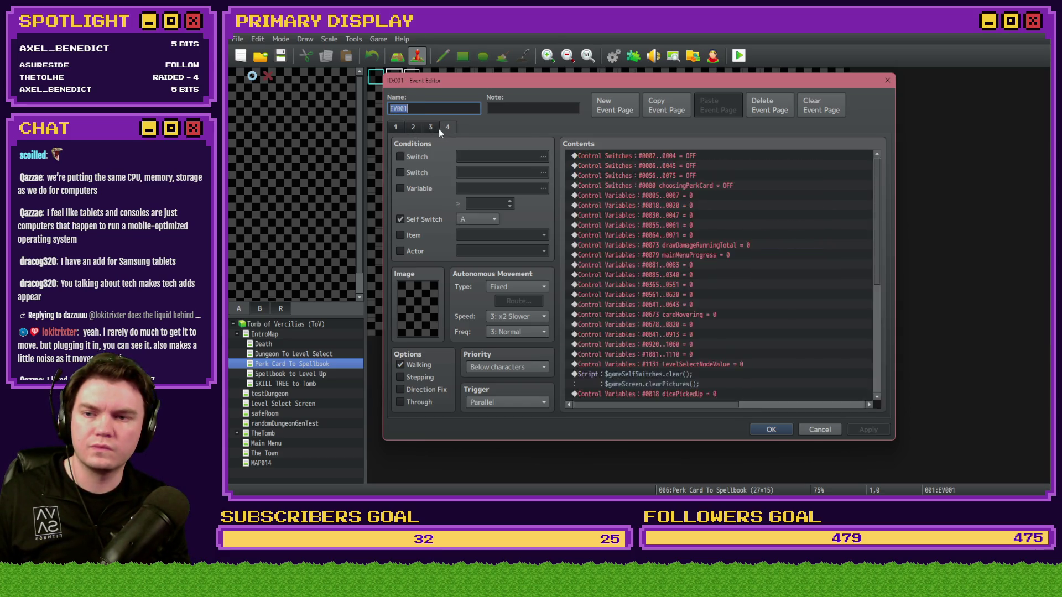
{"action": "key", "text": "Escape"}
Step: Review both pages of the Selecting Perk event and the EV003 event
{"action": "double_click", "coordinate": [414, 79]}
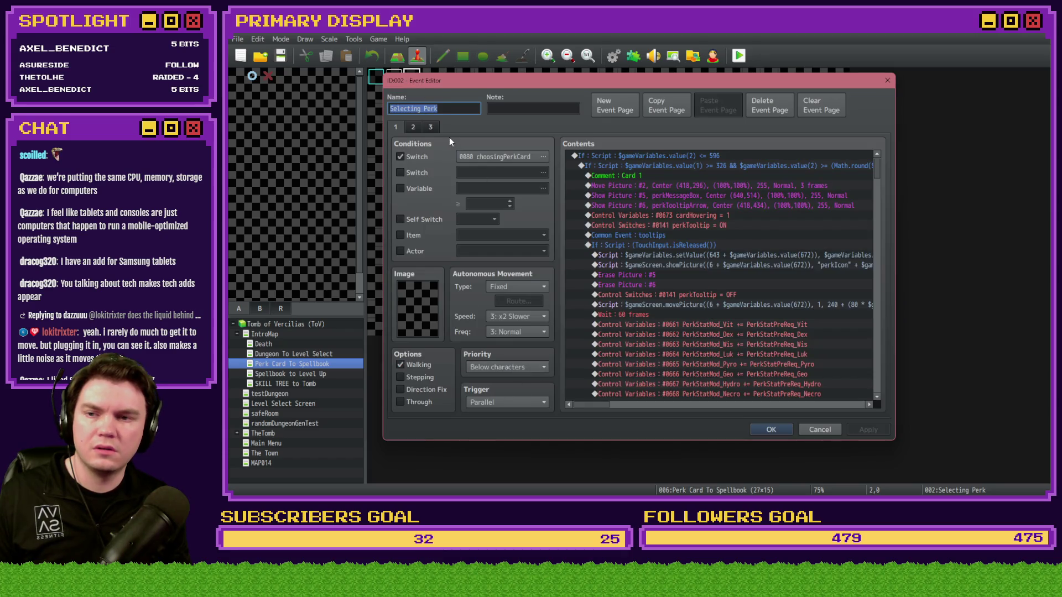
{"action": "left_click", "coordinate": [413, 128]}
{"action": "left_click", "coordinate": [396, 126]}
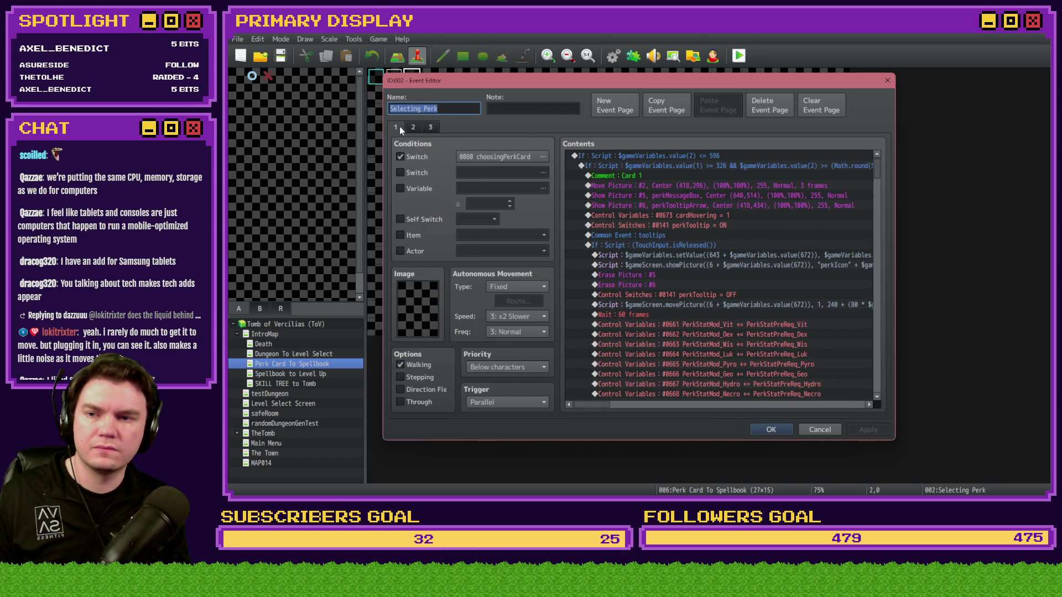
{"action": "key", "text": "Escape"}
{"action": "double_click", "coordinate": [422, 116]}
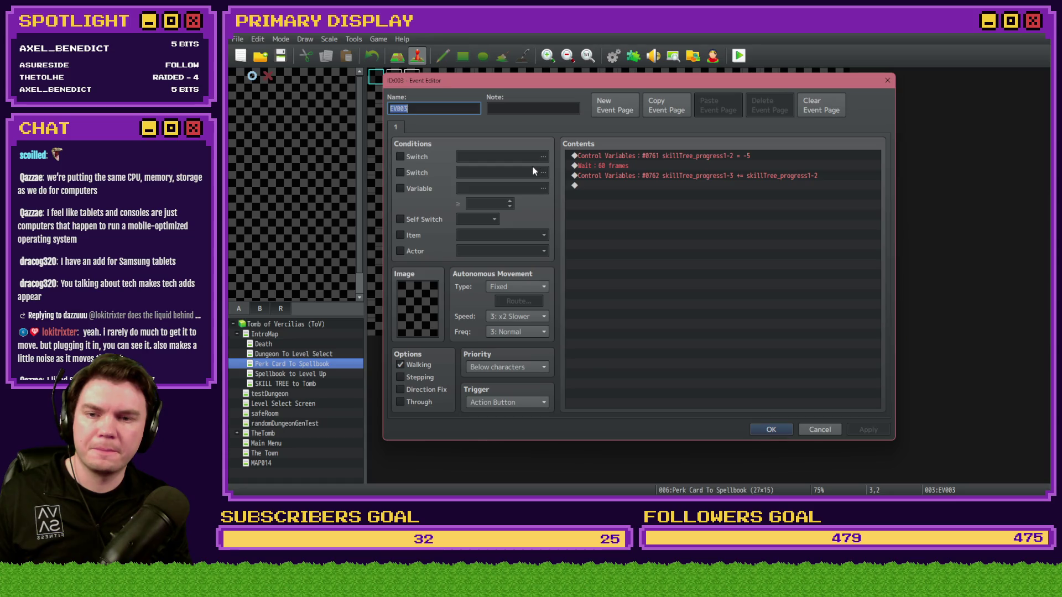
{"action": "key", "text": "Escape"}
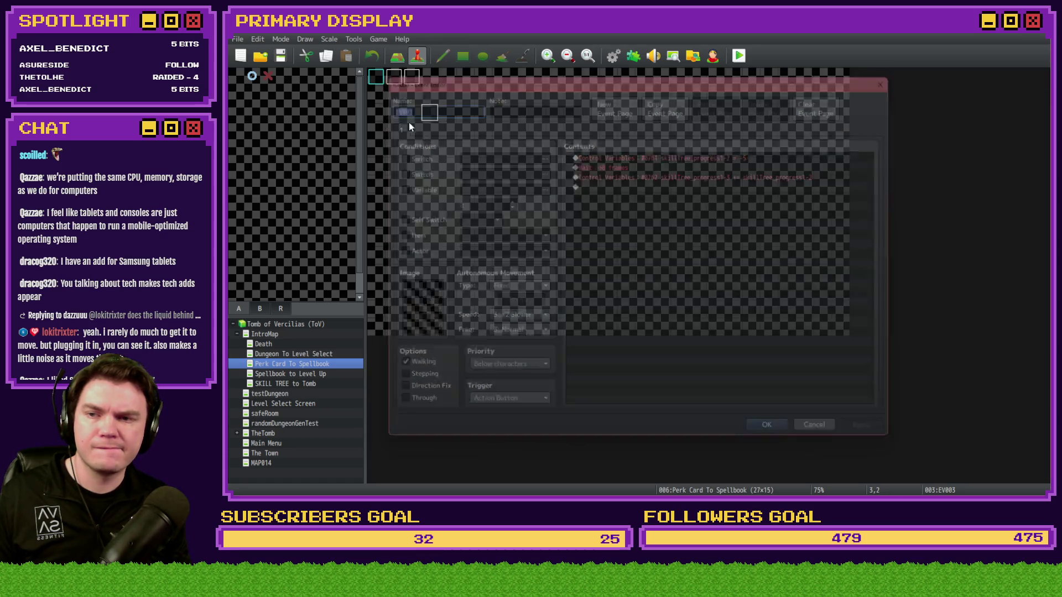
Step: Recheck EV001's card Move Picture commands page, then start a playtest
{"action": "double_click", "coordinate": [399, 79]}
{"action": "left_click", "coordinate": [413, 128]}
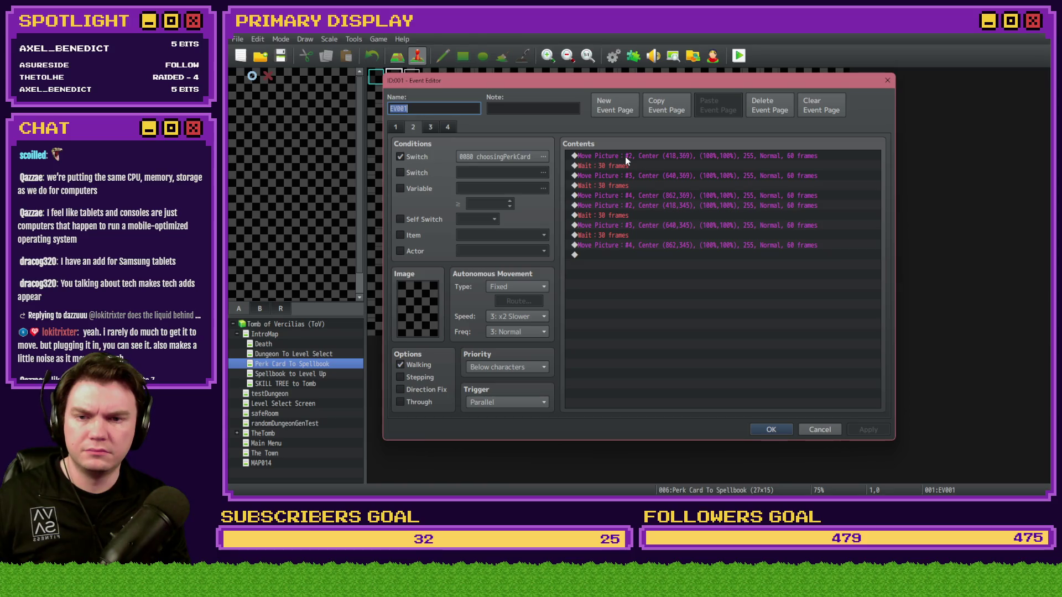
{"action": "key", "text": "Escape"}
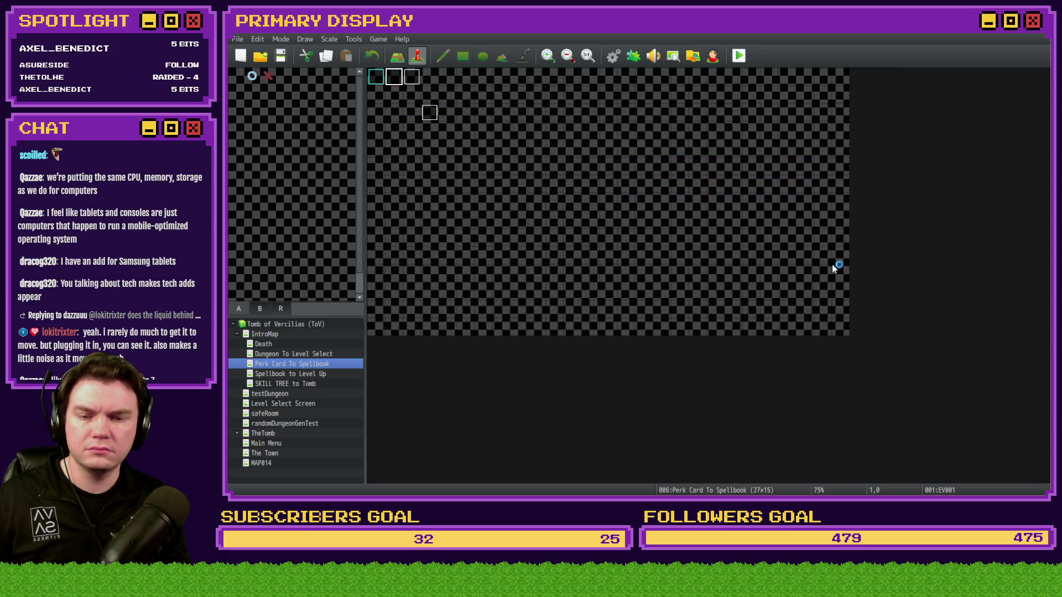
{"action": "key", "text": "ctrl+r"}
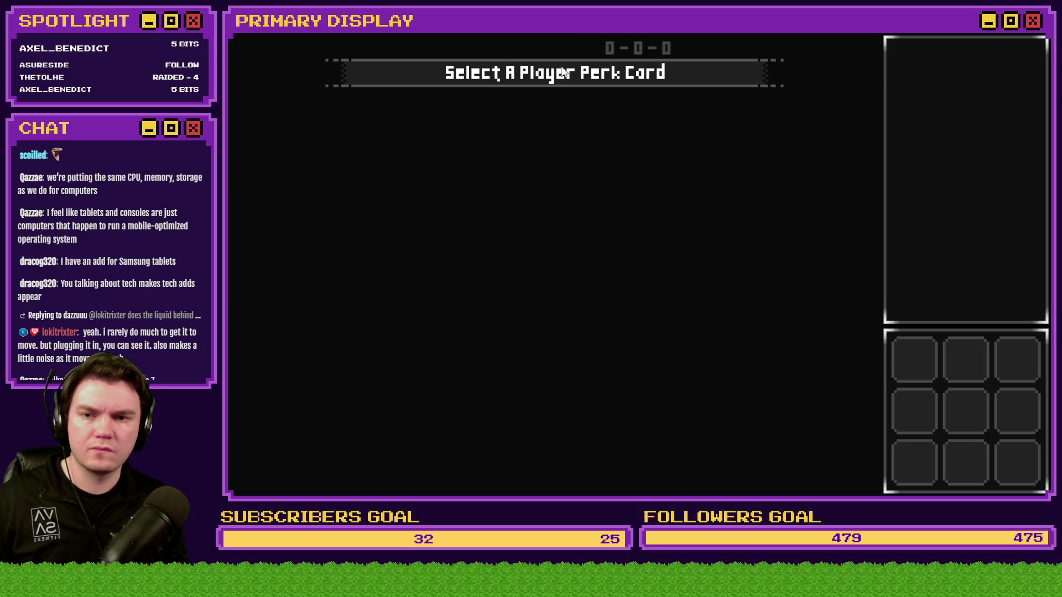
Step: Check the F9 debug switch list in the playtest, then close it
{"action": "key", "text": "F9"}
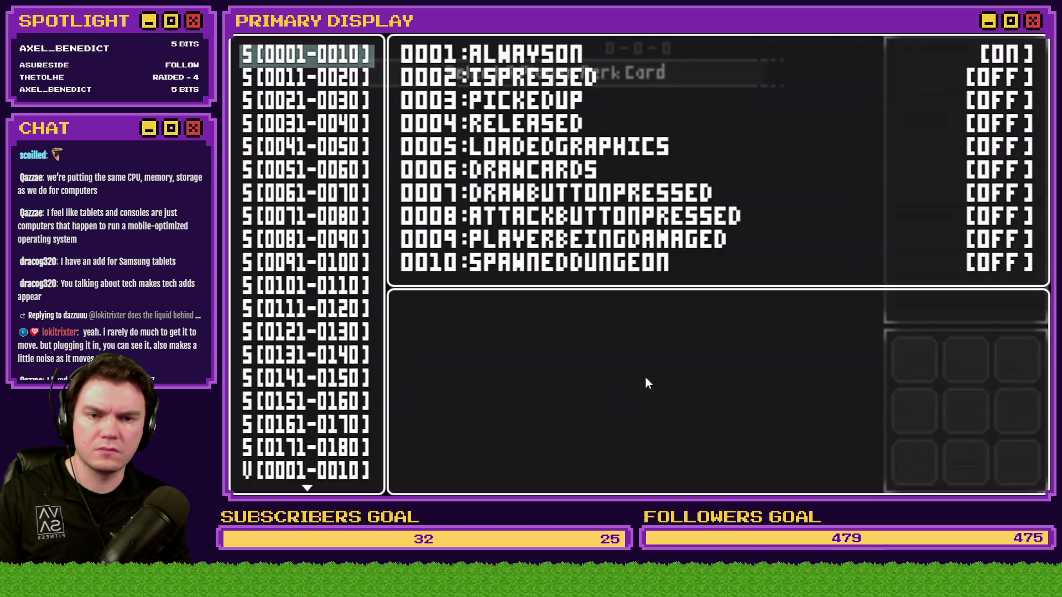
{"action": "key", "text": "Escape"}
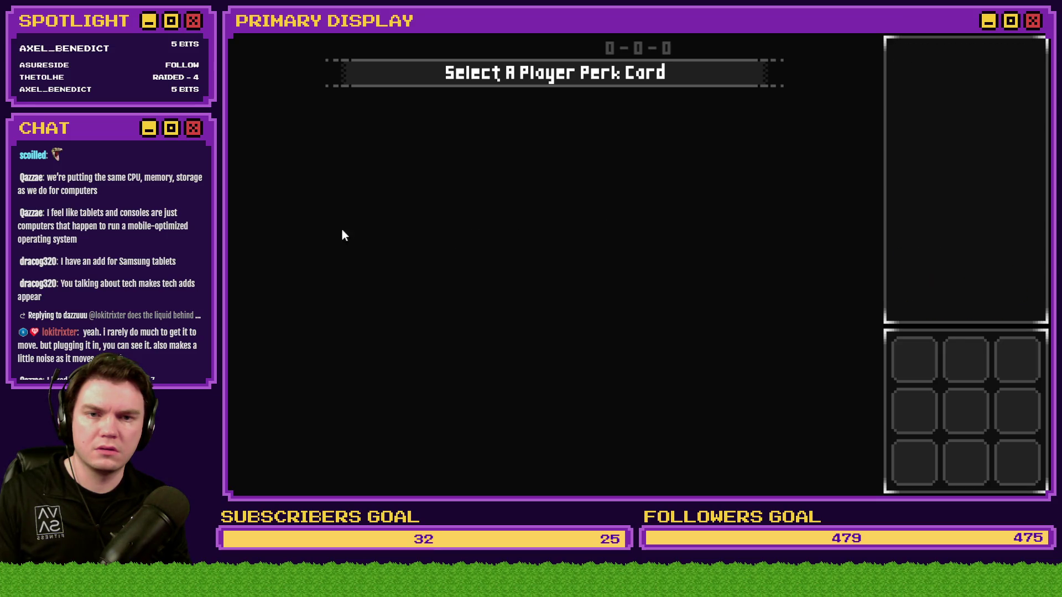
Step: Close the playtest and look over the game's pictures folder
{"action": "key", "text": "alt+F4"}
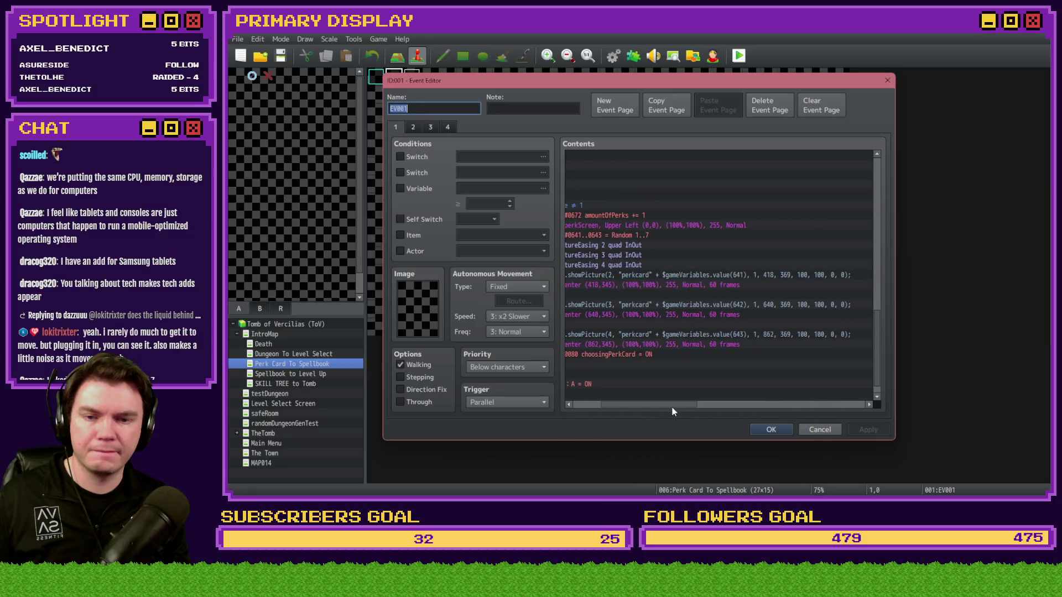
{"action": "key", "text": "alt+Tab"}
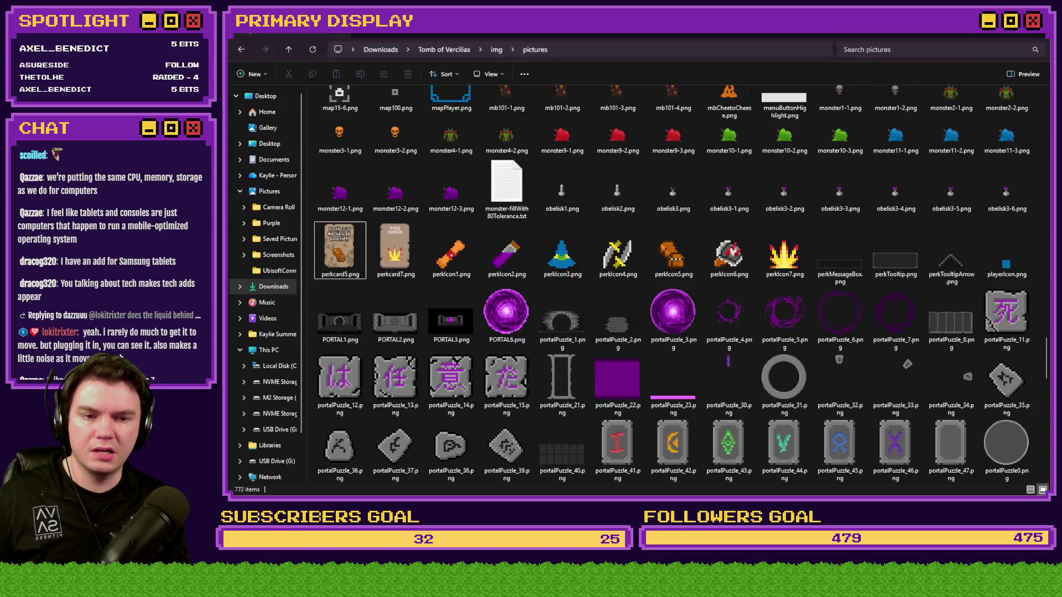
{"action": "mouse_move", "coordinate": [627, 251]}
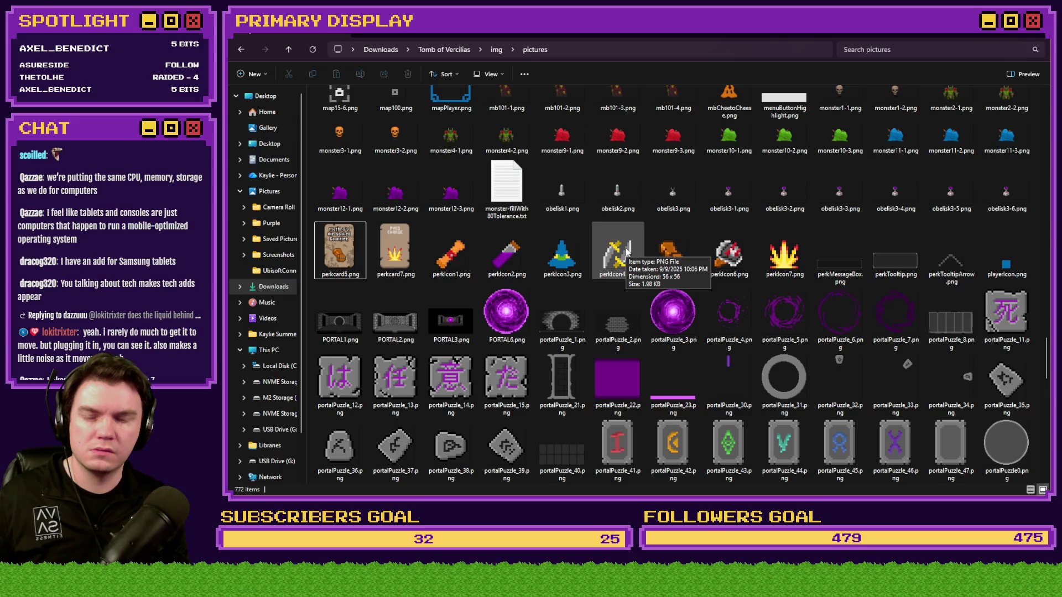
{"action": "key", "text": "alt+Tab"}
Step: Review the perkScreen Show Picture command, then save the project and launch a playtest
{"action": "left_click_drag", "start_coordinate": [683, 411], "coordinate": [641, 415]}
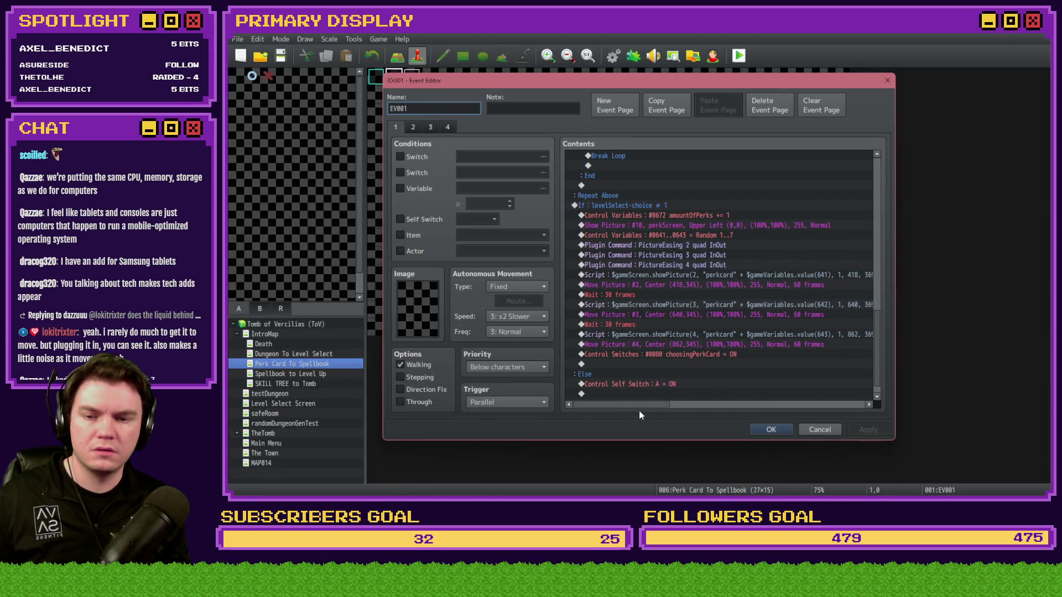
{"action": "double_click", "coordinate": [659, 223]}
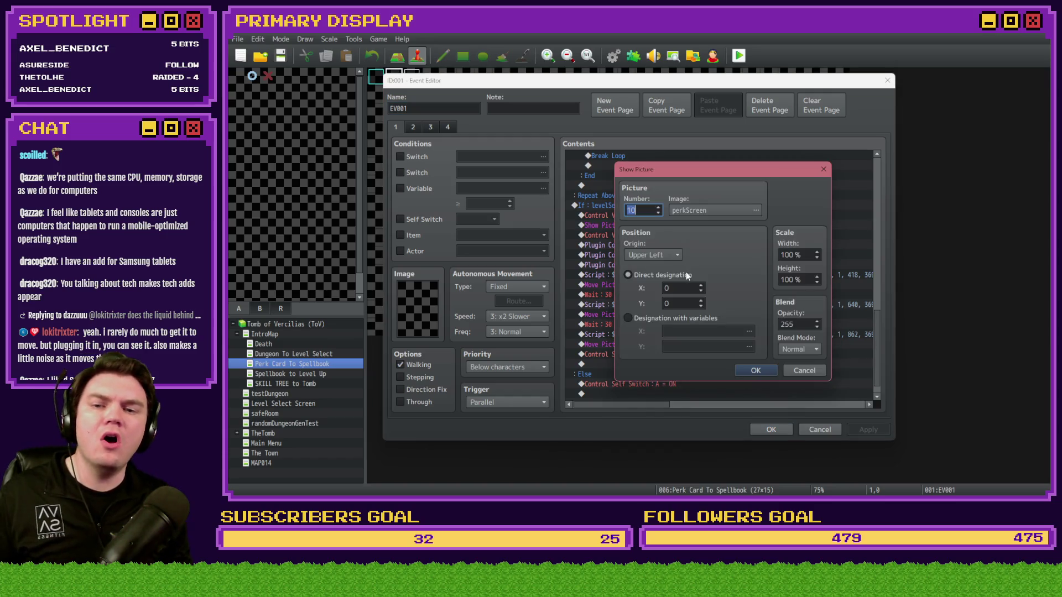
{"action": "type", "text": "1"}
{"action": "left_click", "coordinate": [756, 371]}
{"action": "left_click", "coordinate": [776, 426]}
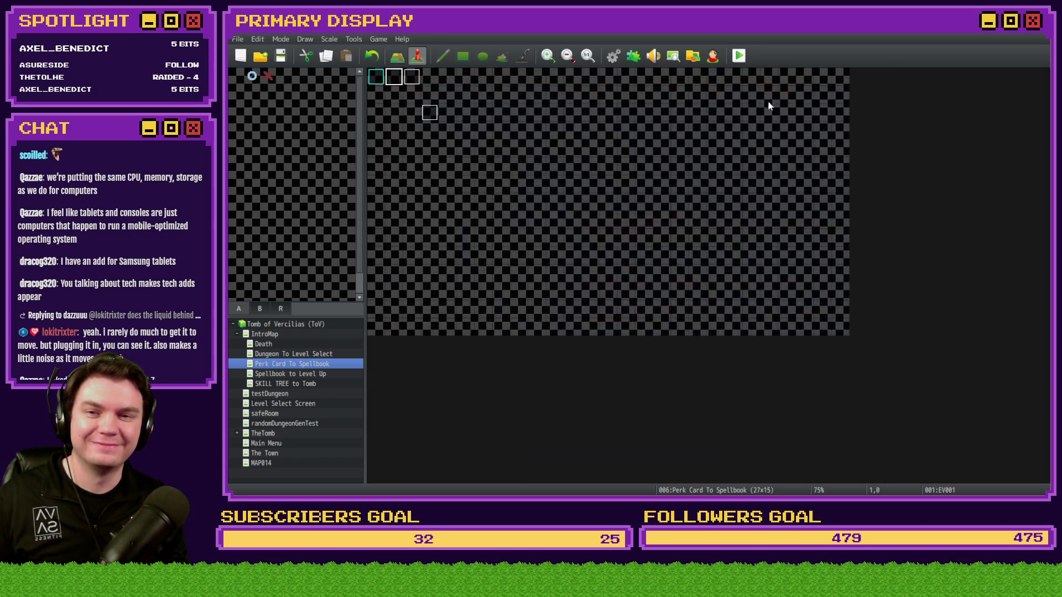
{"action": "left_click", "coordinate": [739, 55]}
{"action": "left_click", "coordinate": [618, 279]}
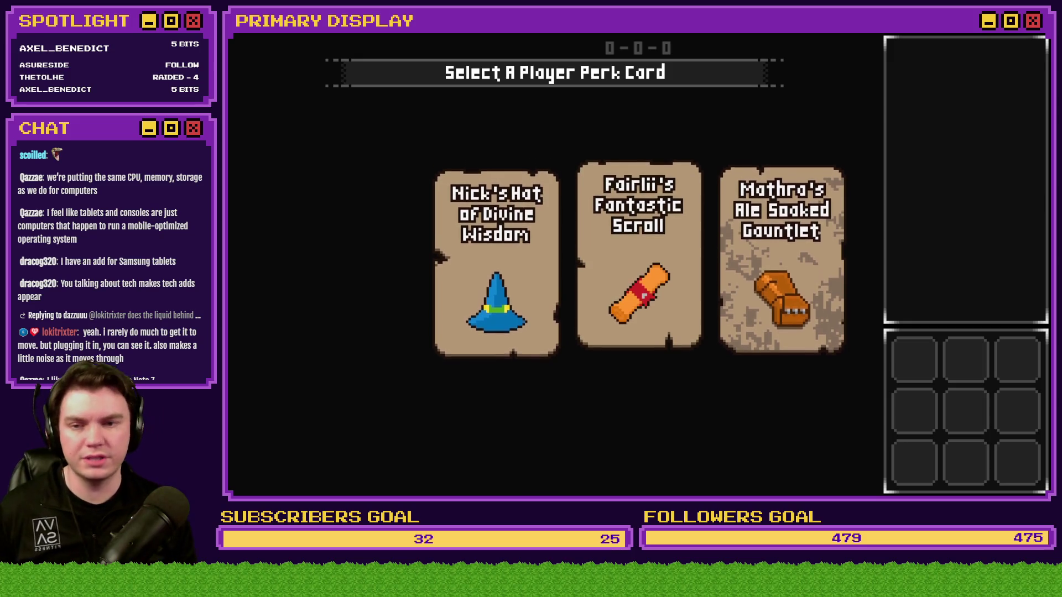
Step: Close the game after reviewing the three dealt perk cards
{"action": "key", "text": "alt+F4"}
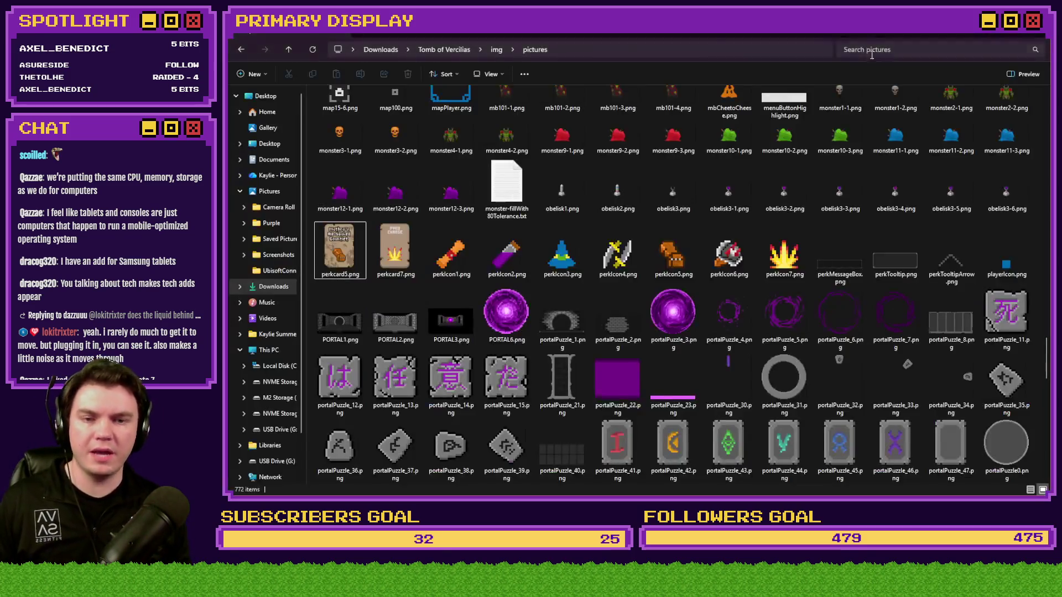
Step: Zoom out on PerkCardDesign.psdc to view the full layout, then return to RPG Maker
{"action": "key", "text": "alt+Tab"}
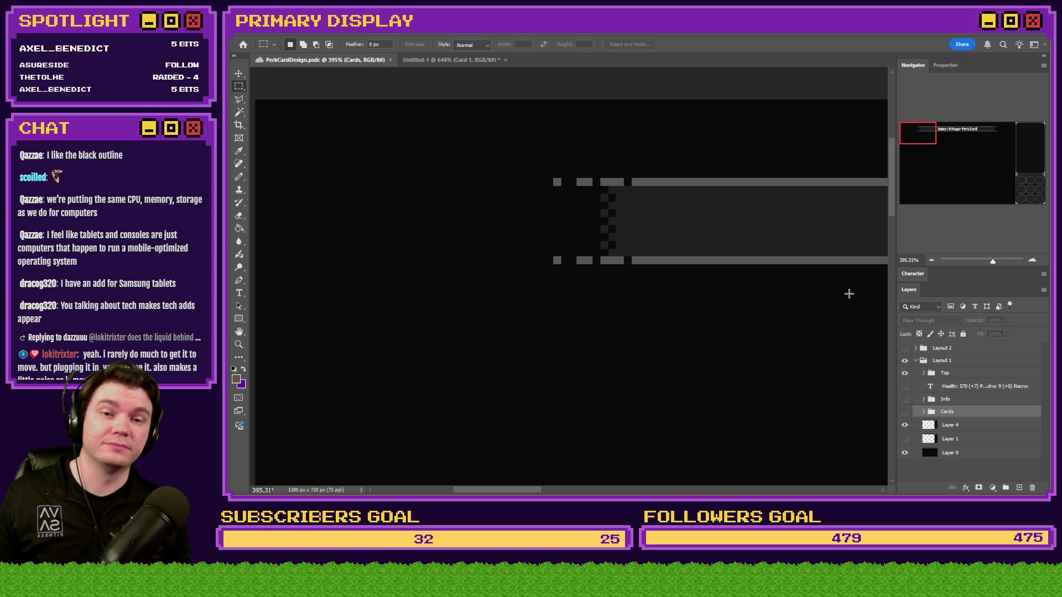
{"action": "scroll", "coordinate": [695, 342], "scroll_direction": "down", "scroll_amount": 8}
{"action": "scroll", "coordinate": [562, 356], "scroll_direction": "down", "scroll_amount": 2}
{"action": "key", "text": "alt+Tab"}
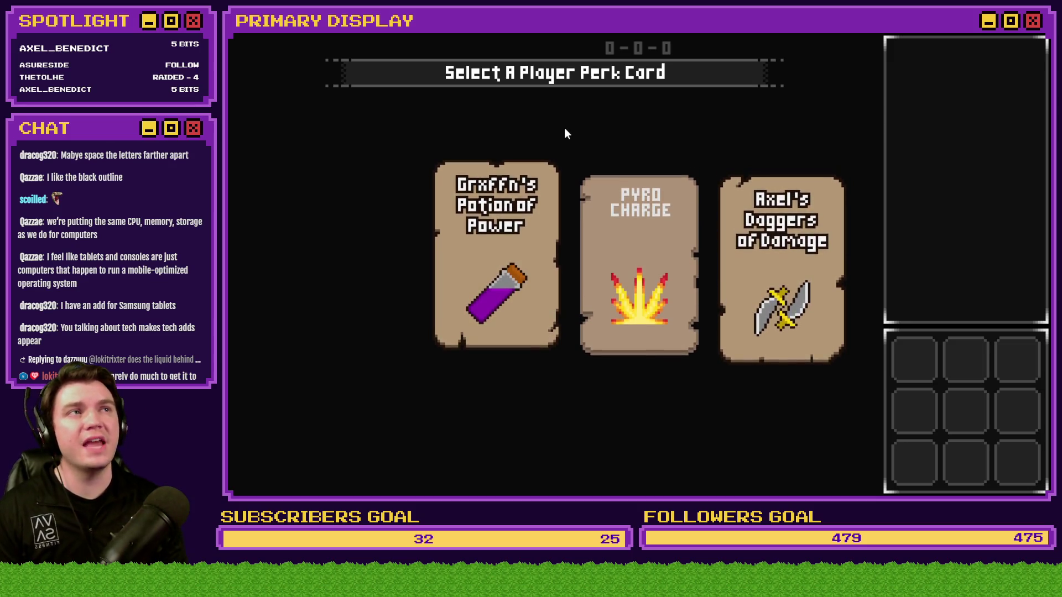
Step: Point at the Potion of Power, Pyro Charge and Daggers of Damage cards to check their raised previews
{"action": "mouse_move", "coordinate": [678, 253]}
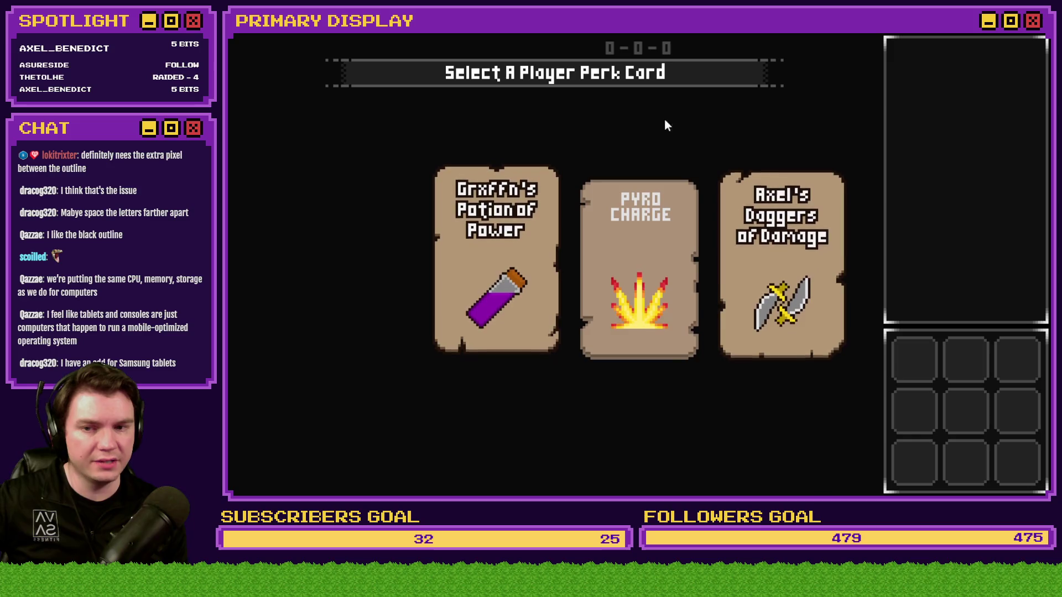
{"action": "mouse_move", "coordinate": [475, 186]}
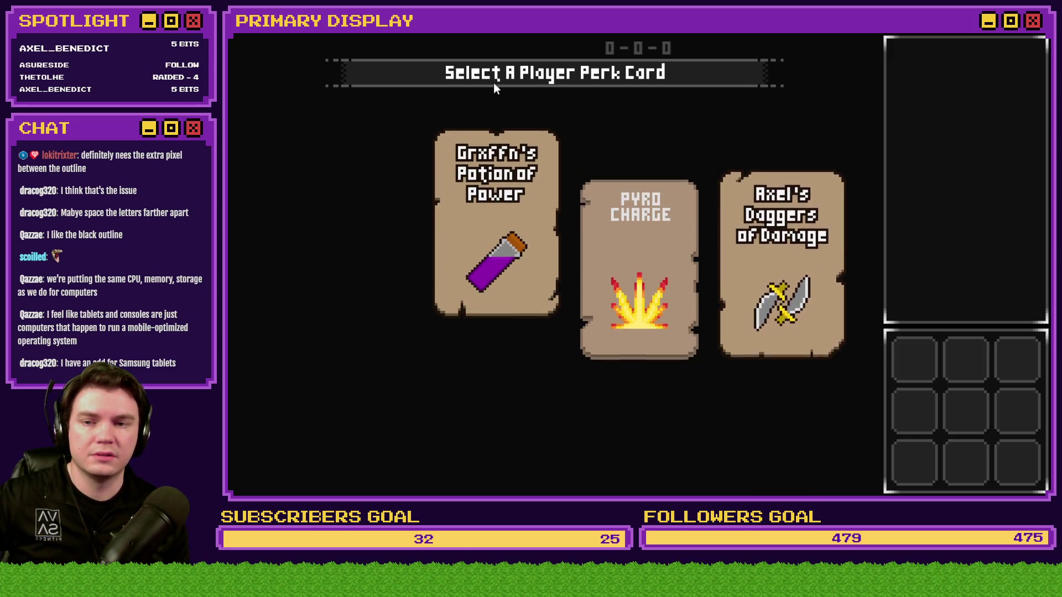
{"action": "mouse_move", "coordinate": [829, 191]}
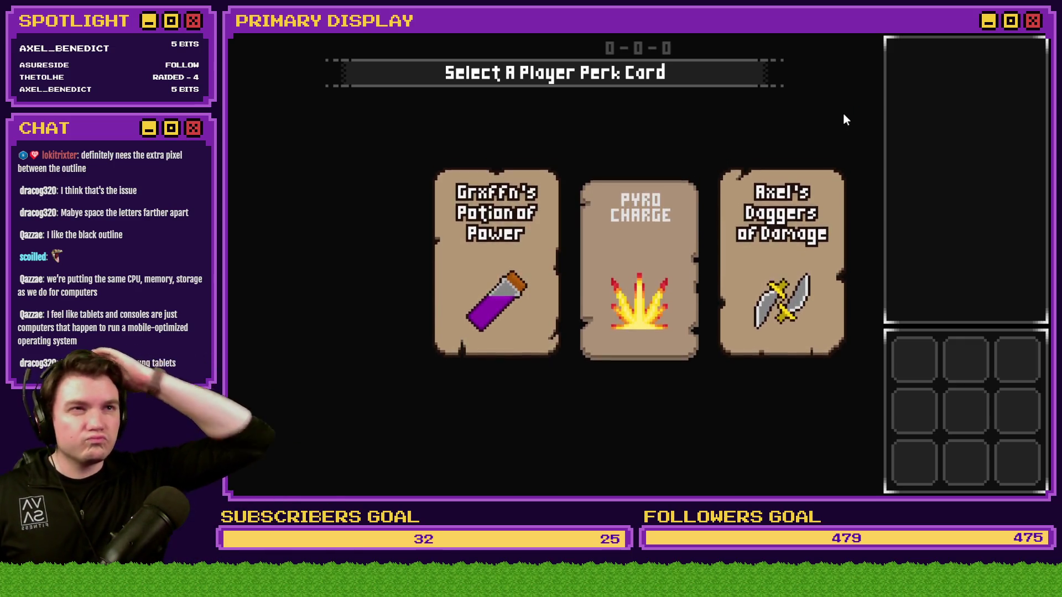
{"action": "key", "text": "alt+Tab"}
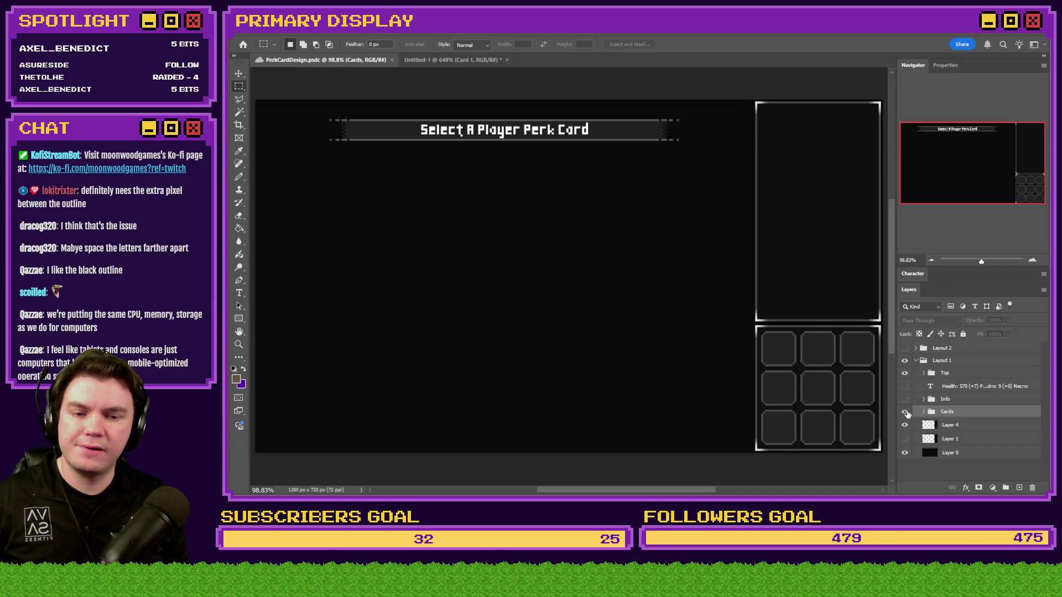
Step: Show the Cards group, then hide the other card layers, leaving only Spiked Pauldron visible
{"action": "left_click", "coordinate": [906, 412]}
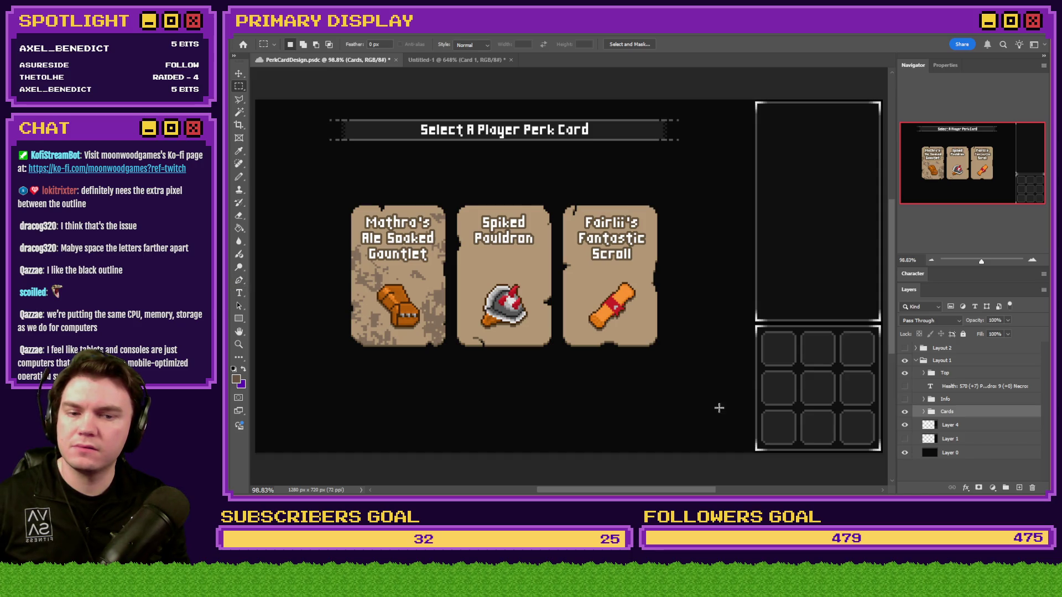
{"action": "left_click", "coordinate": [924, 412]}
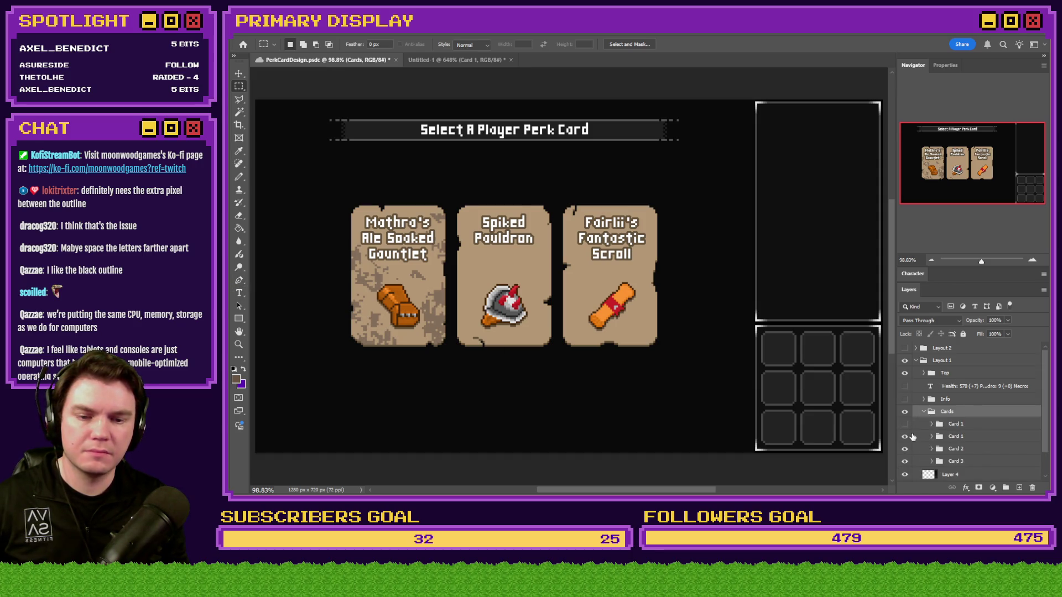
{"action": "left_click", "coordinate": [905, 436]}
{"action": "left_click", "coordinate": [905, 448]}
{"action": "left_click", "coordinate": [905, 462]}
{"action": "scroll", "coordinate": [400, 248], "scroll_direction": "up", "scroll_amount": 4}
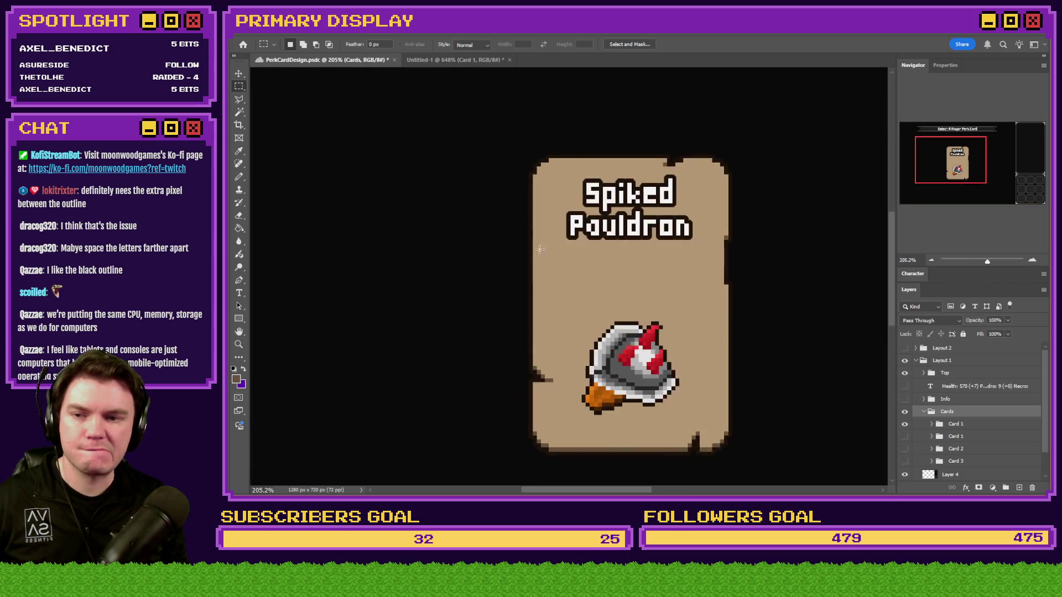
{"action": "scroll", "coordinate": [463, 223], "scroll_direction": "down", "scroll_amount": 3}
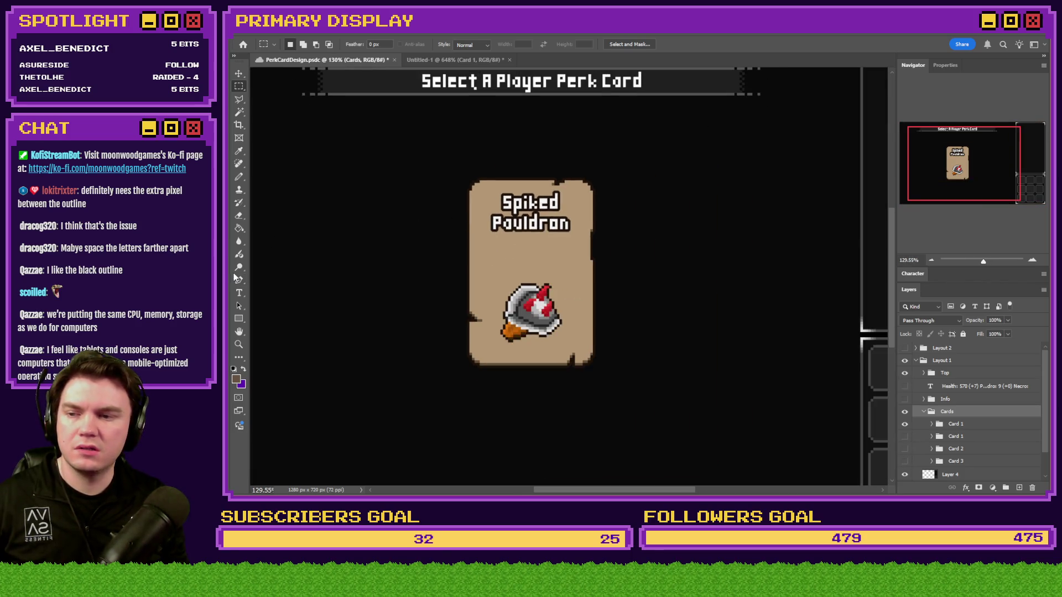
Step: Try tracking 40, 80 and 100 on the Spiked Pauldron title, then undo the change
{"action": "left_click", "coordinate": [239, 293]}
{"action": "left_click", "coordinate": [531, 213]}
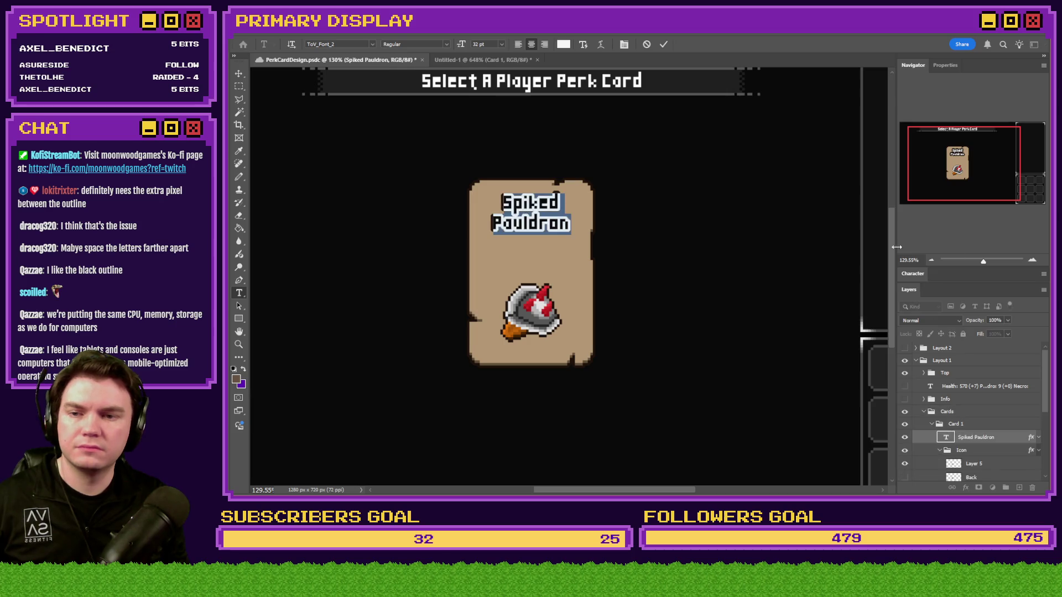
{"action": "left_click", "coordinate": [941, 275]}
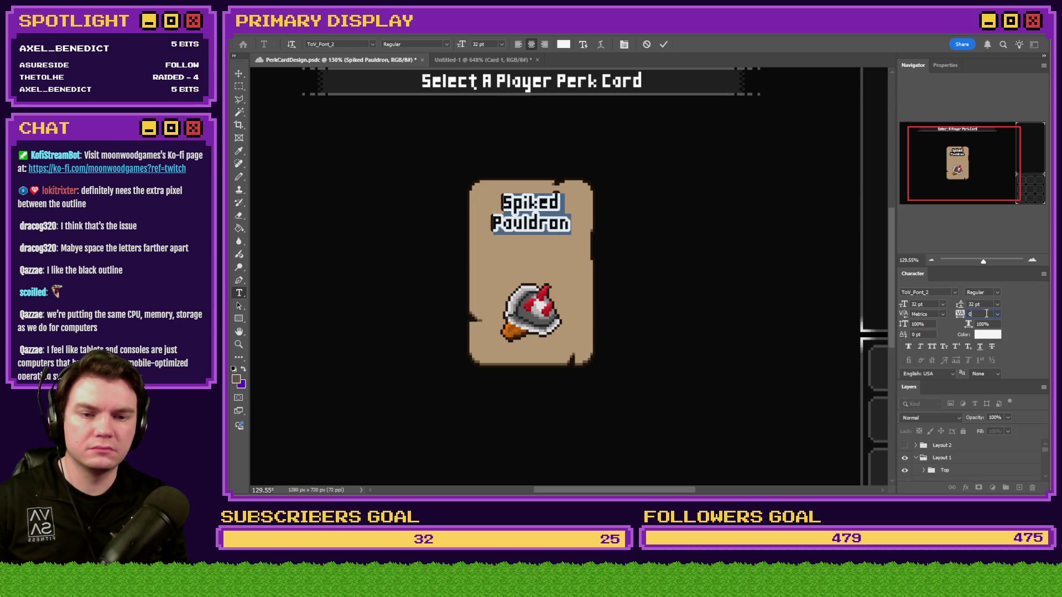
{"action": "type", "text": "40"}
{"action": "key", "text": "Return"}
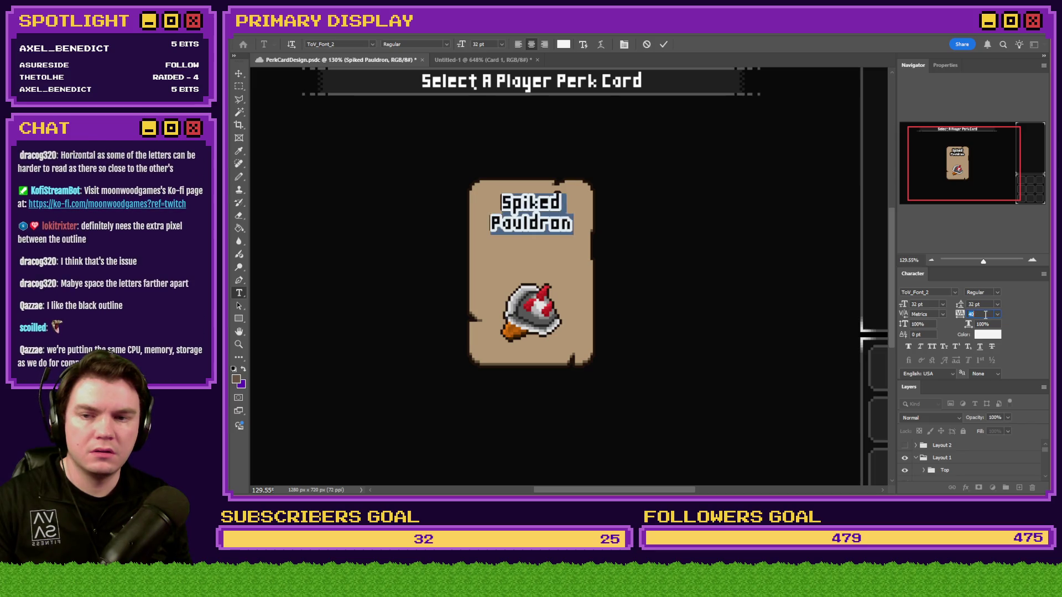
{"action": "key", "text": "Up"}
{"action": "key", "text": "Up"}
{"action": "key", "text": "Up"}
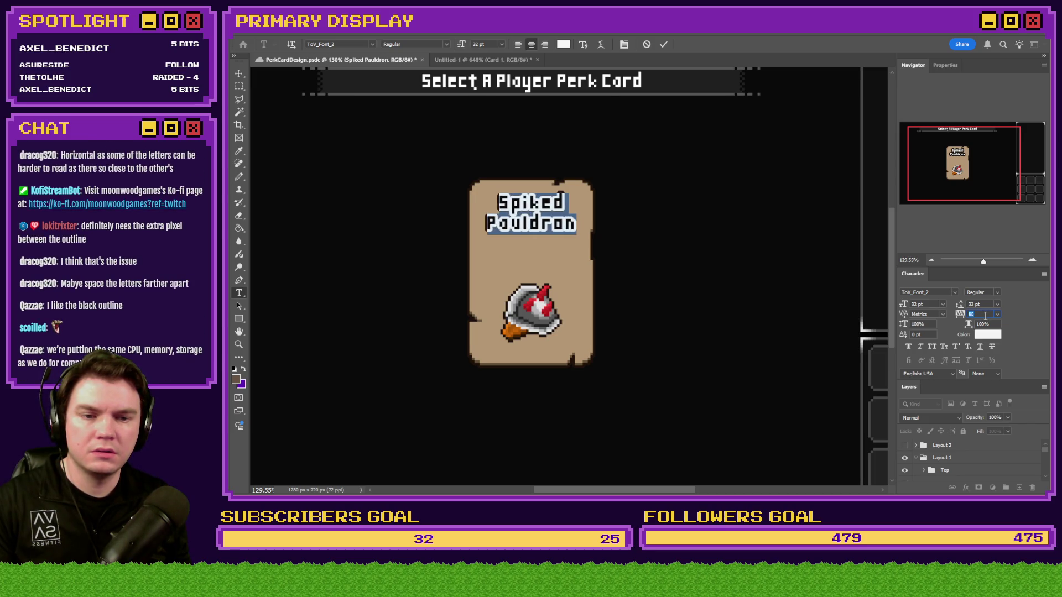
{"action": "key", "text": "Up"}
{"action": "key", "text": "Up"}
{"action": "left_click", "coordinate": [239, 86]}
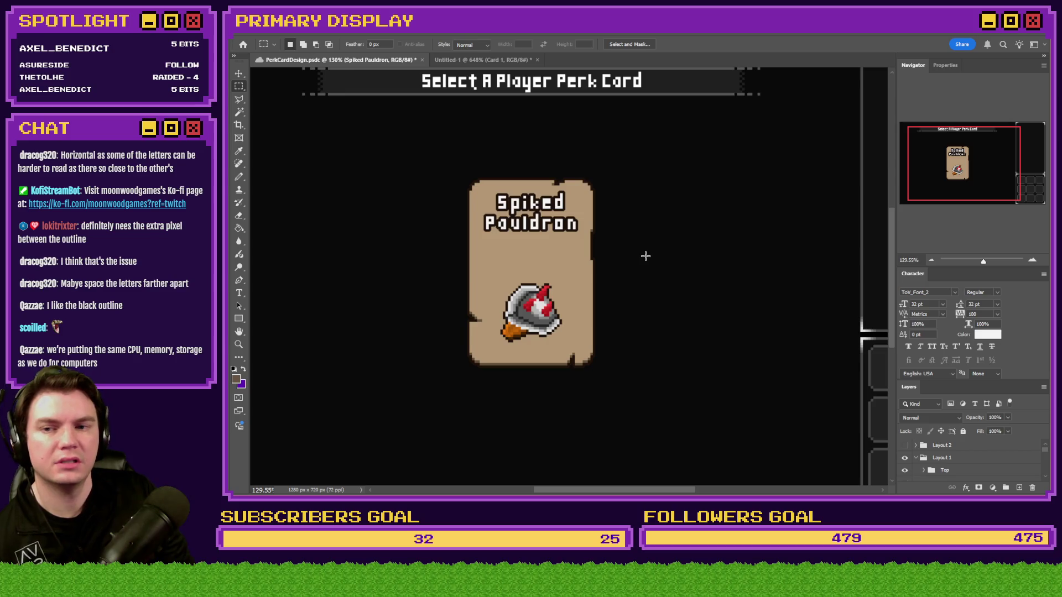
{"action": "key", "text": "ctrl+z"}
{"action": "key", "text": "ctrl+z"}
{"action": "key", "text": "ctrl+z"}
{"action": "key", "text": "ctrl+z"}
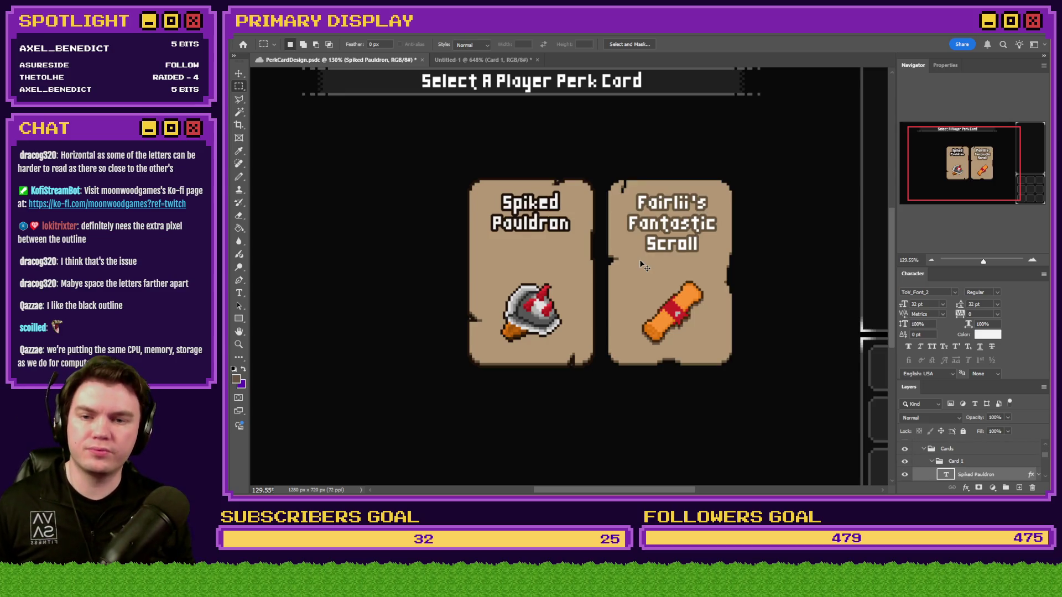
Step: Revert to the 320×180 version of the design and bring the cards back into view
{"action": "key", "text": "ctrl+z"}
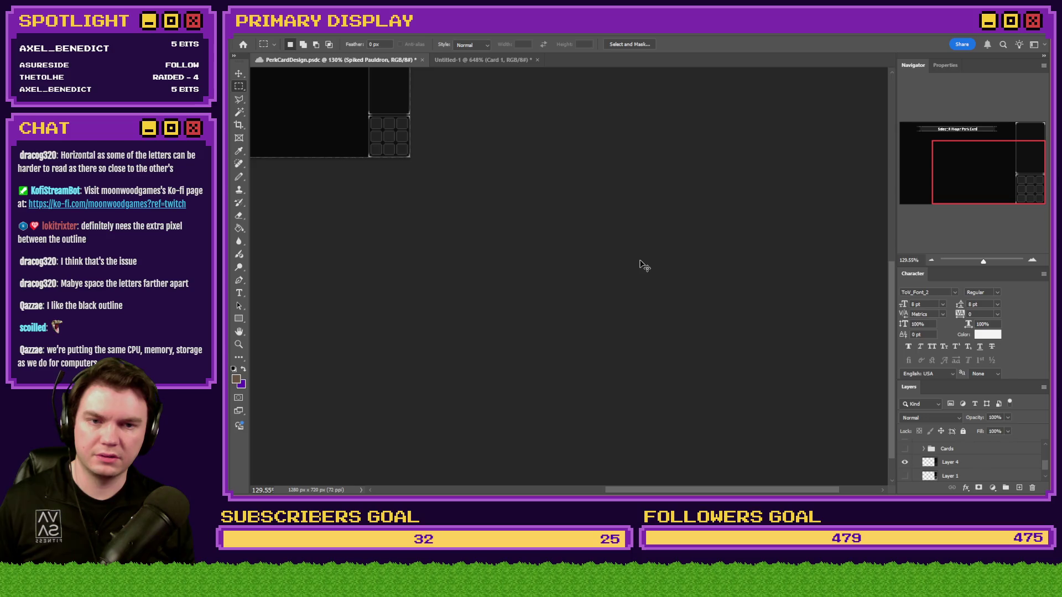
{"action": "key", "text": "ctrl+z"}
{"action": "key", "text": "ctrl+0"}
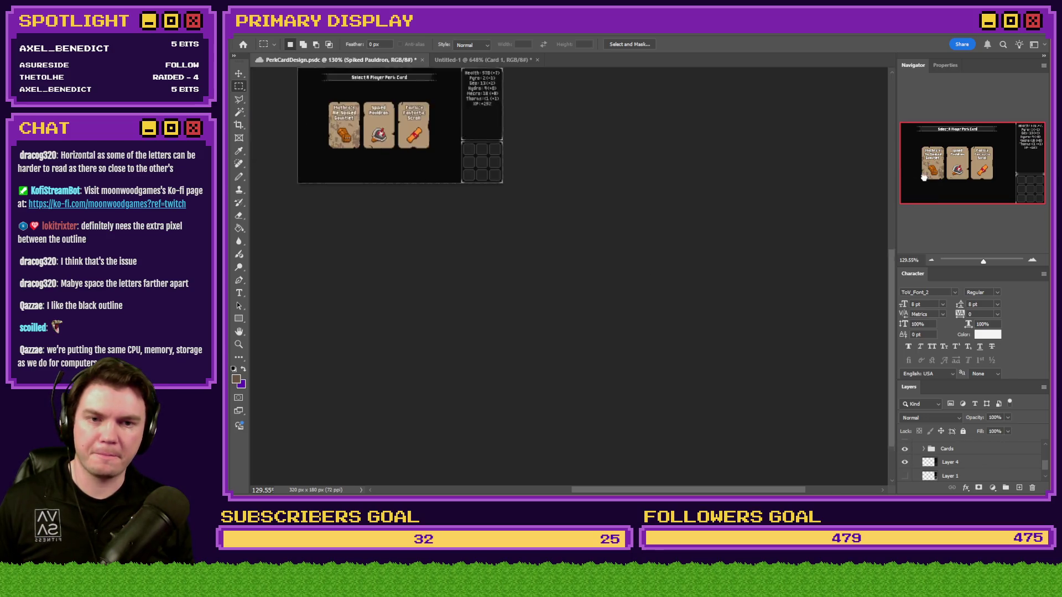
{"action": "scroll", "coordinate": [366, 129], "scroll_direction": "up", "scroll_amount": 3}
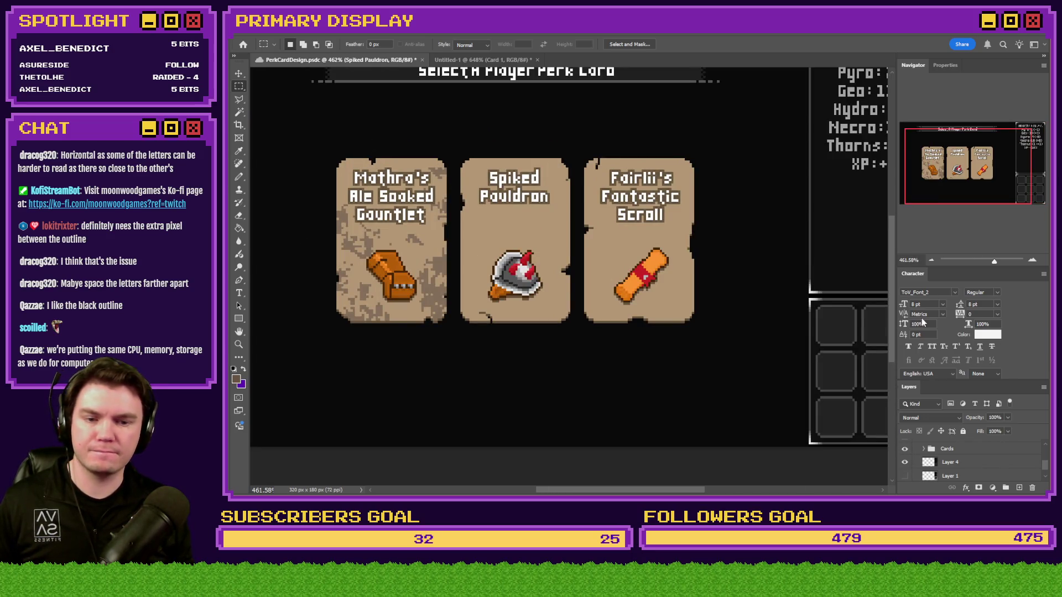
{"action": "double_click", "coordinate": [914, 275]}
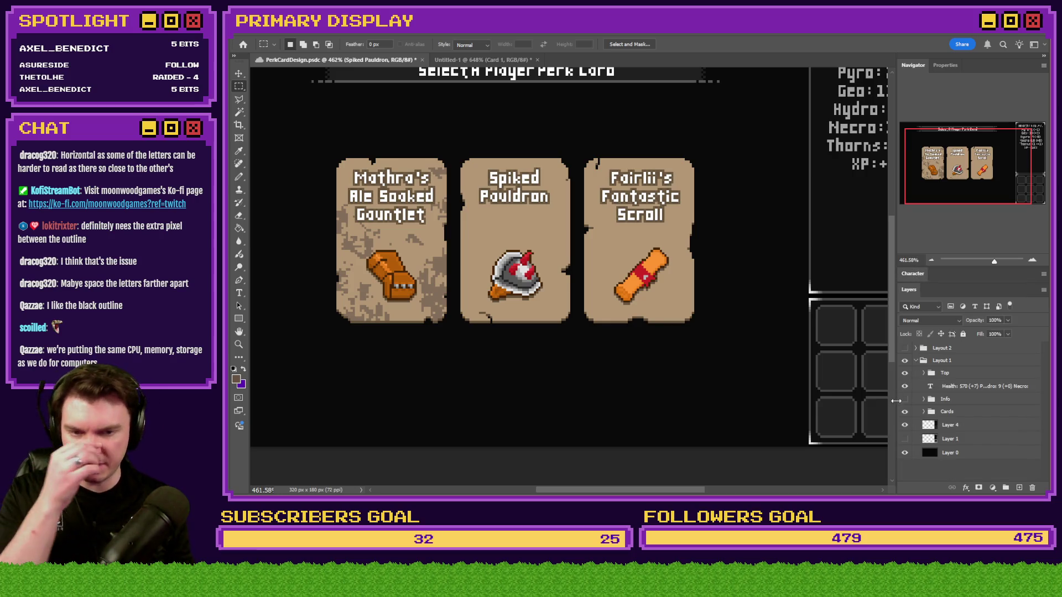
Step: Make the Card 1 layer visible and select the Spiked Pauldron title text
{"action": "left_click", "coordinate": [925, 412]}
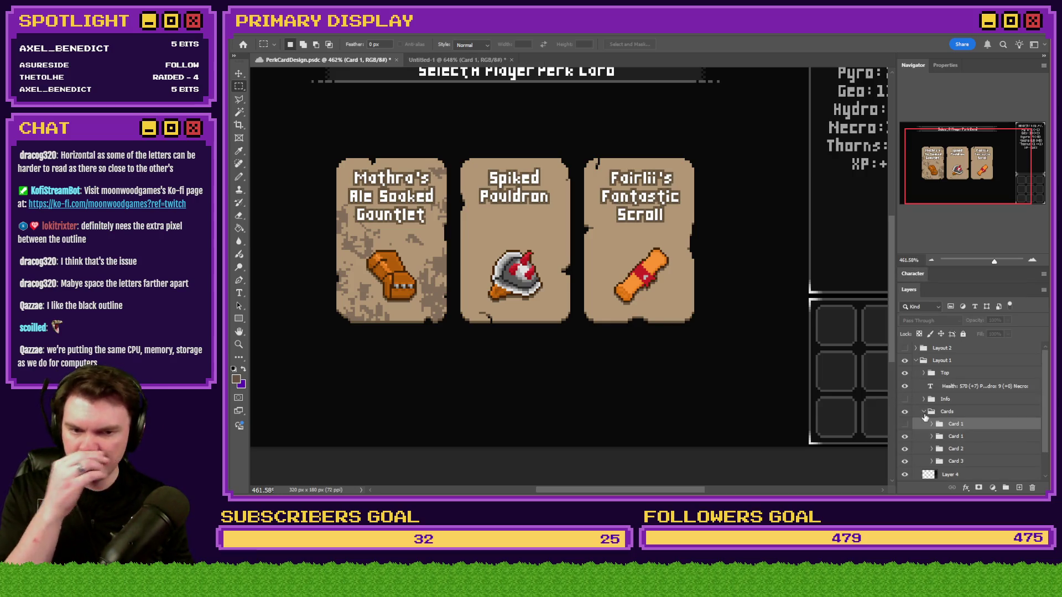
{"action": "left_click", "coordinate": [905, 424]}
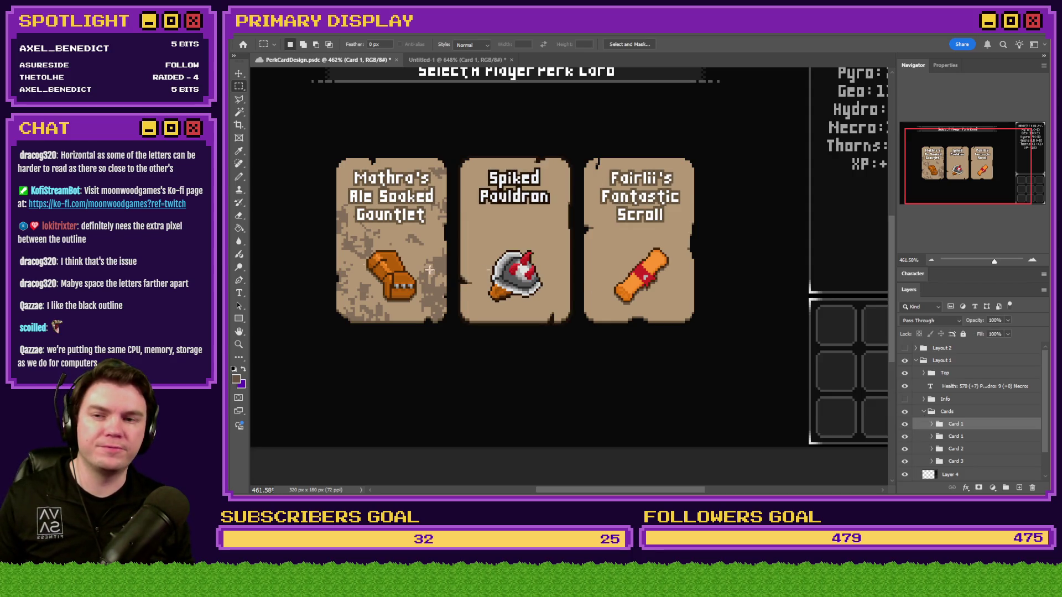
{"action": "left_click", "coordinate": [239, 293]}
{"action": "left_click", "coordinate": [536, 193]}
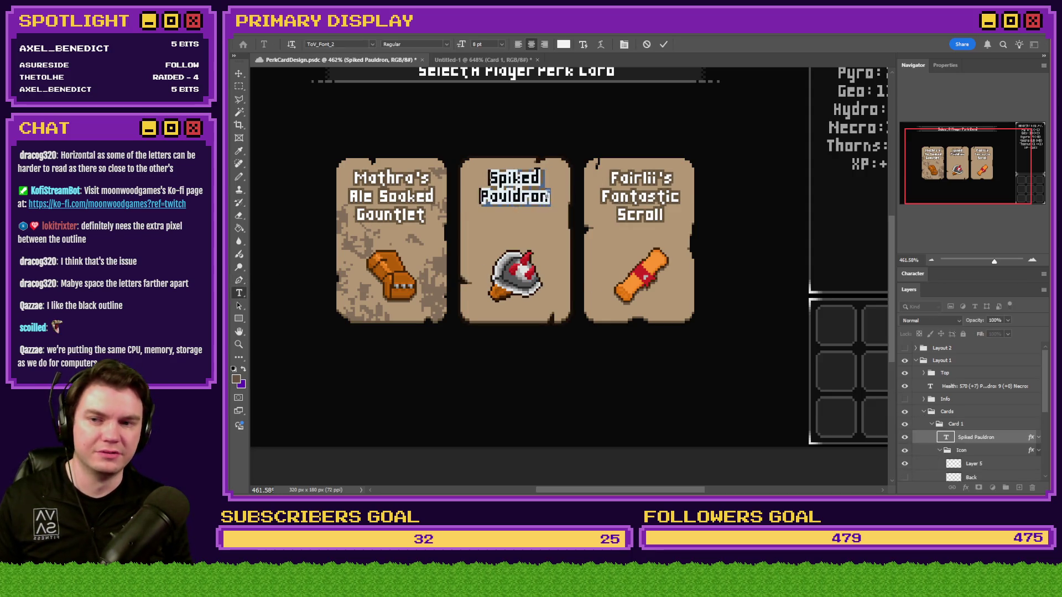
Step: Widen the Spiked Pauldron title's letter spacing, starting at 20 and stepping it up
{"action": "left_click", "coordinate": [914, 274]}
{"action": "double_click", "coordinate": [979, 314]}
{"action": "type", "text": "20"}
{"action": "key", "text": "Return"}
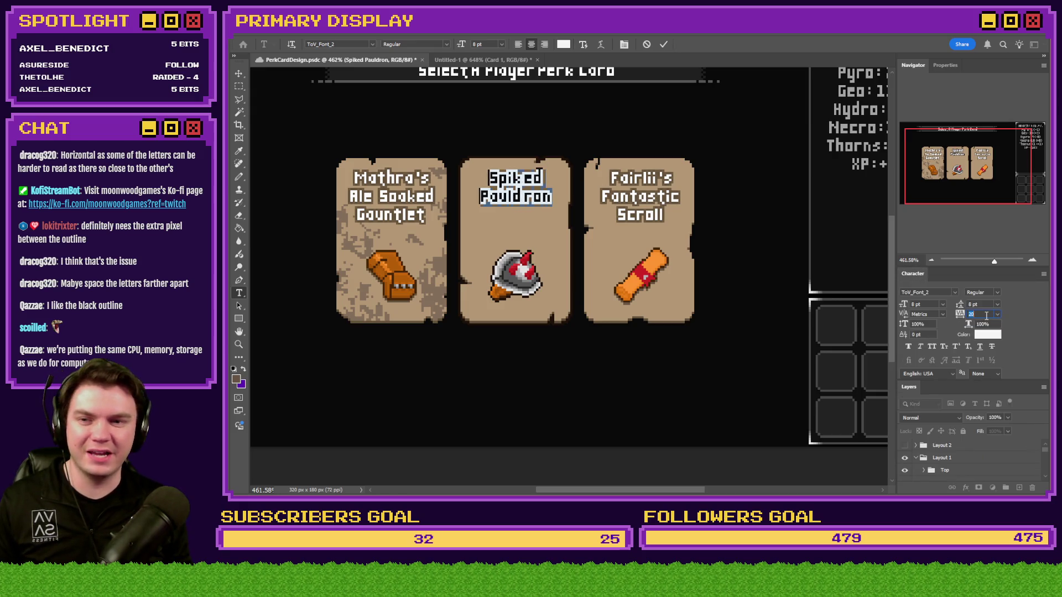
{"action": "key", "text": "Up"}
{"action": "key", "text": "Up"}
{"action": "key", "text": "Up"}
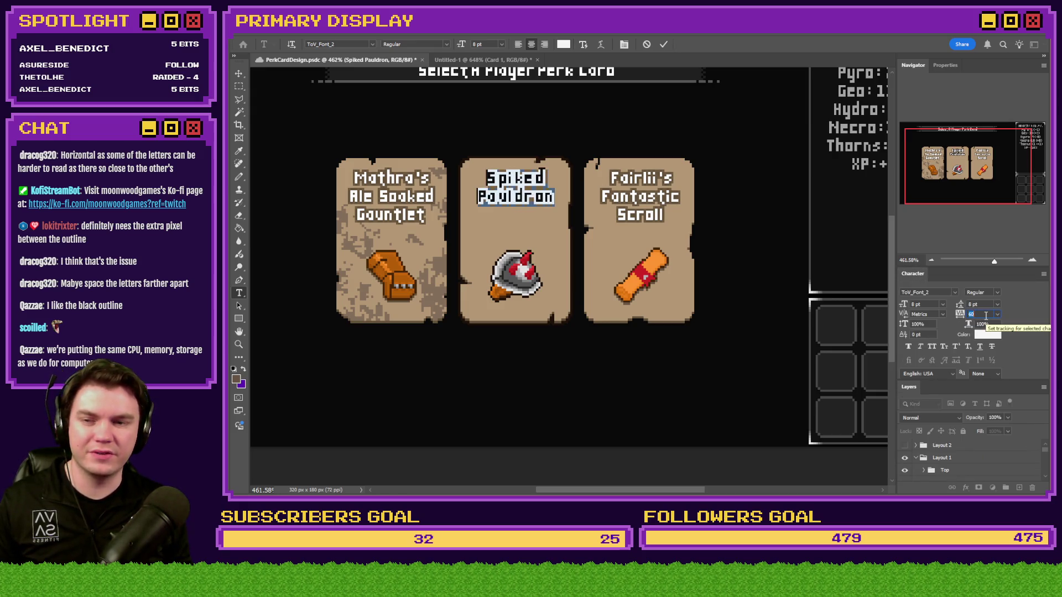
{"action": "key", "text": "Up"}
{"action": "key", "text": "Up"}
{"action": "key", "text": "Up"}
{"action": "key", "text": "Up"}
{"action": "key", "text": "Up"}
{"action": "key", "text": "Up"}
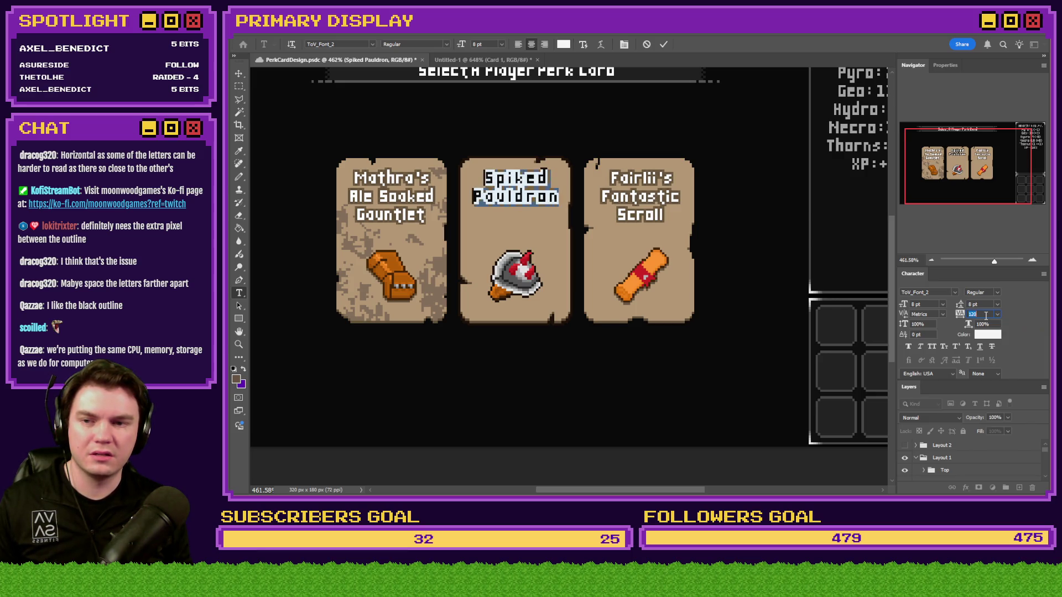
{"action": "left_click", "coordinate": [239, 86]}
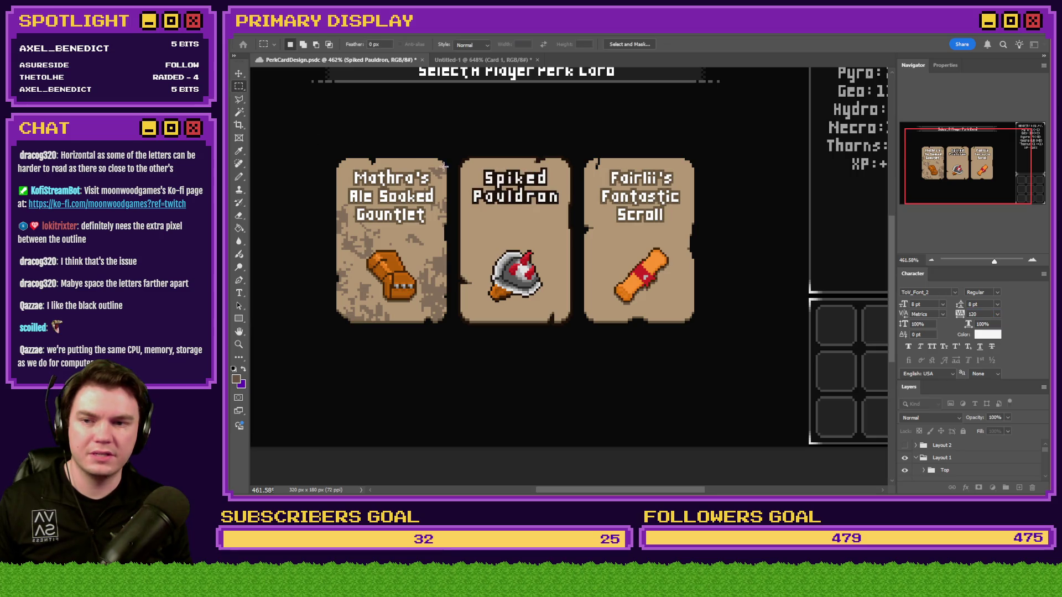
Step: Zoom in on the title's spacing, then fit the whole perk-card layout on screen
{"action": "scroll", "coordinate": [483, 157], "scroll_direction": "up", "scroll_amount": 5}
{"action": "scroll", "coordinate": [483, 156], "scroll_direction": "up", "scroll_amount": 4}
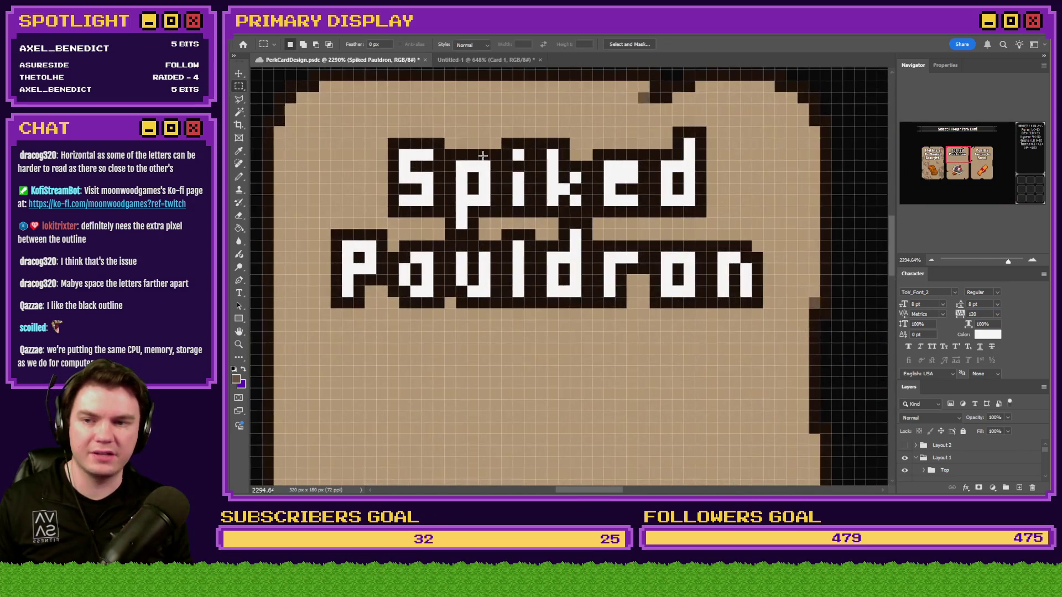
{"action": "key", "text": "ctrl+0"}
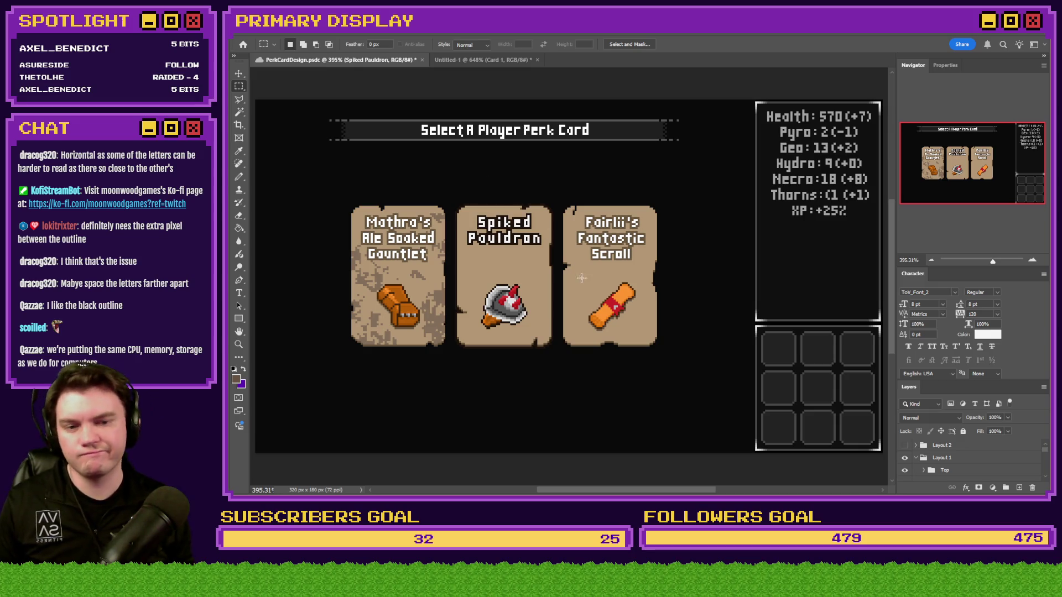
{"action": "left_click", "coordinate": [985, 315]}
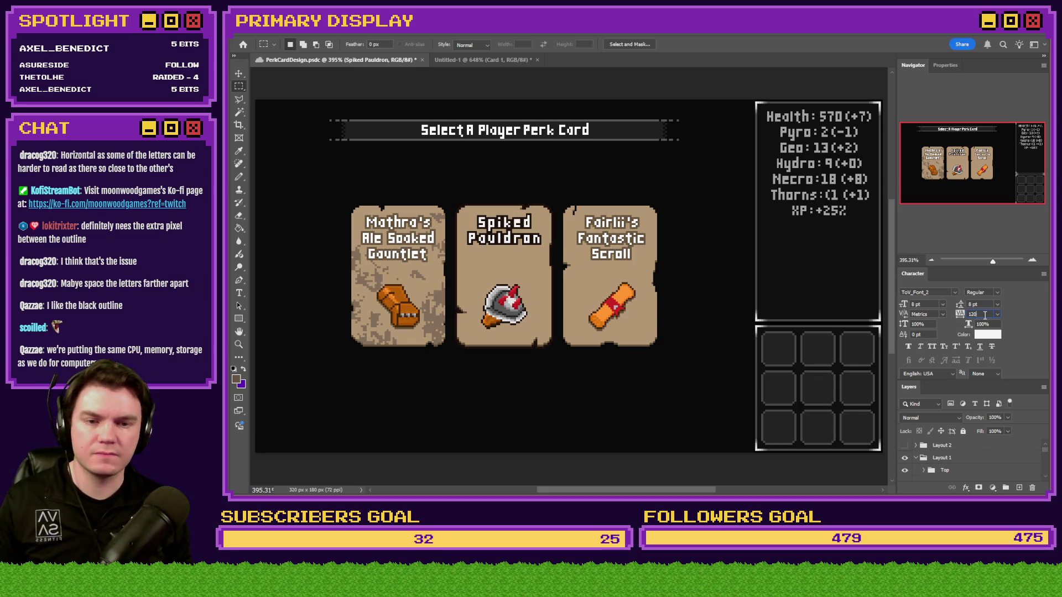
Step: Switch the title's tracking back and forth between 0 and 120, ending at 0
{"action": "key", "text": "BackSpace"}
{"action": "type", "text": "0"}
{"action": "key", "text": "Return"}
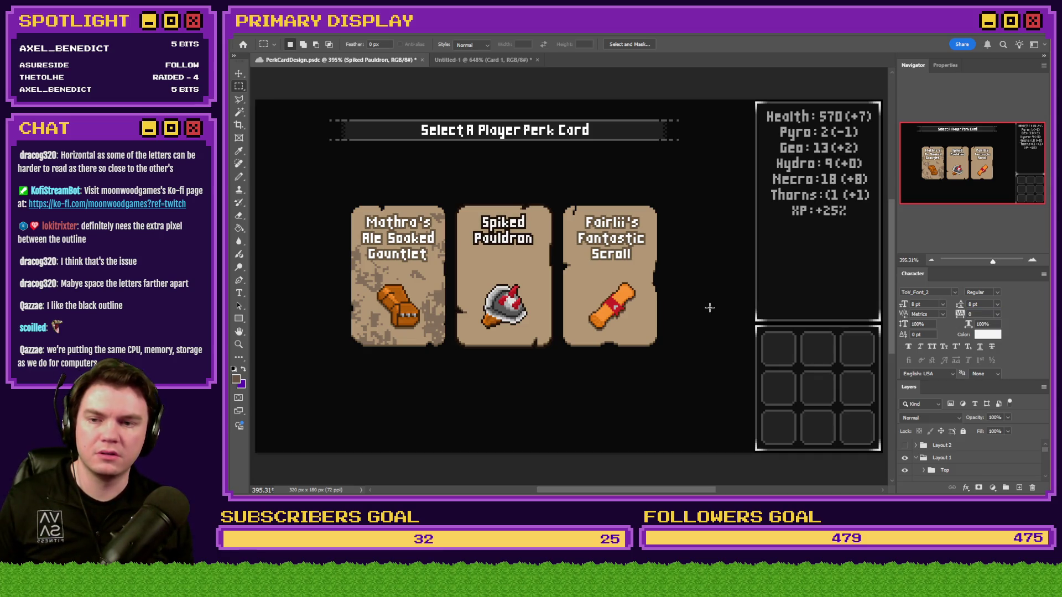
{"action": "type", "text": "120"}
{"action": "key", "text": "Return"}
{"action": "type", "text": "0"}
{"action": "key", "text": "Return"}
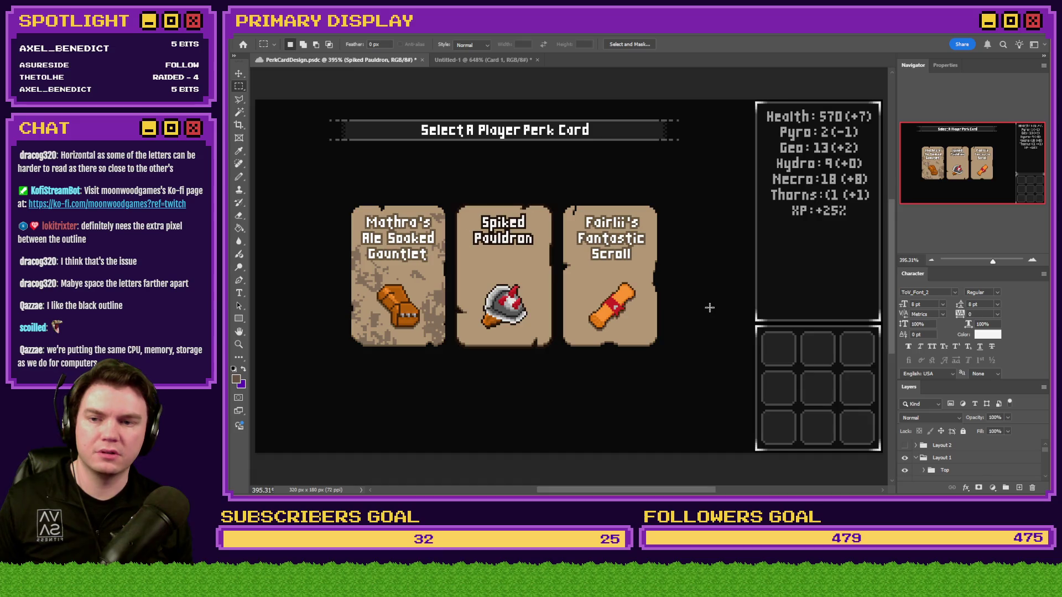
{"action": "type", "text": "120"}
{"action": "key", "text": "Return"}
{"action": "type", "text": "0"}
{"action": "key", "text": "Return"}
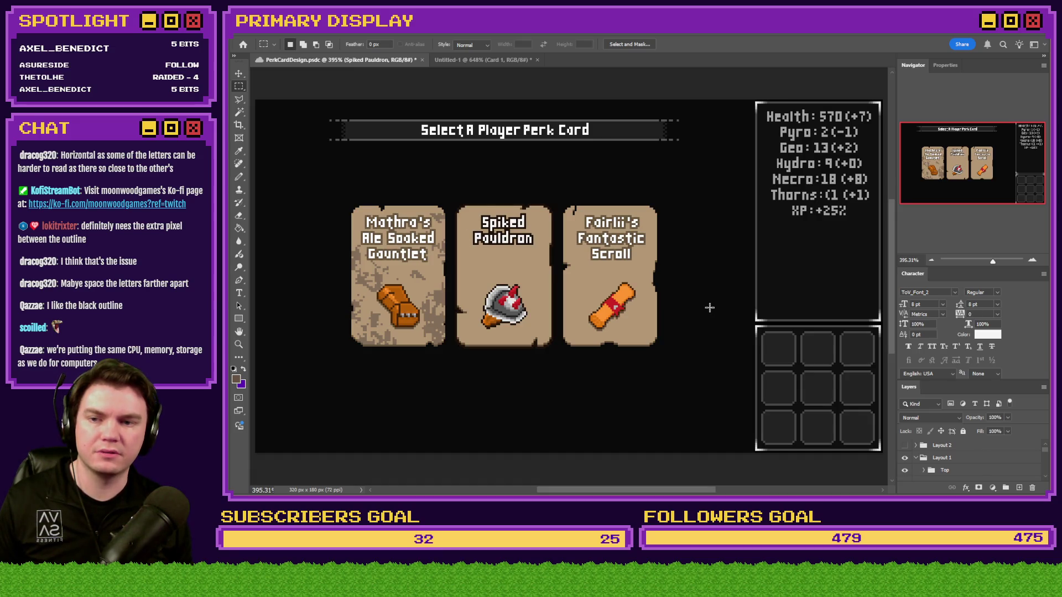
{"action": "type", "text": "120"}
{"action": "key", "text": "Return"}
{"action": "type", "text": "0"}
{"action": "key", "text": "Return"}
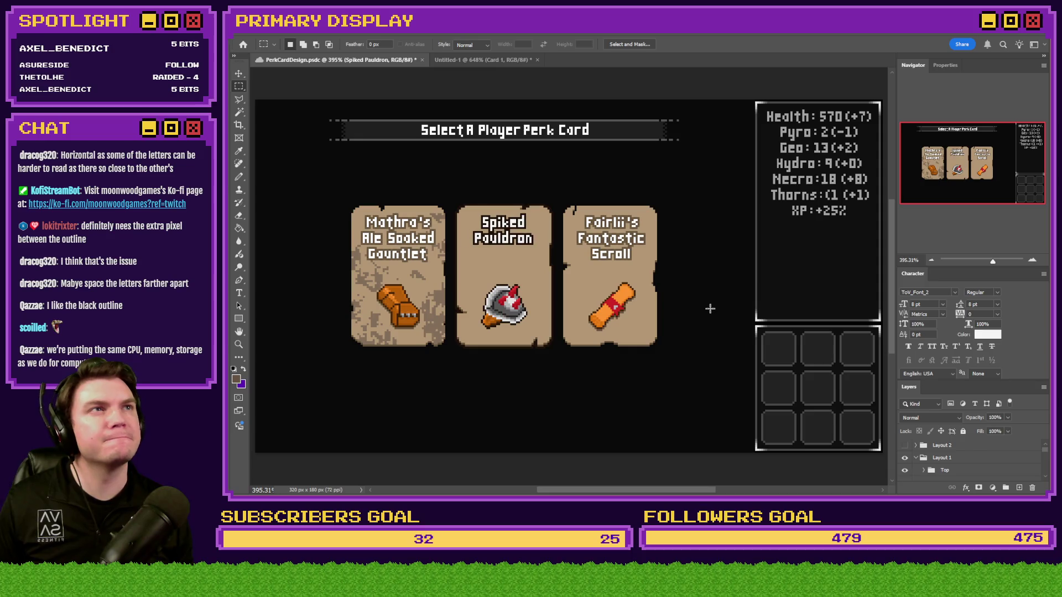
Step: Compare 120 and 0 tracking with redo/undo, settling on tracking 0
{"action": "key", "text": "ctrl+shift+z"}
{"action": "key", "text": "ctrl+z"}
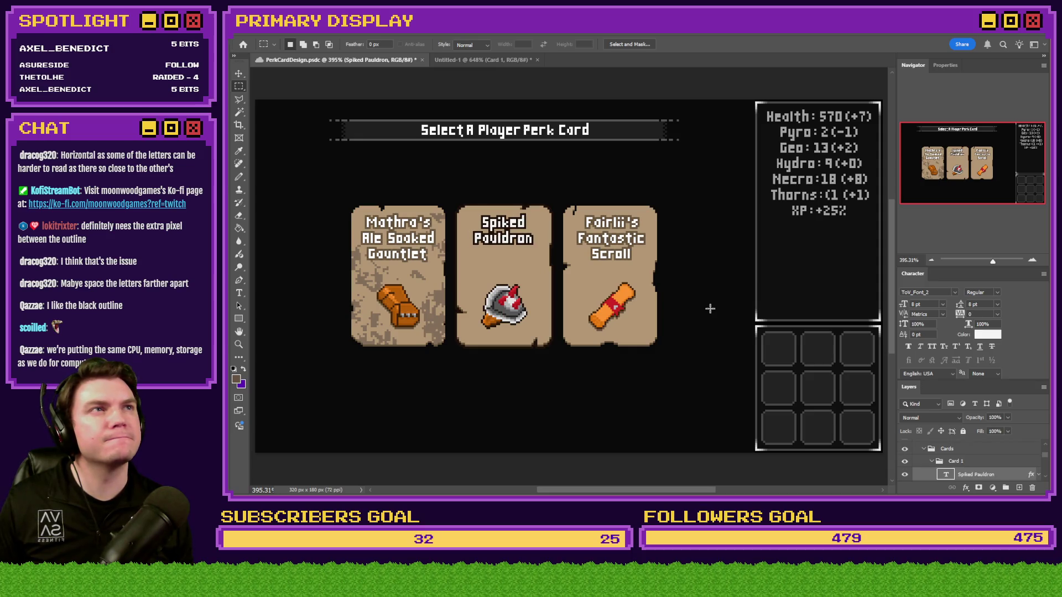
{"action": "key", "text": "ctrl+shift+z"}
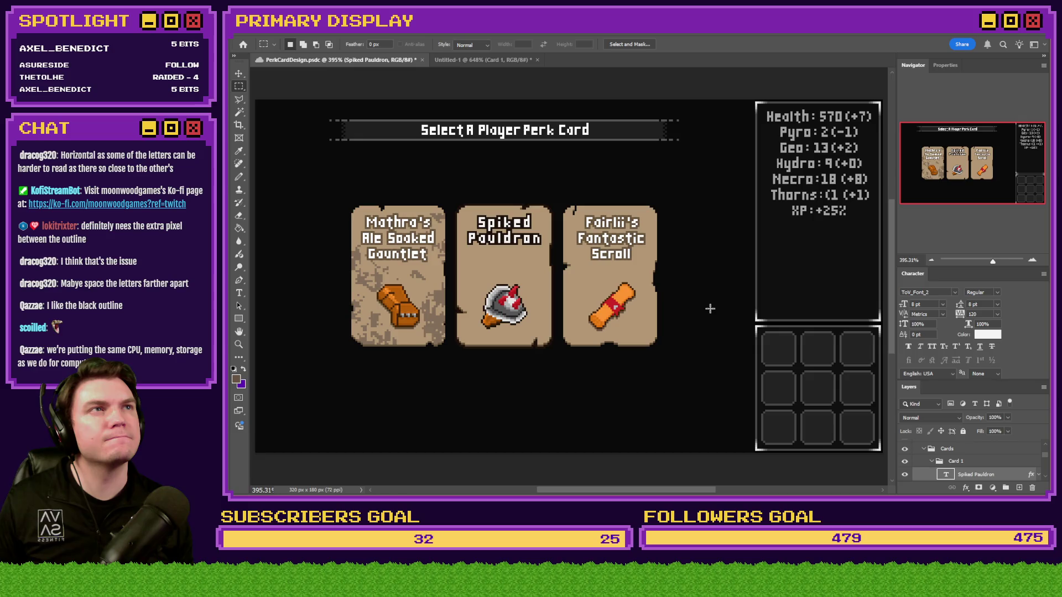
{"action": "key", "text": "ctrl+z"}
{"action": "key", "text": "ctrl+shift+z"}
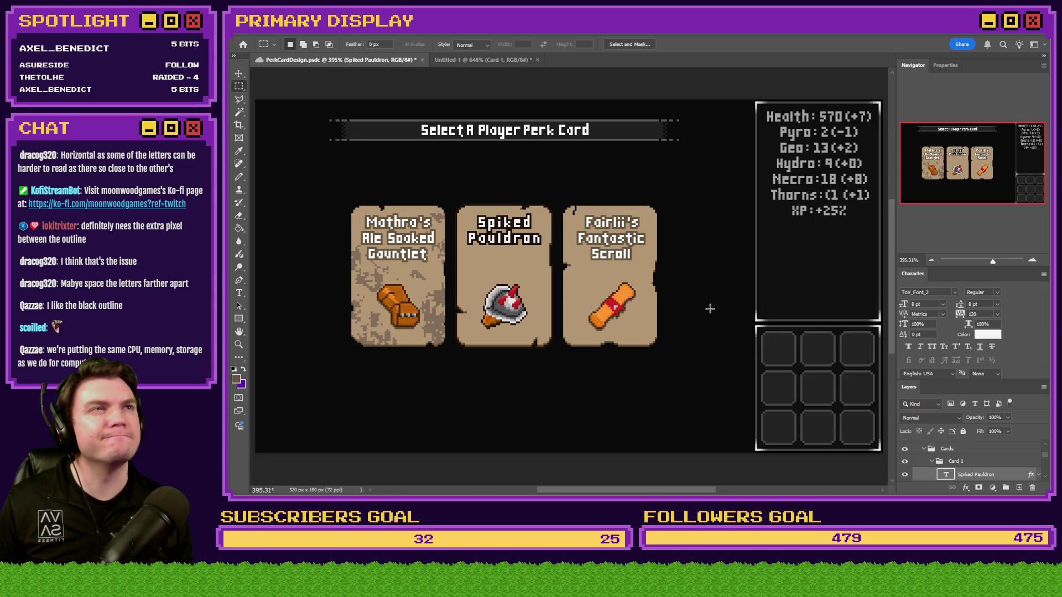
{"action": "key", "text": "ctrl+z"}
{"action": "key", "text": "ctrl+shift+z"}
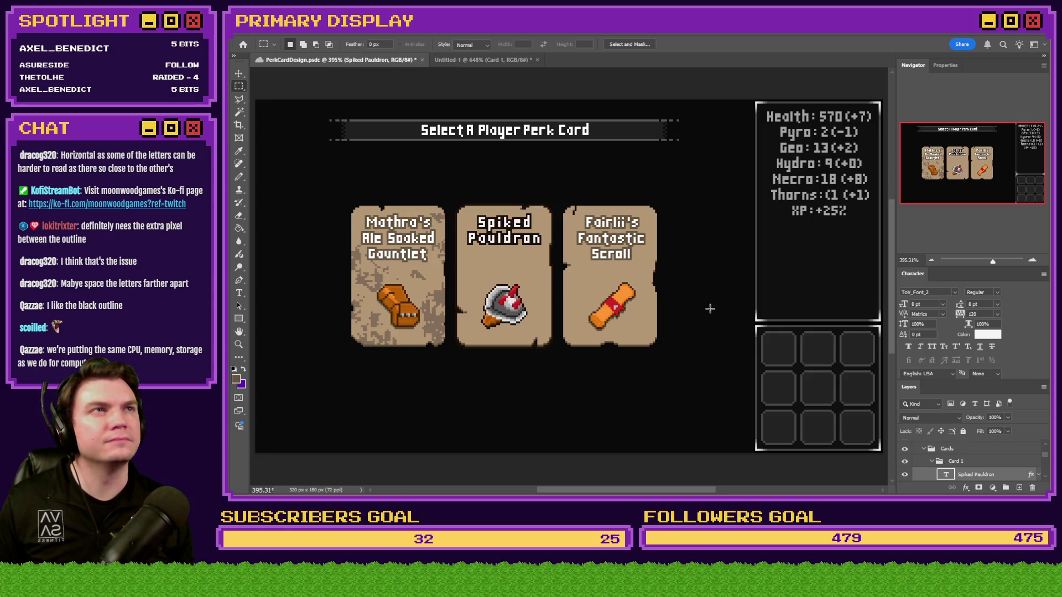
{"action": "key", "text": "ctrl+z"}
{"action": "key", "text": "ctrl+shift+z"}
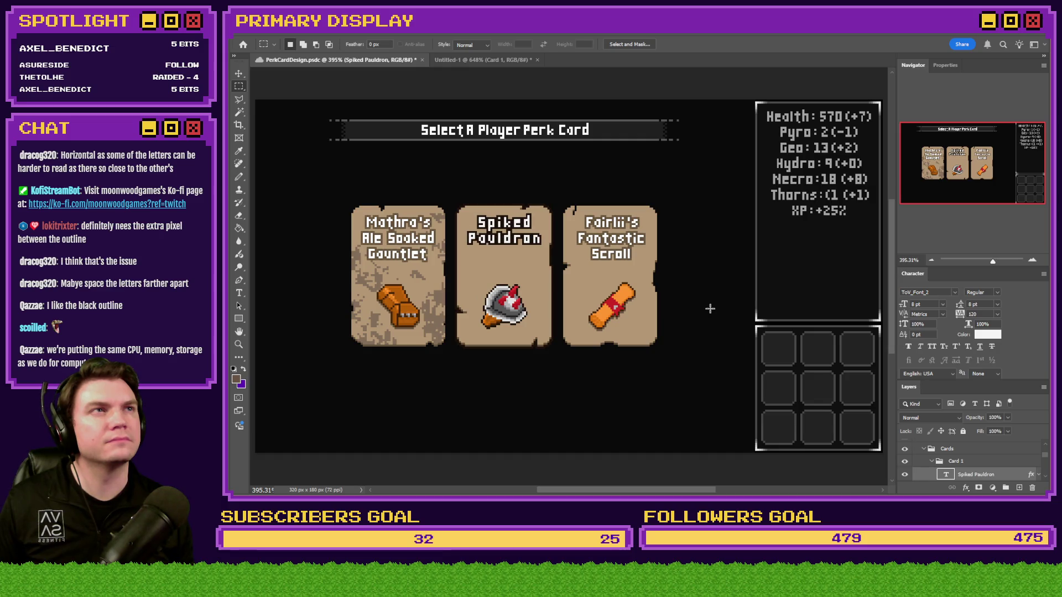
{"action": "key", "text": "ctrl+z"}
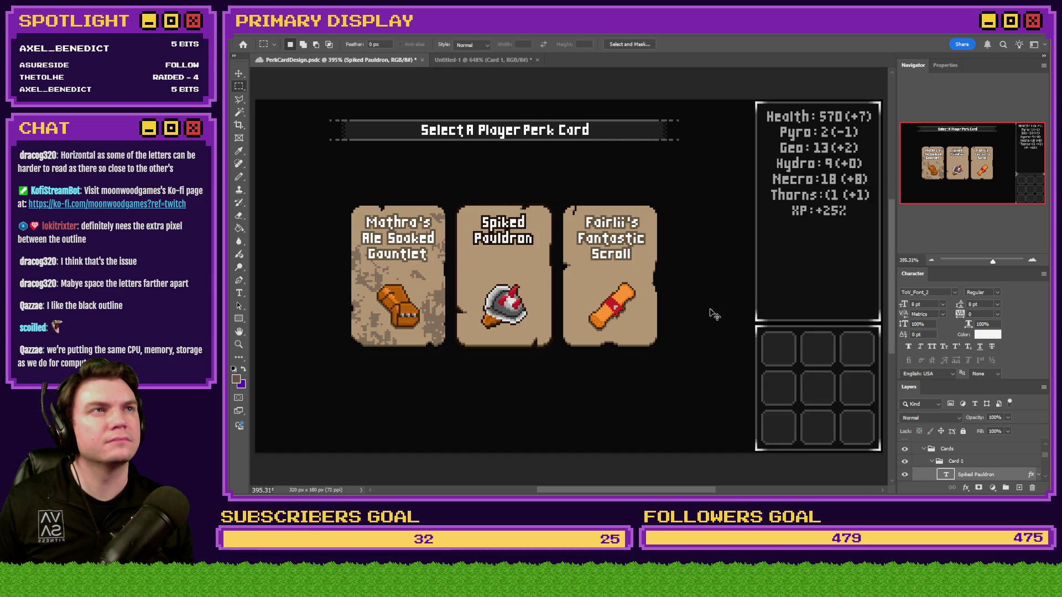
{"action": "key", "text": "ctrl+shift+z"}
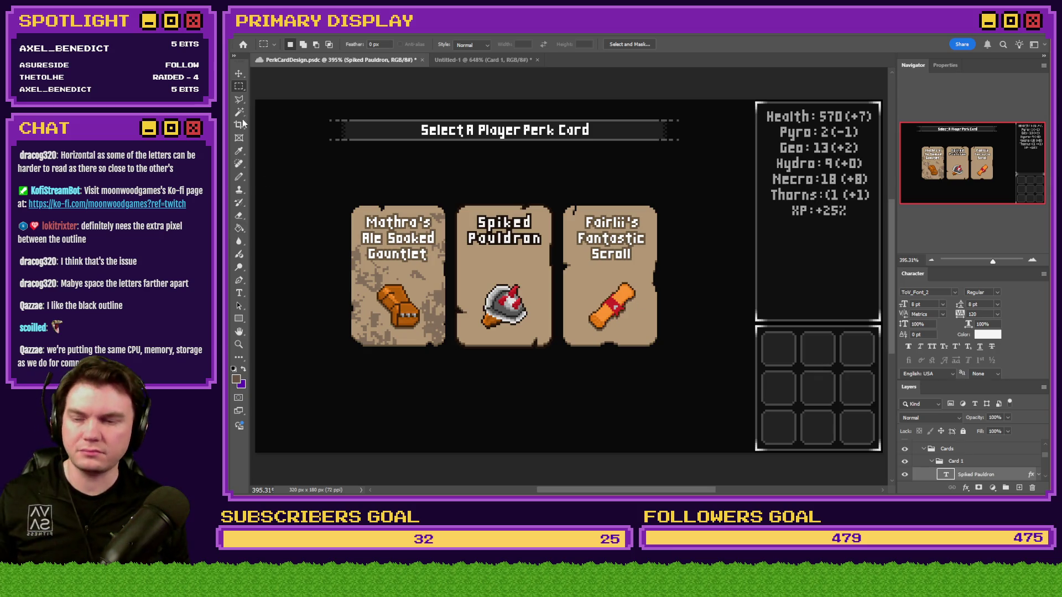
{"action": "key", "text": "ctrl+z"}
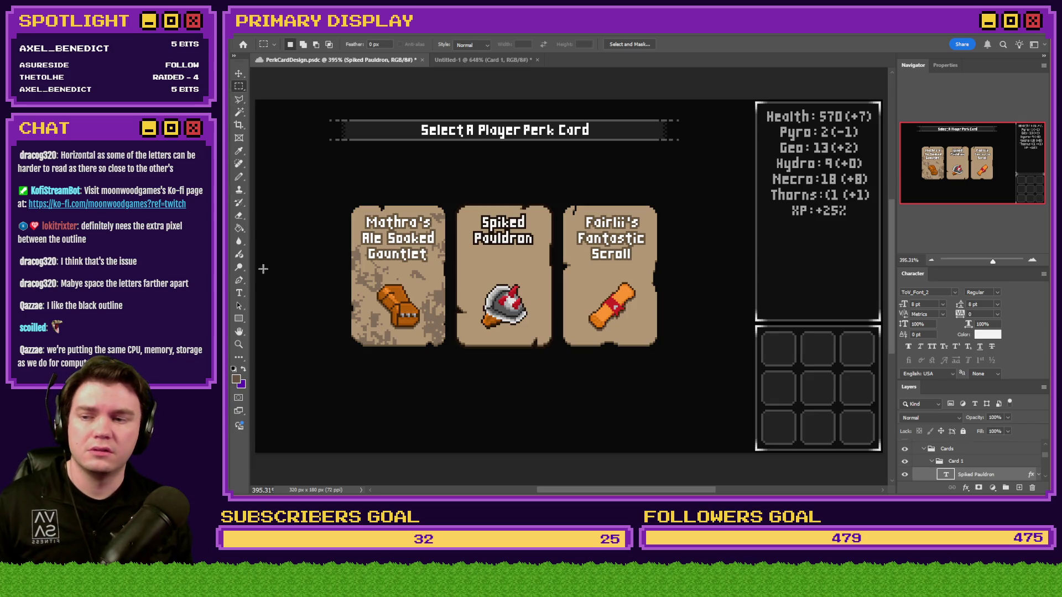
Step: Adjust the kerning between letters of 'Spiked' in the title and commit the edit
{"action": "key", "text": "t"}
{"action": "left_click", "coordinate": [492, 220]}
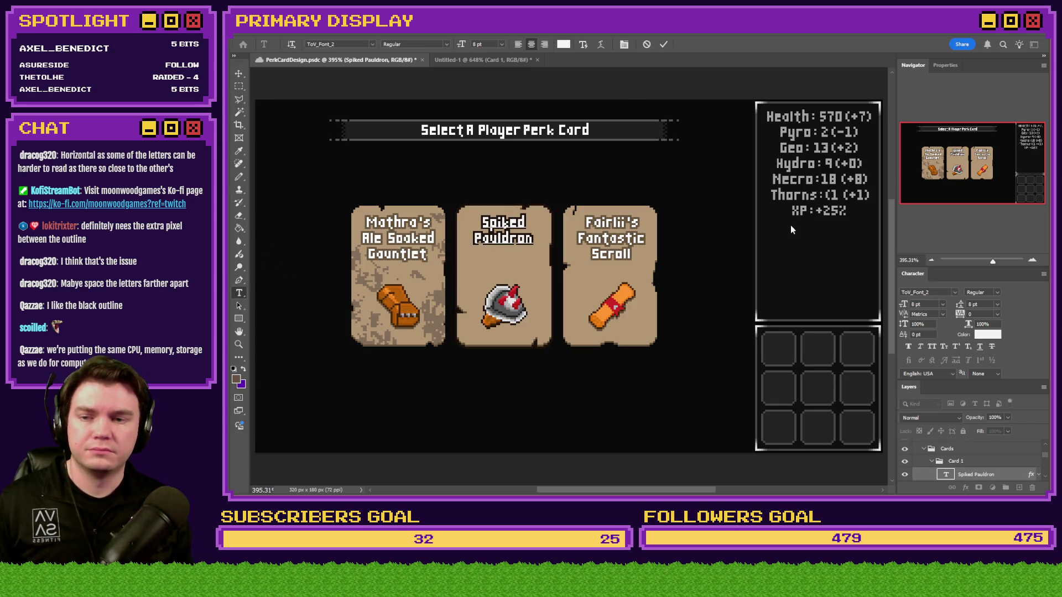
{"action": "key", "text": "alt+Right"}
{"action": "key", "text": "alt+Right"}
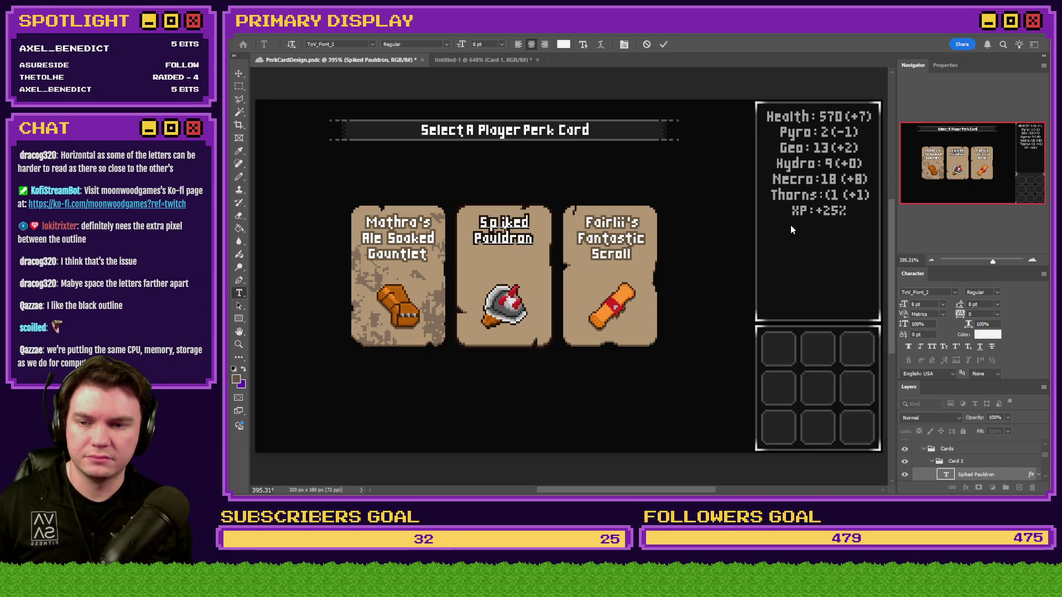
{"action": "key", "text": "alt+Left"}
{"action": "key", "text": "alt+Left"}
{"action": "key", "text": "alt+Left"}
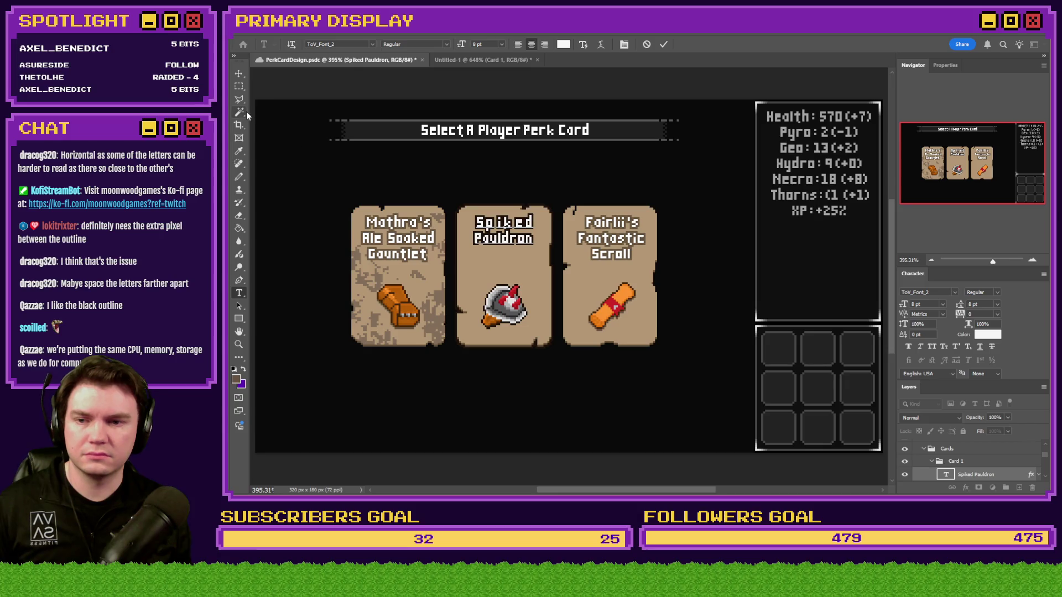
{"action": "left_click", "coordinate": [239, 86]}
{"action": "scroll", "coordinate": [497, 227], "scroll_direction": "up", "scroll_amount": 6}
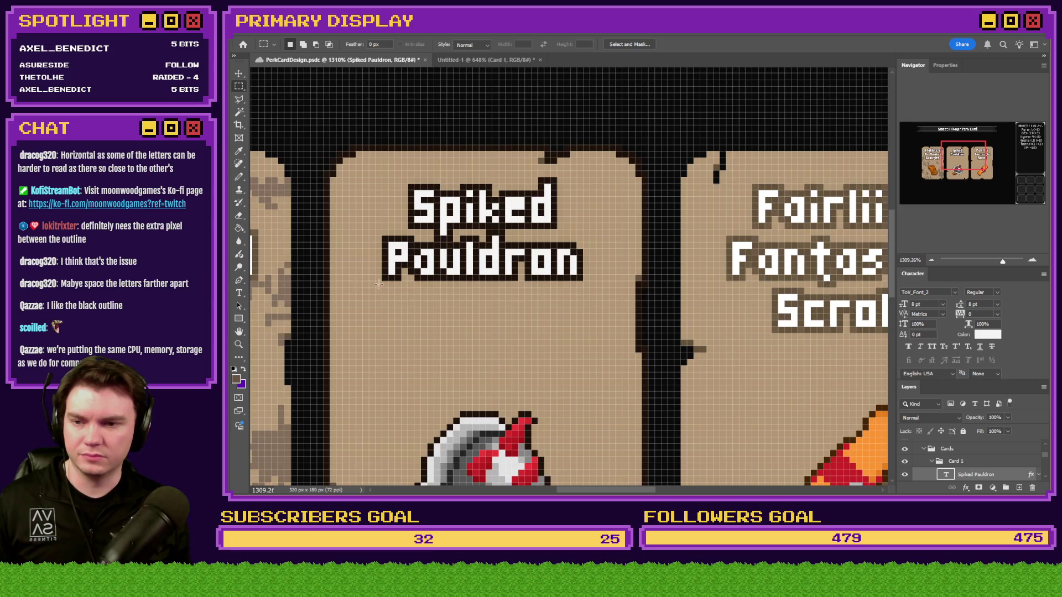
{"action": "scroll", "coordinate": [410, 283], "scroll_direction": "down", "scroll_amount": 5}
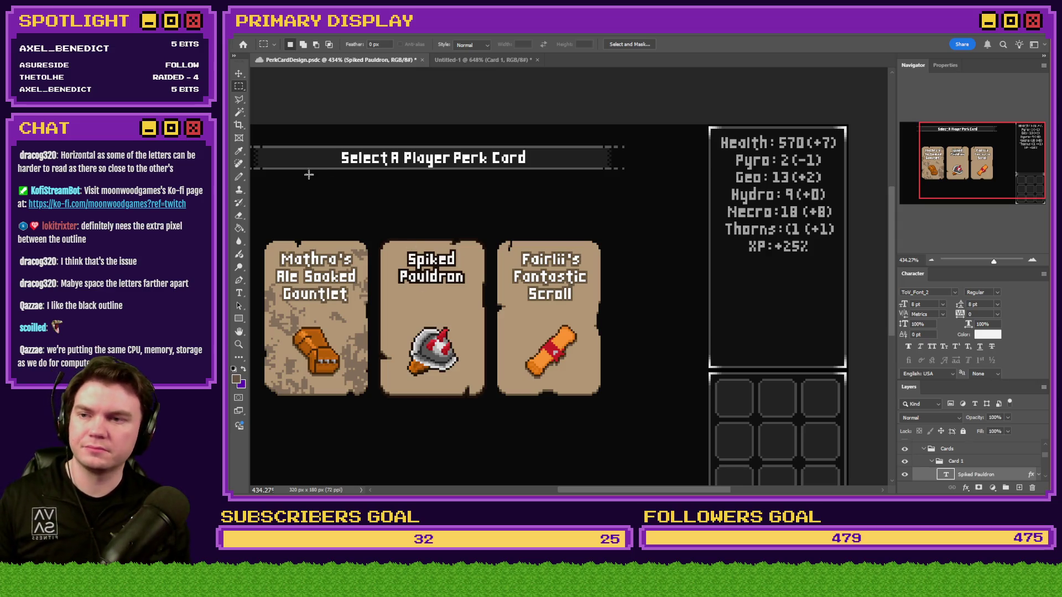
{"action": "scroll", "coordinate": [308, 173], "scroll_direction": "down", "scroll_amount": 1}
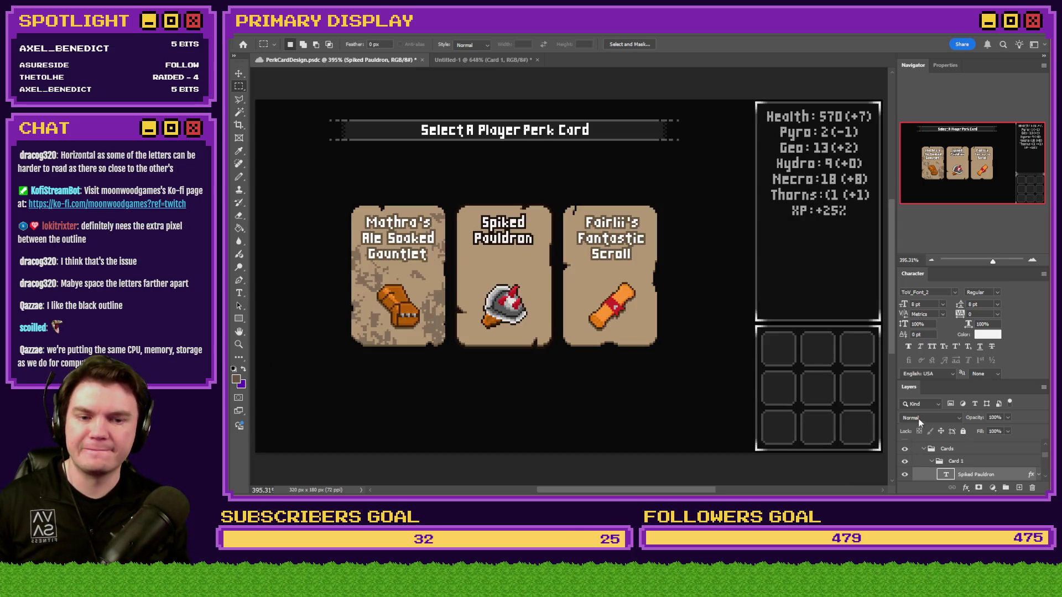
Step: Resize the PerkCardDesign image to 1280×720 pixels and fit it in the window
{"action": "key", "text": "ctrl+alt+i"}
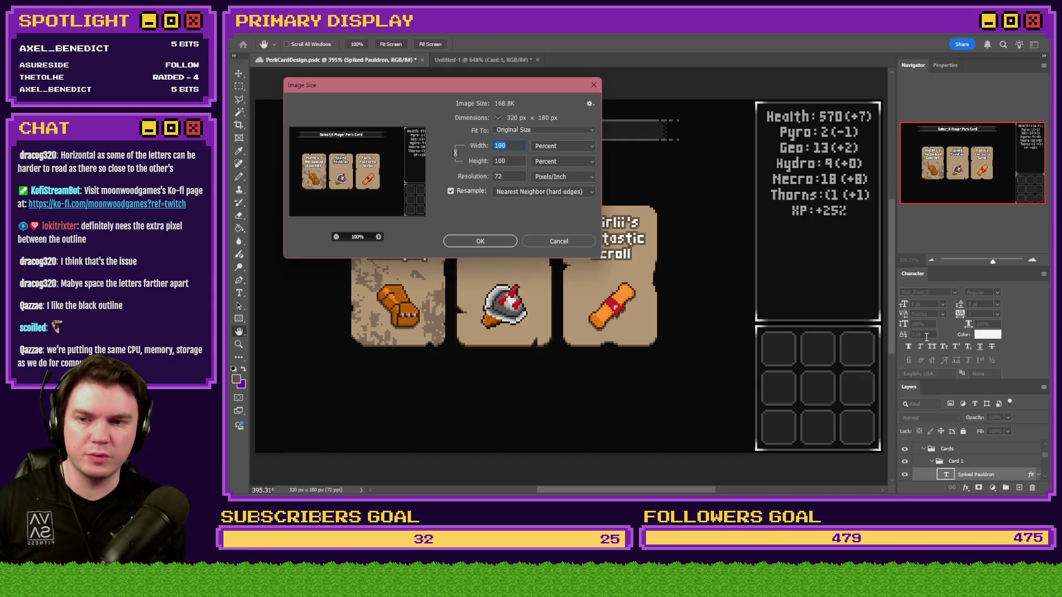
{"action": "key", "text": "Escape"}
{"action": "key", "text": "m"}
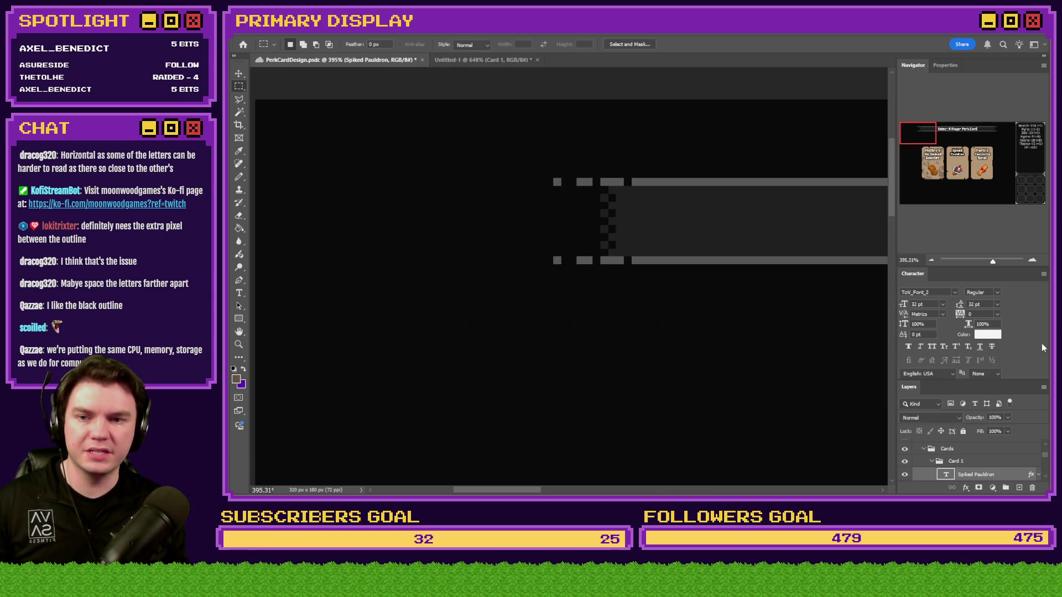
{"action": "key", "text": "ctrl+z"}
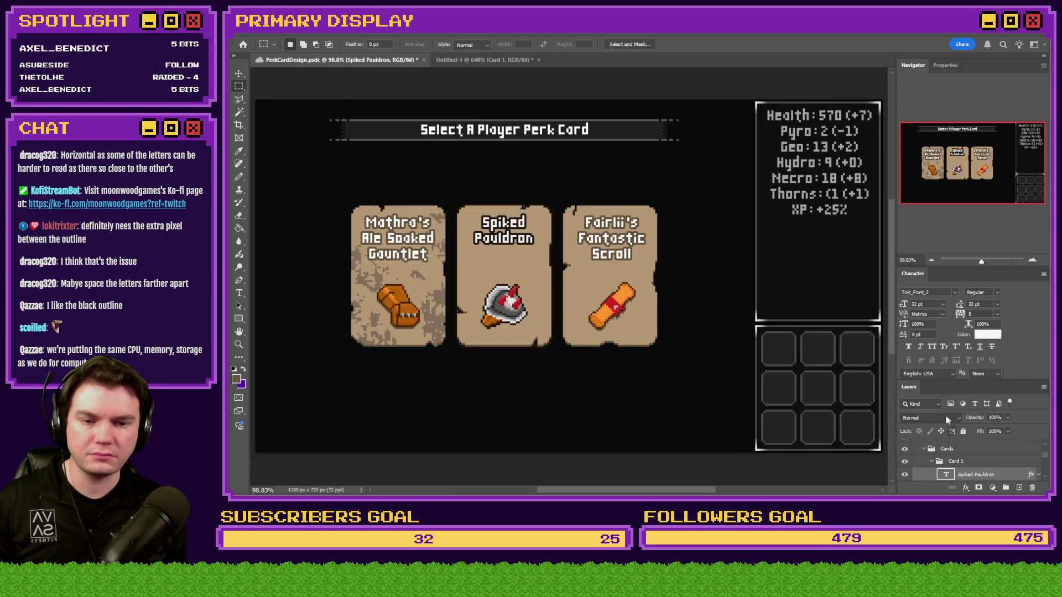
{"action": "double_click", "coordinate": [911, 271]}
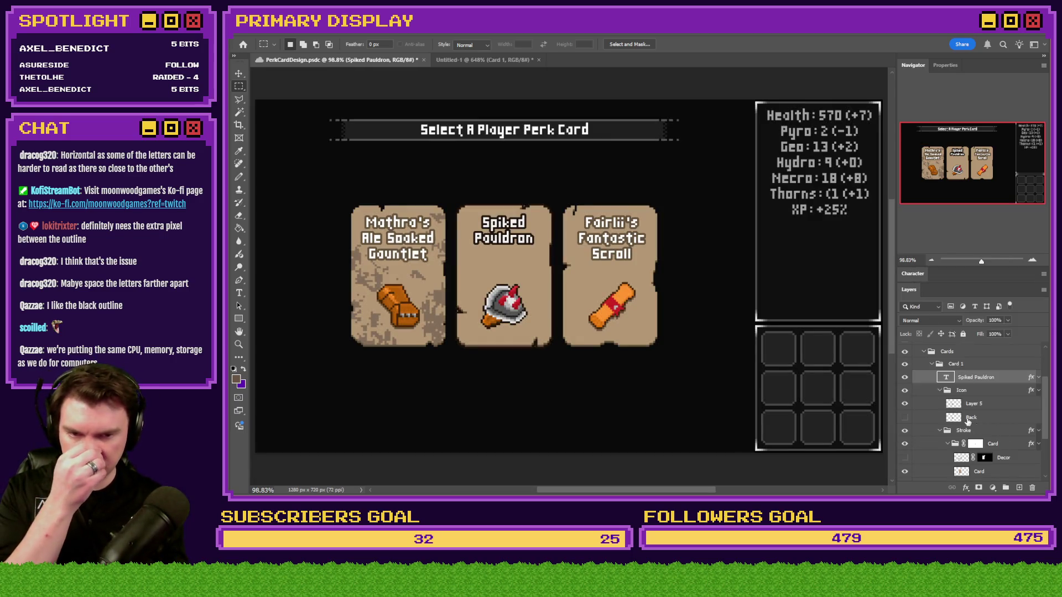
Step: Collapse the Stroke, Icon and Card 1 groups, delete Card 1, then restore it
{"action": "left_click", "coordinate": [940, 432]}
{"action": "left_click", "coordinate": [940, 390]}
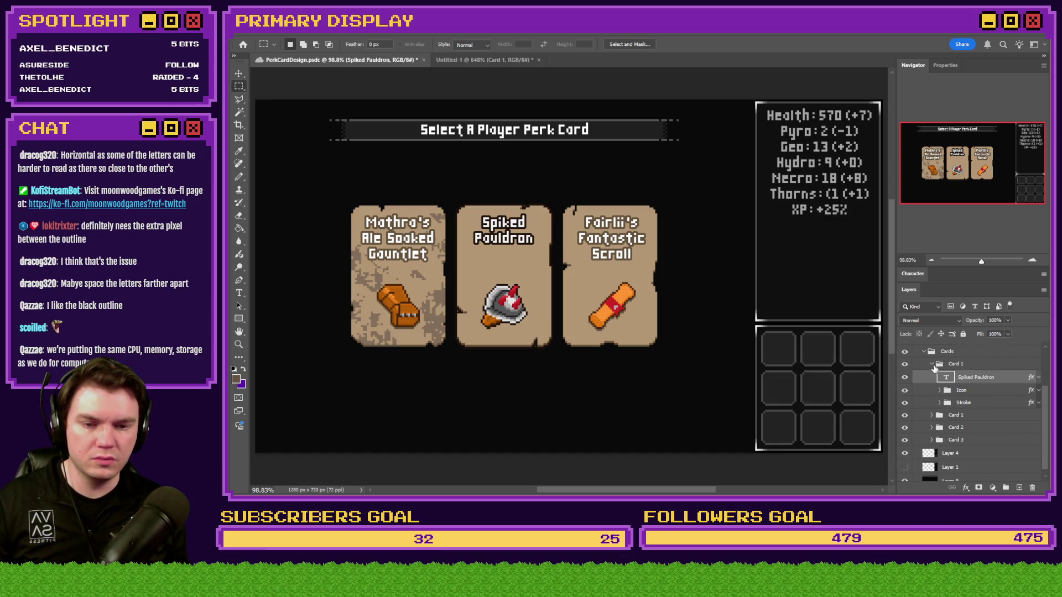
{"action": "left_click", "coordinate": [935, 369]}
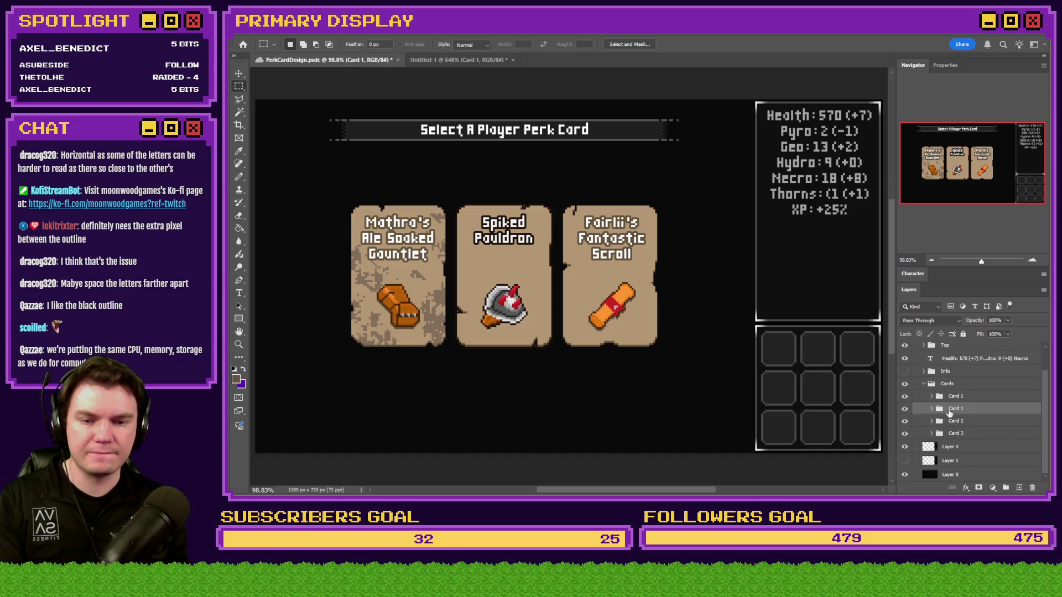
{"action": "key", "text": "Delete"}
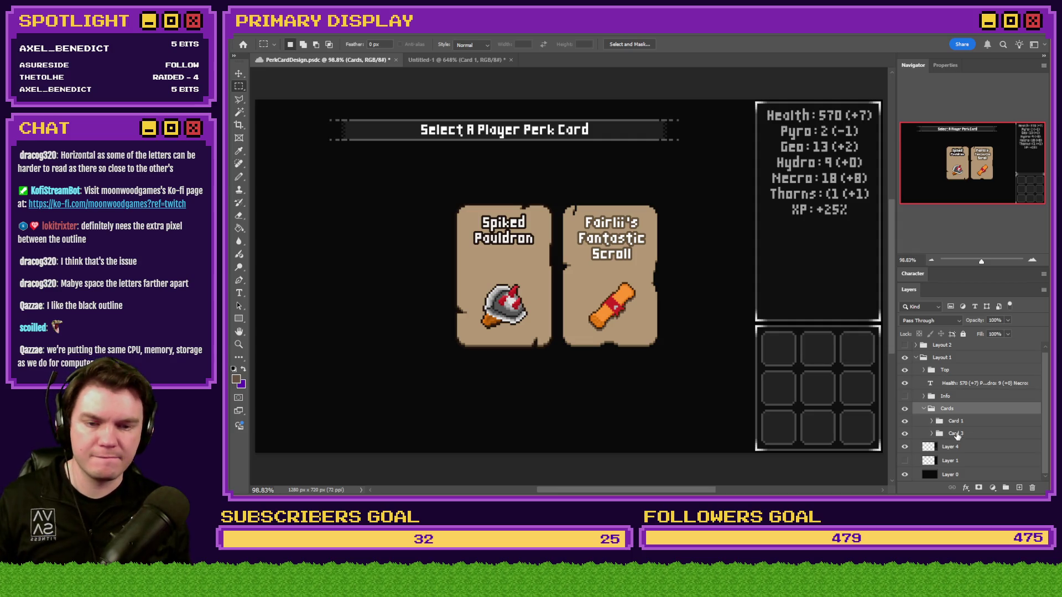
{"action": "key", "text": "ctrl+z"}
Step: Hide the other two cards, duplicate the Spiked Pauldron card beside the original, then undo it
{"action": "left_click", "coordinate": [905, 435]}
{"action": "left_click", "coordinate": [905, 458]}
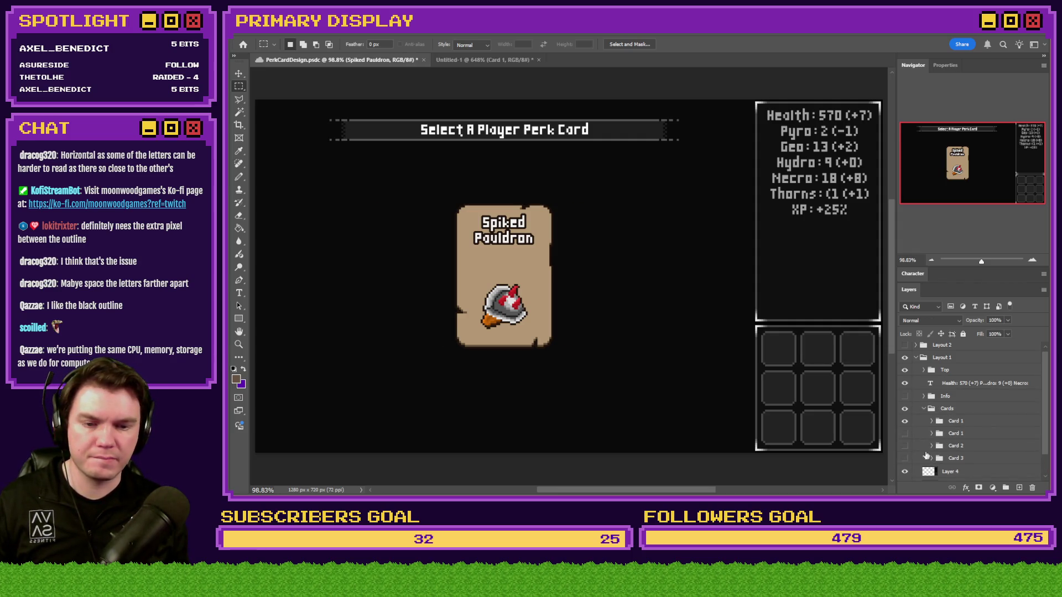
{"action": "left_click", "coordinate": [975, 424]}
{"action": "key", "text": "ctrl+j"}
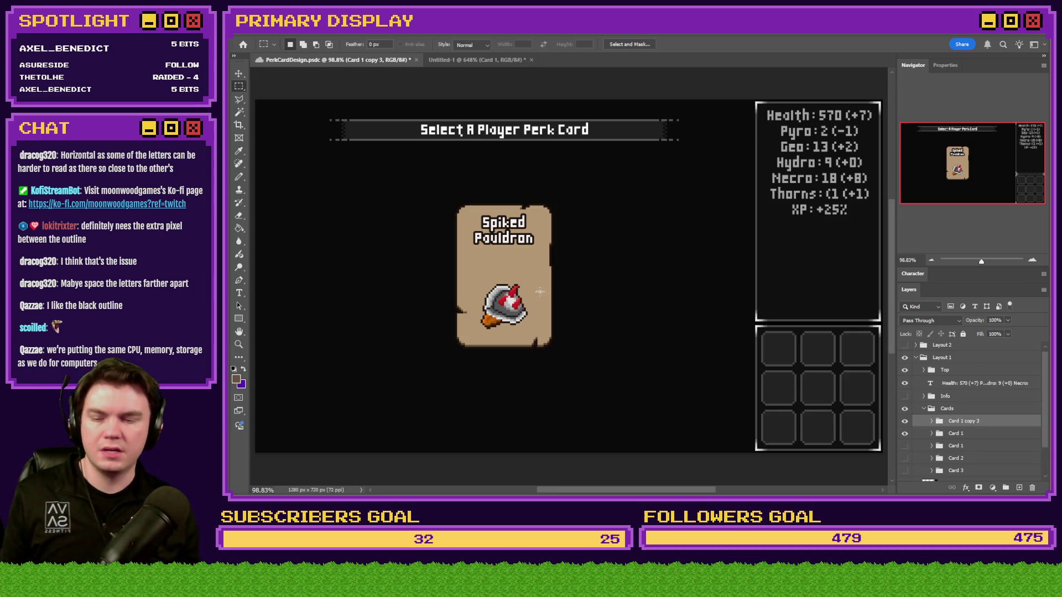
{"action": "scroll", "coordinate": [578, 331], "scroll_direction": "up", "scroll_amount": 5}
{"action": "scroll", "coordinate": [578, 331], "scroll_direction": "left", "scroll_amount": 2}
{"action": "mouse_move", "coordinate": [636, 326]}
{"action": "left_mouse_down"}
{"action": "mouse_move", "coordinate": [643, 292]}
{"action": "mouse_move", "coordinate": [412, 280]}
{"action": "mouse_move", "coordinate": [427, 281]}
{"action": "left_mouse_up"}
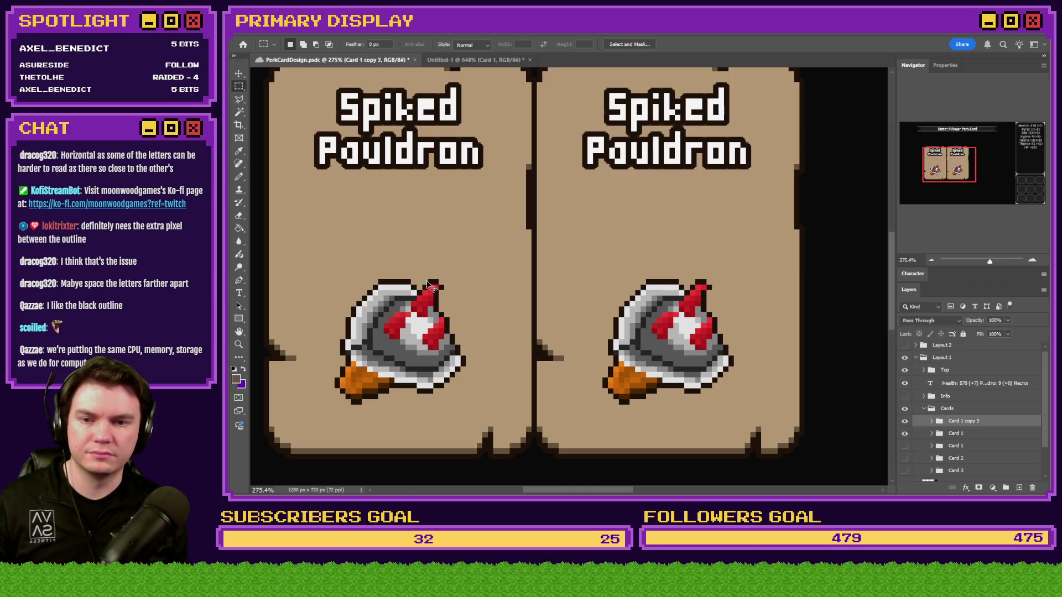
{"action": "key", "text": "ctrl+z"}
{"action": "key", "text": "ctrl+z"}
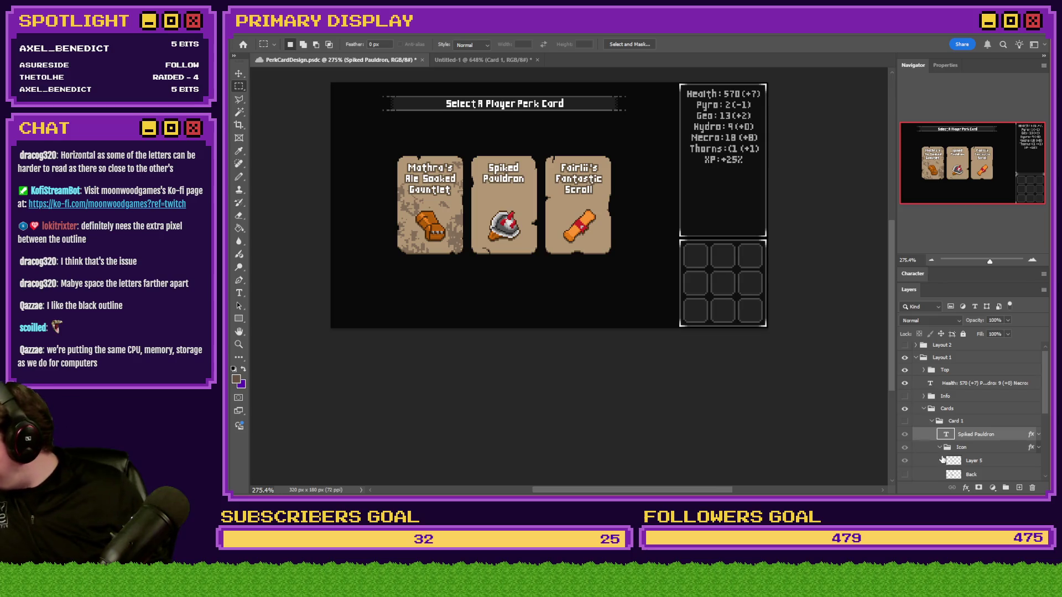
Step: Hide the gauntlet and scroll cards and move a Spiked Pauldron copy into the left slot
{"action": "left_click", "coordinate": [924, 410]}
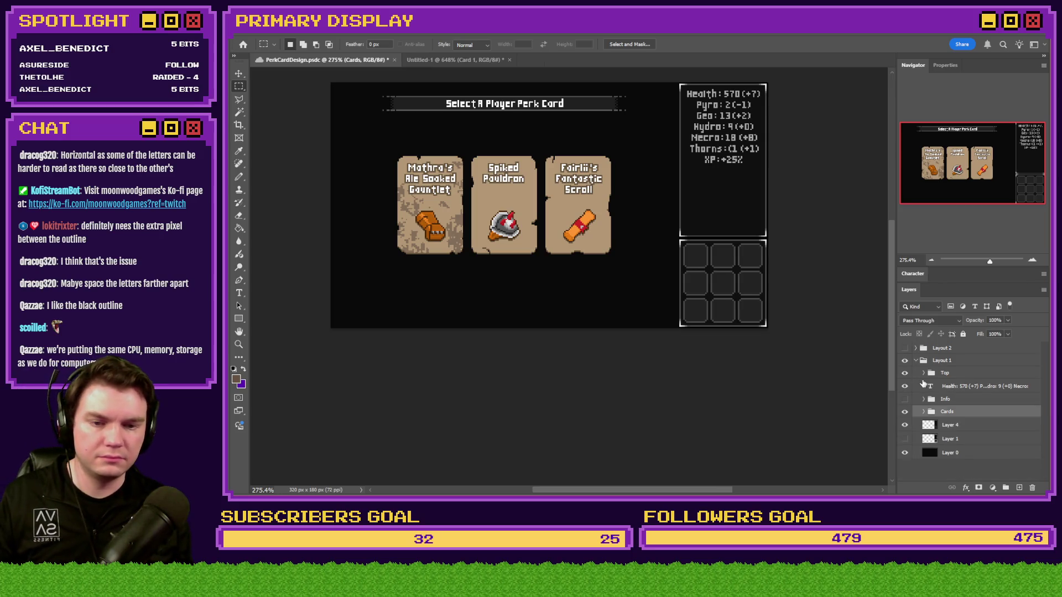
{"action": "left_click", "coordinate": [924, 412]}
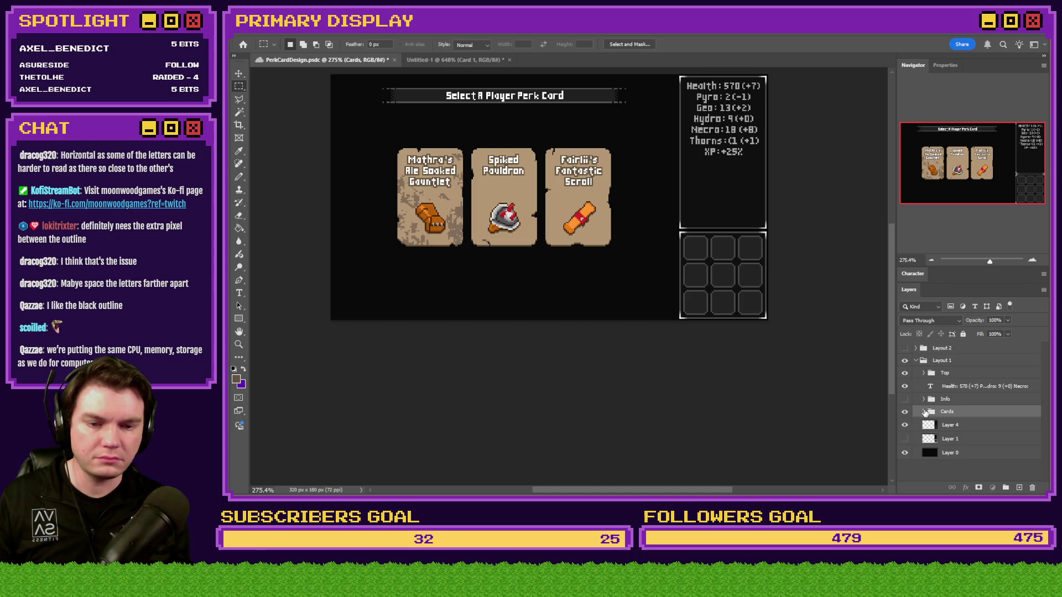
{"action": "left_click", "coordinate": [931, 351]}
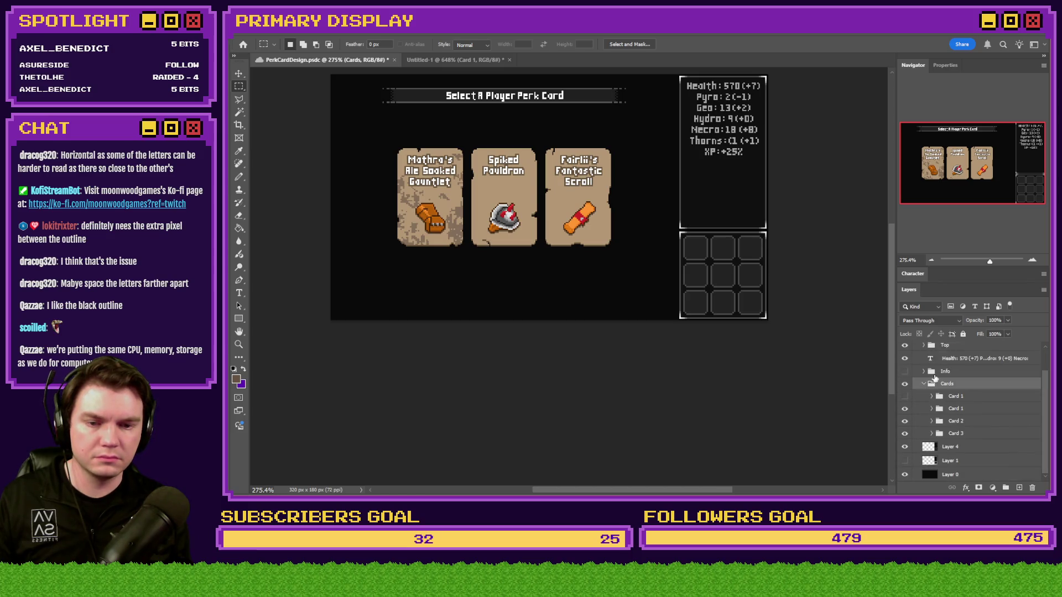
{"action": "left_click_drag", "start_coordinate": [904, 408], "coordinate": [905, 433]}
{"action": "left_click", "coordinate": [952, 397]}
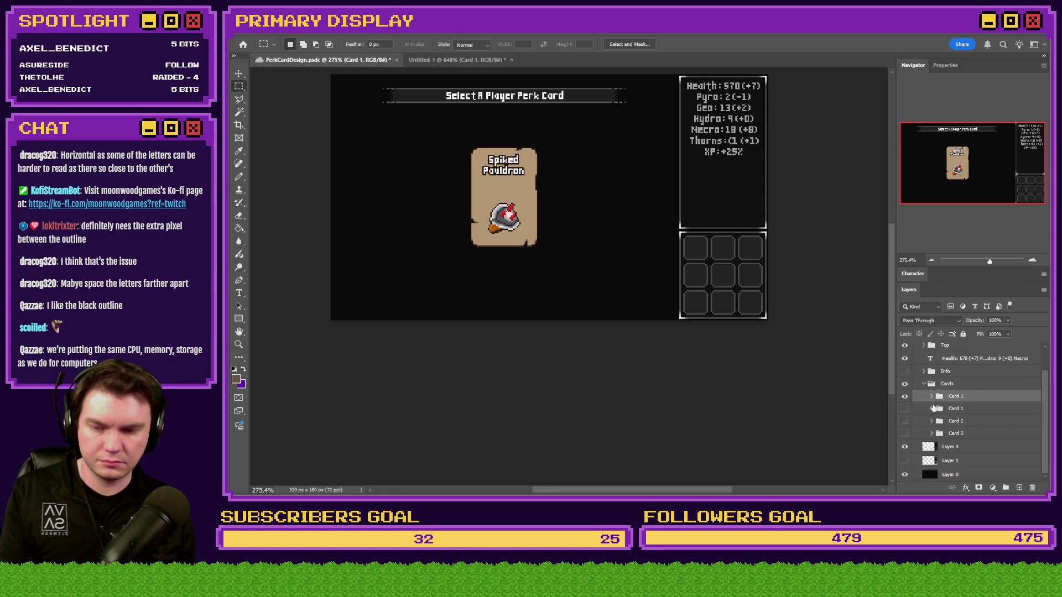
{"action": "key", "text": "ctrl+j"}
{"action": "scroll", "coordinate": [487, 194], "scroll_direction": "up", "scroll_amount": 3}
{"action": "scroll", "coordinate": [439, 175], "scroll_direction": "up", "scroll_amount": 3}
{"action": "left_click_drag", "start_coordinate": [514, 227], "coordinate": [324, 235]}
Step: Show the second card again, align the left card, and place another copy in the third slot
{"action": "scroll", "coordinate": [324, 235], "scroll_direction": "down", "scroll_amount": 4}
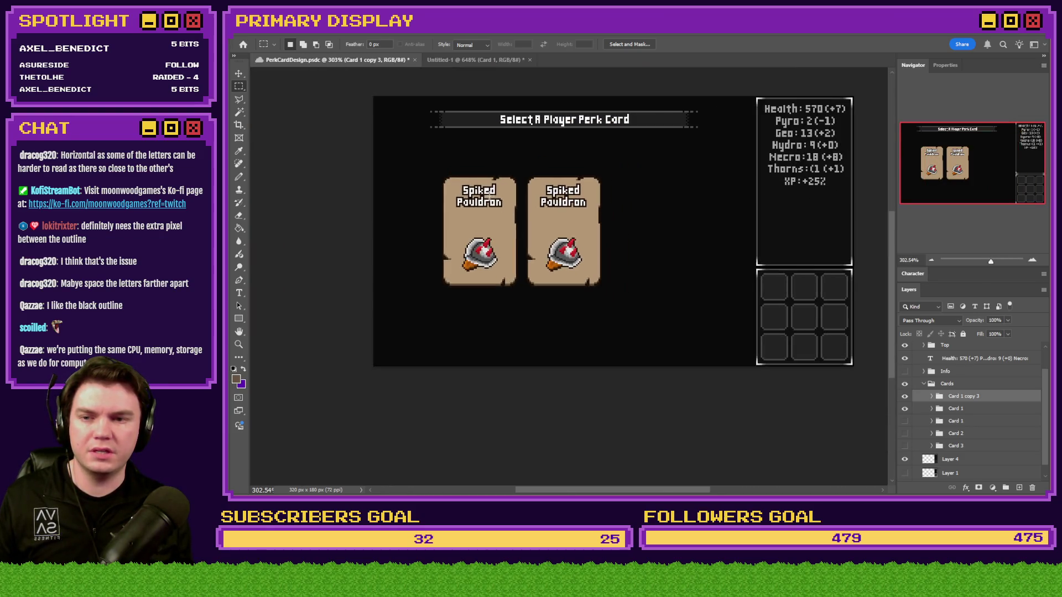
{"action": "scroll", "coordinate": [587, 224], "scroll_direction": "up", "scroll_amount": 3}
{"action": "left_click", "coordinate": [905, 423]}
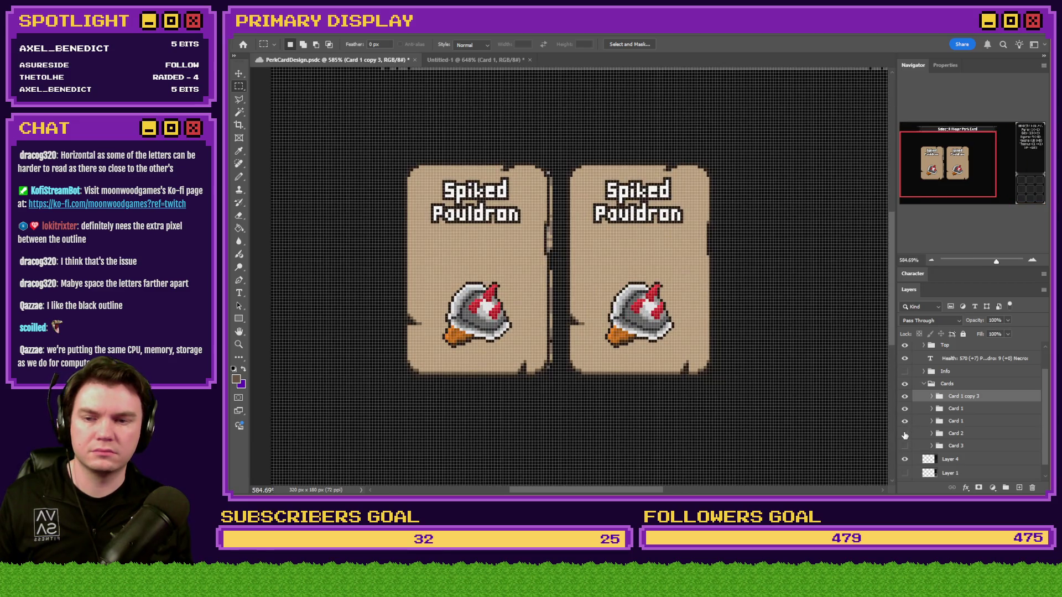
{"action": "key", "text": "ctrl+Right"}
{"action": "key", "text": "ctrl+Right"}
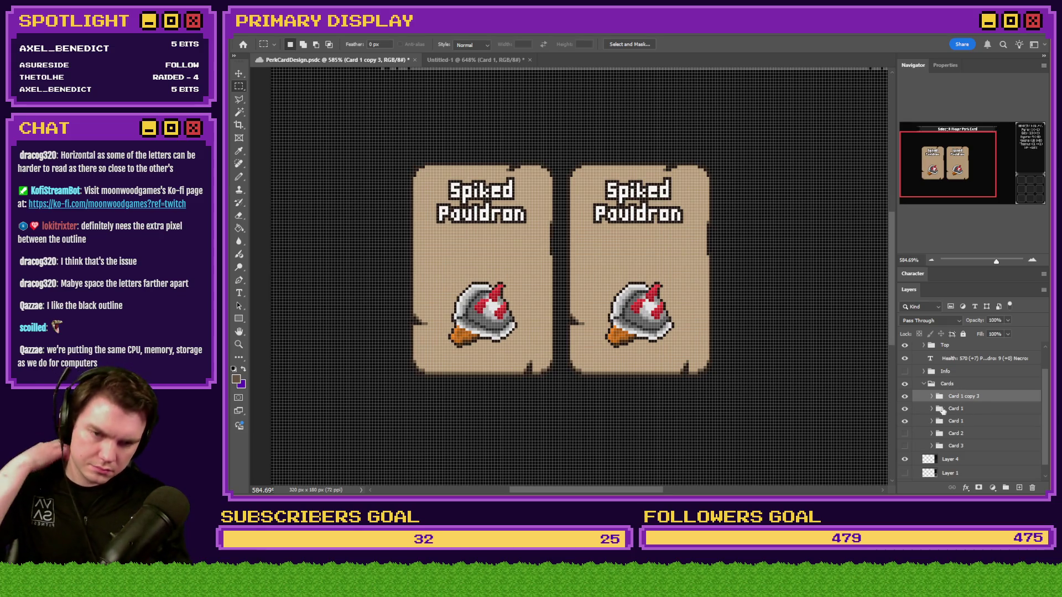
{"action": "mouse_move", "coordinate": [565, 333]}
{"action": "left_mouse_down"}
{"action": "mouse_move", "coordinate": [754, 311]}
{"action": "mouse_move", "coordinate": [728, 310]}
{"action": "left_mouse_up"}
{"action": "left_click_drag", "start_coordinate": [627, 329], "coordinate": [783, 327]}
Step: Identify each card's layer by toggling visibility and move Card 1 copy 3 below Card 1
{"action": "left_click", "coordinate": [905, 396]}
{"action": "left_click", "coordinate": [905, 396]}
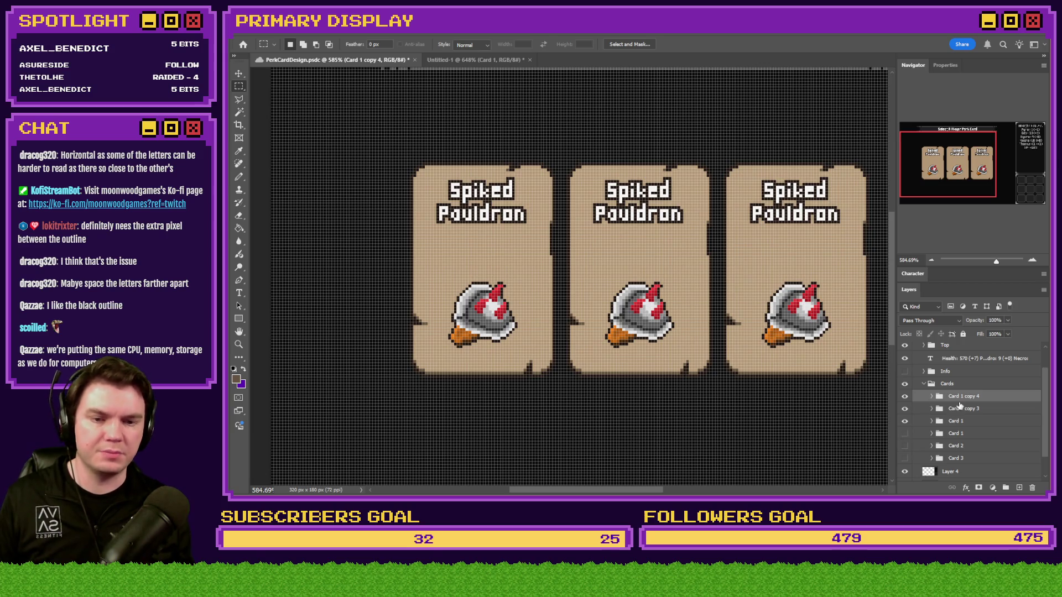
{"action": "left_click", "coordinate": [905, 409]}
{"action": "left_click", "coordinate": [905, 409]}
{"action": "left_click_drag", "start_coordinate": [963, 408], "coordinate": [954, 430]}
{"action": "left_click", "coordinate": [905, 421]}
{"action": "left_click", "coordinate": [905, 421]}
{"action": "left_click", "coordinate": [905, 408]}
{"action": "left_click", "coordinate": [905, 409]}
{"action": "left_click", "coordinate": [905, 396]}
{"action": "left_click", "coordinate": [905, 396]}
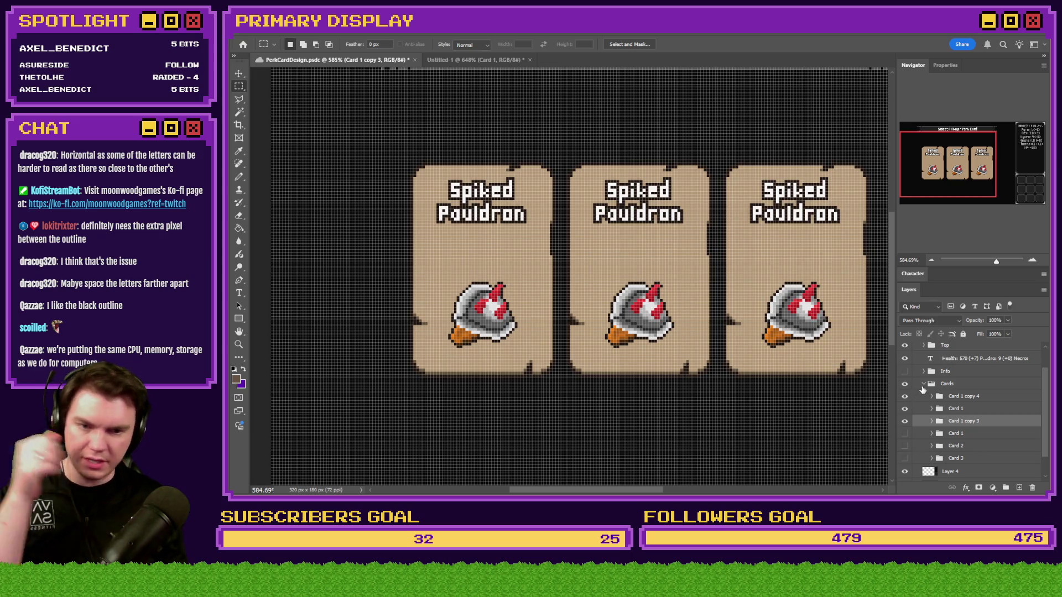
{"action": "left_click", "coordinate": [924, 383]}
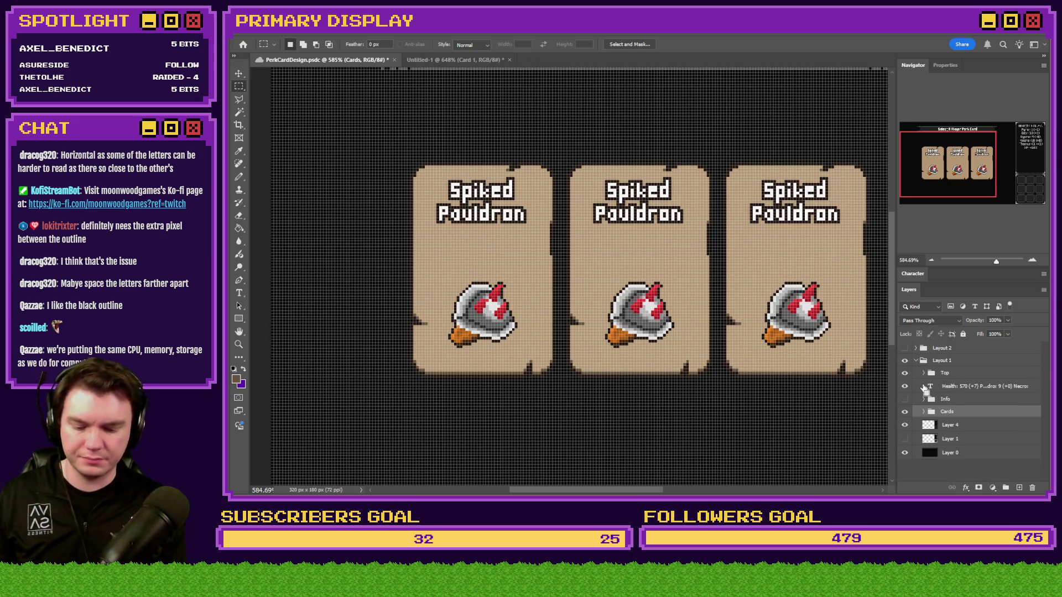
{"action": "key", "text": "ctrl+alt+i"}
Step: Enlarge the image to 400 percent, fit it on screen, then undo the enlargement
{"action": "type", "text": "400"}
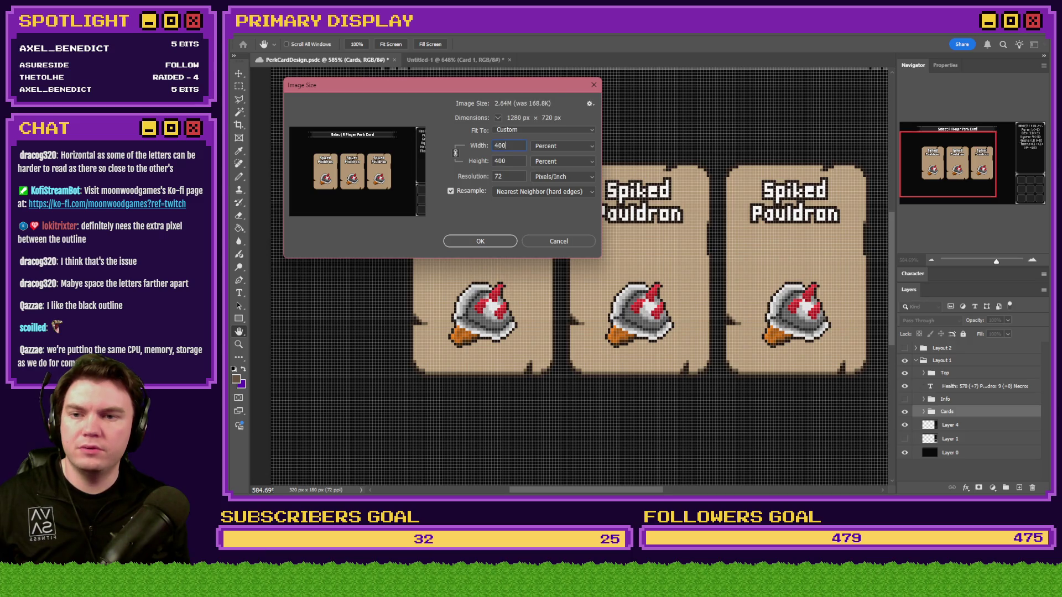
{"action": "key", "text": "Return"}
{"action": "key", "text": "m"}
{"action": "key", "text": "ctrl+0"}
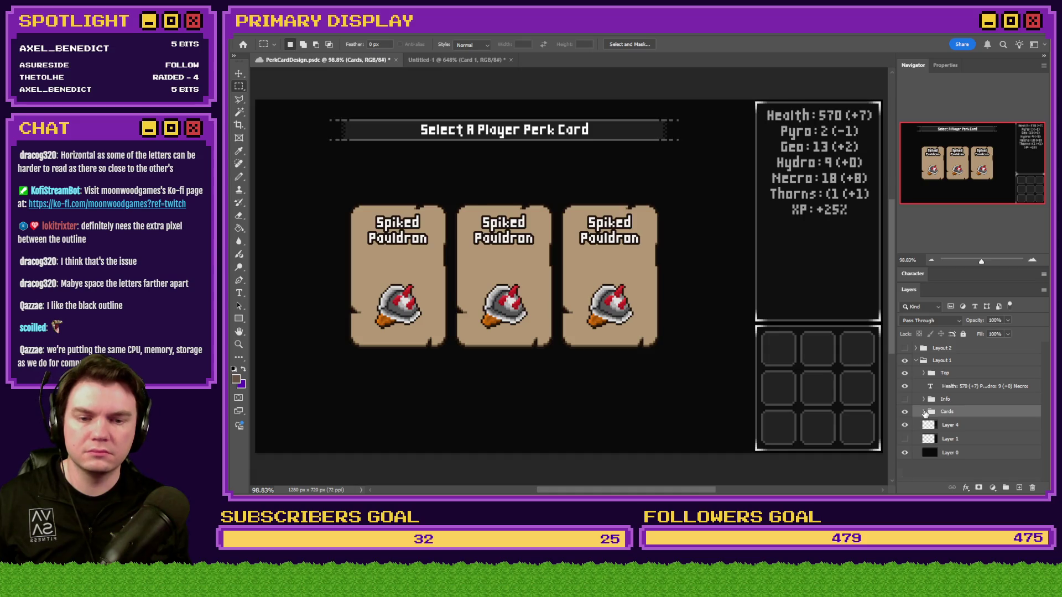
{"action": "key", "text": "ctrl+z"}
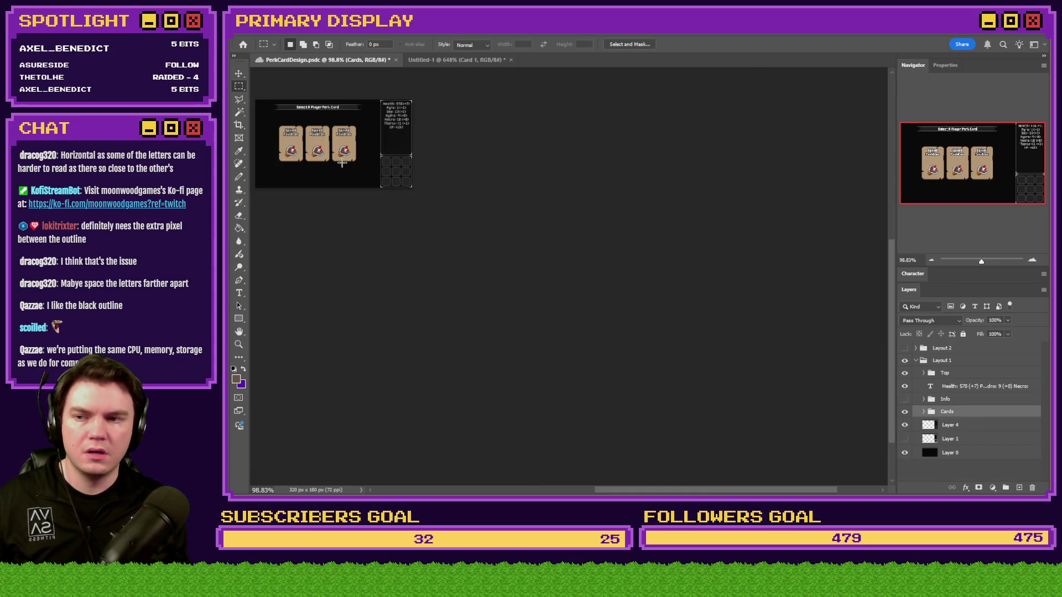
Step: Merge Card 1 copy 4, copy 5 and copy 3 into single layers, moving copy 3 to the top
{"action": "scroll", "coordinate": [361, 175], "scroll_direction": "up", "scroll_amount": 5}
{"action": "left_click", "coordinate": [924, 412]}
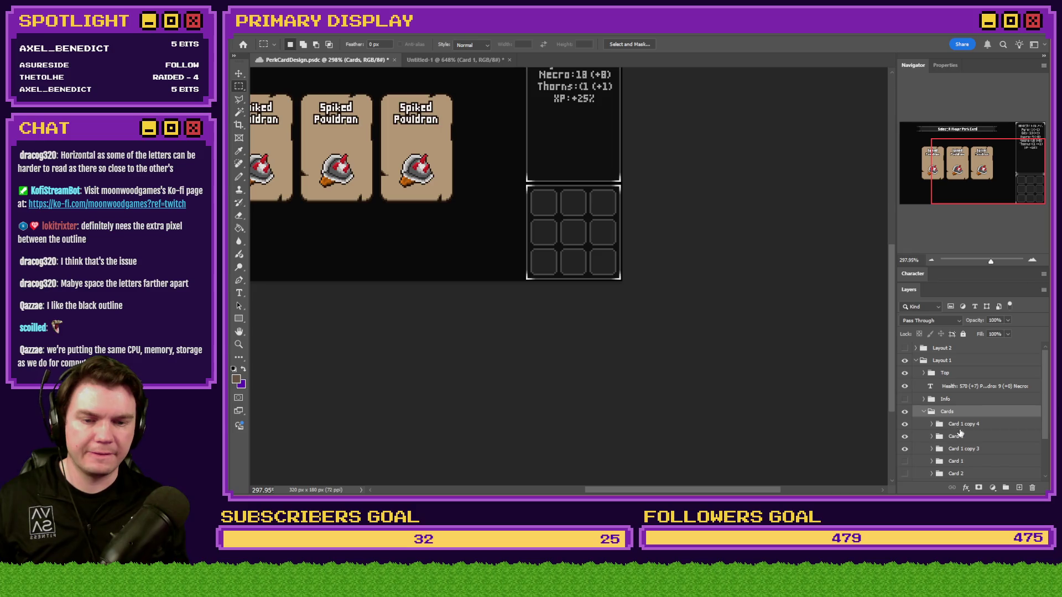
{"action": "left_click", "coordinate": [969, 426]}
{"action": "left_click", "coordinate": [966, 441]}
{"action": "key", "text": "ctrl+j"}
{"action": "left_click", "coordinate": [969, 427]}
{"action": "key", "text": "ctrl+e"}
{"action": "left_click", "coordinate": [968, 440]}
{"action": "key", "text": "ctrl+e"}
{"action": "left_click", "coordinate": [969, 467]}
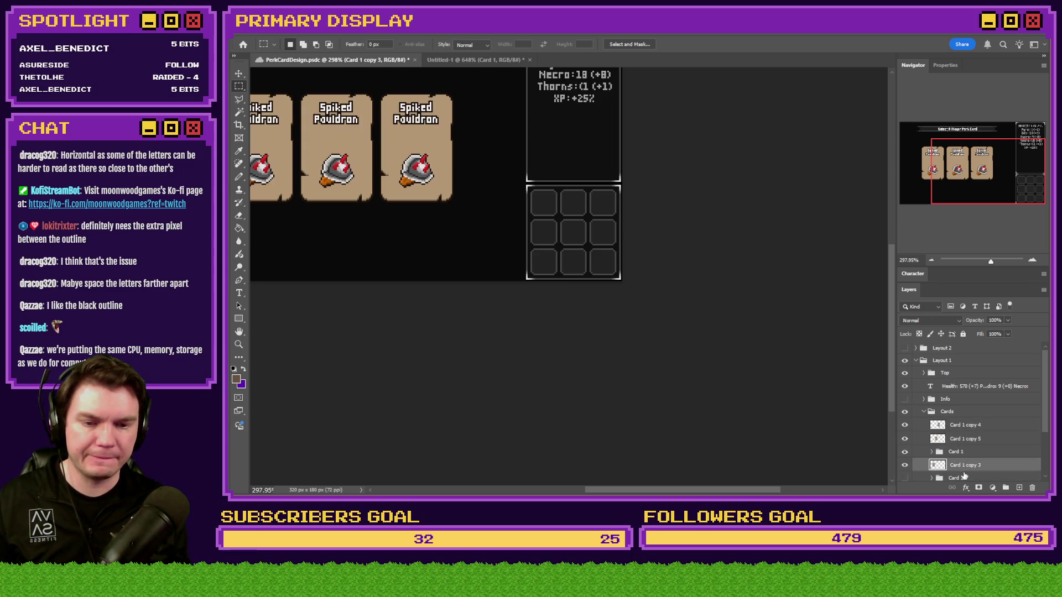
{"action": "key", "text": "ctrl+e"}
{"action": "mouse_move", "coordinate": [969, 466]}
{"action": "left_mouse_down"}
{"action": "mouse_move", "coordinate": [970, 421]}
{"action": "mouse_move", "coordinate": [967, 443]}
{"action": "left_mouse_up"}
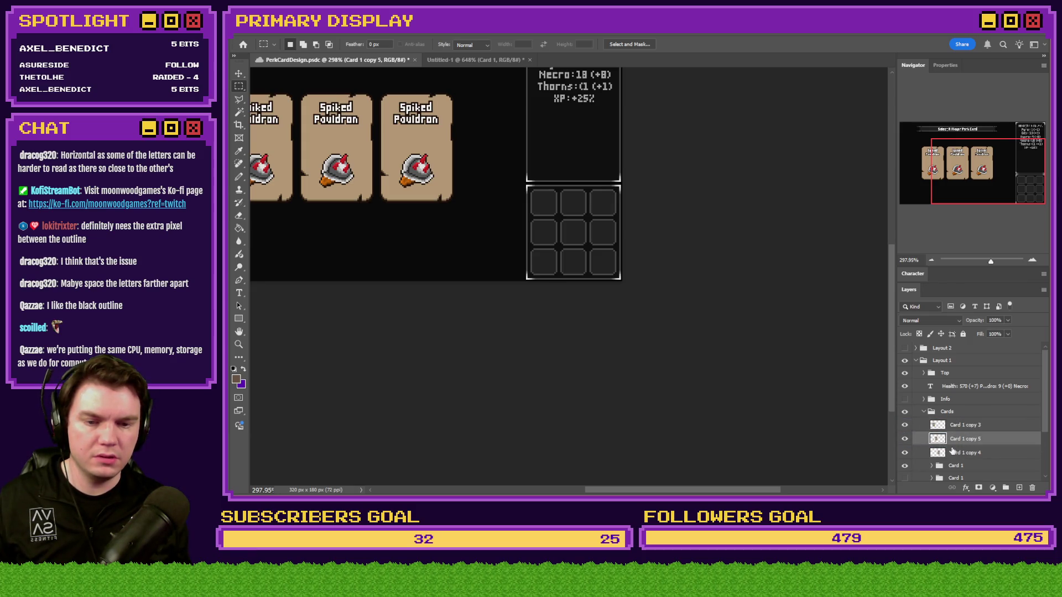
Step: Upscale the image 400 percent to 1280×720 and fit it in the window
{"action": "key", "text": "ctrl+alt+i"}
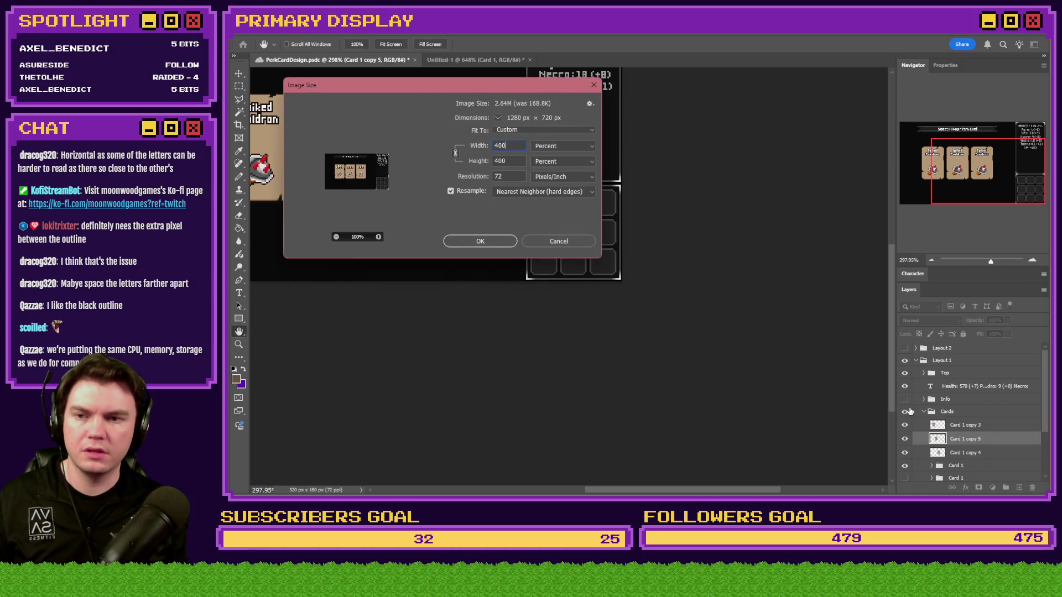
{"action": "key", "text": "Return"}
{"action": "key", "text": "ctrl+0"}
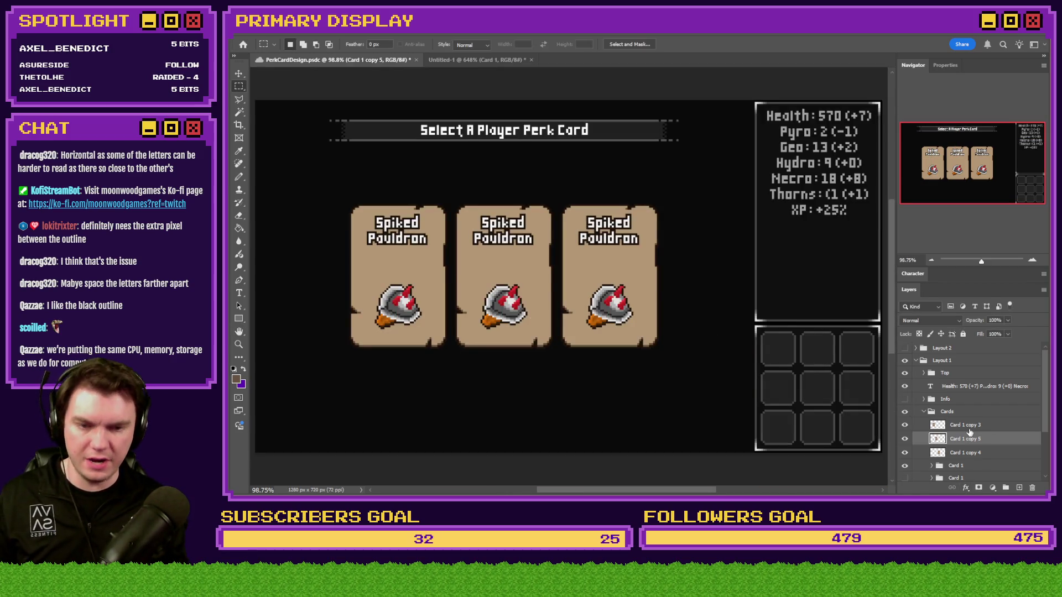
Step: Free Transform the left card into the top-left corner to read its X/Y position
{"action": "left_click", "coordinate": [970, 428]}
{"action": "scroll", "coordinate": [583, 389], "scroll_direction": "left", "scroll_amount": 2}
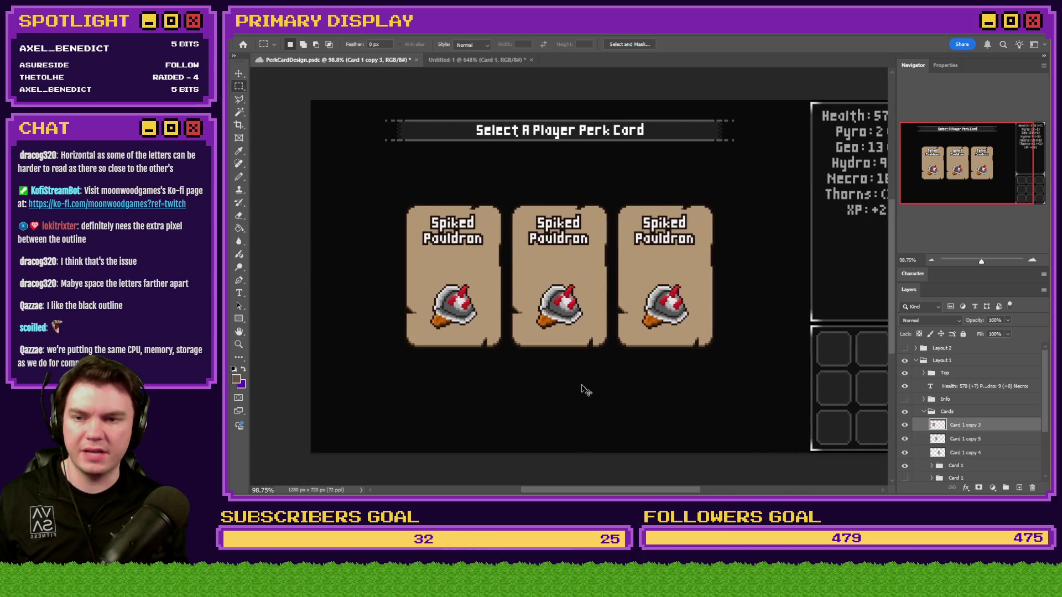
{"action": "right_click", "coordinate": [440, 289]}
{"action": "left_click", "coordinate": [471, 387]}
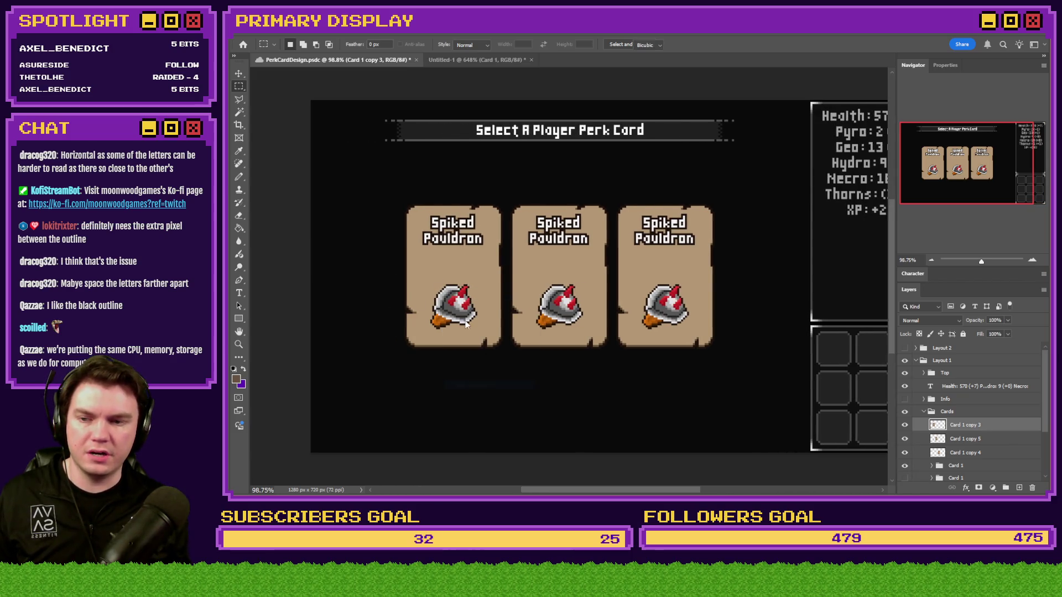
{"action": "left_click_drag", "start_coordinate": [470, 313], "coordinate": [326, 140]}
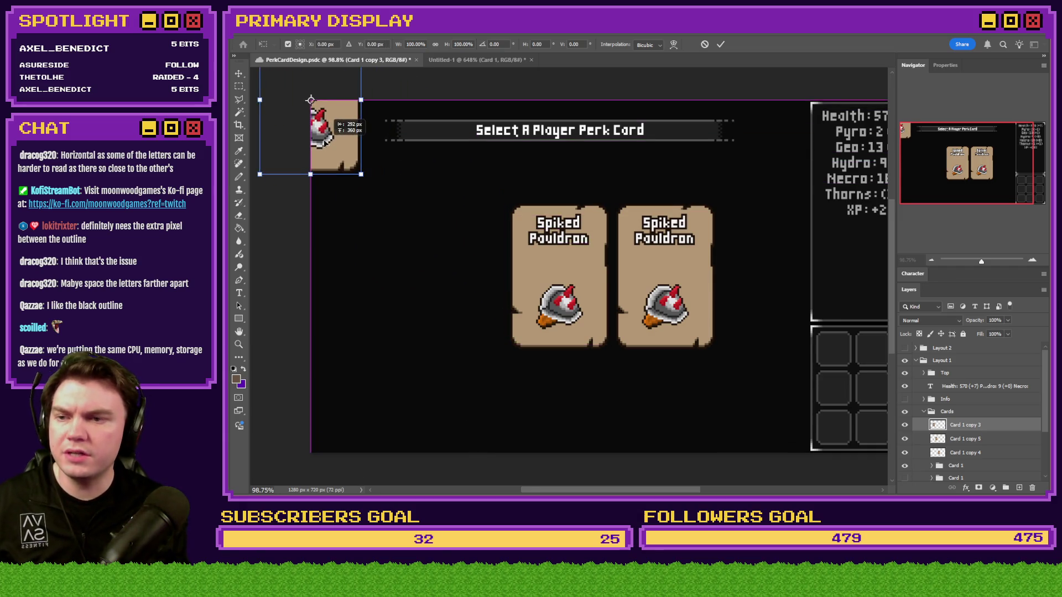
{"action": "key", "text": "alt+Tab"}
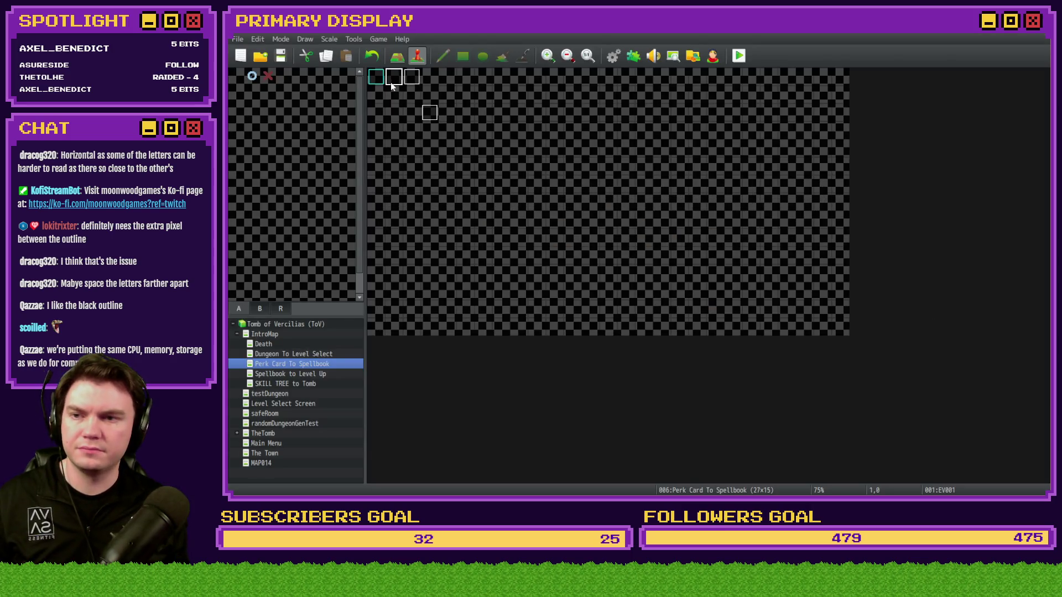
Step: In event EV001, change the first card's script position to 292, 345 and confirm
{"action": "double_click", "coordinate": [391, 83]}
{"action": "mouse_move", "coordinate": [878, 237]}
{"action": "left_mouse_down"}
{"action": "mouse_move", "coordinate": [886, 327]}
{"action": "mouse_move", "coordinate": [862, 347]}
{"action": "left_mouse_up"}
{"action": "double_click", "coordinate": [774, 260]}
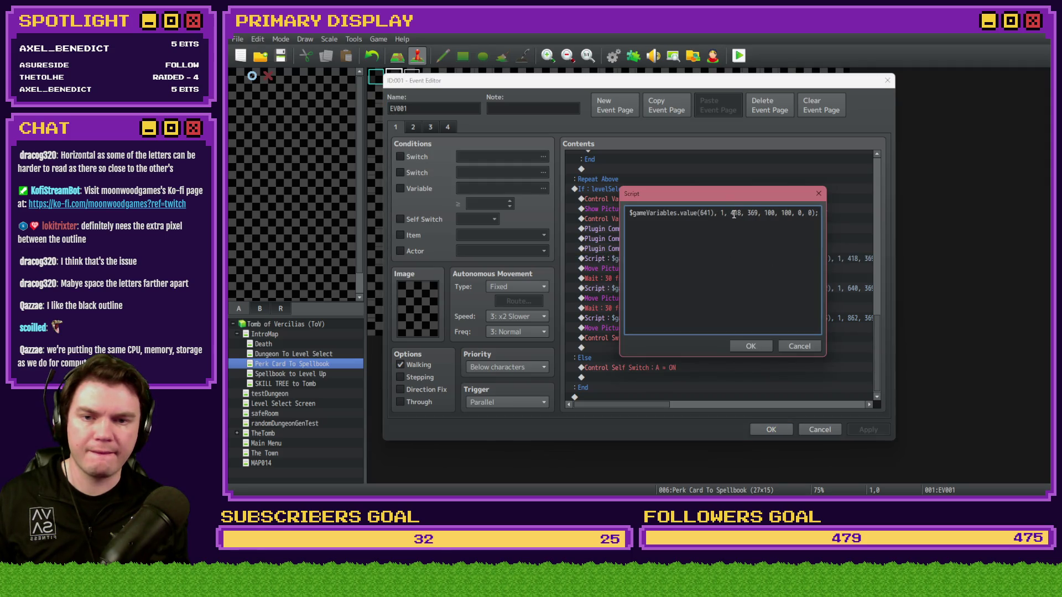
{"action": "type", "text": "292"}
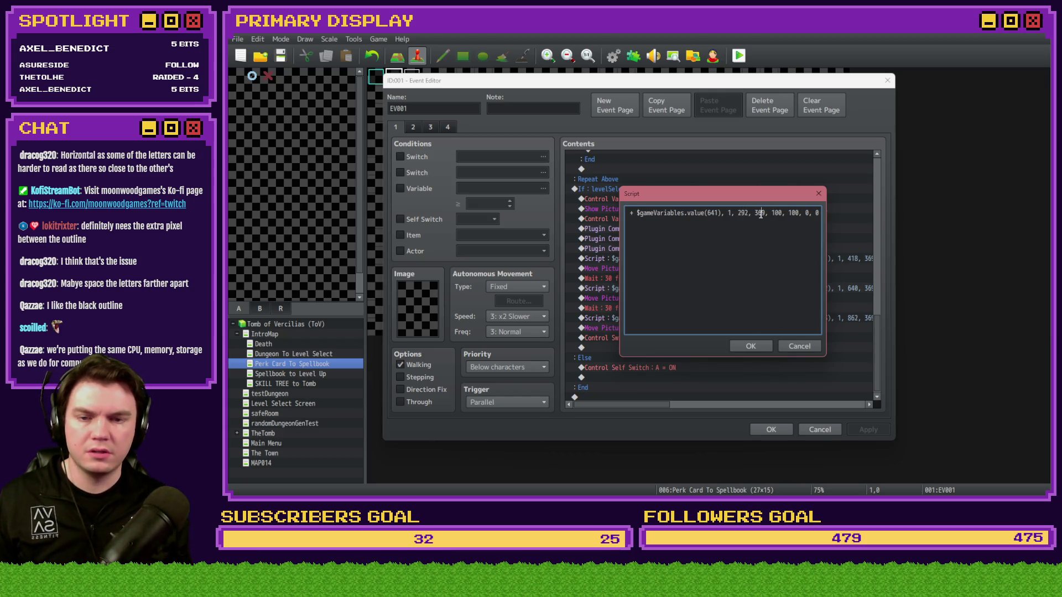
{"action": "type", "text": "345"}
{"action": "left_click", "coordinate": [750, 346]}
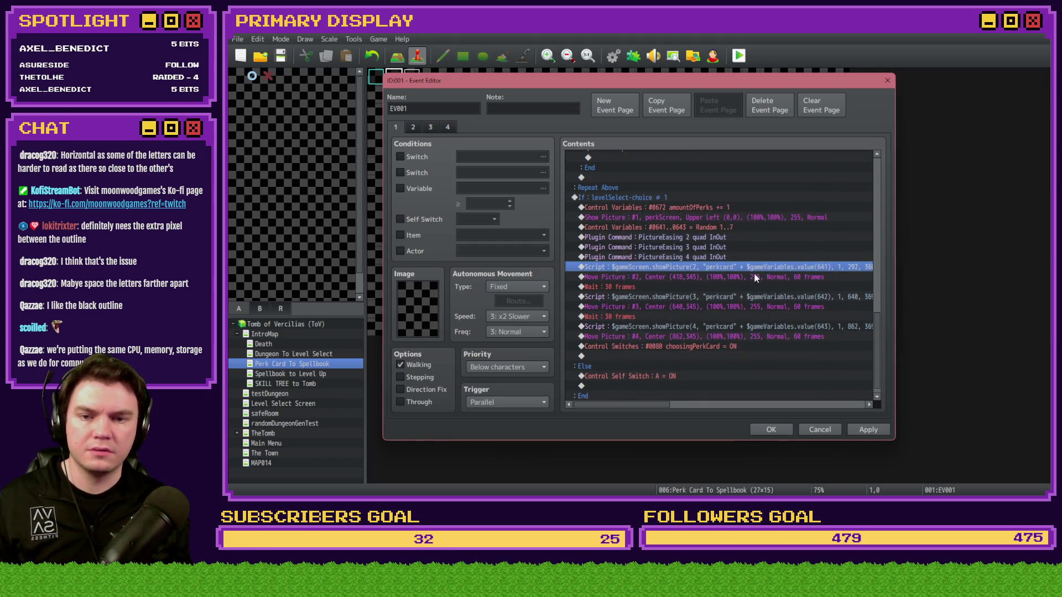
{"action": "double_click", "coordinate": [742, 297]}
{"action": "key", "text": "alt+Tab"}
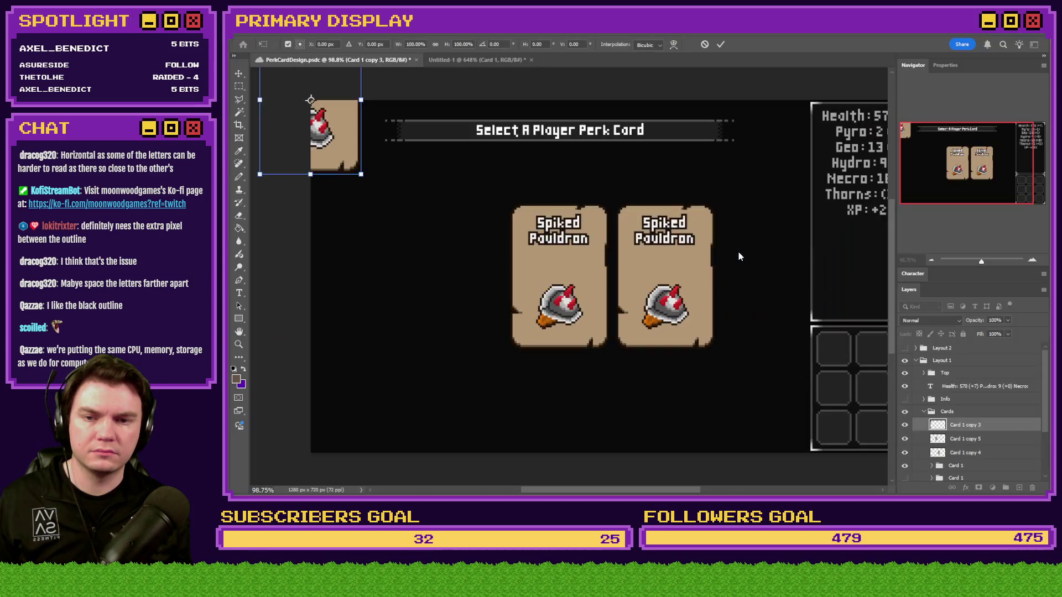
Step: Check the middle card (Card 1 copy 5) position with Free Transform
{"action": "key", "text": "Escape"}
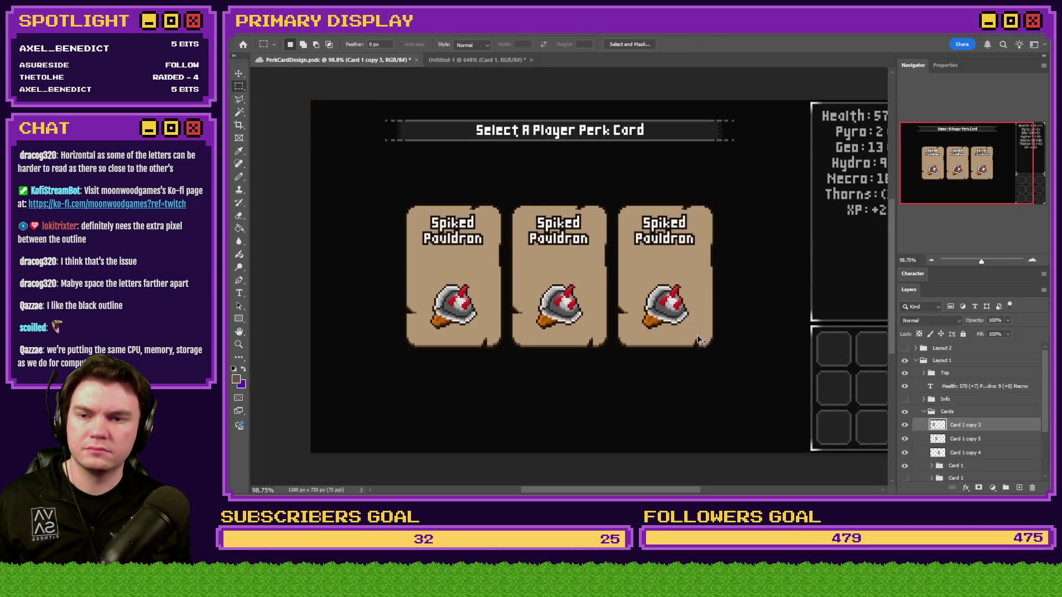
{"action": "left_click", "coordinate": [971, 440]}
{"action": "right_click", "coordinate": [487, 241]}
{"action": "right_click", "coordinate": [568, 239]}
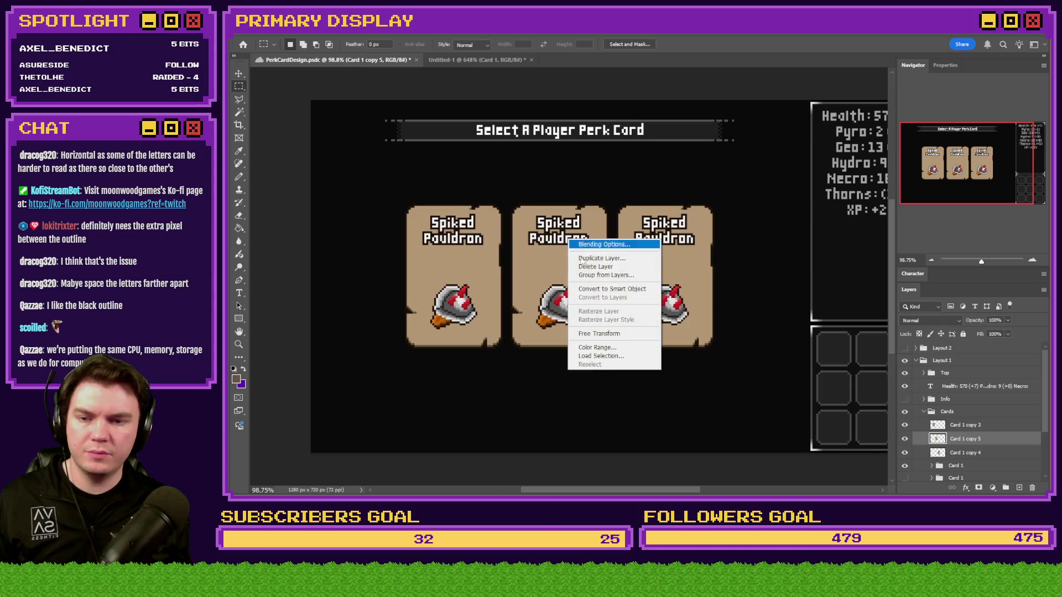
{"action": "left_click", "coordinate": [609, 335]}
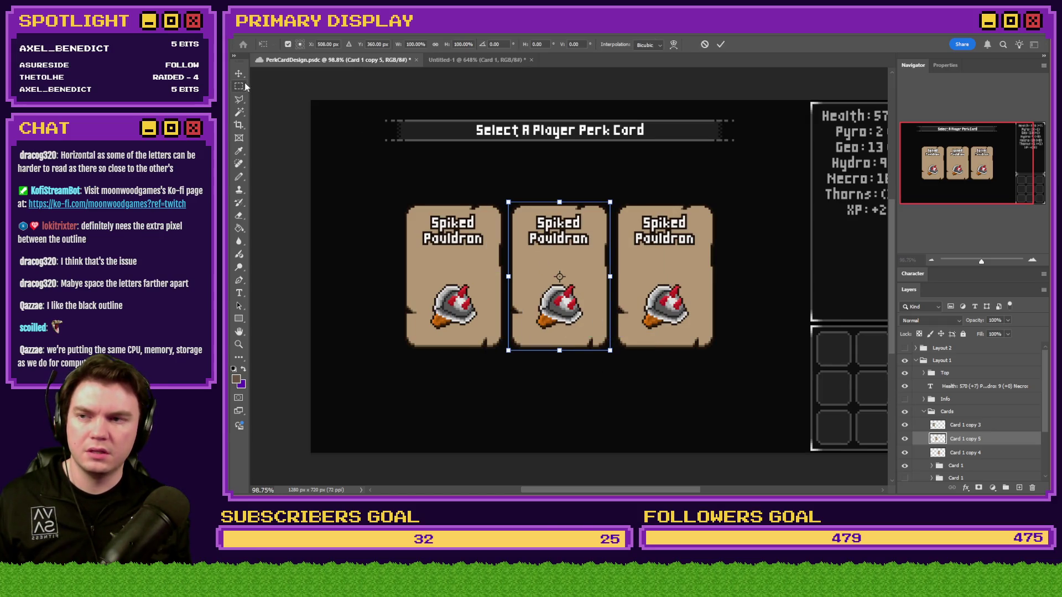
{"action": "key", "text": "Escape"}
Step: Measure the spacing beside the cards with temporary selections, including a 200 by 47 px area
{"action": "scroll", "coordinate": [330, 299], "scroll_direction": "up", "scroll_amount": 5}
{"action": "scroll", "coordinate": [310, 249], "scroll_direction": "left", "scroll_amount": 3}
{"action": "mouse_move", "coordinate": [332, 156]}
{"action": "left_mouse_down"}
{"action": "mouse_move", "coordinate": [723, 309]}
{"action": "mouse_move", "coordinate": [769, 338]}
{"action": "left_mouse_up"}
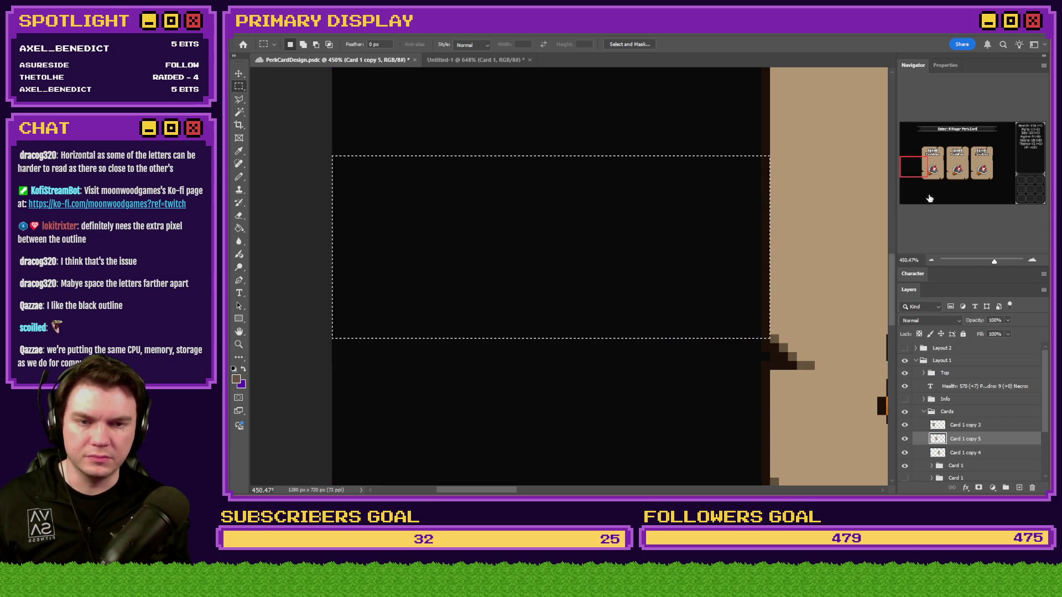
{"action": "scroll", "coordinate": [833, 190], "scroll_direction": "right", "scroll_amount": 10}
{"action": "mouse_move", "coordinate": [814, 189]}
{"action": "left_mouse_down"}
{"action": "mouse_move", "coordinate": [773, 244]}
{"action": "mouse_move", "coordinate": [391, 273]}
{"action": "mouse_move", "coordinate": [393, 290]}
{"action": "left_mouse_up"}
{"action": "key", "text": "ctrl+d"}
{"action": "scroll", "coordinate": [579, 231], "scroll_direction": "down", "scroll_amount": 10}
{"action": "scroll", "coordinate": [587, 233], "scroll_direction": "up", "scroll_amount": 3}
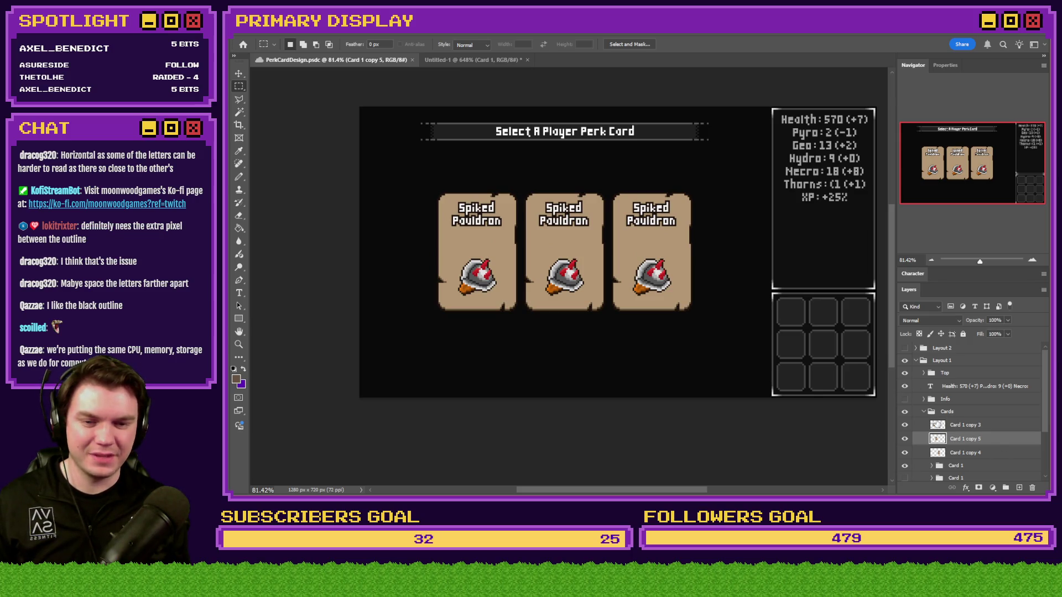
Step: Select the Card 1 copy 3, 4 and 5 layers and nudge them about 2 px right
{"action": "left_click", "coordinate": [971, 426]}
{"action": "left_click", "coordinate": [973, 454], "text": "shift"}
{"action": "key", "text": "ctrl+Right"}
{"action": "key", "text": "ctrl+Right"}
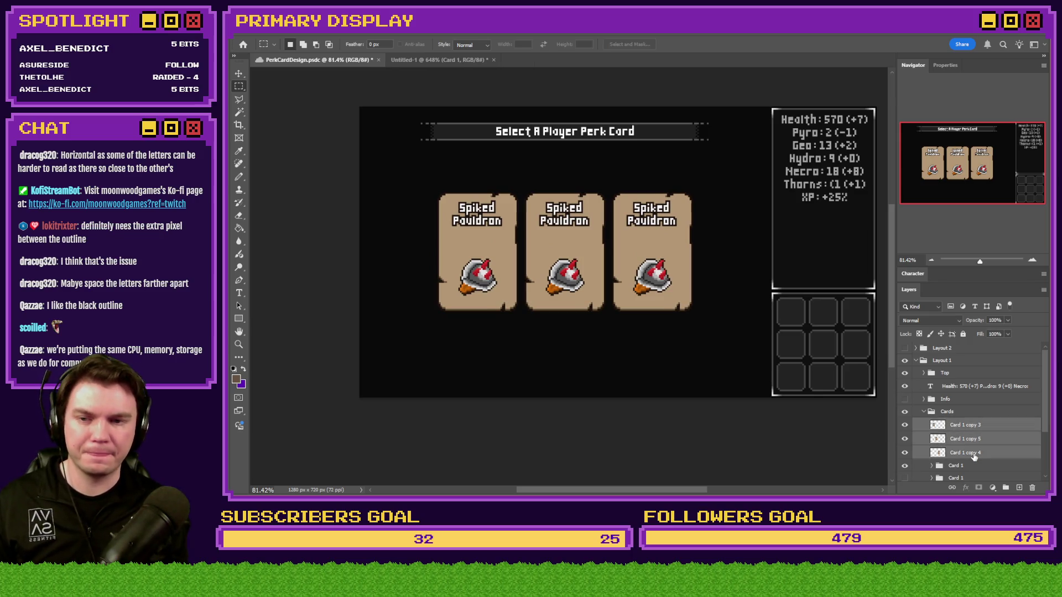
{"action": "scroll", "coordinate": [578, 283], "scroll_direction": "up", "scroll_amount": 2}
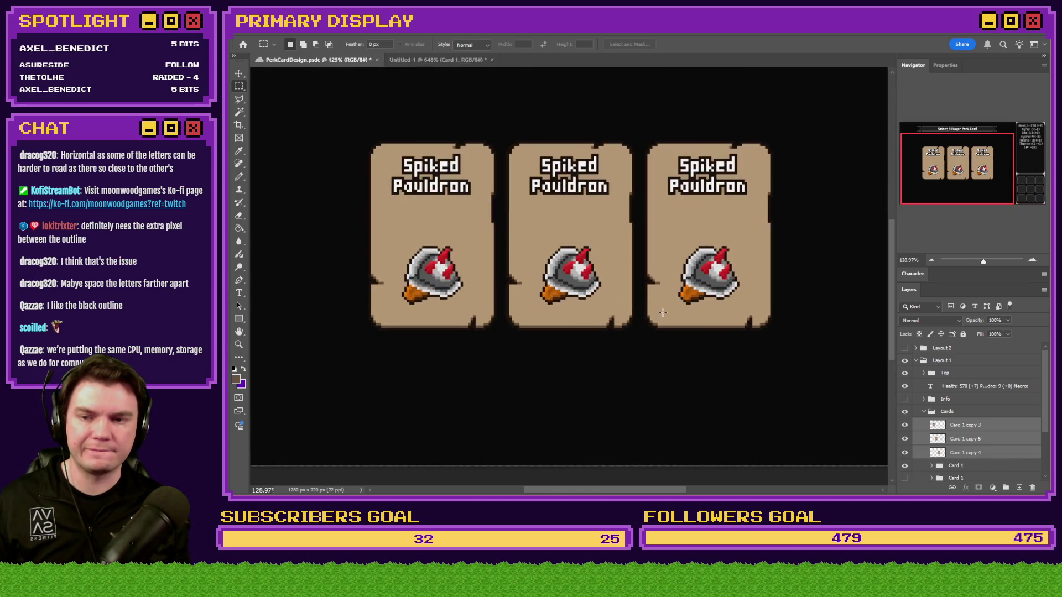
Step: Free Transform the left card (Card 1 copy 3) to confirm X 294 px, Y 360 px
{"action": "left_click", "coordinate": [953, 425]}
{"action": "right_click", "coordinate": [518, 268]}
{"action": "left_click", "coordinate": [571, 372]}
{"action": "scroll", "coordinate": [622, 397], "scroll_direction": "up", "scroll_amount": 3}
{"action": "scroll", "coordinate": [493, 244], "scroll_direction": "down", "scroll_amount": 3}
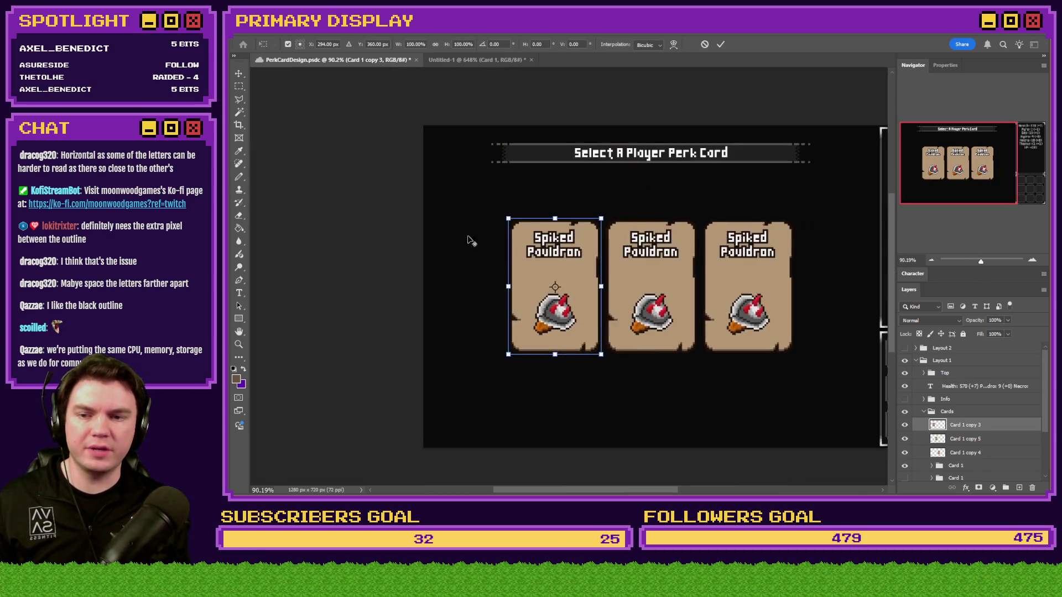
{"action": "scroll", "coordinate": [613, 378], "scroll_direction": "up", "scroll_amount": 2}
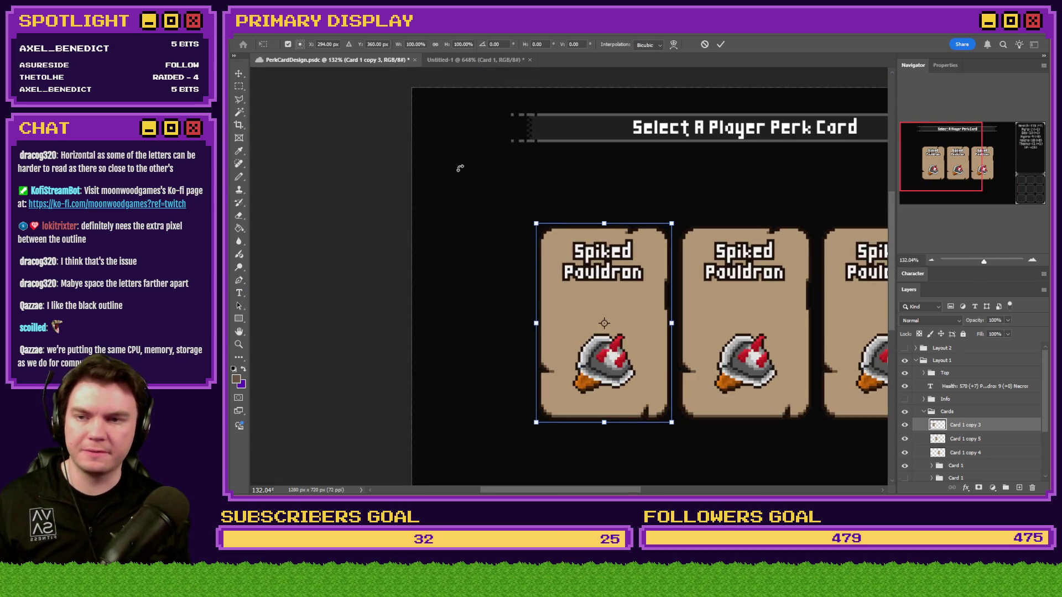
Step: Change the first card's showPicture script x value from 292 to 294
{"action": "mouse_move", "coordinate": [588, 260]}
{"action": "left_mouse_down"}
{"action": "mouse_move", "coordinate": [422, 74]}
{"action": "mouse_move", "coordinate": [396, 164]}
{"action": "left_mouse_up"}
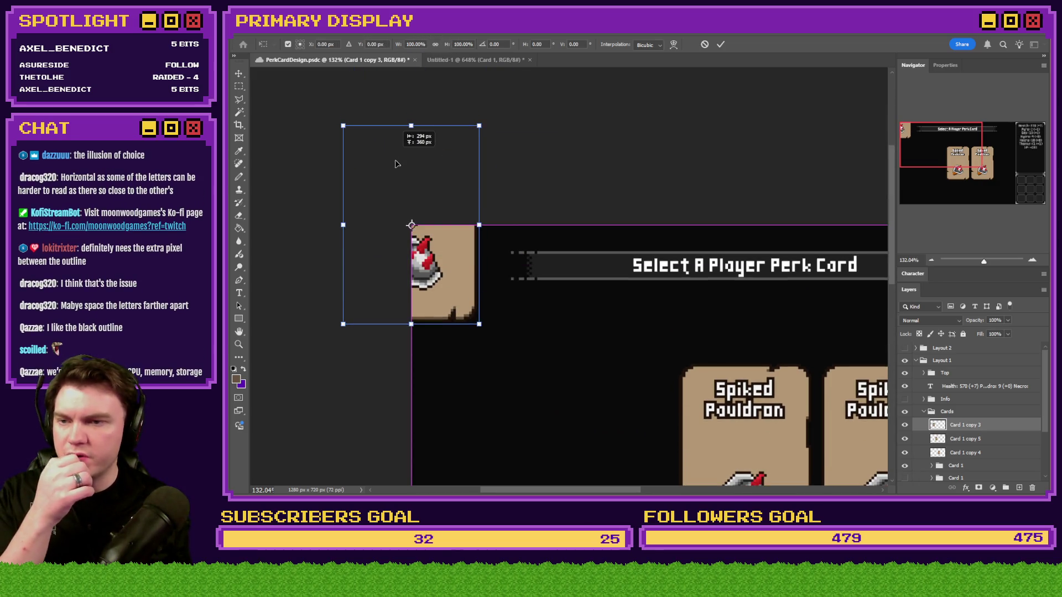
{"action": "key", "text": "alt+Tab"}
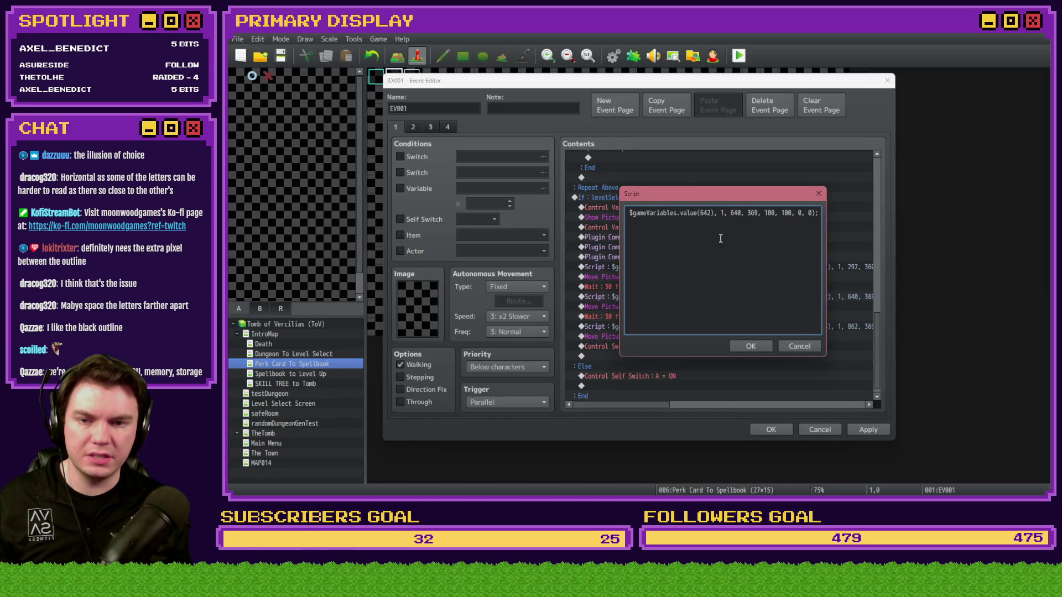
{"action": "key", "text": "Escape"}
{"action": "double_click", "coordinate": [755, 266]}
{"action": "double_click", "coordinate": [736, 213]}
{"action": "type", "text": "294"}
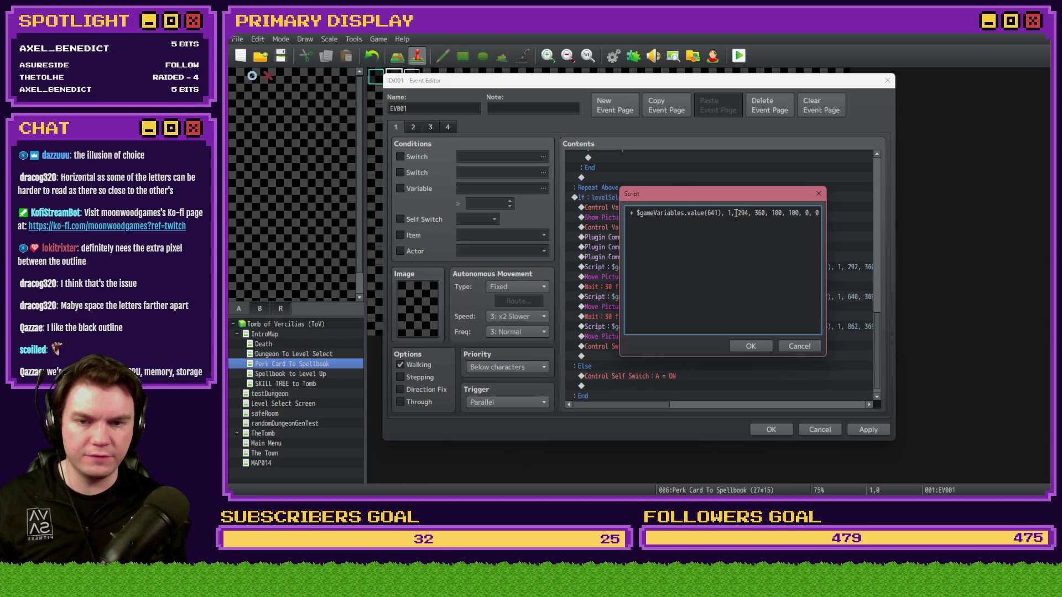
{"action": "key", "text": "ctrl+Return"}
Step: Read the middle card's position in Photoshop and set its script x to 510
{"action": "key", "text": "alt+Tab"}
{"action": "key", "text": "Escape"}
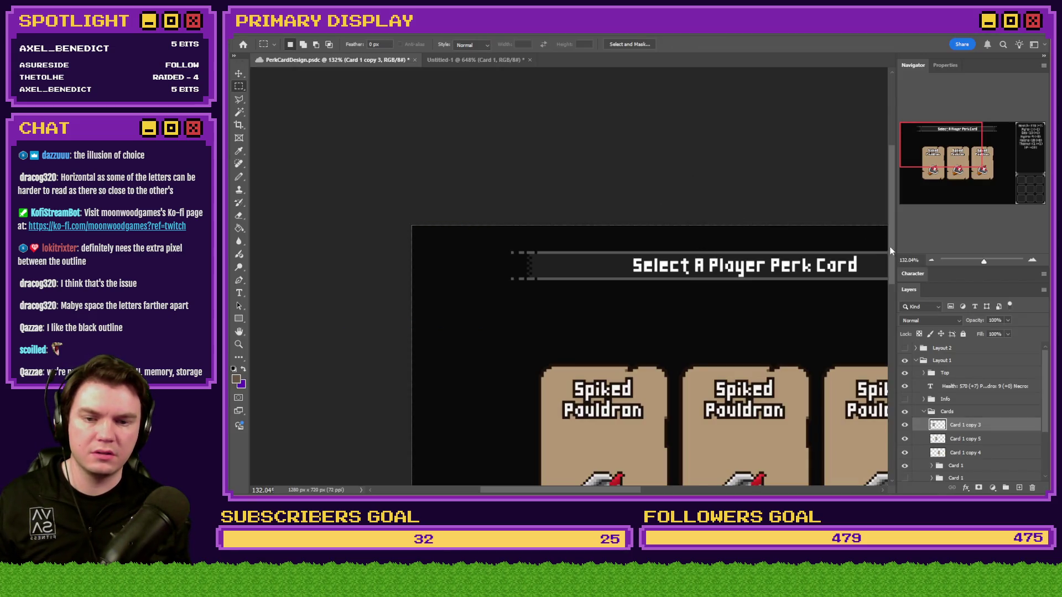
{"action": "left_click", "coordinate": [972, 439]}
{"action": "right_click", "coordinate": [722, 415]}
{"action": "left_click", "coordinate": [741, 474]}
{"action": "mouse_move", "coordinate": [771, 485]}
{"action": "left_mouse_down"}
{"action": "mouse_move", "coordinate": [427, 222]}
{"action": "mouse_move", "coordinate": [434, 237]}
{"action": "left_mouse_up"}
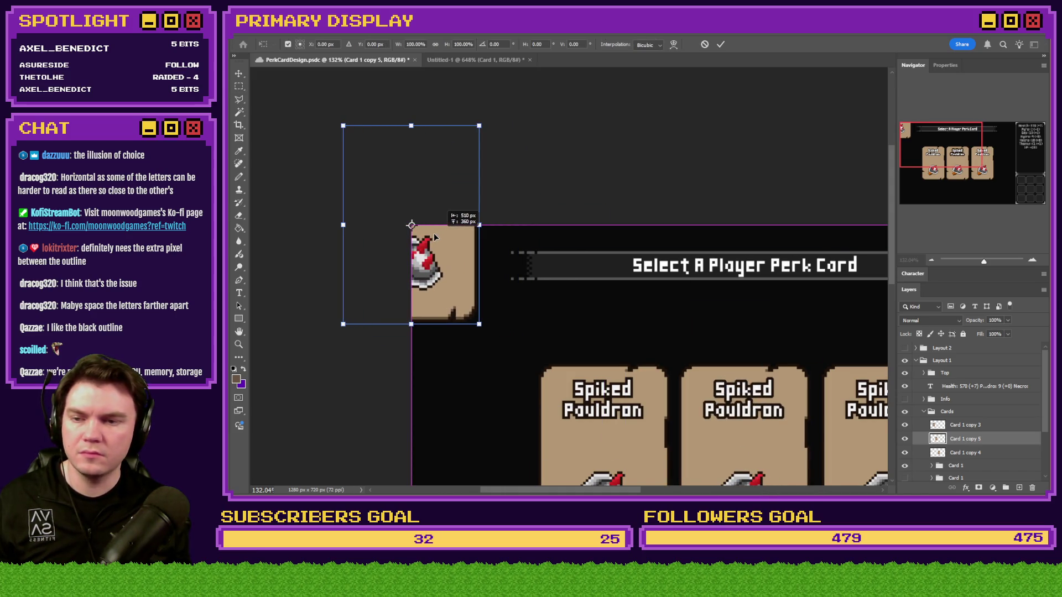
{"action": "key", "text": "alt+Tab"}
{"action": "left_click", "coordinate": [757, 287]}
{"action": "double_click", "coordinate": [758, 297]}
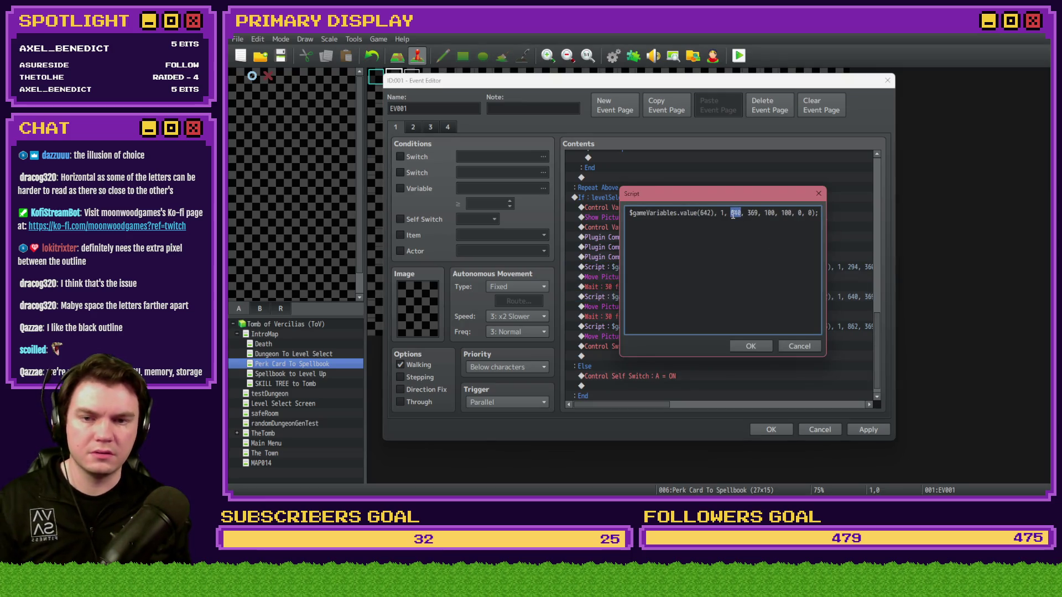
{"action": "type", "text": "510"}
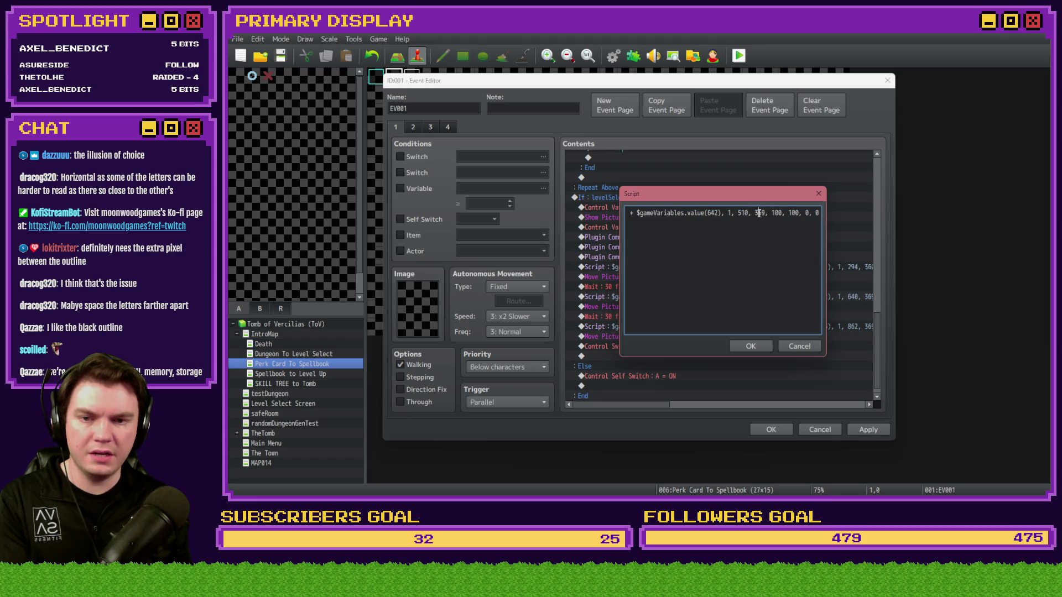
{"action": "left_click", "coordinate": [751, 346]}
Step: Open the third card's script and measure the right card's position in Photoshop
{"action": "double_click", "coordinate": [762, 328]}
{"action": "key", "text": "alt+Tab"}
{"action": "key", "text": "Escape"}
{"action": "key", "text": "m"}
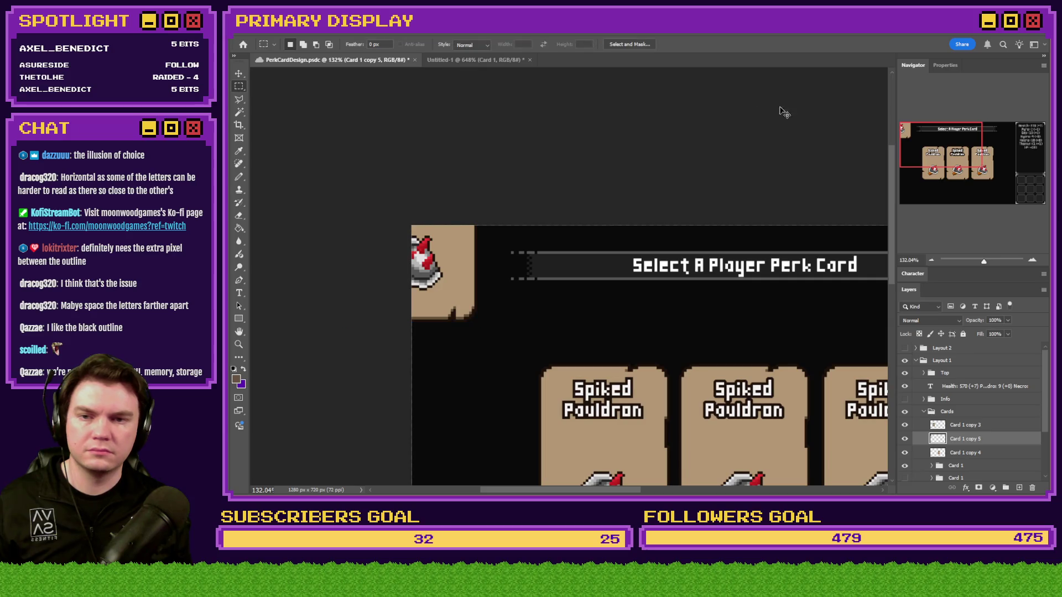
{"action": "left_click", "coordinate": [966, 452]}
{"action": "right_click", "coordinate": [965, 452]}
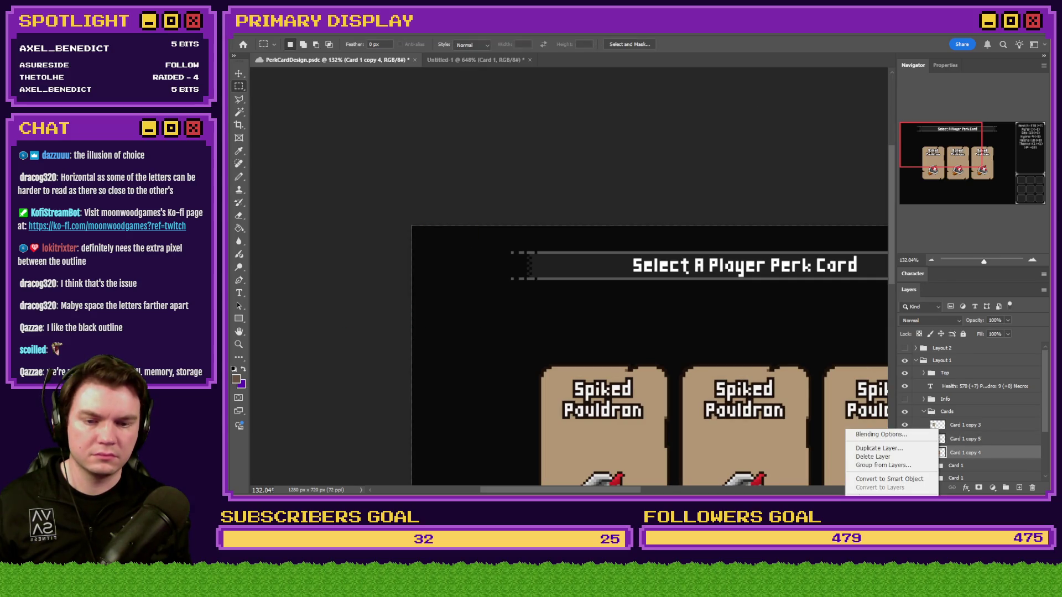
{"action": "key", "text": "Escape"}
{"action": "key", "text": "ctrl+t"}
{"action": "mouse_move", "coordinate": [868, 462]}
{"action": "left_mouse_down"}
{"action": "mouse_move", "coordinate": [447, 238]}
{"action": "mouse_move", "coordinate": [383, 226]}
{"action": "mouse_move", "coordinate": [391, 228]}
{"action": "left_mouse_up"}
Step: Set the third card's showPicture script to x 726, y 360, replacing 862
{"action": "key", "text": "alt+Tab"}
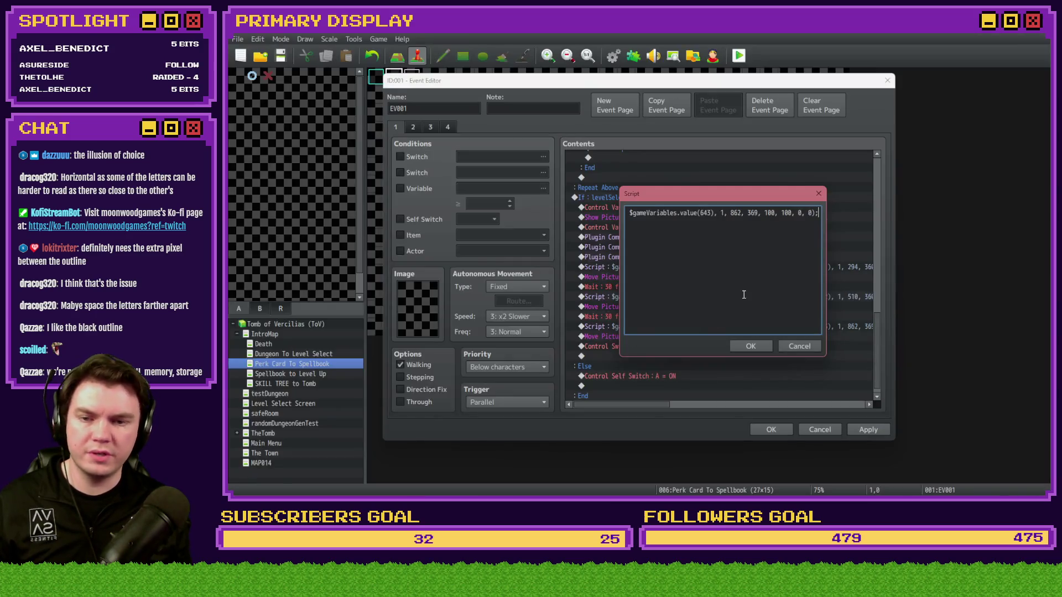
{"action": "type", "text": "7216"}
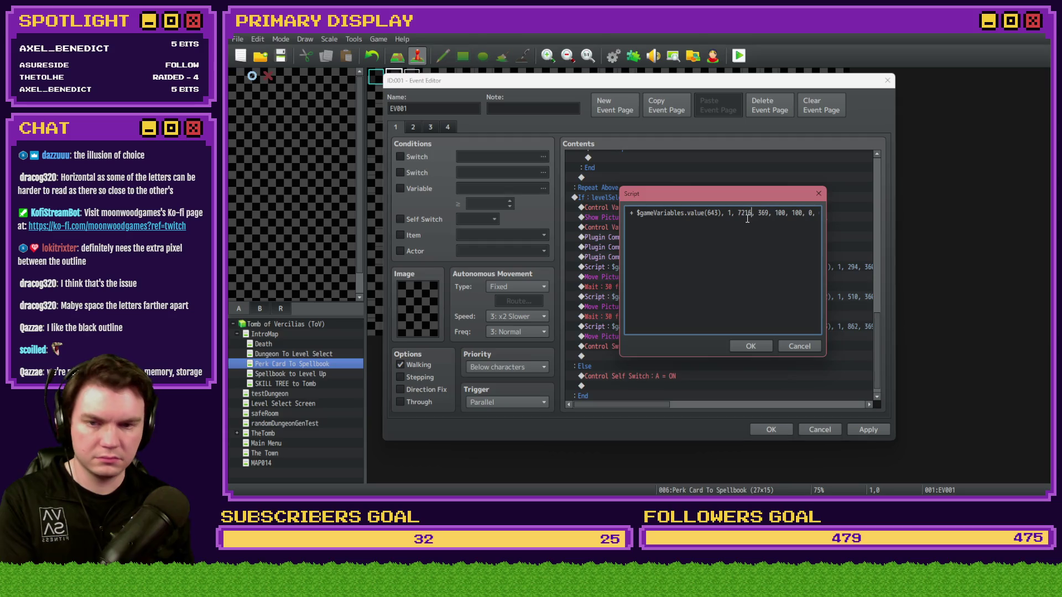
{"action": "key", "text": "BackSpace"}
{"action": "key", "text": "BackSpace"}
{"action": "type", "text": "6"}
{"action": "double_click", "coordinate": [761, 214]}
{"action": "type", "text": "360"}
{"action": "left_click", "coordinate": [752, 346]}
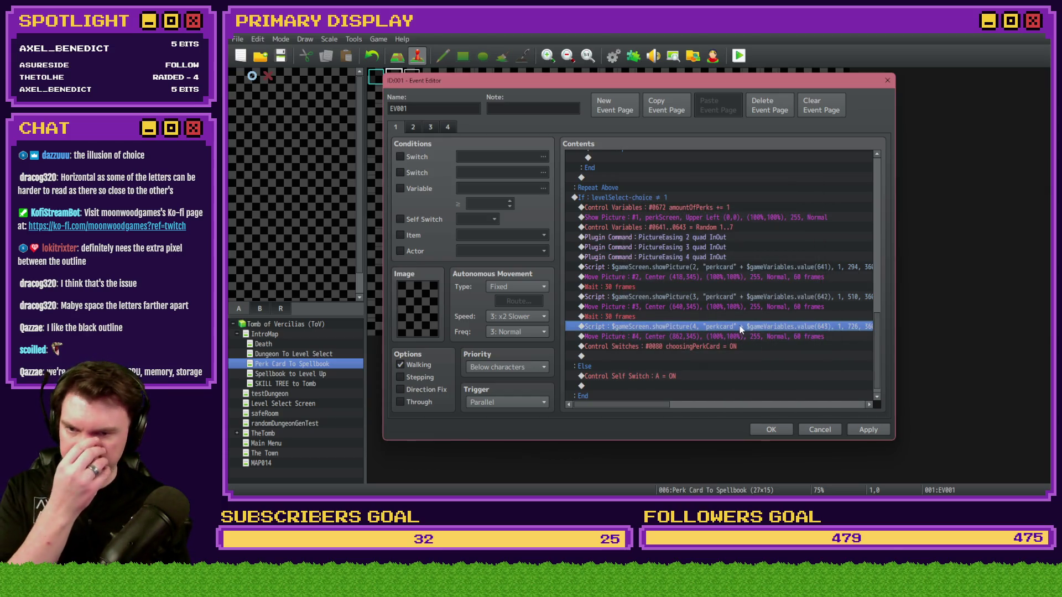
Step: Retype the left card's Move Picture x and y position values
{"action": "left_click_drag", "start_coordinate": [652, 409], "coordinate": [675, 411]}
{"action": "double_click", "coordinate": [685, 275]}
{"action": "mouse_move", "coordinate": [731, 157]}
{"action": "left_mouse_down"}
{"action": "mouse_move", "coordinate": [761, 319]}
{"action": "mouse_move", "coordinate": [753, 290]}
{"action": "left_mouse_up"}
{"action": "double_click", "coordinate": [711, 406]}
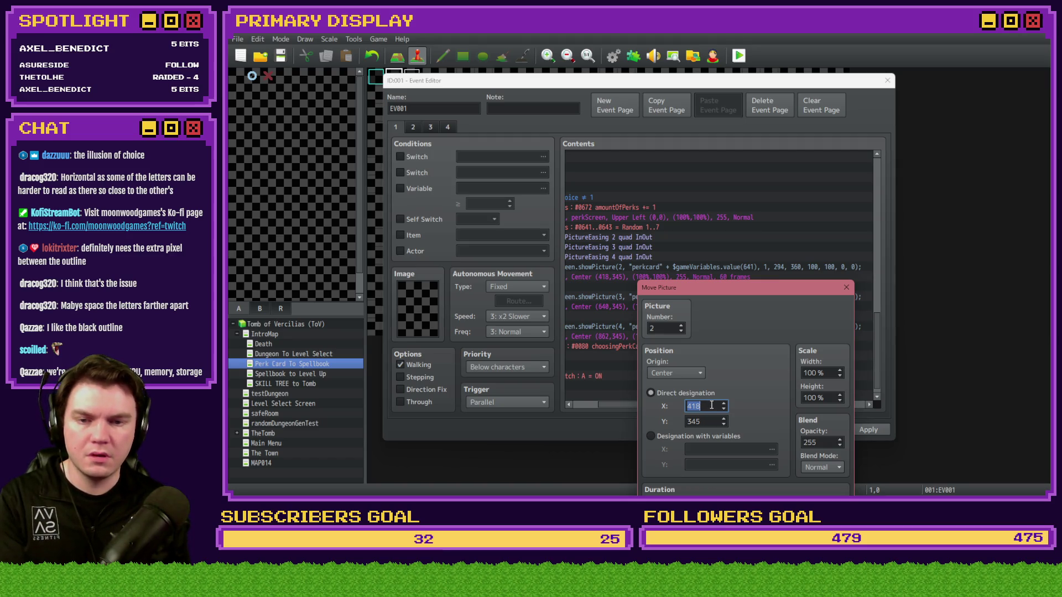
{"action": "type", "text": "294"}
{"action": "double_click", "coordinate": [712, 421]}
{"action": "type", "text": "360"}
{"action": "key", "text": "Return"}
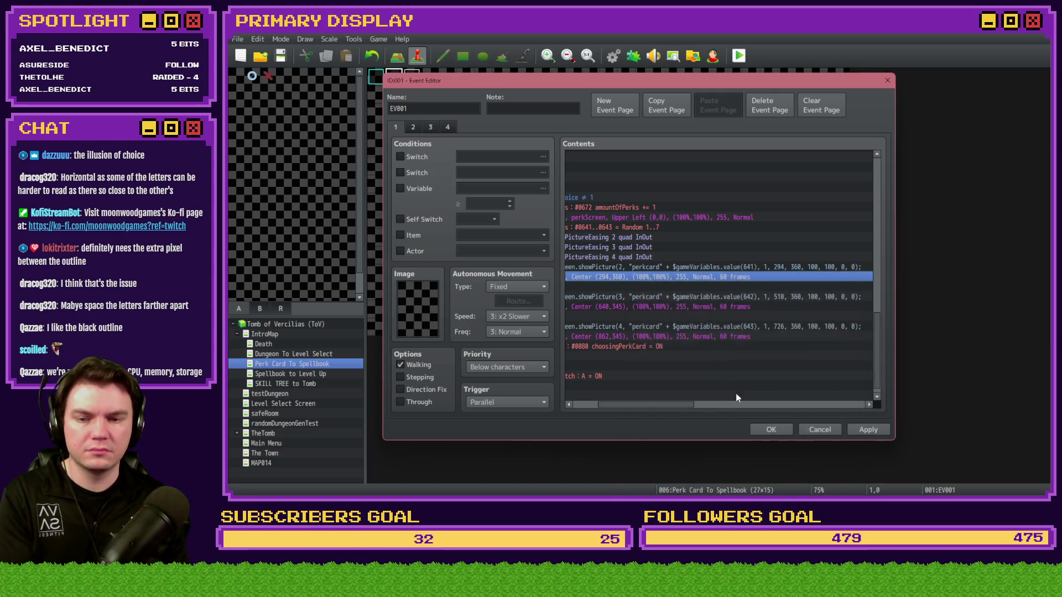
Step: Set the middle card's Move Picture command to x 510, y 360
{"action": "double_click", "coordinate": [704, 307]}
{"action": "double_click", "coordinate": [687, 270]}
{"action": "mouse_move", "coordinate": [706, 157]}
{"action": "left_mouse_down"}
{"action": "mouse_move", "coordinate": [731, 338]}
{"action": "mouse_move", "coordinate": [729, 314]}
{"action": "left_mouse_up"}
{"action": "type", "text": "510"}
{"action": "key", "text": "Tab"}
{"action": "type", "text": "360"}
{"action": "key", "text": "Return"}
Step: Set the right card's Move Picture command to x 726, y 360
{"action": "double_click", "coordinate": [685, 336]}
{"action": "left_click_drag", "start_coordinate": [734, 145], "coordinate": [733, 349]}
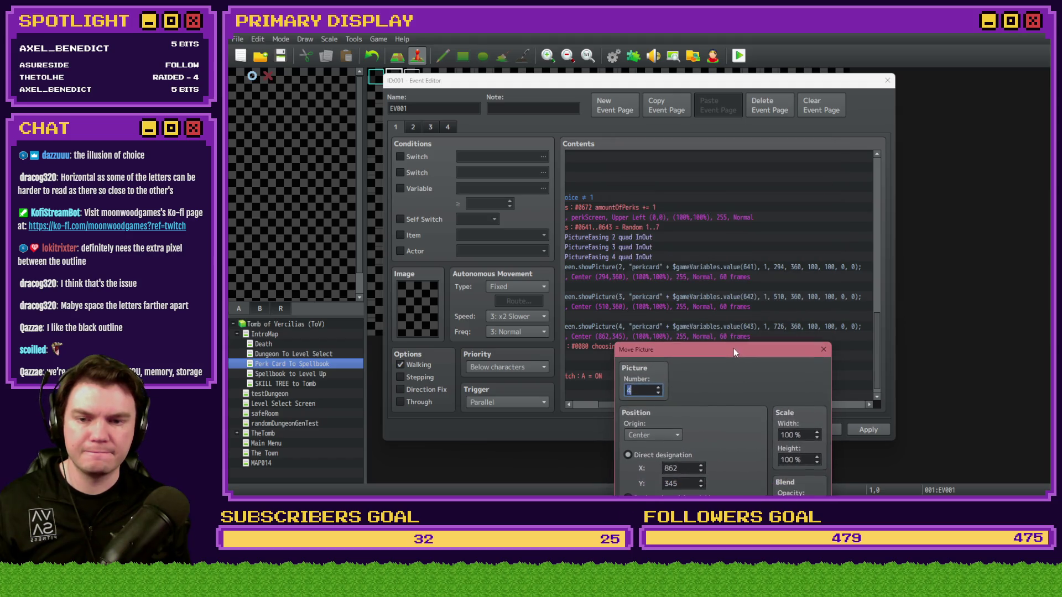
{"action": "double_click", "coordinate": [684, 470]}
{"action": "type", "text": "726"}
{"action": "double_click", "coordinate": [689, 482]}
{"action": "type", "text": "360"}
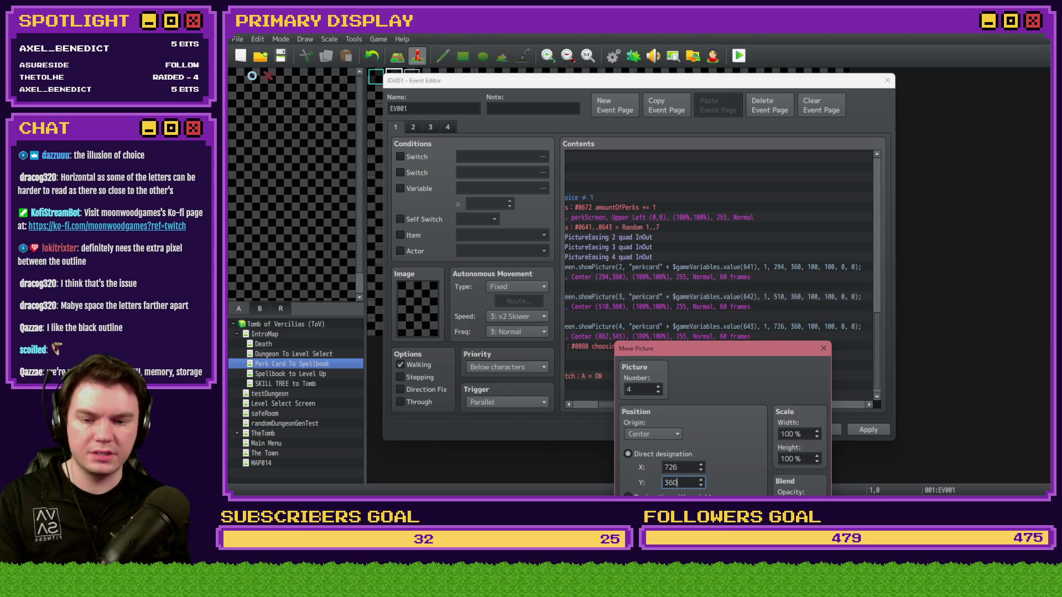
{"action": "key", "text": "Return"}
Step: On the looping event page, replace the old middle-card move with the corrected one
{"action": "left_click", "coordinate": [397, 128]}
{"action": "left_click", "coordinate": [396, 127]}
{"action": "scroll", "coordinate": [788, 313], "scroll_direction": "down", "scroll_amount": 10}
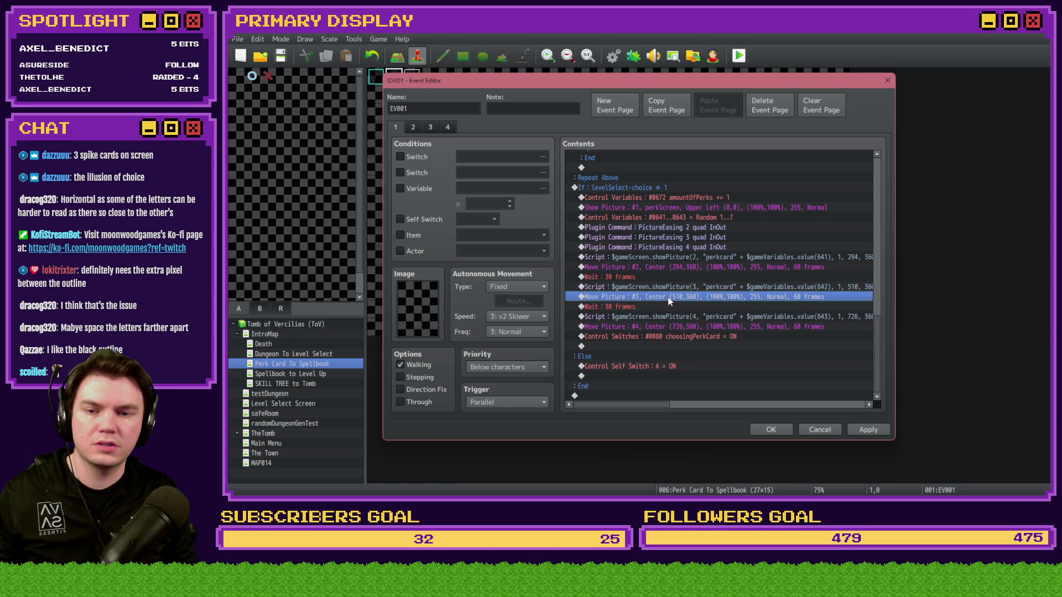
{"action": "left_click", "coordinate": [413, 127]}
{"action": "left_click", "coordinate": [697, 185]}
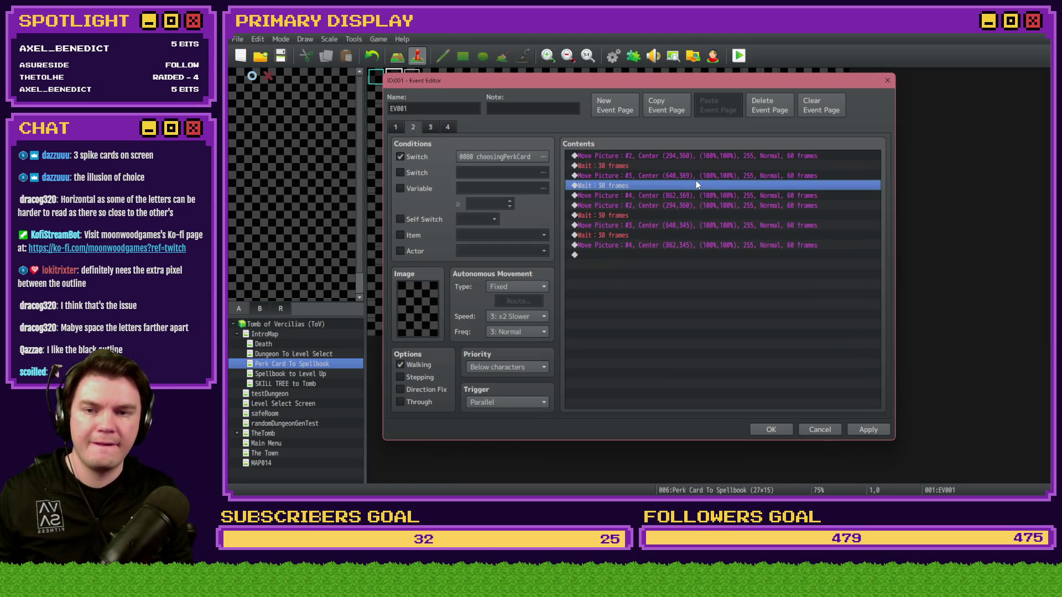
{"action": "left_click", "coordinate": [699, 176]}
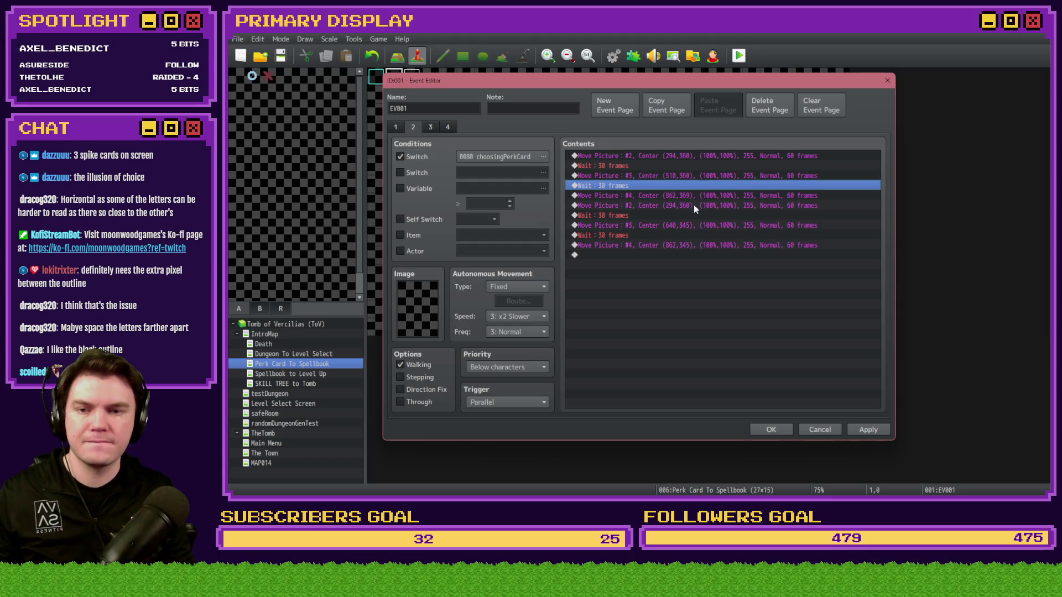
{"action": "left_click", "coordinate": [687, 225]}
{"action": "key", "text": "Delete"}
{"action": "key", "text": "ctrl+v"}
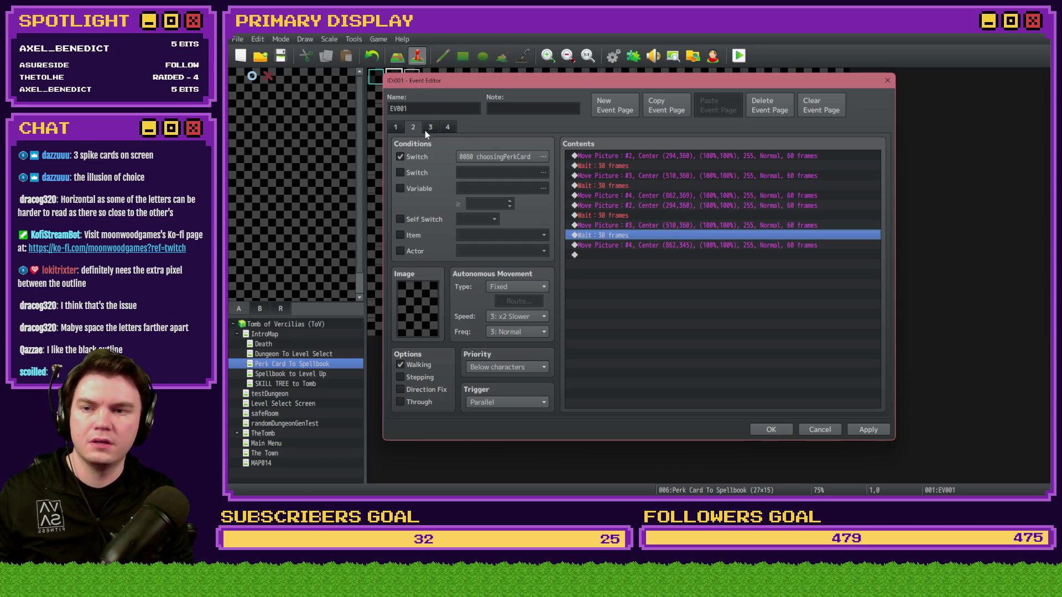
Step: Replace the looping page's outdated right-card move at 862,345 with the corrected move
{"action": "left_click", "coordinate": [396, 126]}
{"action": "left_click_drag", "start_coordinate": [876, 173], "coordinate": [880, 330]}
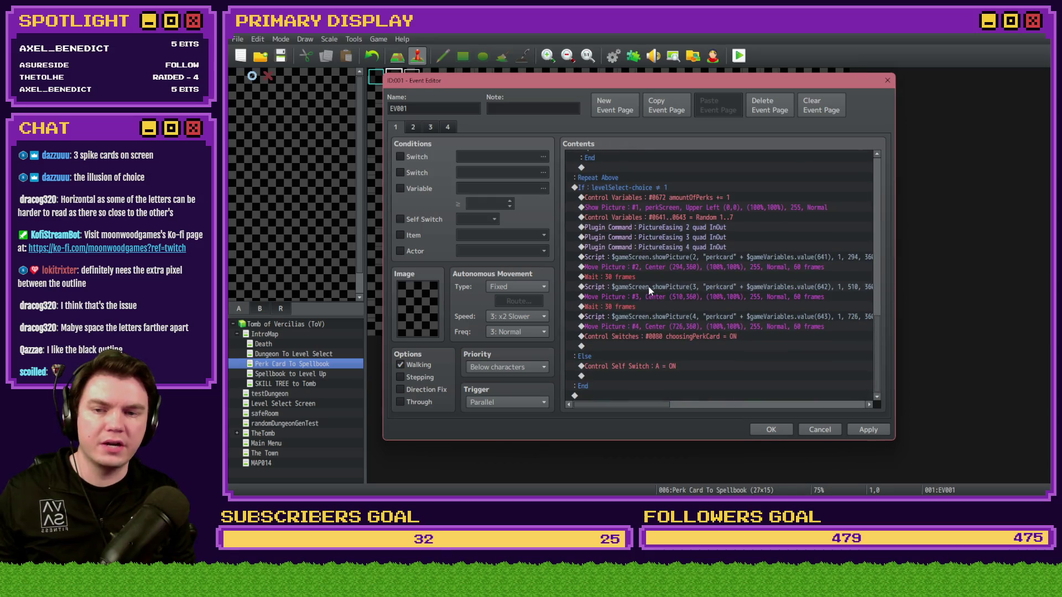
{"action": "left_click", "coordinate": [665, 328]}
{"action": "left_click", "coordinate": [413, 127]}
{"action": "left_click", "coordinate": [693, 224]}
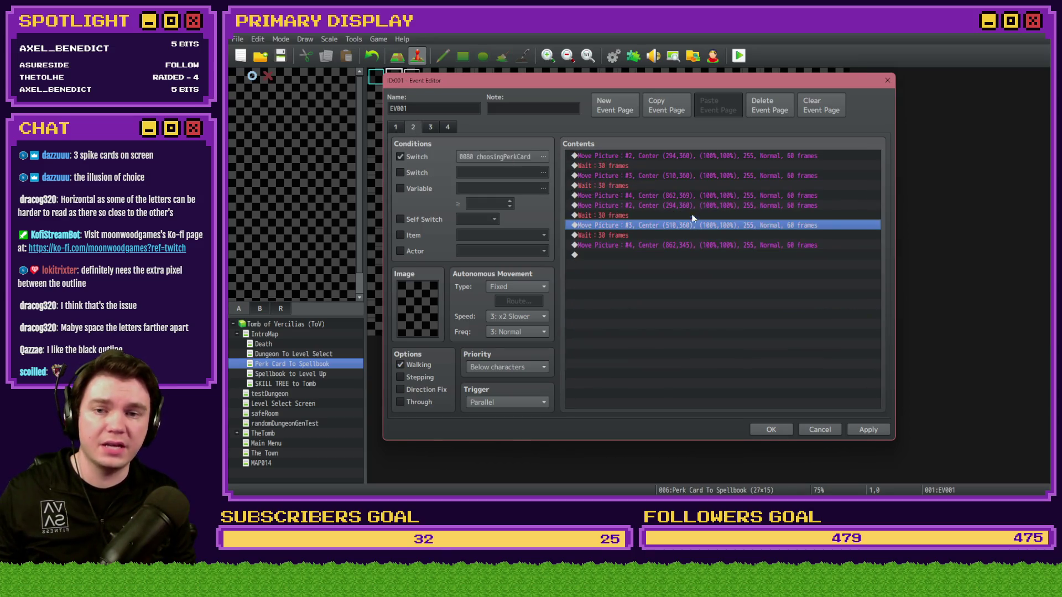
{"action": "left_click", "coordinate": [655, 174]}
{"action": "left_click", "coordinate": [656, 195]}
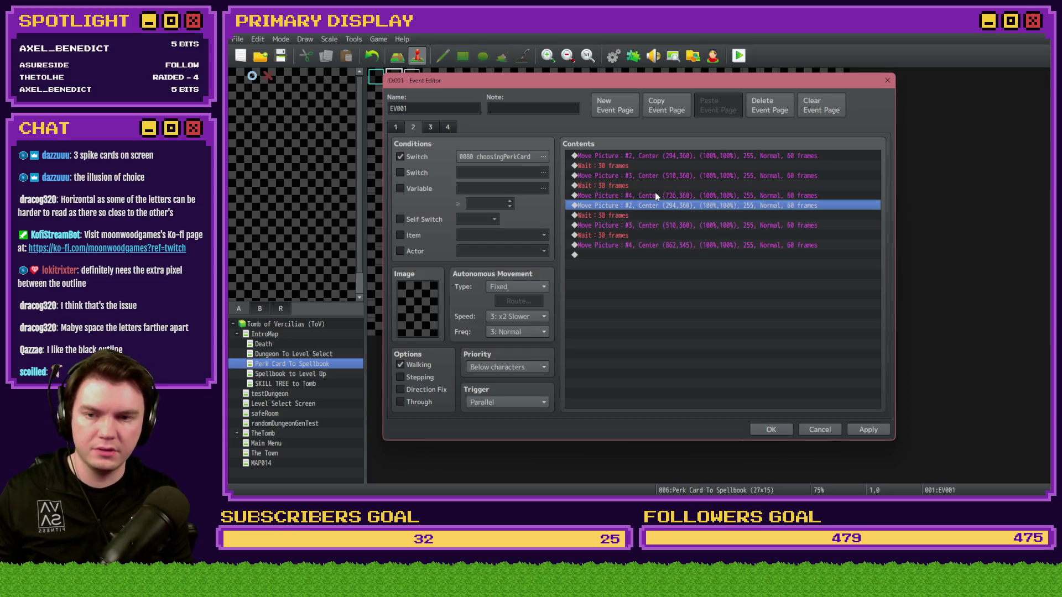
{"action": "left_click", "coordinate": [656, 244]}
Step: Delete the extra final card move, close the Event Editor and launch a playtest
{"action": "key", "text": "Delete"}
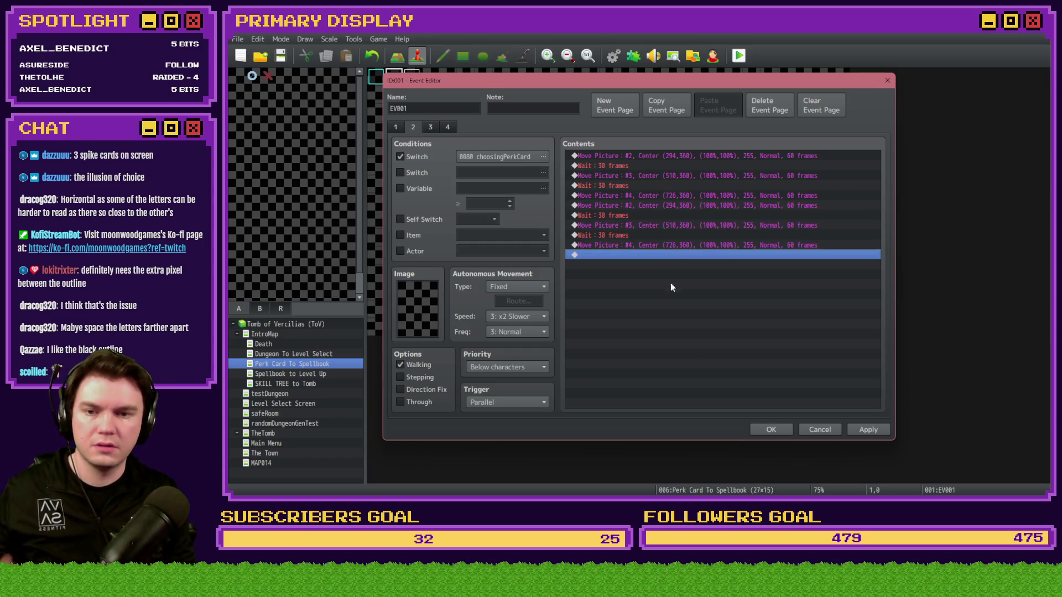
{"action": "left_click", "coordinate": [771, 430]}
{"action": "key", "text": "alt+F4"}
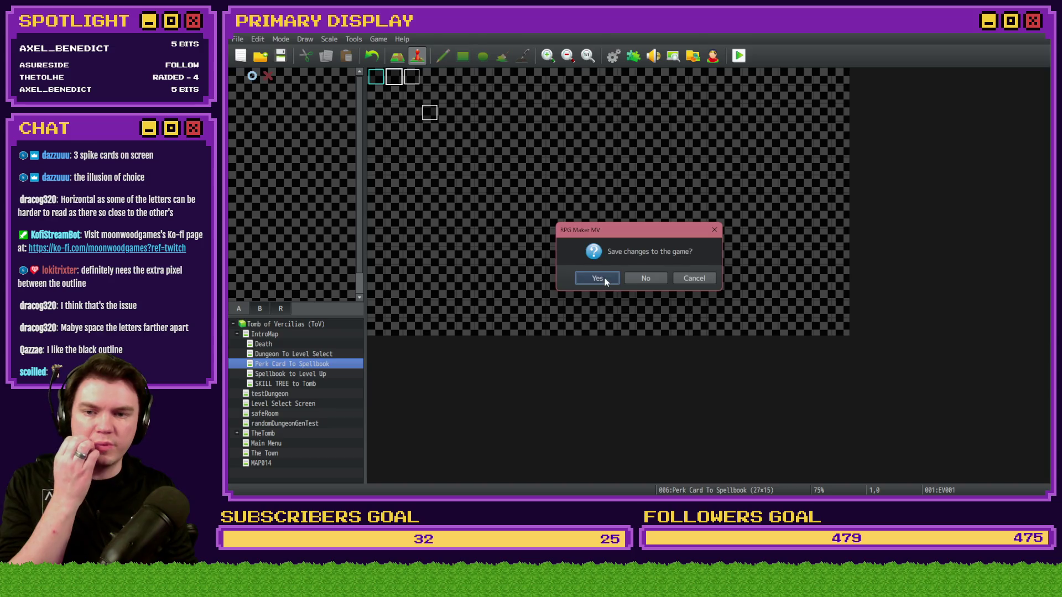
Step: Save, check the perk card hover tooltip in the playtest, then close the game window
{"action": "left_click", "coordinate": [606, 278]}
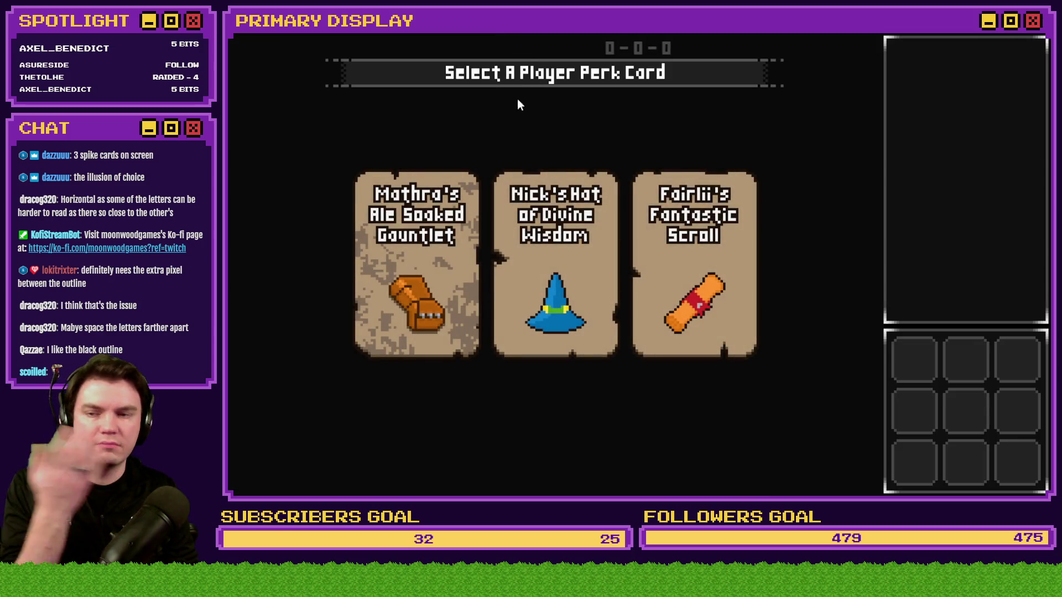
{"action": "mouse_move", "coordinate": [596, 150]}
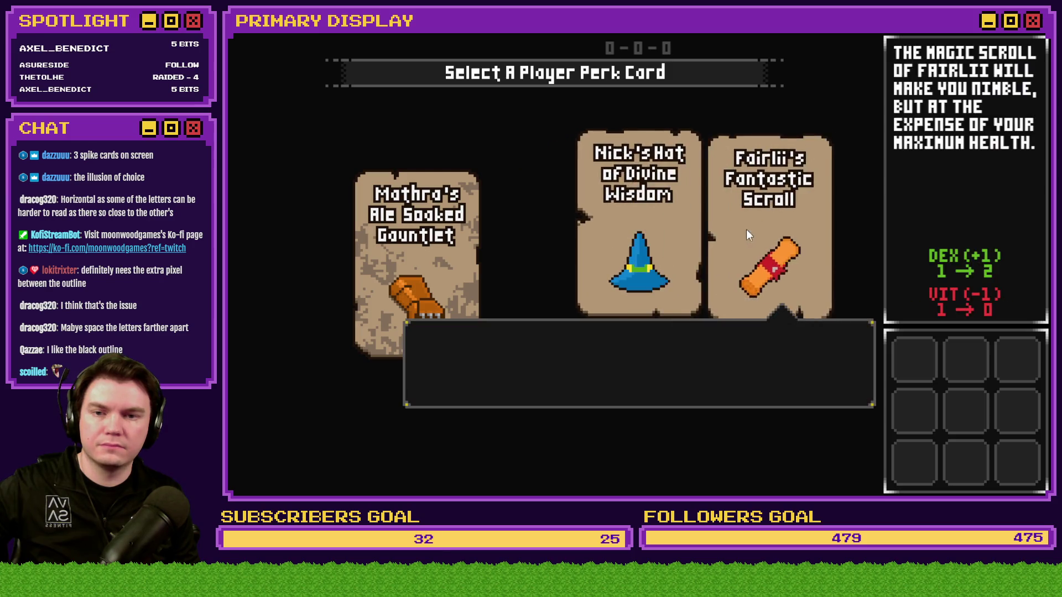
{"action": "key", "text": "alt+F4"}
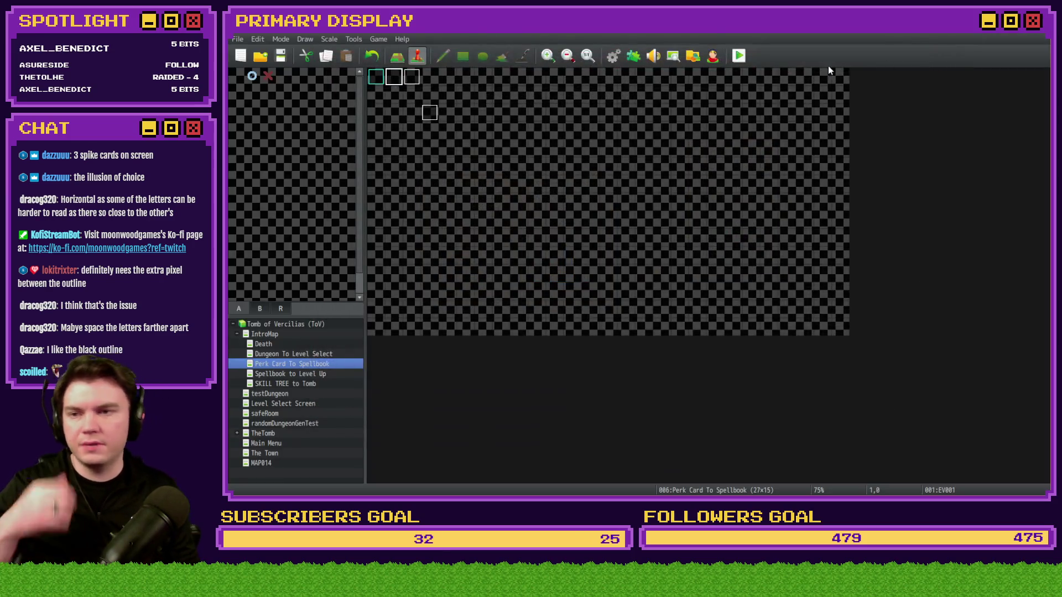
Step: Inspect EV001, then review pages 2 and 1 of EV002 Selecting Perk before returning to Photoshop
{"action": "double_click", "coordinate": [394, 77]}
{"action": "key", "text": "Escape"}
{"action": "double_click", "coordinate": [419, 79]}
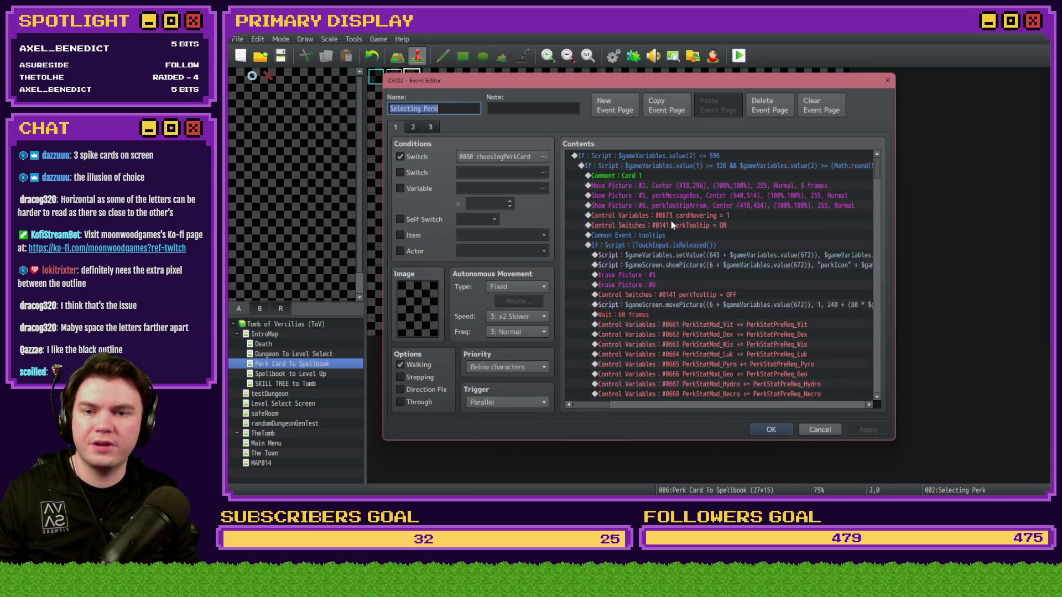
{"action": "mouse_move", "coordinate": [596, 403]}
{"action": "left_mouse_down"}
{"action": "mouse_move", "coordinate": [632, 406]}
{"action": "mouse_move", "coordinate": [592, 411]}
{"action": "left_mouse_up"}
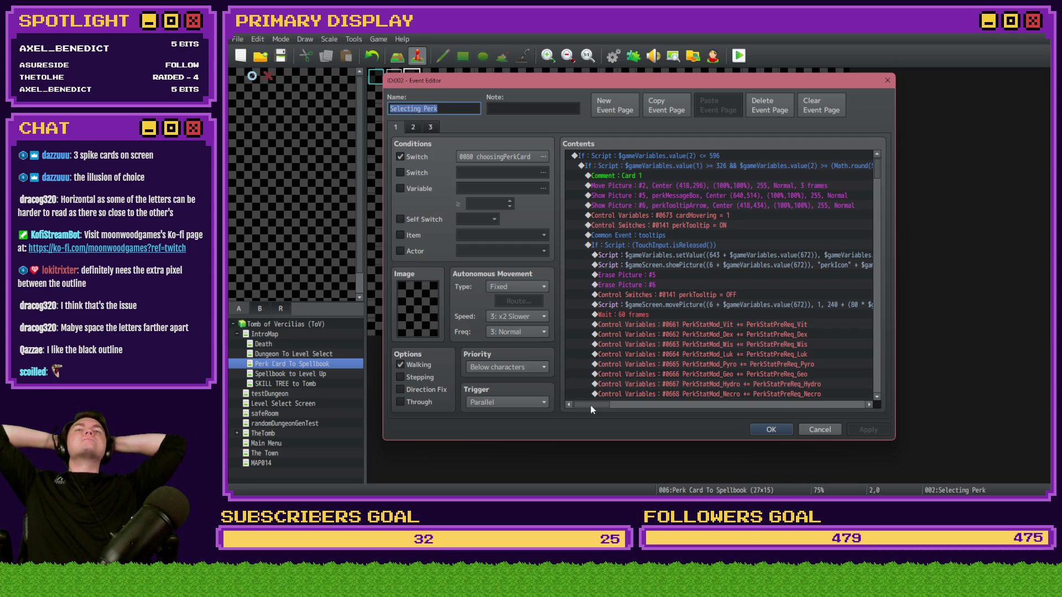
{"action": "left_click", "coordinate": [411, 126]}
{"action": "left_click", "coordinate": [397, 128]}
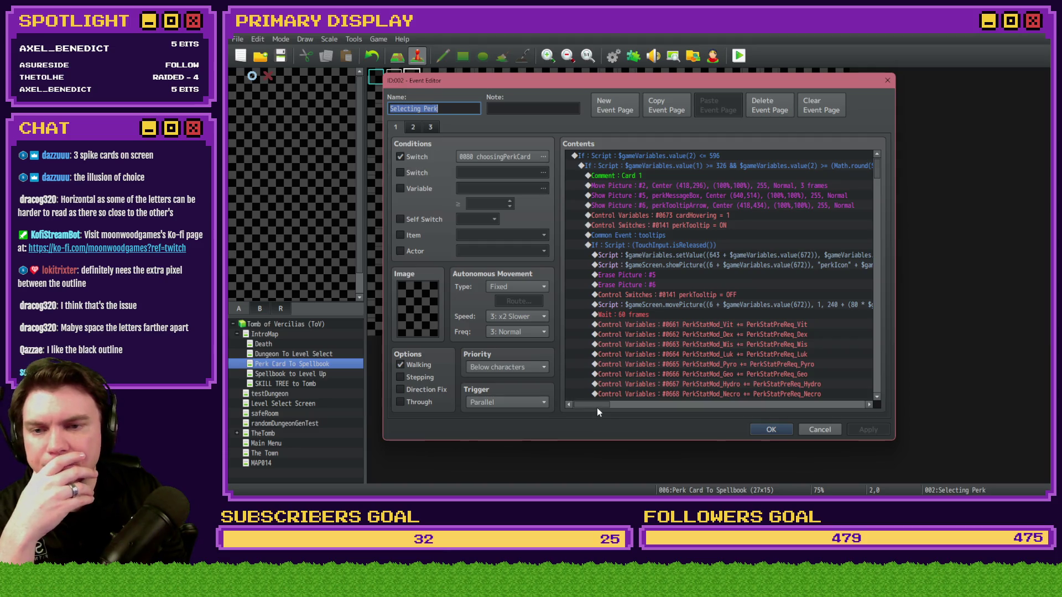
{"action": "left_click_drag", "start_coordinate": [597, 407], "coordinate": [613, 406]}
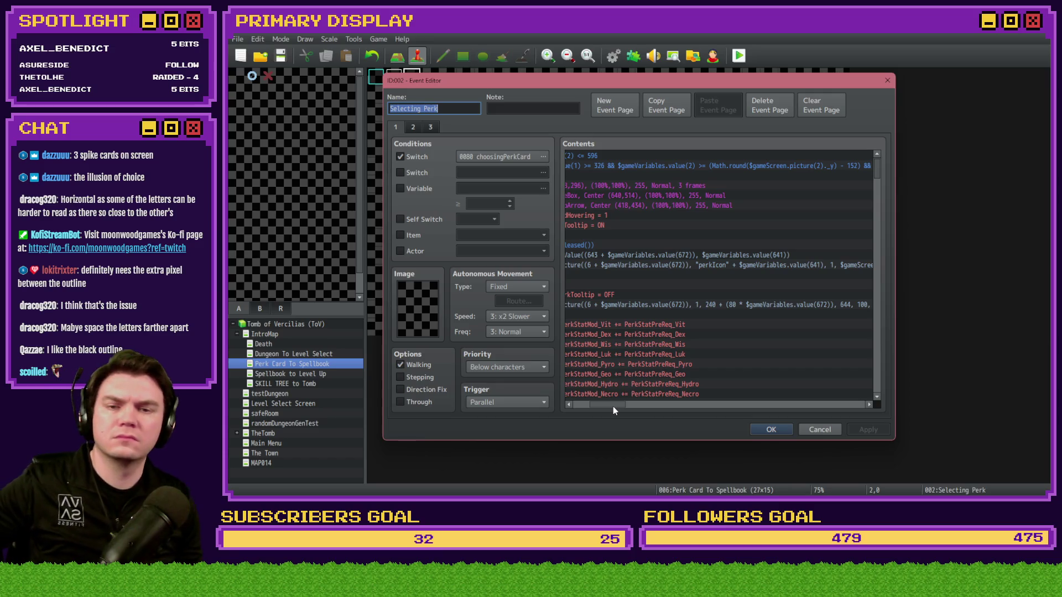
{"action": "mouse_move", "coordinate": [613, 406]}
{"action": "left_mouse_down"}
{"action": "mouse_move", "coordinate": [679, 408]}
{"action": "mouse_move", "coordinate": [573, 413]}
{"action": "left_mouse_up"}
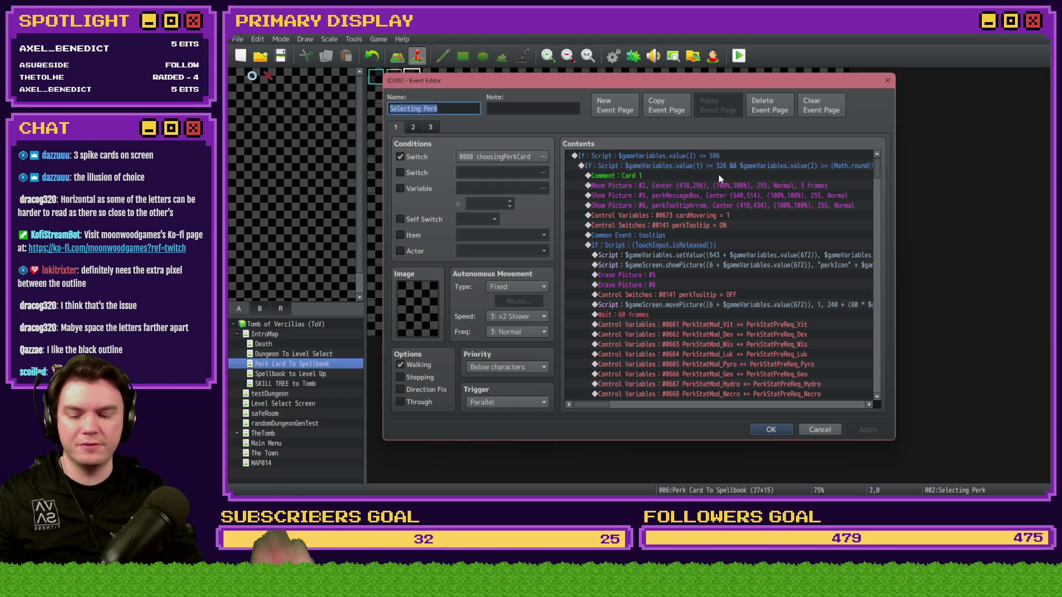
{"action": "key", "text": "alt+Tab"}
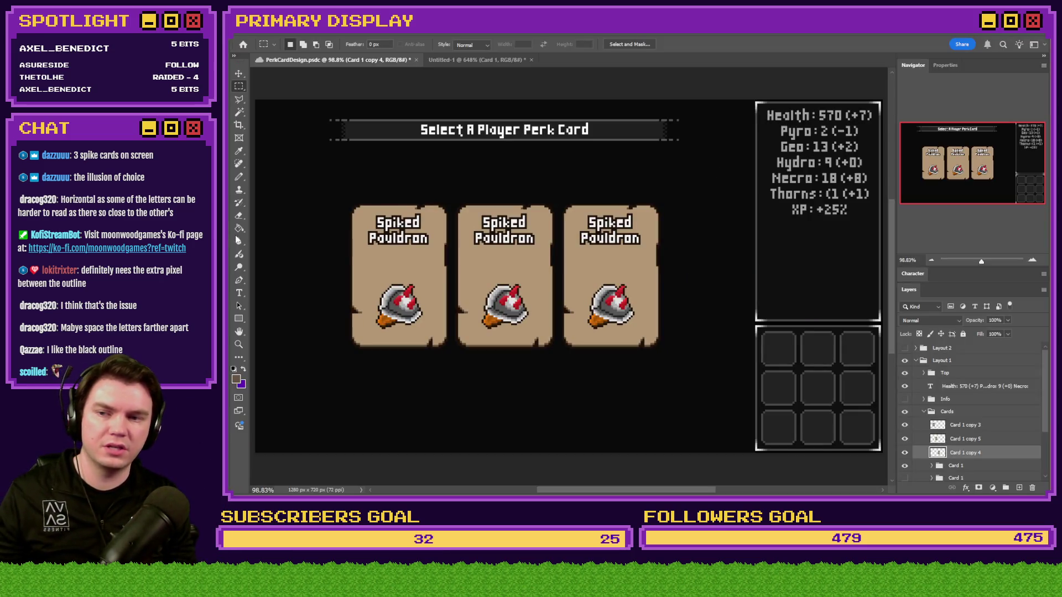
Step: Measure the first card in Photoshop and set its hover condition's boundary values to 198
{"action": "scroll", "coordinate": [333, 210], "scroll_direction": "left", "scroll_amount": 2}
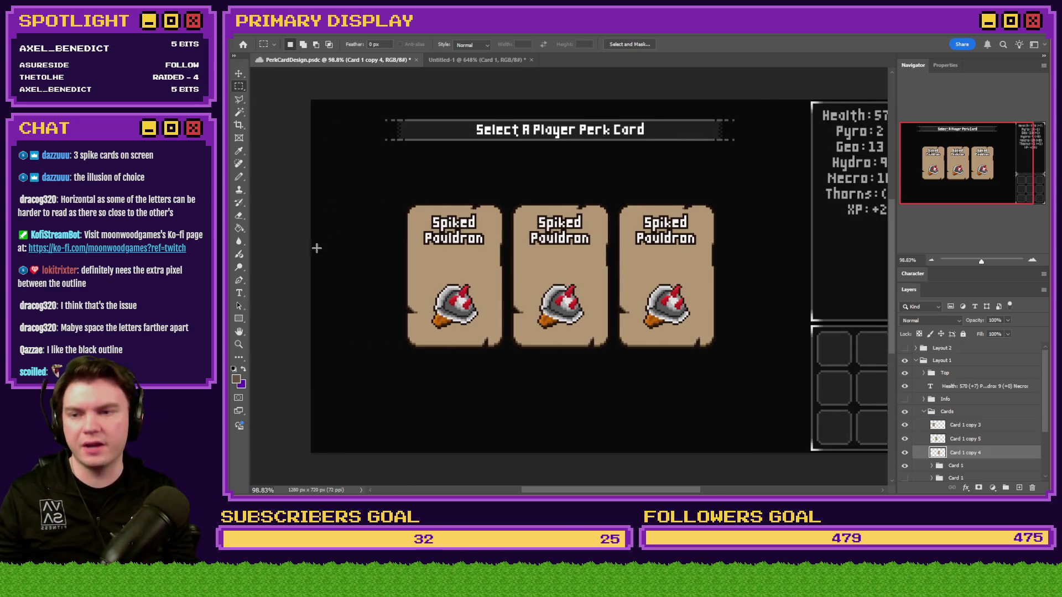
{"action": "scroll", "coordinate": [319, 246], "scroll_direction": "up", "scroll_amount": 5}
{"action": "scroll", "coordinate": [310, 268], "scroll_direction": "left", "scroll_amount": 2}
{"action": "mouse_move", "coordinate": [307, 201]}
{"action": "left_mouse_down"}
{"action": "mouse_move", "coordinate": [456, 284]}
{"action": "mouse_move", "coordinate": [724, 332]}
{"action": "left_mouse_up"}
{"action": "key", "text": "alt+Tab"}
{"action": "double_click", "coordinate": [702, 165]}
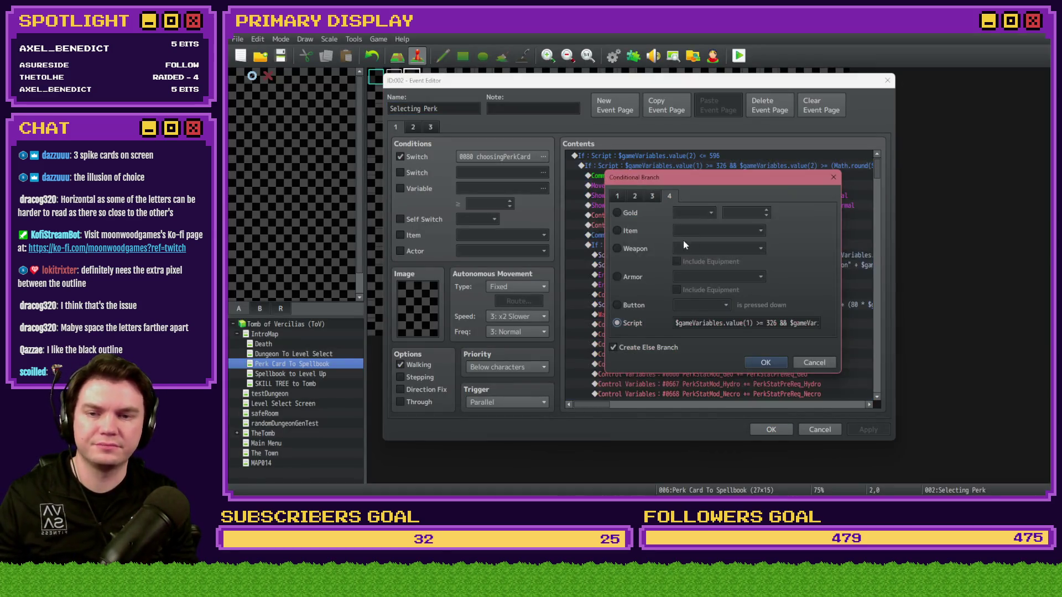
{"action": "double_click", "coordinate": [774, 323]}
{"action": "type", "text": "198"}
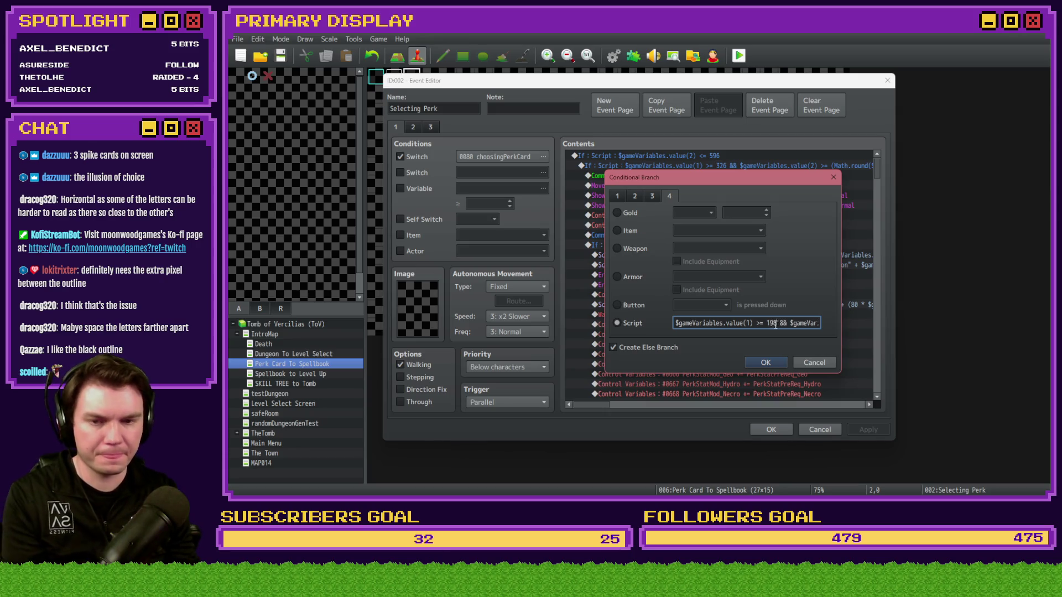
{"action": "key", "text": "alt+Tab"}
{"action": "mouse_move", "coordinate": [298, 171]}
{"action": "left_mouse_down"}
{"action": "mouse_move", "coordinate": [885, 293]}
{"action": "mouse_move", "coordinate": [635, 297]}
{"action": "left_mouse_up"}
{"action": "key", "text": "alt+Tab"}
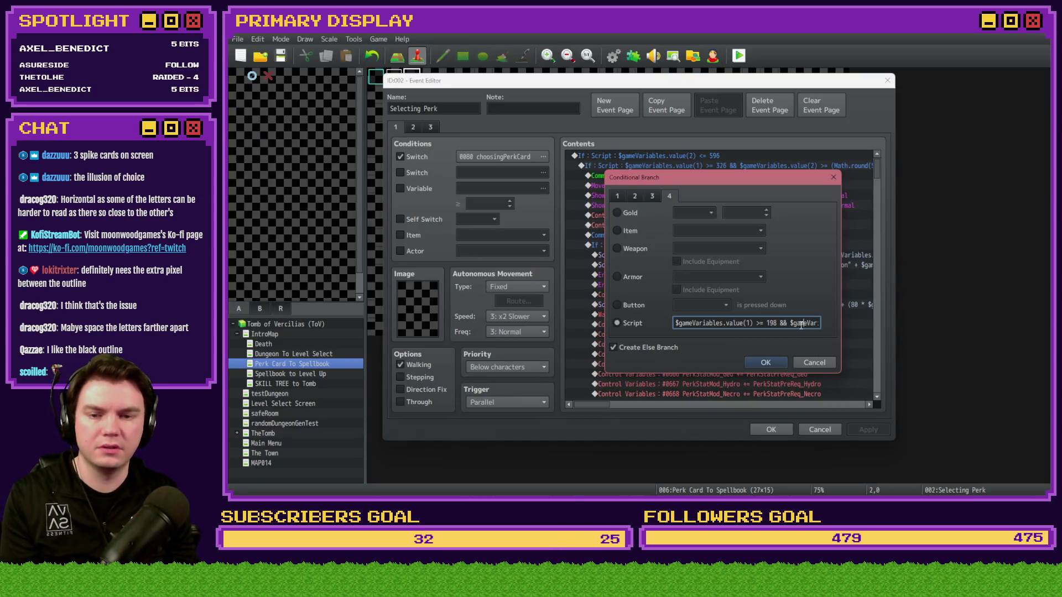
{"action": "key", "text": "Right"}
{"action": "key", "text": "Right"}
{"action": "key", "text": "Right"}
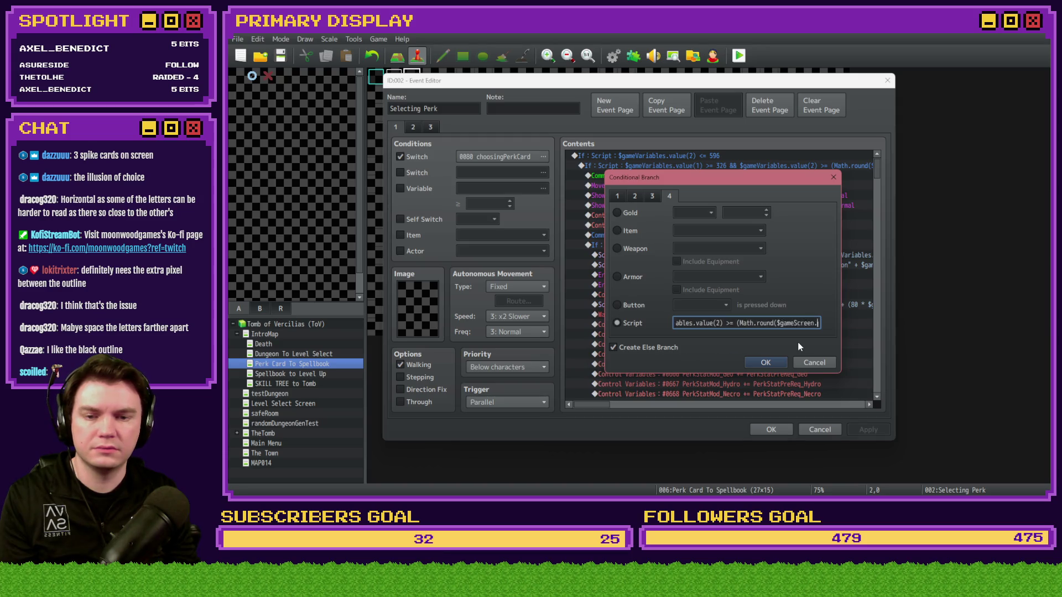
{"action": "key", "text": "Left"}
{"action": "key", "text": "Left"}
{"action": "key", "text": "Left"}
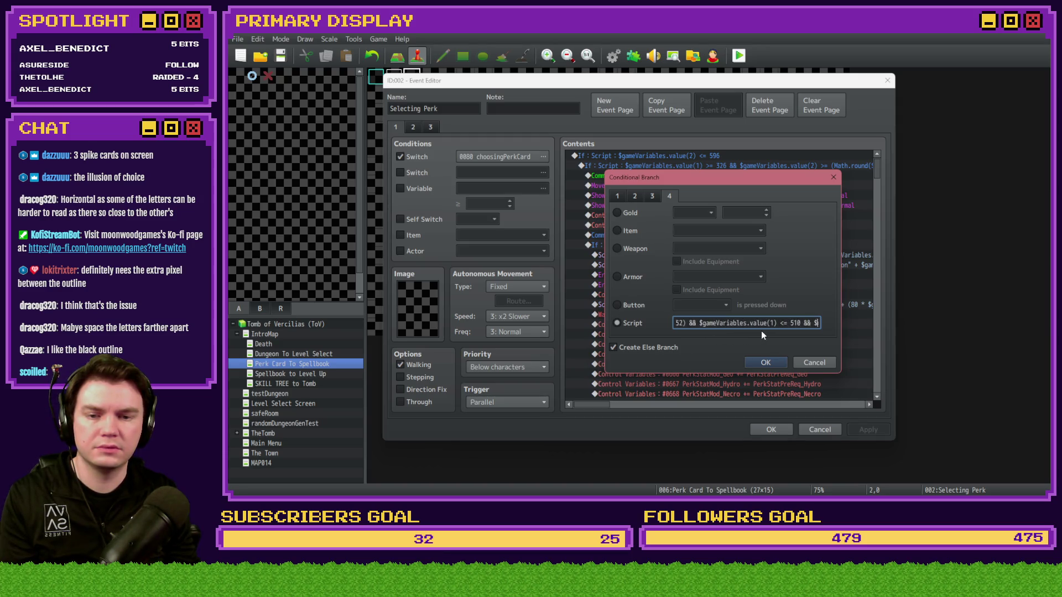
{"action": "double_click", "coordinate": [774, 324]}
{"action": "type", "text": "198"}
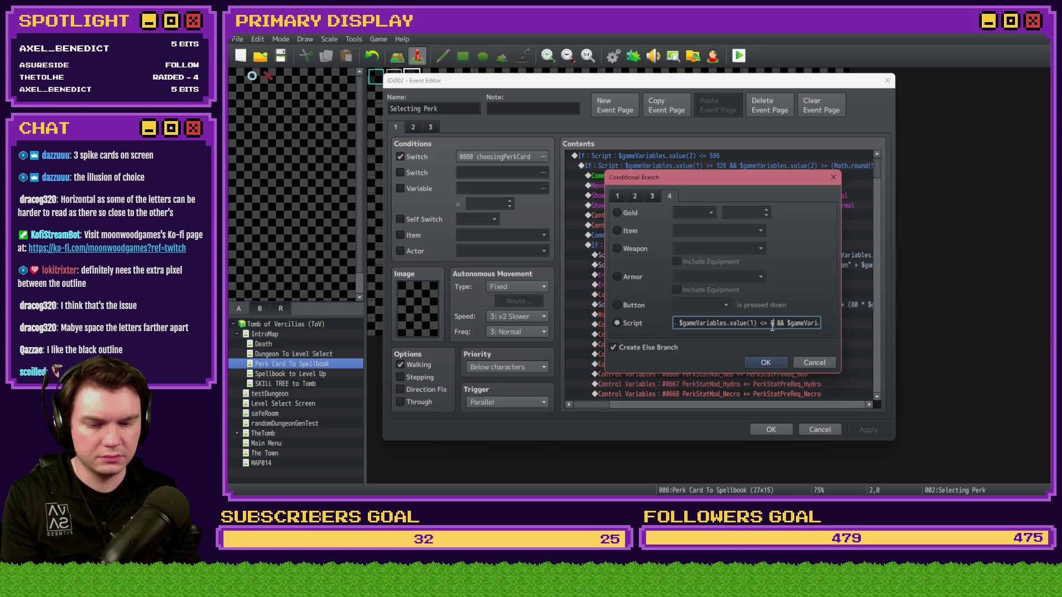
{"action": "left_click", "coordinate": [776, 363]}
Step: Remeasure the middle card in Photoshop and revise its hover condition boundaries, starting at 548
{"action": "left_click", "coordinate": [685, 205]}
{"action": "scroll", "coordinate": [682, 273], "scroll_direction": "down", "scroll_amount": 9}
{"action": "double_click", "coordinate": [688, 293]}
{"action": "key", "text": "alt+Tab"}
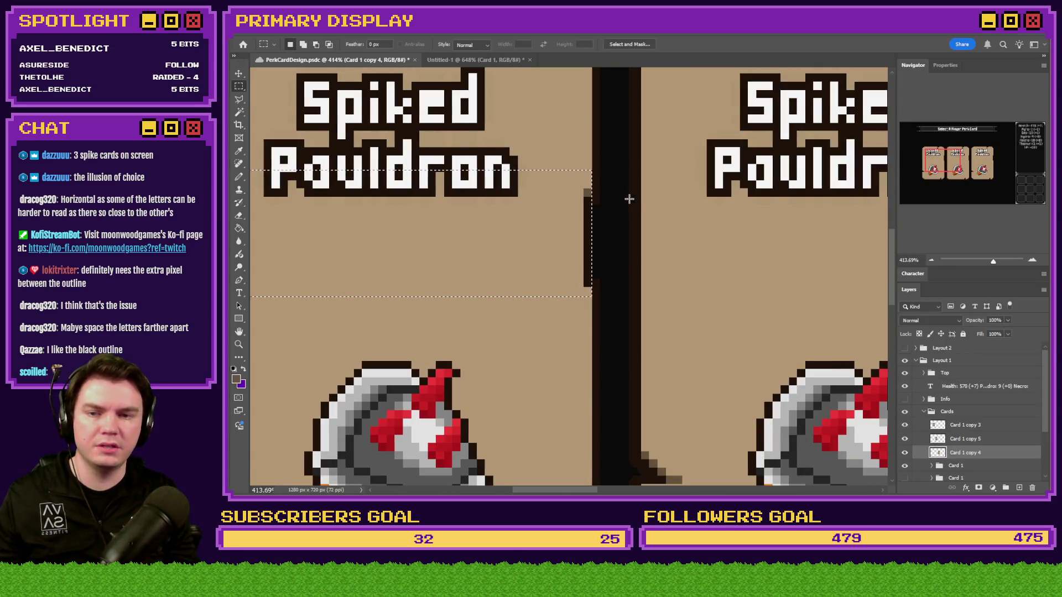
{"action": "mouse_move", "coordinate": [641, 199]}
{"action": "left_mouse_down"}
{"action": "mouse_move", "coordinate": [495, 260]}
{"action": "mouse_move", "coordinate": [231, 301]}
{"action": "mouse_move", "coordinate": [391, 304]}
{"action": "left_mouse_up"}
{"action": "key", "text": "alt+Tab"}
{"action": "double_click", "coordinate": [772, 323]}
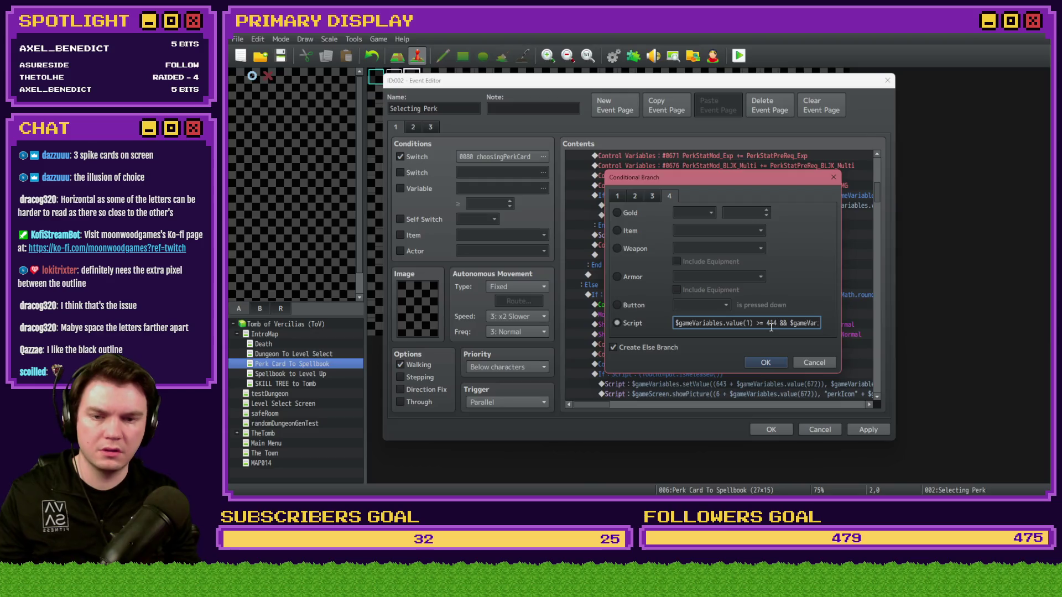
{"action": "key", "text": "alt+Tab"}
{"action": "left_click_drag", "start_coordinate": [961, 163], "coordinate": [964, 164]}
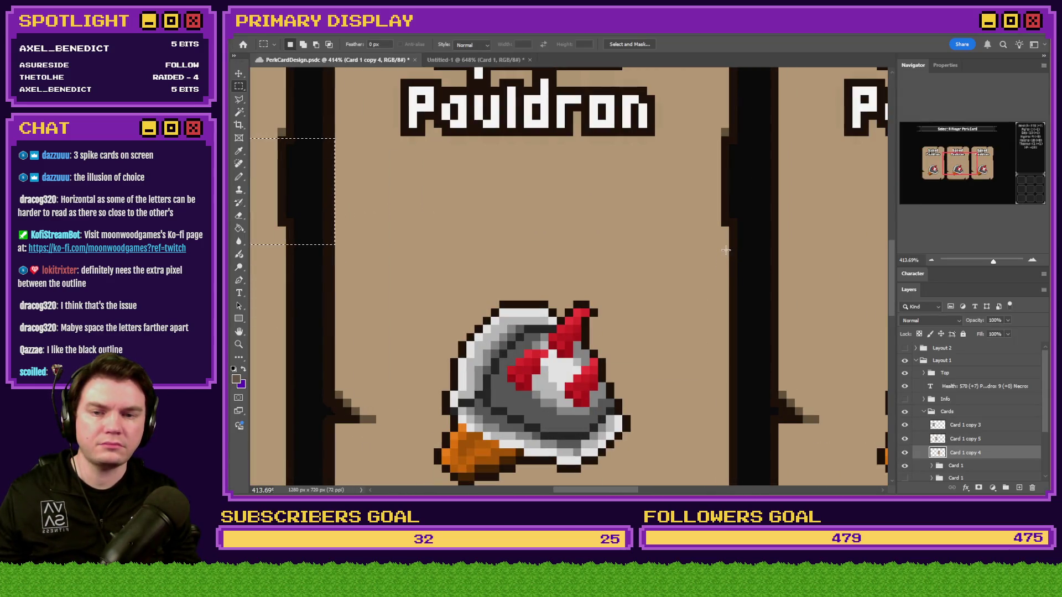
{"action": "mouse_move", "coordinate": [727, 250]}
{"action": "left_mouse_down"}
{"action": "mouse_move", "coordinate": [635, 280]}
{"action": "mouse_move", "coordinate": [251, 289]}
{"action": "mouse_move", "coordinate": [237, 306]}
{"action": "mouse_move", "coordinate": [567, 313]}
{"action": "left_mouse_up"}
{"action": "key", "text": "alt+Tab"}
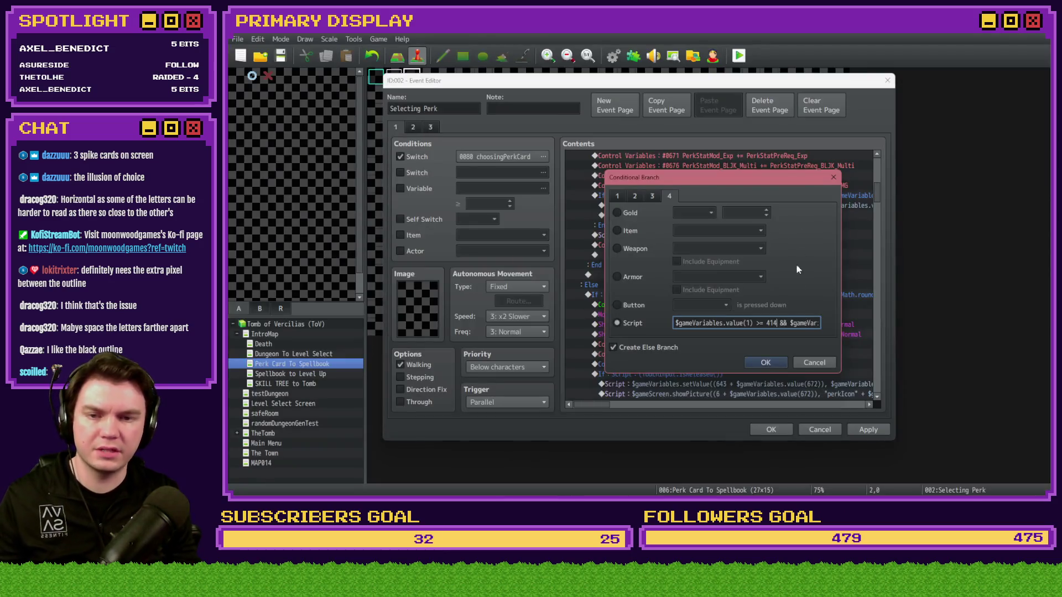
{"action": "key", "text": "Right"}
{"action": "key", "text": "Right"}
{"action": "key", "text": "Right"}
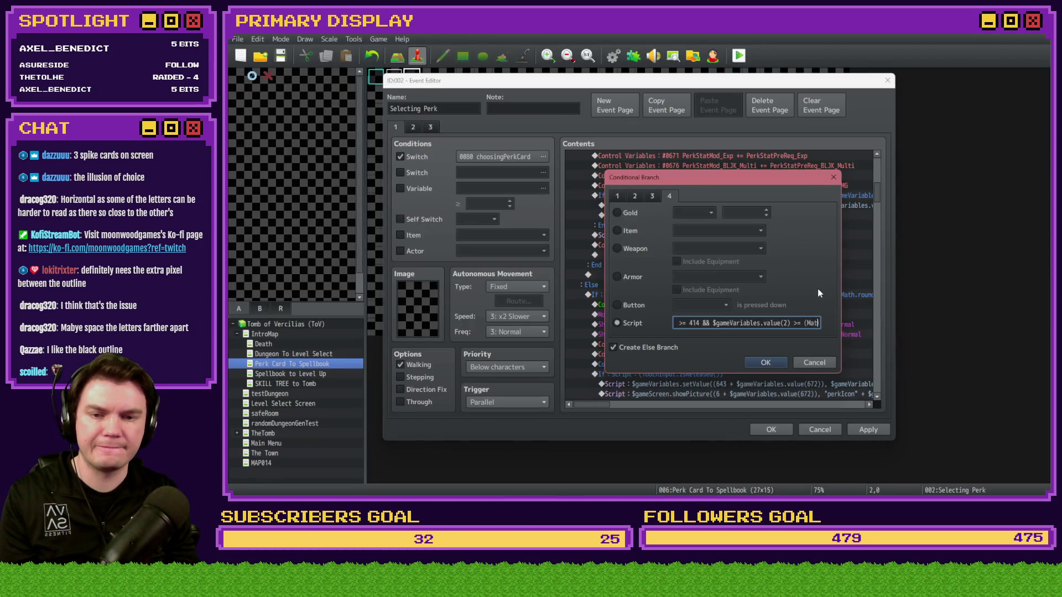
{"action": "key", "text": "Right"}
{"action": "key", "text": "Right"}
{"action": "key", "text": "Right"}
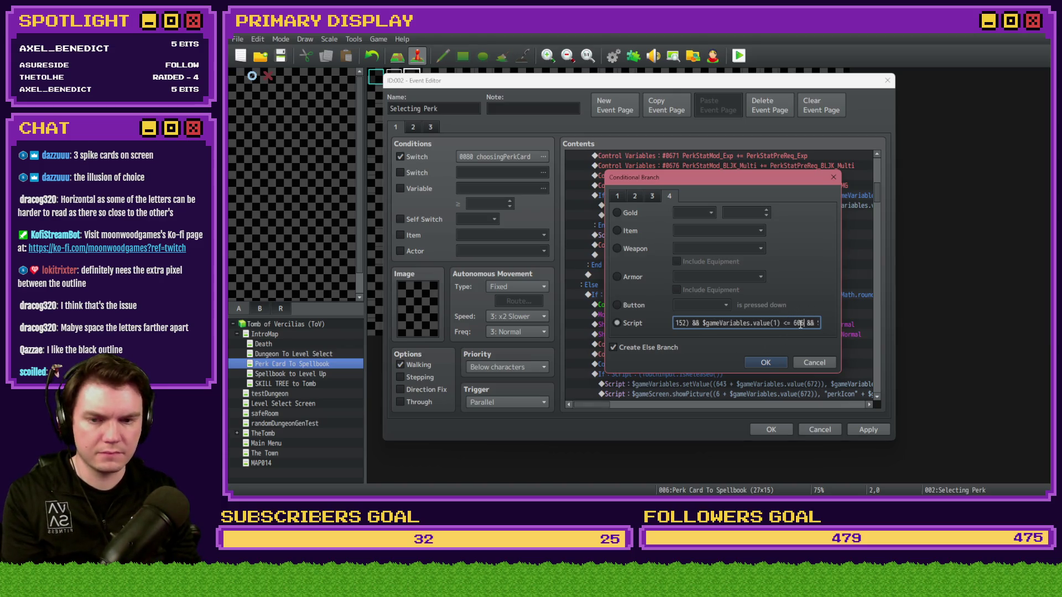
{"action": "left_click", "coordinate": [775, 363]}
Step: Measure the third card and set its hover condition's left boundary to 630, then close the event
{"action": "scroll", "coordinate": [733, 295], "scroll_direction": "down", "scroll_amount": 2}
{"action": "left_click", "coordinate": [733, 294]}
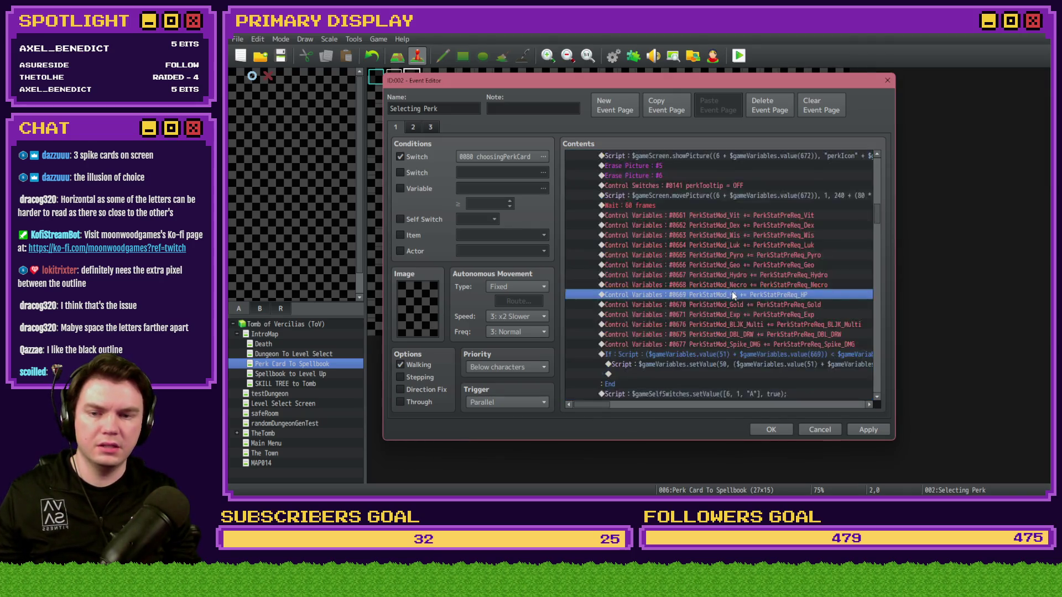
{"action": "left_click", "coordinate": [736, 284], "text": "shift"}
{"action": "key", "text": "alt+Tab"}
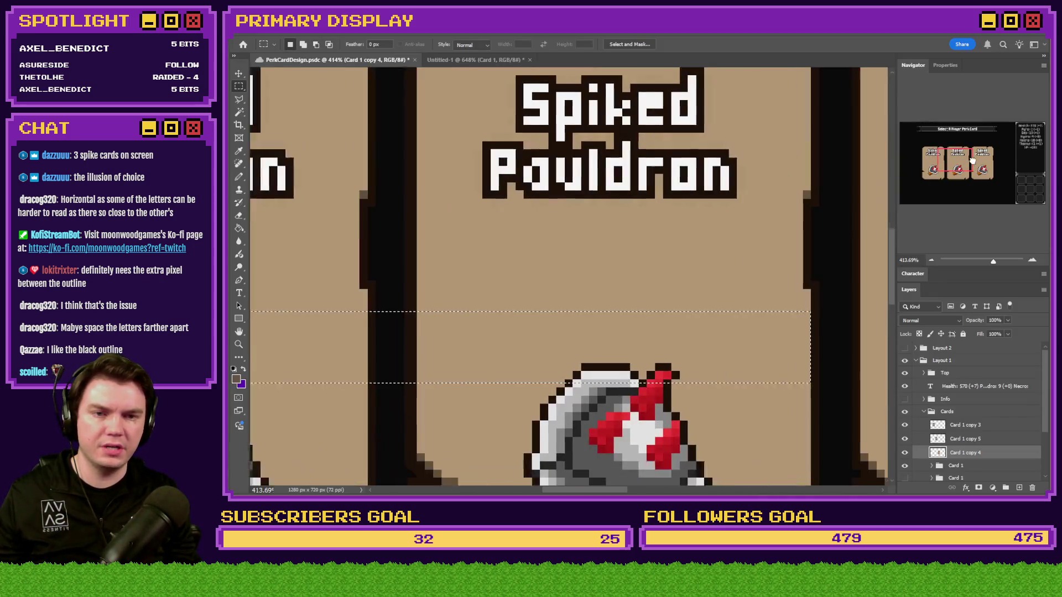
{"action": "mouse_move", "coordinate": [825, 279]}
{"action": "left_mouse_down"}
{"action": "mouse_move", "coordinate": [229, 350]}
{"action": "mouse_move", "coordinate": [523, 351]}
{"action": "left_mouse_up"}
{"action": "key", "text": "alt+Tab"}
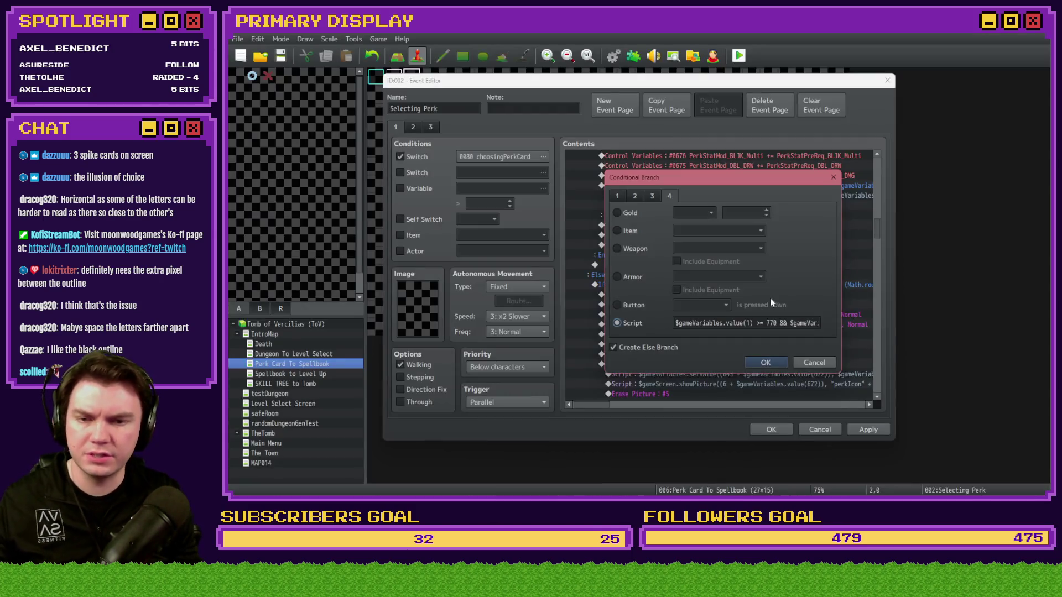
{"action": "double_click", "coordinate": [774, 327]}
{"action": "type", "text": "630"}
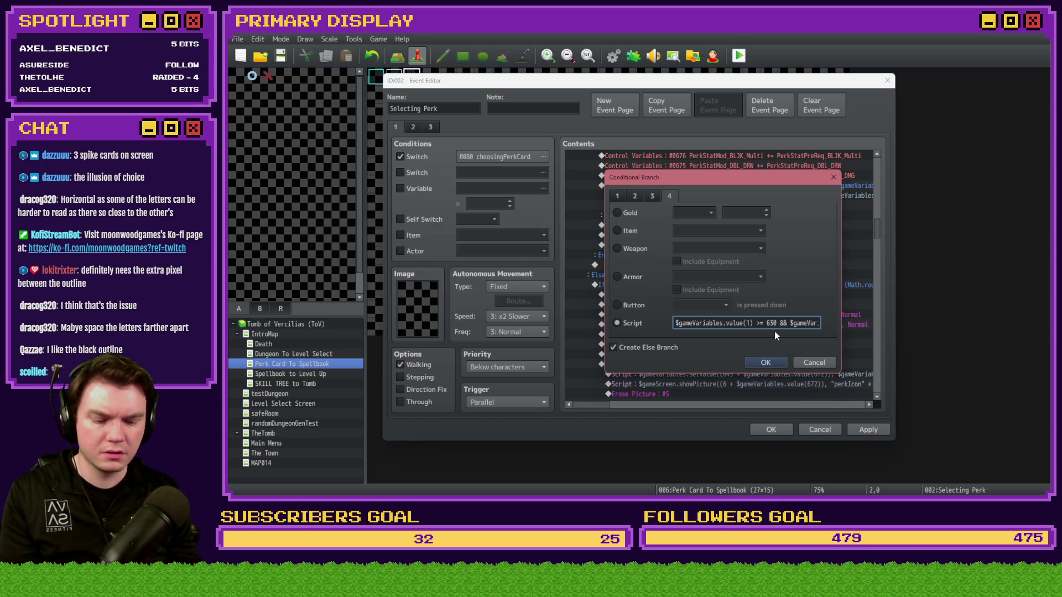
{"action": "key", "text": "Right"}
{"action": "key", "text": "Right"}
{"action": "key", "text": "Right"}
{"action": "key", "text": "Right"}
{"action": "key", "text": "Right"}
{"action": "key", "text": "Right"}
{"action": "key", "text": "Right"}
{"action": "key", "text": "Right"}
{"action": "key", "text": "Right"}
{"action": "key", "text": "alt+Tab"}
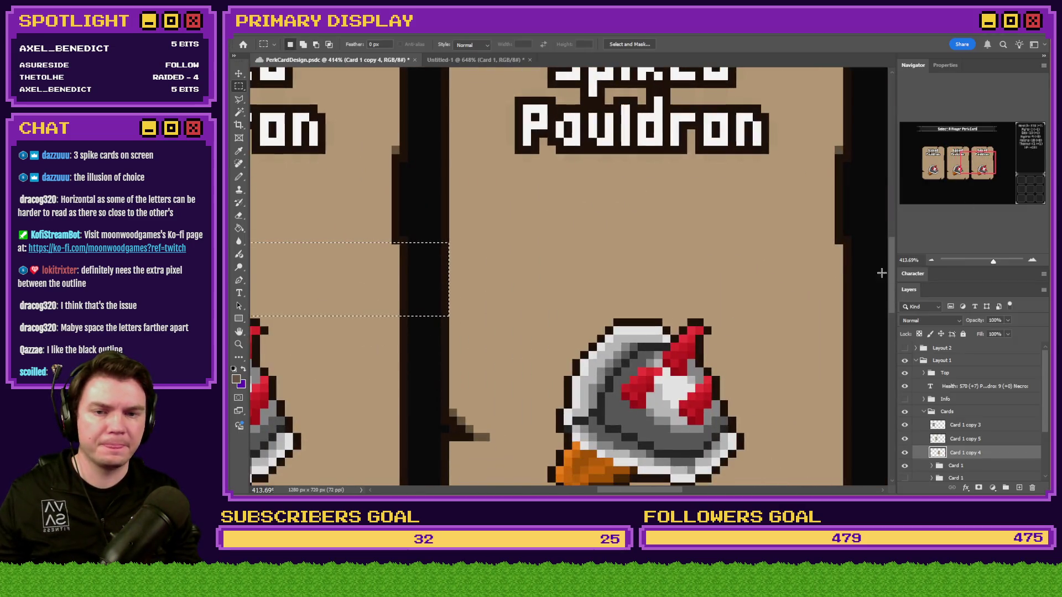
{"action": "mouse_move", "coordinate": [841, 267]}
{"action": "left_mouse_down"}
{"action": "mouse_move", "coordinate": [249, 355]}
{"action": "mouse_move", "coordinate": [463, 378]}
{"action": "left_mouse_up"}
{"action": "key", "text": "alt+Tab"}
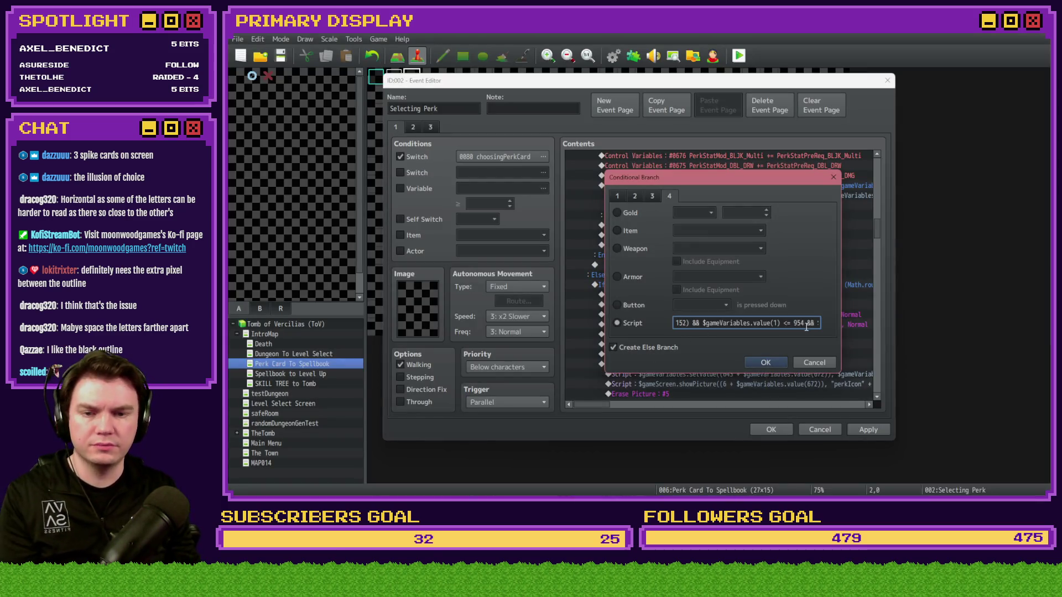
{"action": "double_click", "coordinate": [802, 323]}
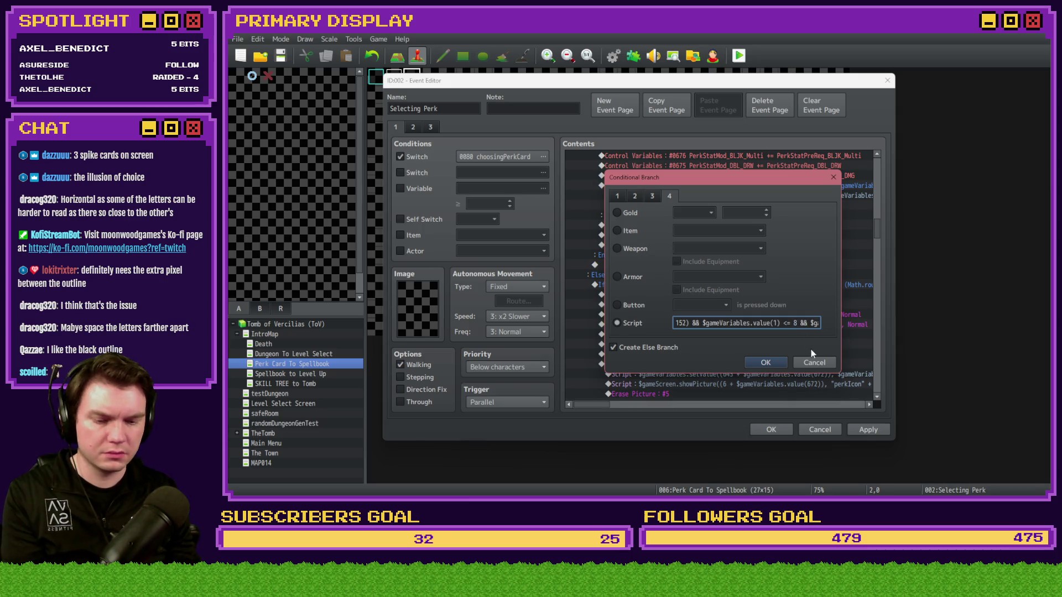
{"action": "left_click", "coordinate": [766, 362]}
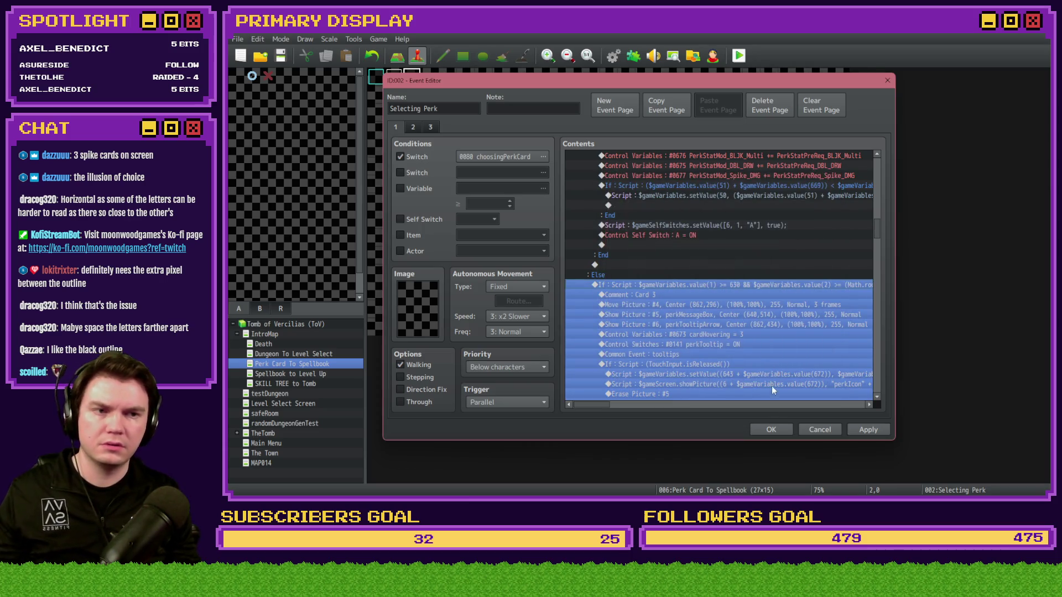
{"action": "left_click", "coordinate": [768, 428]}
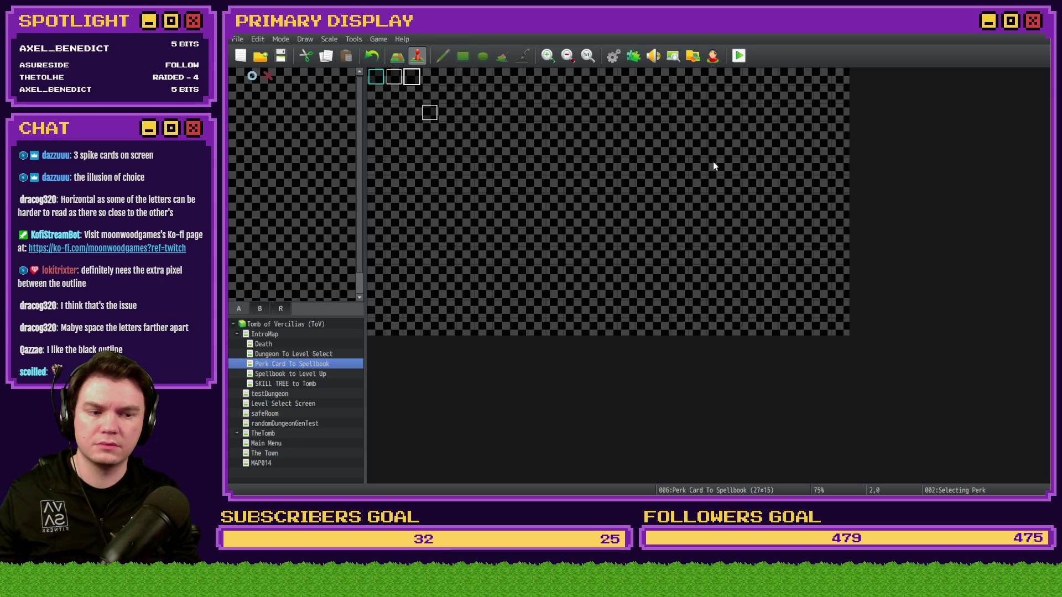
{"action": "left_click", "coordinate": [739, 55]}
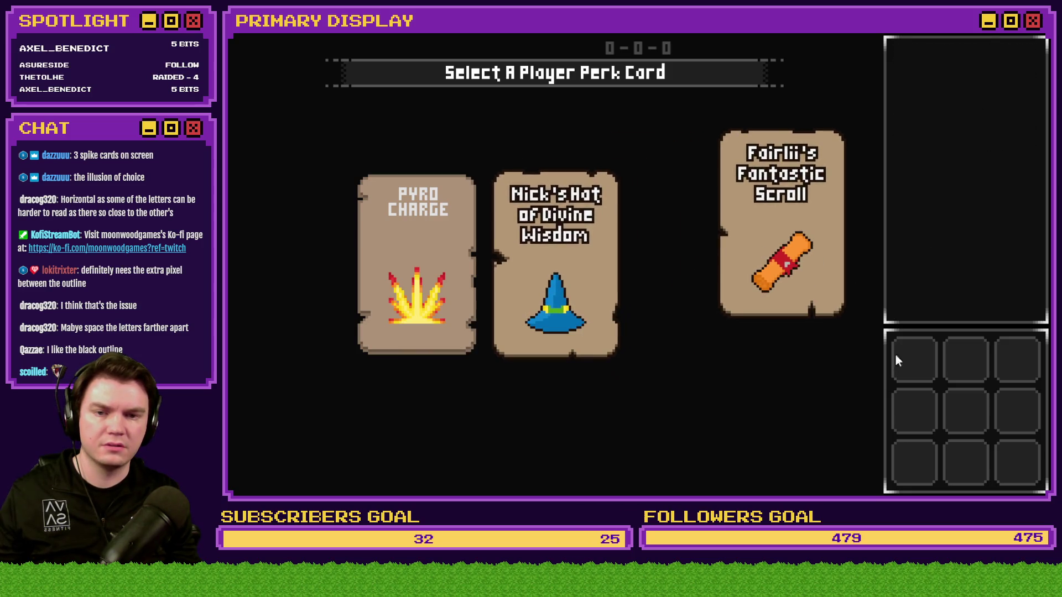
{"action": "key", "text": "alt+F4"}
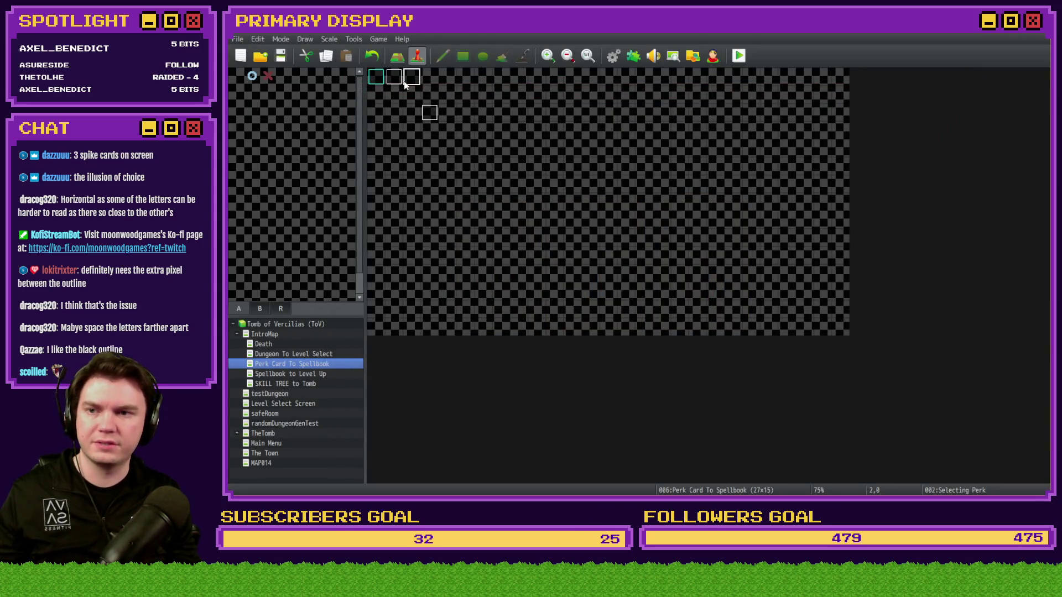
{"action": "double_click", "coordinate": [394, 78]}
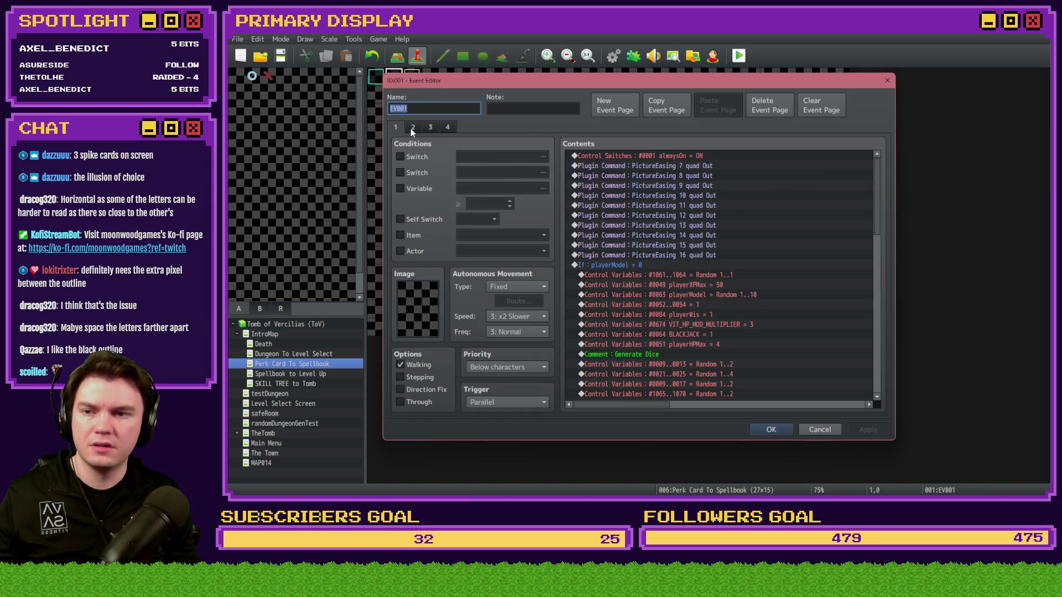
Step: Copy the card Move Picture commands from EV001's second page
{"action": "left_click", "coordinate": [412, 128]}
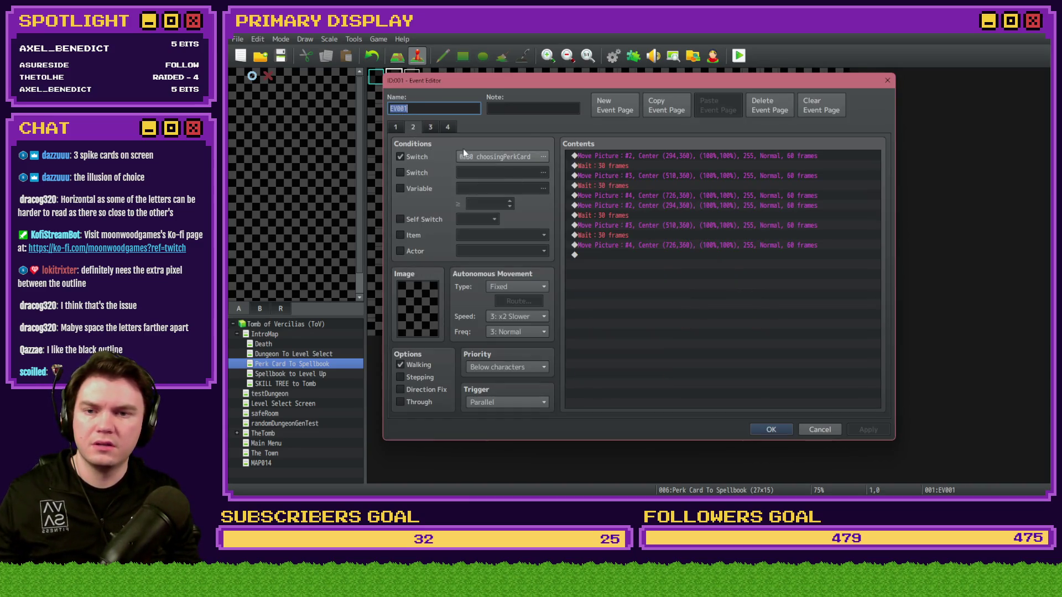
{"action": "left_click", "coordinate": [660, 207]}
{"action": "left_click", "coordinate": [643, 245], "text": "shift"}
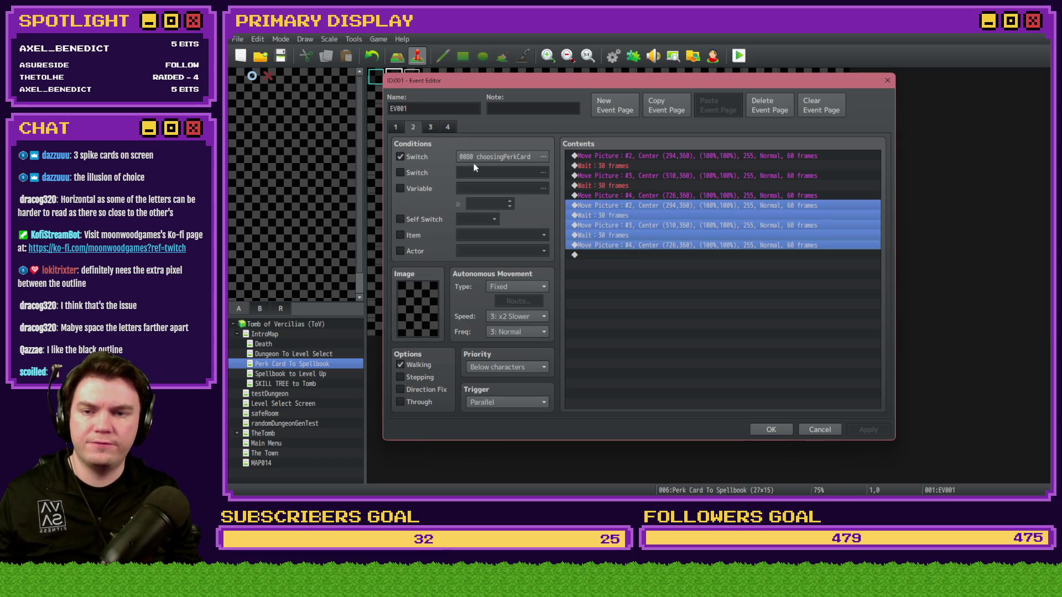
{"action": "left_click", "coordinate": [429, 128]}
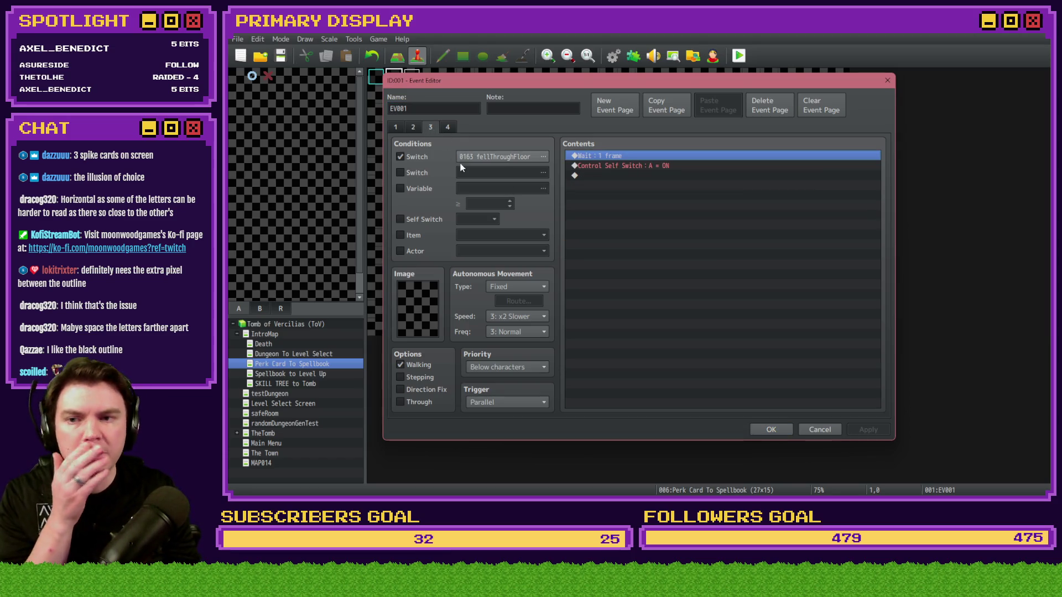
{"action": "left_click", "coordinate": [448, 128]}
{"action": "left_click", "coordinate": [771, 429]}
Step: In Selecting Perk, paste card 1's resting move with duration 3 and delete the leftover commands
{"action": "double_click", "coordinate": [414, 80]}
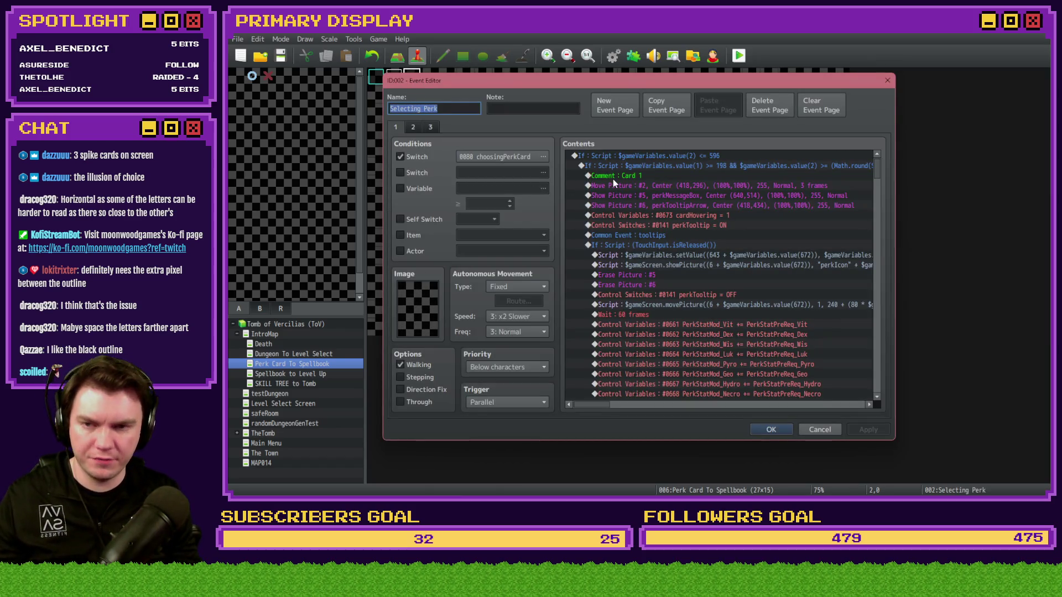
{"action": "left_click", "coordinate": [669, 161]}
{"action": "key", "text": "ctrl+v"}
{"action": "key", "text": "Delete"}
{"action": "left_click", "coordinate": [692, 225]}
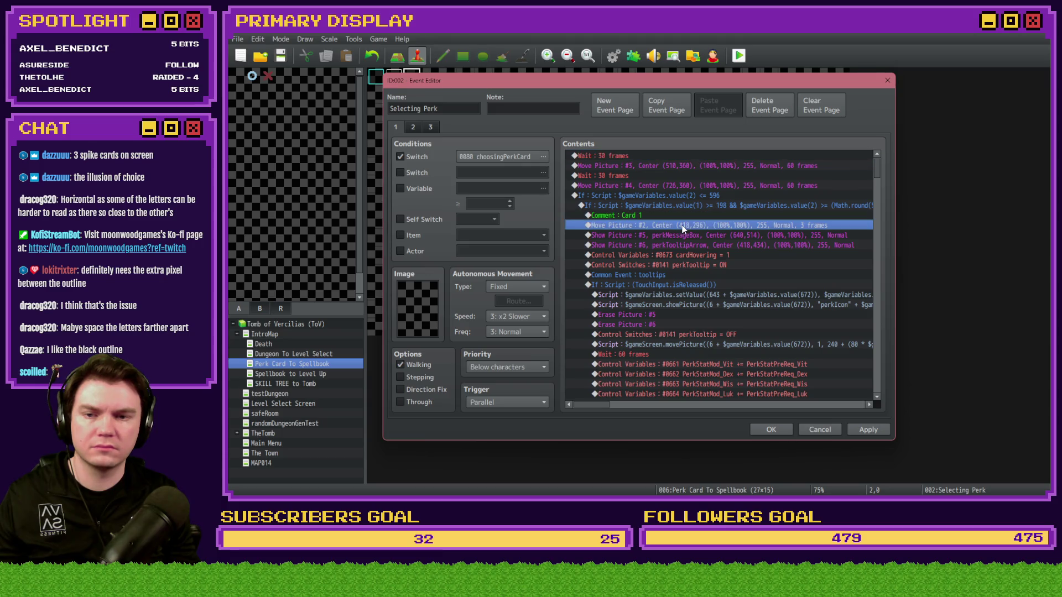
{"action": "key", "text": "ctrl+v"}
{"action": "double_click", "coordinate": [714, 226]}
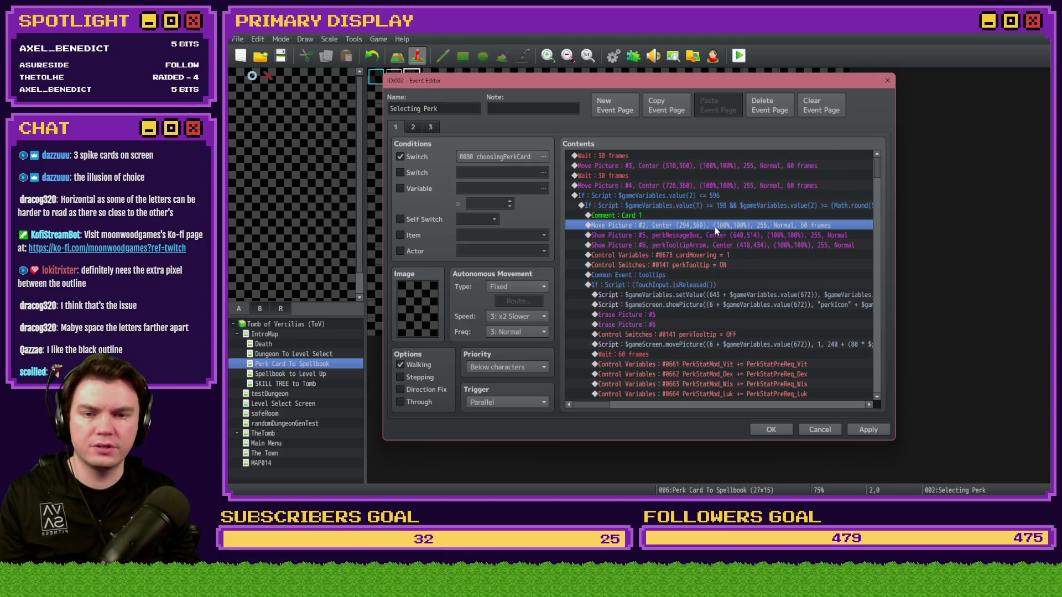
{"action": "double_click", "coordinate": [641, 367]}
{"action": "type", "text": "3"}
{"action": "left_click", "coordinate": [743, 388]}
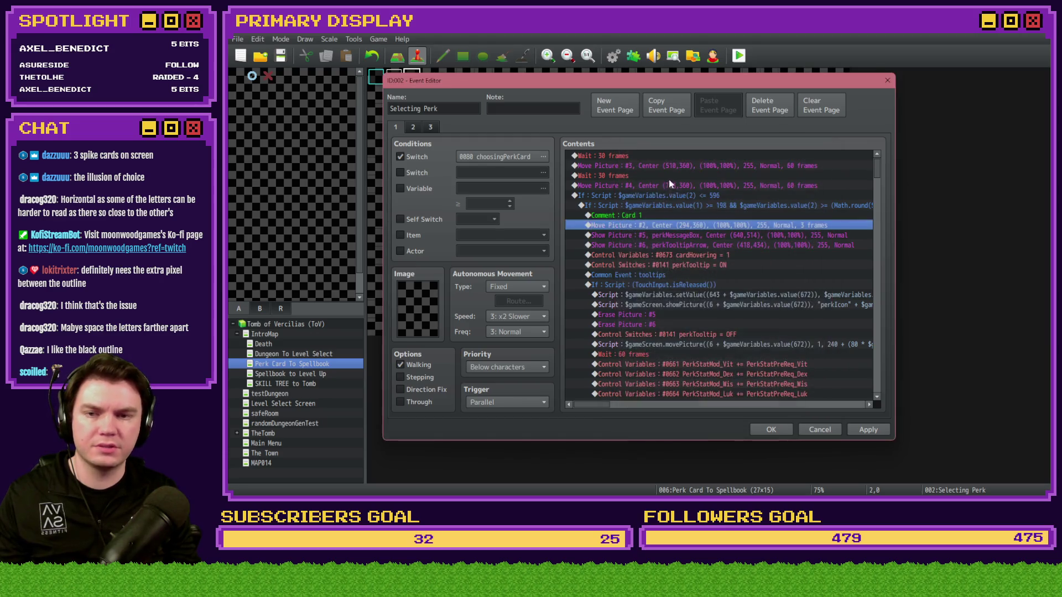
{"action": "left_click", "coordinate": [672, 158]}
{"action": "key", "text": "Delete"}
{"action": "key", "text": "Delete"}
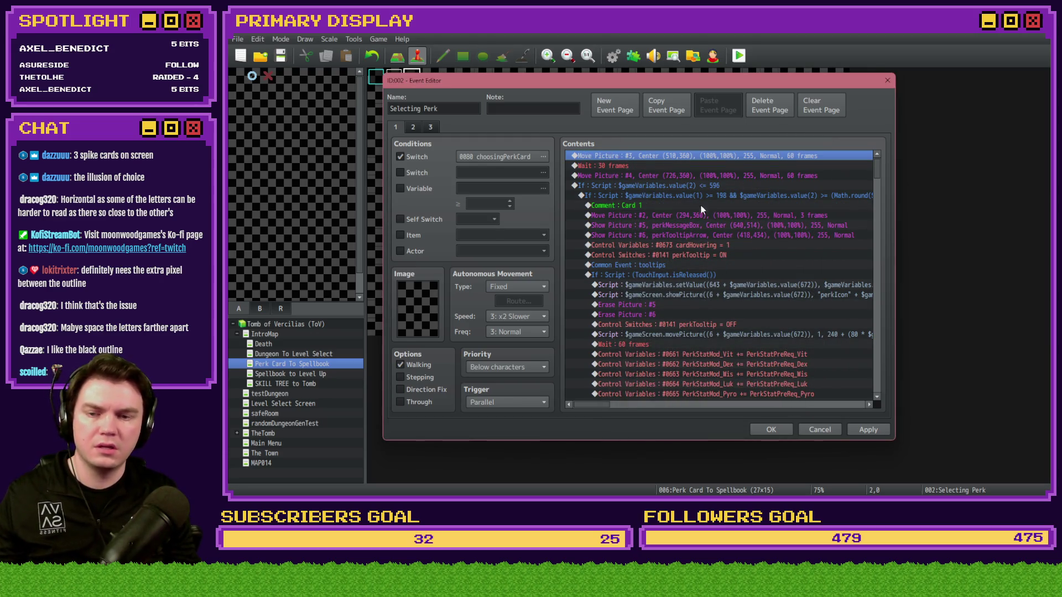
Step: Paste card 2's Move Picture #3 with duration 3 and delete its old lifting move
{"action": "scroll", "coordinate": [682, 263], "scroll_direction": "down", "scroll_amount": 10}
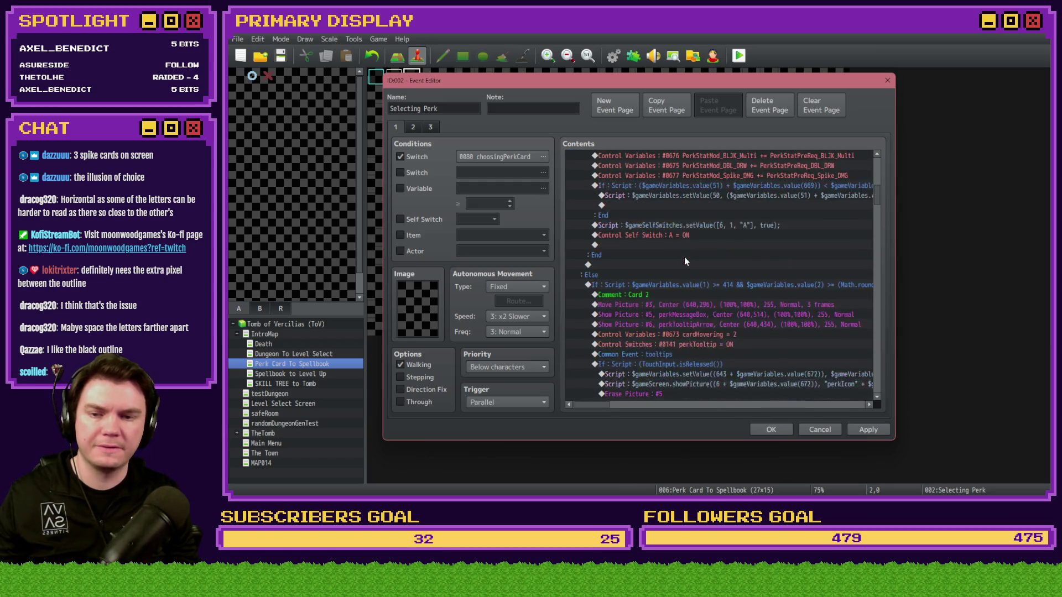
{"action": "left_click", "coordinate": [686, 218]}
{"action": "key", "text": "ctrl+v"}
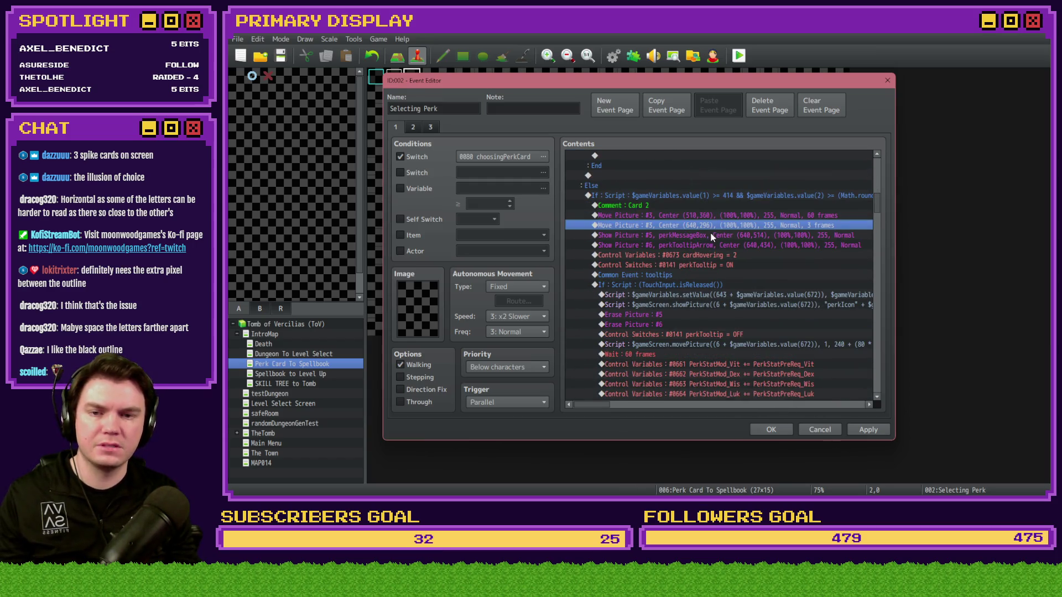
{"action": "double_click", "coordinate": [702, 216]}
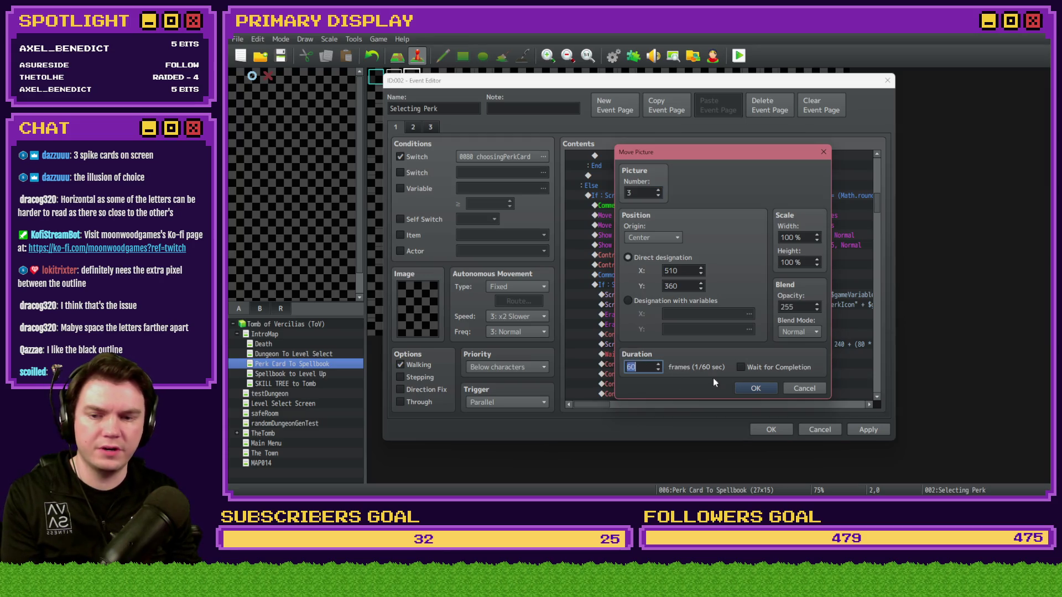
{"action": "type", "text": "3"}
{"action": "left_click", "coordinate": [756, 388]}
{"action": "left_click", "coordinate": [695, 227]}
{"action": "key", "text": "Delete"}
Step: Paste card 3's Move Picture #4 with duration 3, then save and close the event
{"action": "scroll", "coordinate": [877, 198], "scroll_direction": "up", "scroll_amount": 3}
{"action": "scroll", "coordinate": [877, 198], "scroll_direction": "up", "scroll_amount": 10}
{"action": "left_click", "coordinate": [771, 157]}
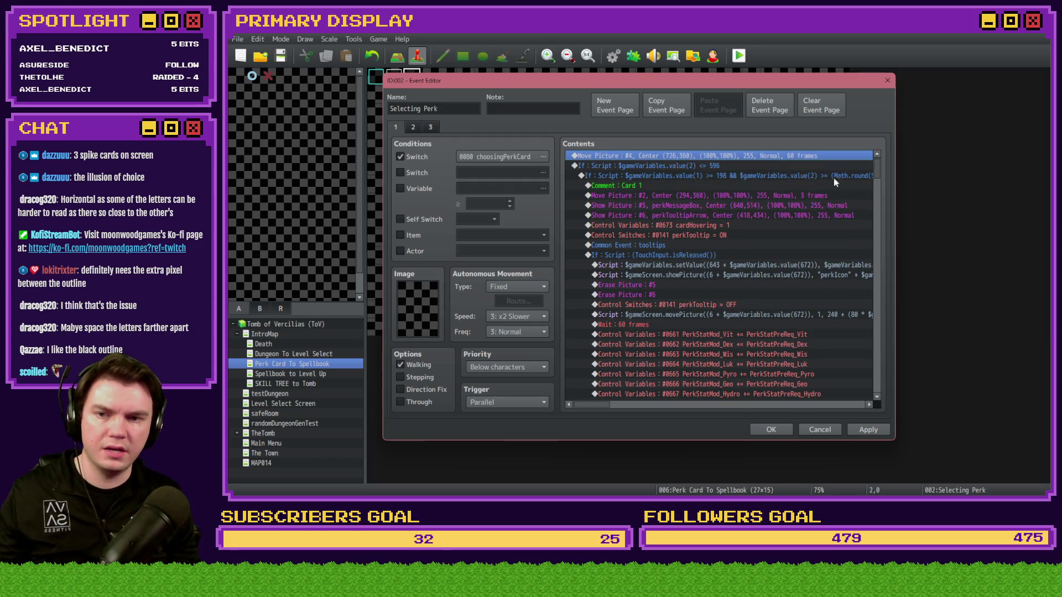
{"action": "left_click", "coordinate": [821, 175]}
{"action": "scroll", "coordinate": [839, 204], "scroll_direction": "down", "scroll_amount": 8}
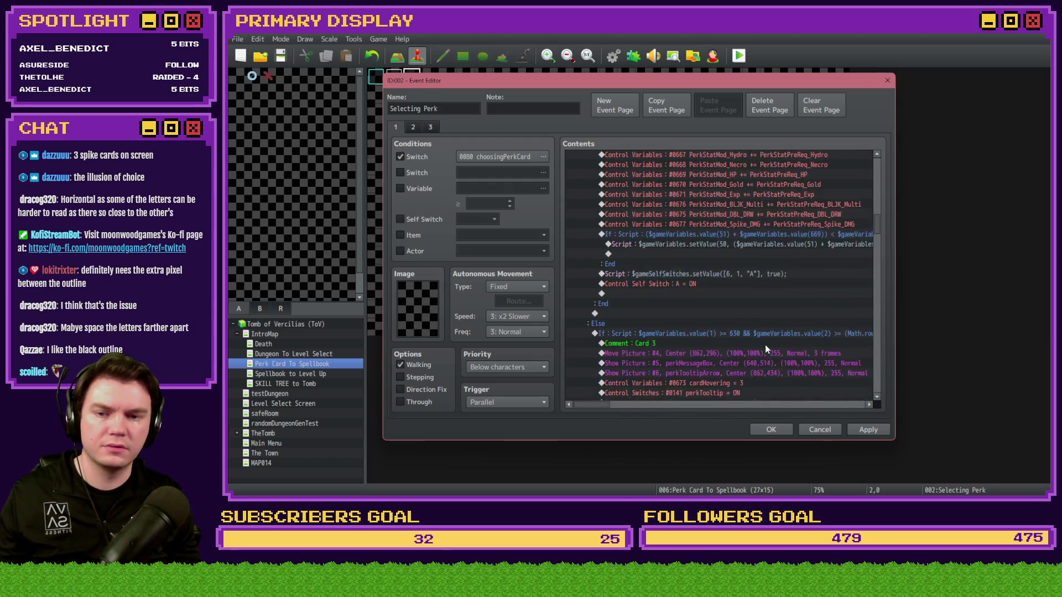
{"action": "scroll", "coordinate": [765, 349], "scroll_direction": "down", "scroll_amount": 5}
{"action": "left_click", "coordinate": [719, 196]}
{"action": "key", "text": "ctrl+v"}
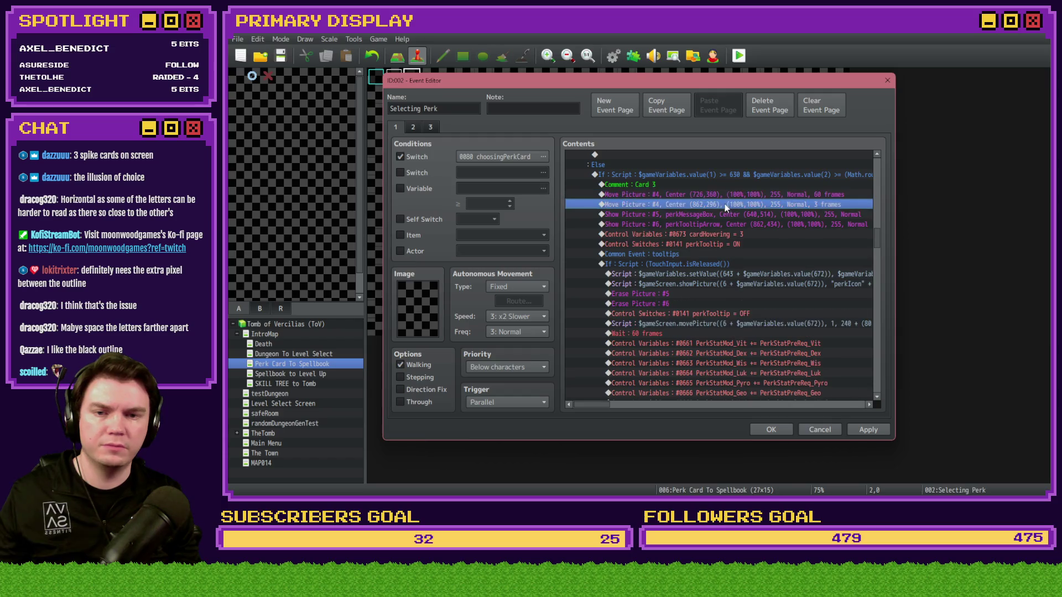
{"action": "double_click", "coordinate": [722, 195]}
{"action": "type", "text": "3"}
{"action": "key", "text": "Return"}
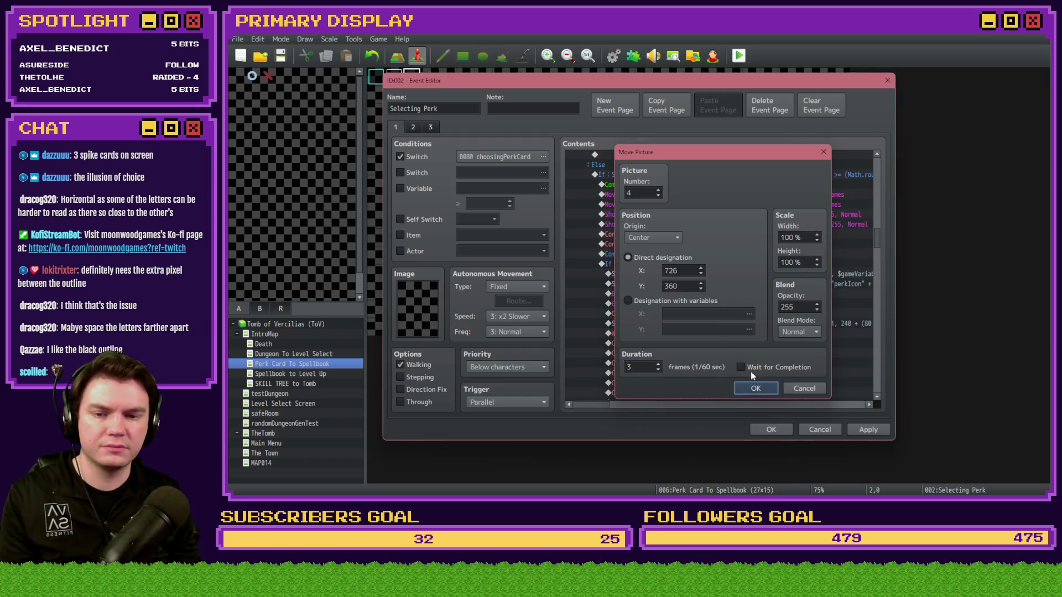
{"action": "left_click", "coordinate": [764, 204]}
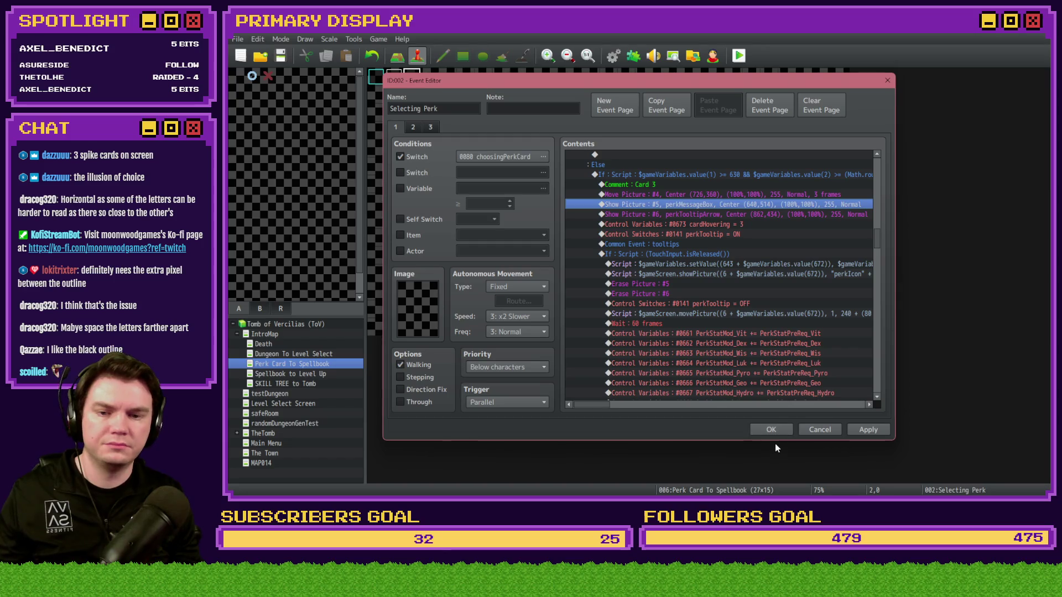
{"action": "left_click", "coordinate": [771, 429]}
{"action": "left_click", "coordinate": [602, 275]}
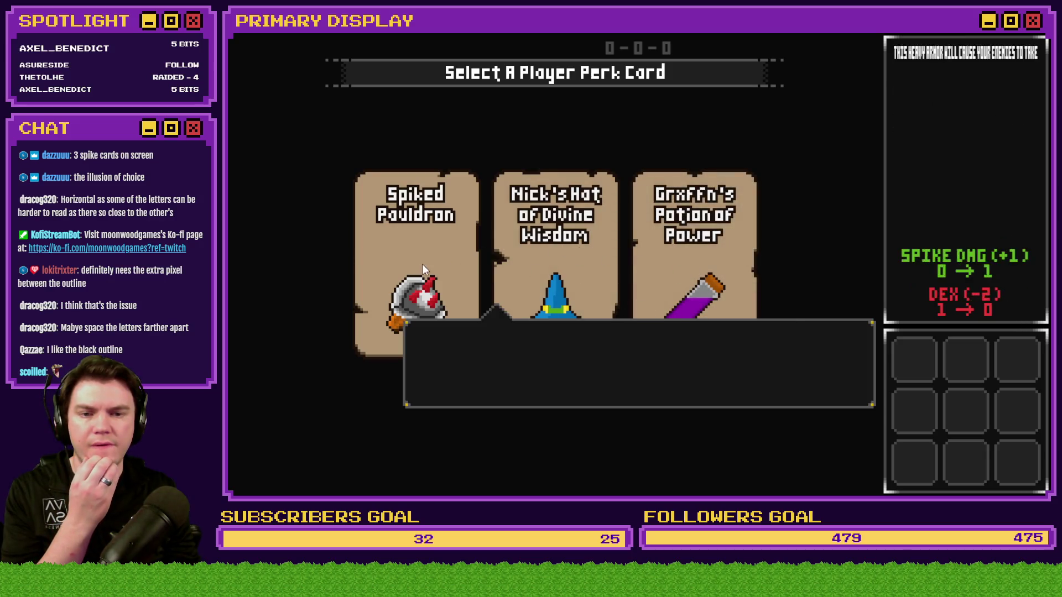
{"action": "key", "text": "alt+F4"}
{"action": "key", "text": "alt+Tab"}
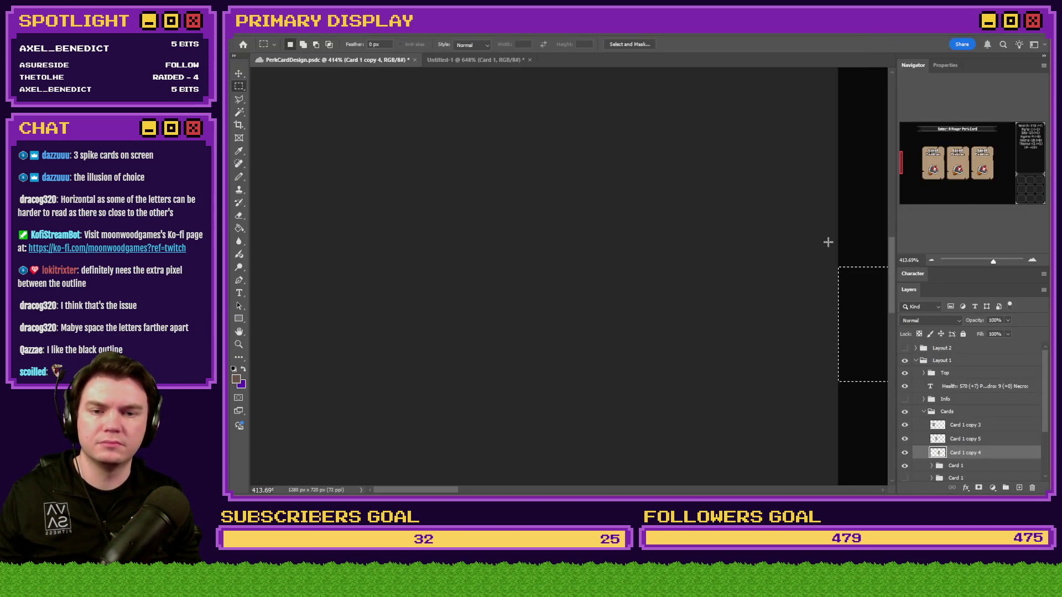
Step: Collapse the Cards group, turn on and expand the Info group, and pick the Paint Bucket tool
{"action": "scroll", "coordinate": [621, 313], "scroll_direction": "down", "scroll_amount": 5}
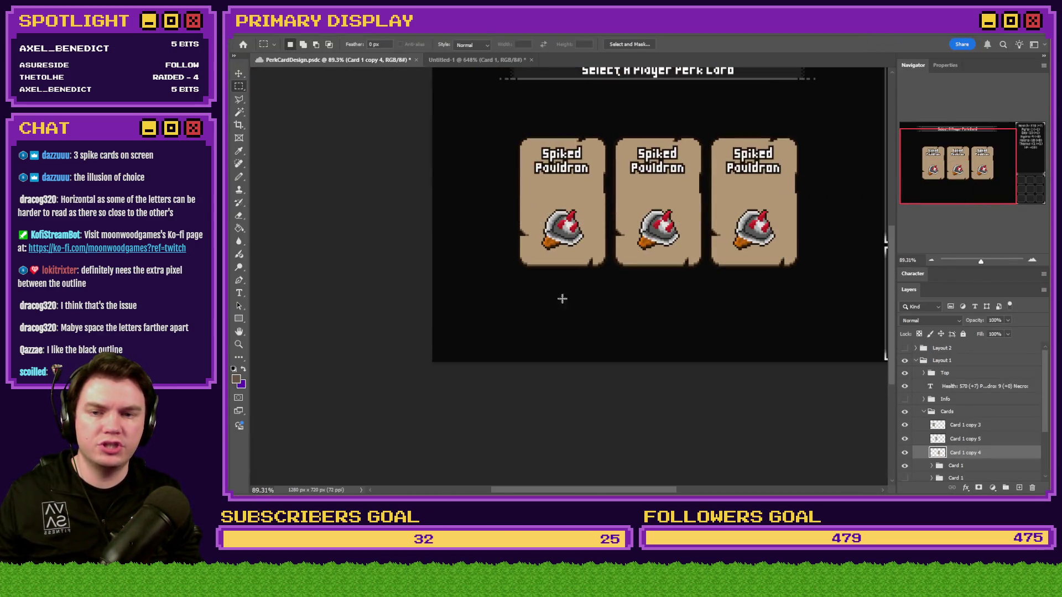
{"action": "scroll", "coordinate": [569, 296], "scroll_direction": "down", "scroll_amount": 3}
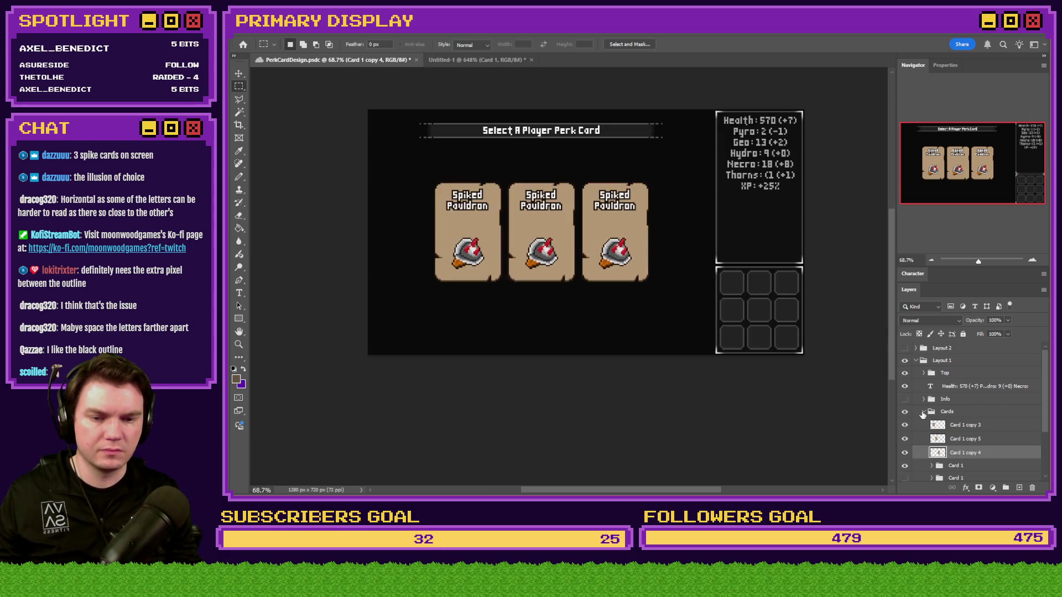
{"action": "left_click", "coordinate": [923, 413]}
{"action": "left_click", "coordinate": [905, 399]}
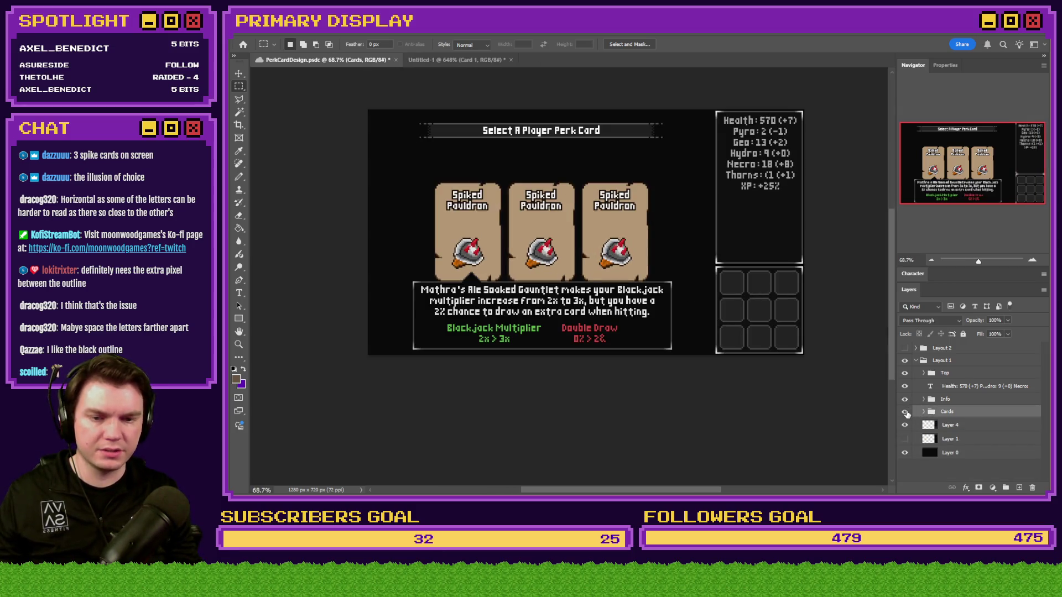
{"action": "left_click", "coordinate": [923, 399]}
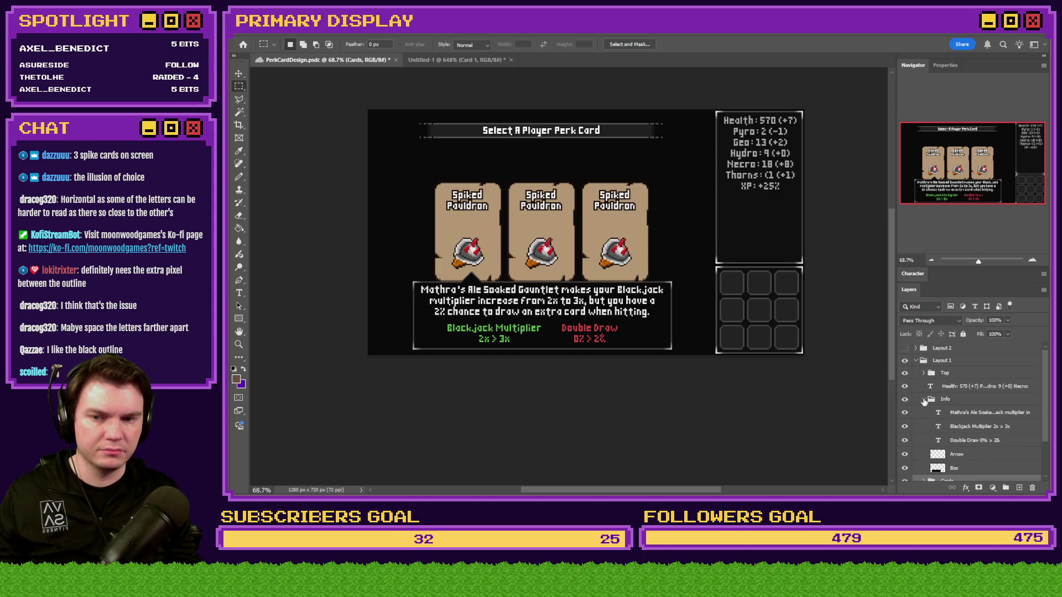
{"action": "scroll", "coordinate": [464, 308], "scroll_direction": "up", "scroll_amount": 4}
{"action": "scroll", "coordinate": [412, 302], "scroll_direction": "down", "scroll_amount": 1}
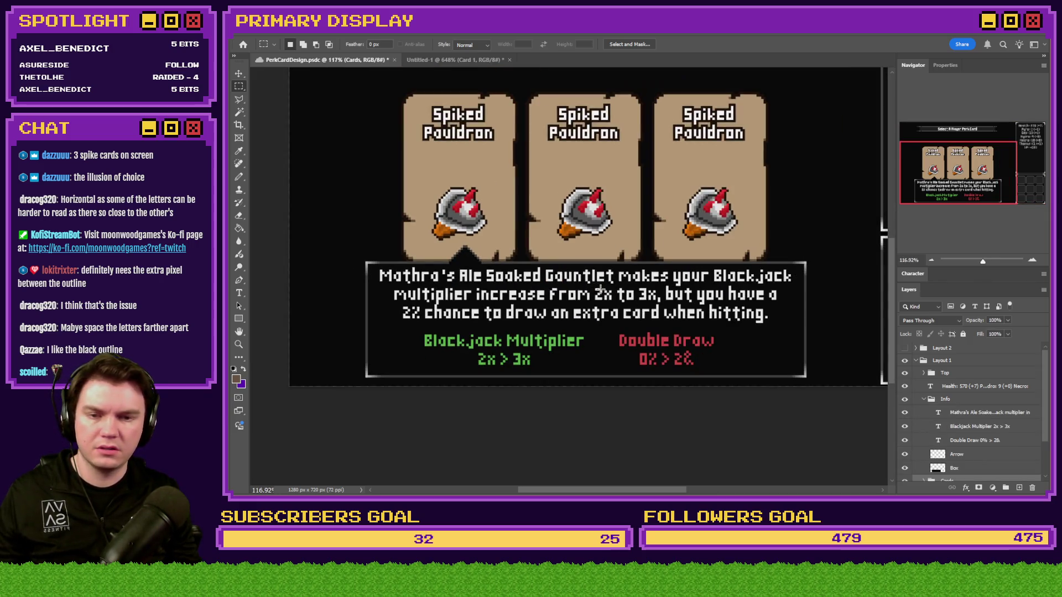
{"action": "scroll", "coordinate": [774, 304], "scroll_direction": "down", "scroll_amount": 2}
{"action": "scroll", "coordinate": [814, 312], "scroll_direction": "up", "scroll_amount": 3}
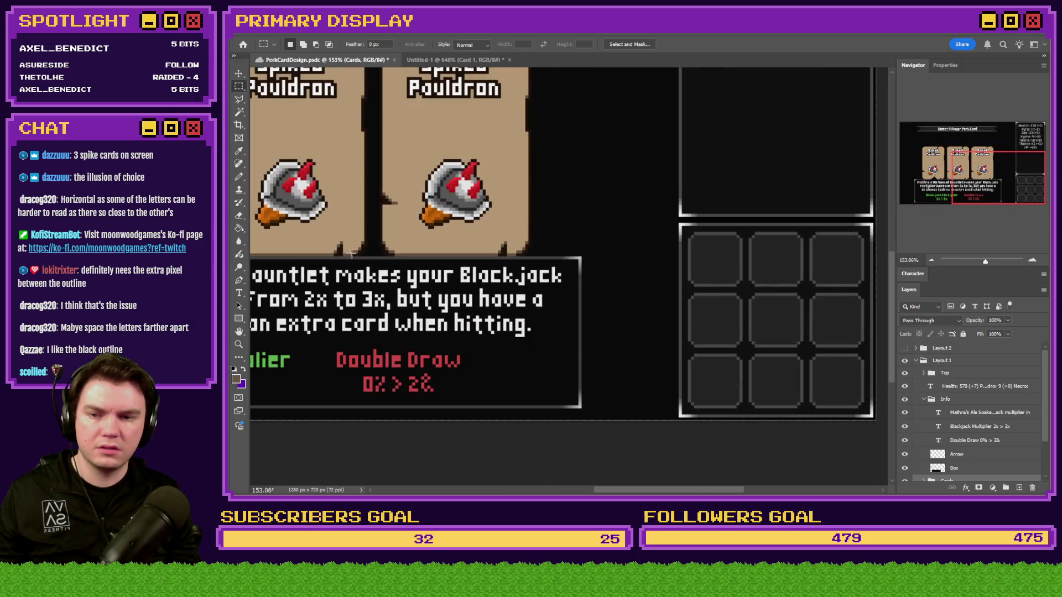
{"action": "left_click", "coordinate": [239, 228]}
{"action": "scroll", "coordinate": [635, 287], "scroll_direction": "up", "scroll_amount": 4}
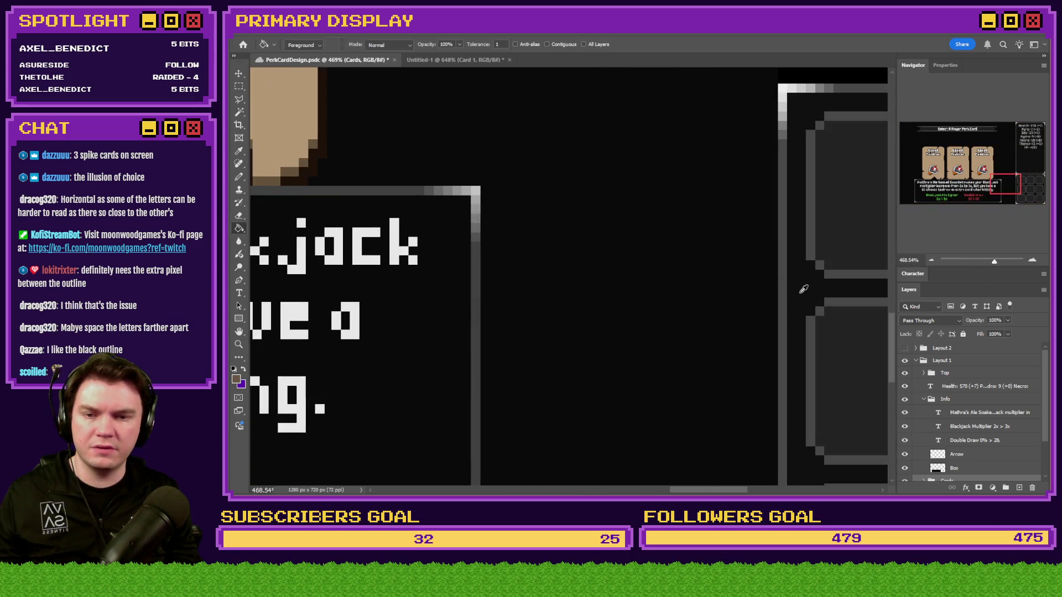
Step: On the Box layer, sample the outline white and fill the grey corner pixels with it
{"action": "scroll", "coordinate": [503, 285], "scroll_direction": "up", "scroll_amount": 3}
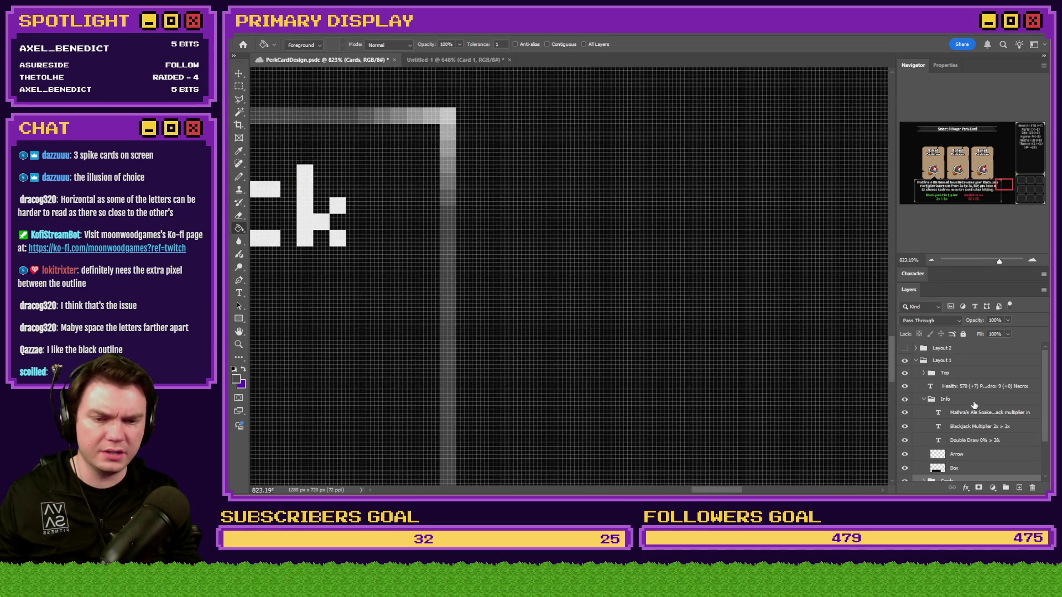
{"action": "scroll", "coordinate": [975, 405], "scroll_direction": "down", "scroll_amount": 3}
{"action": "left_click", "coordinate": [954, 421]}
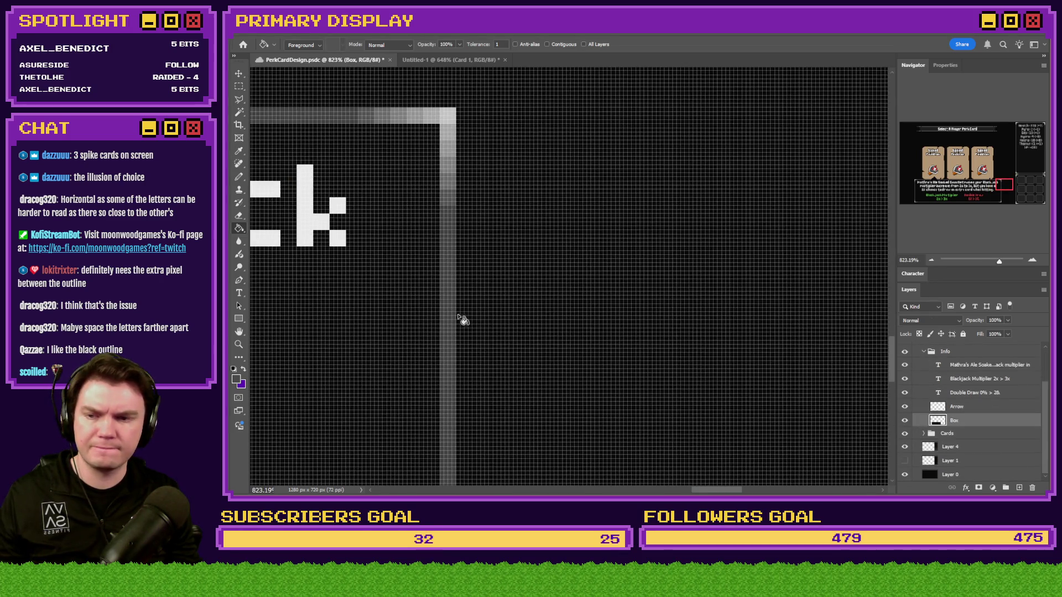
{"action": "scroll", "coordinate": [451, 314], "scroll_direction": "down", "scroll_amount": 3}
{"action": "scroll", "coordinate": [484, 238], "scroll_direction": "up", "scroll_amount": 2}
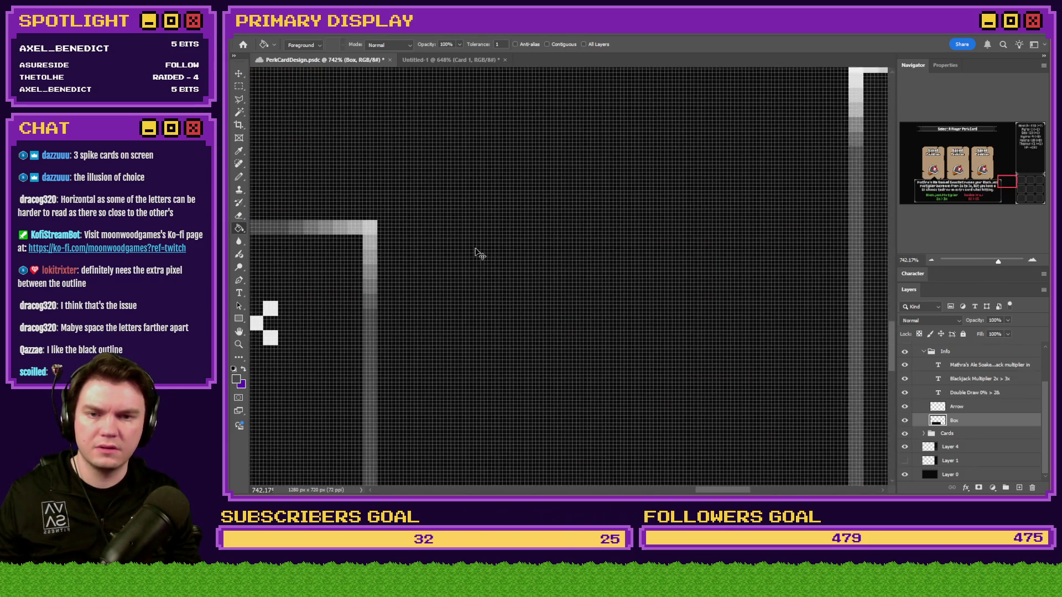
{"action": "scroll", "coordinate": [727, 230], "scroll_direction": "up", "scroll_amount": 2}
{"action": "left_click", "coordinate": [869, 113], "text": "alt"}
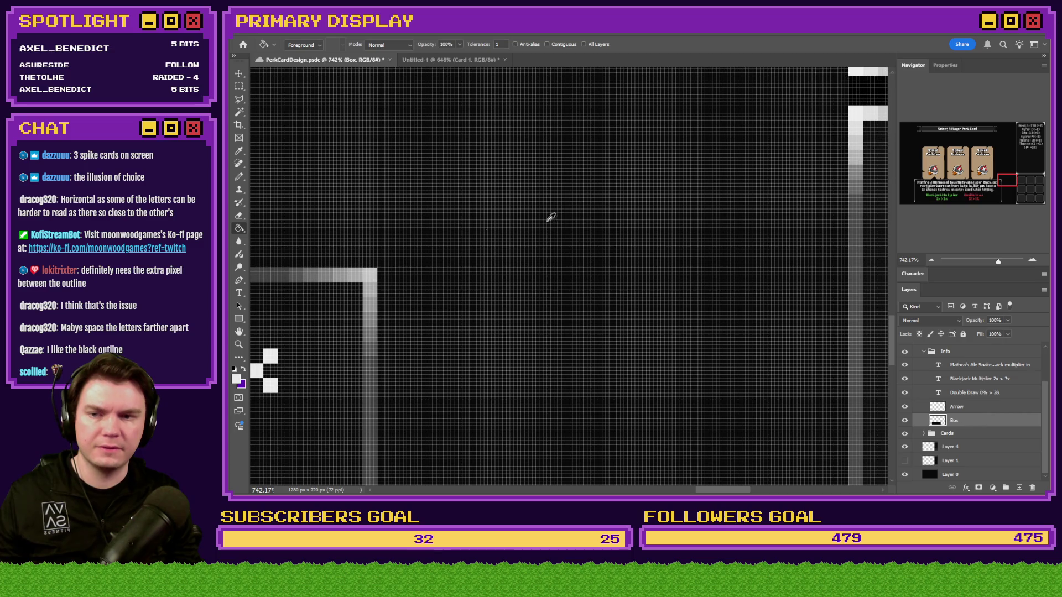
{"action": "left_click", "coordinate": [370, 289]}
{"action": "left_click", "coordinate": [355, 275]}
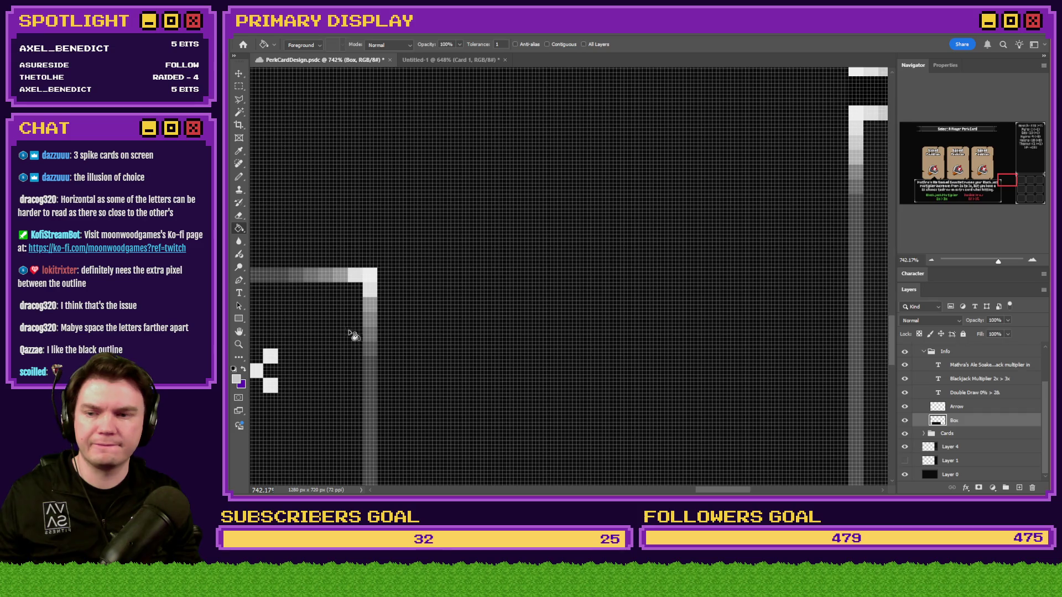
{"action": "left_click", "coordinate": [341, 275]}
{"action": "left_click", "coordinate": [370, 304]}
{"action": "left_click", "coordinate": [861, 148], "text": "alt"}
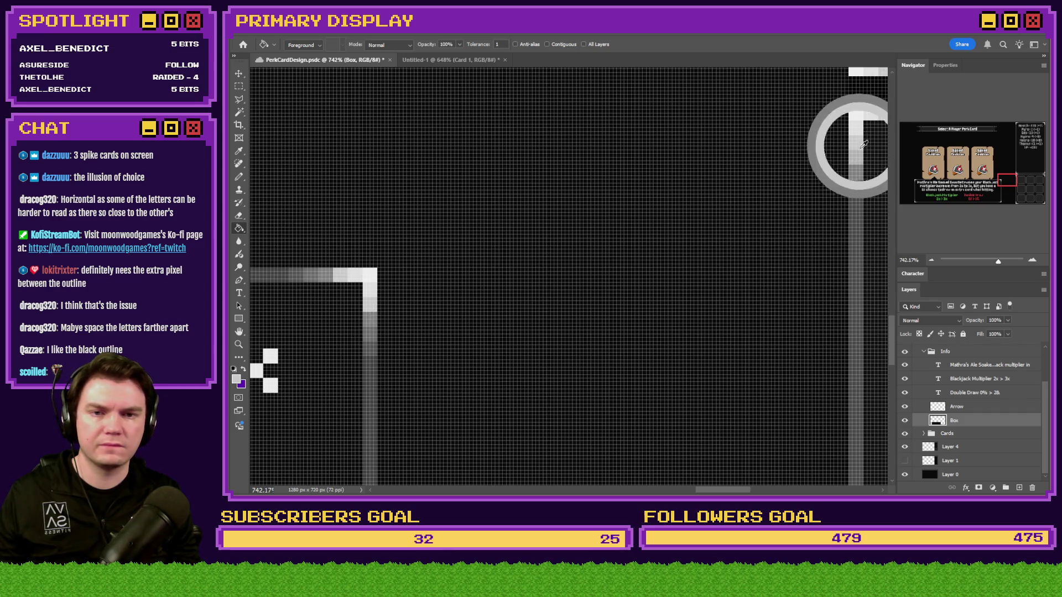
{"action": "left_click", "coordinate": [370, 319]}
{"action": "left_click", "coordinate": [326, 275]}
Step: Resample the outline edge colour and lighten the remaining grey corner pixels
{"action": "left_click", "coordinate": [867, 146], "text": "alt"}
{"action": "left_click", "coordinate": [371, 340]}
{"action": "left_click", "coordinate": [856, 171], "text": "alt"}
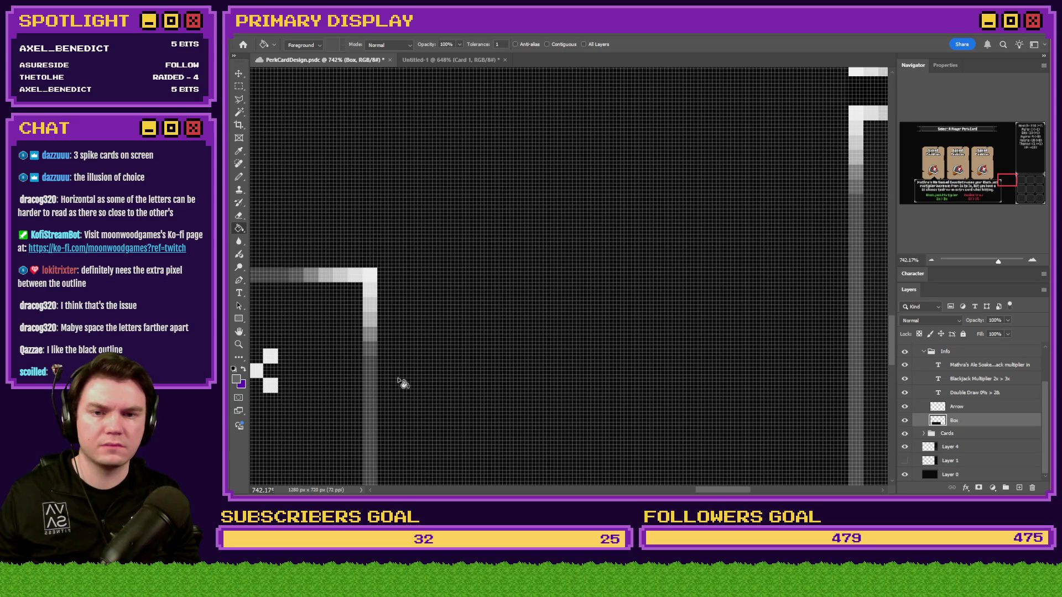
{"action": "left_click", "coordinate": [368, 351]}
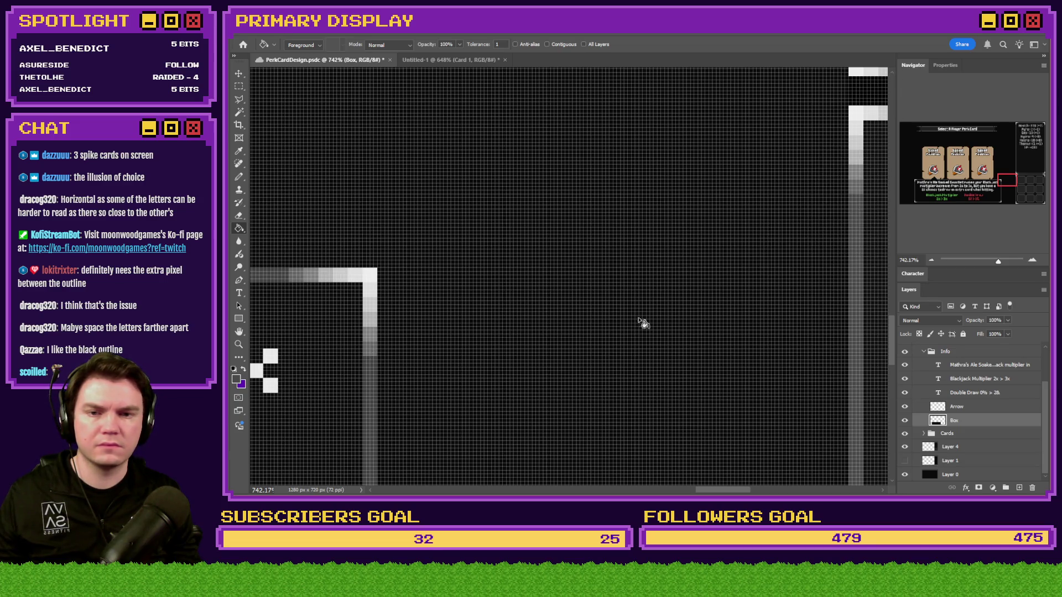
{"action": "scroll", "coordinate": [564, 299], "scroll_direction": "down", "scroll_amount": 5}
{"action": "scroll", "coordinate": [563, 298], "scroll_direction": "down", "scroll_amount": 2}
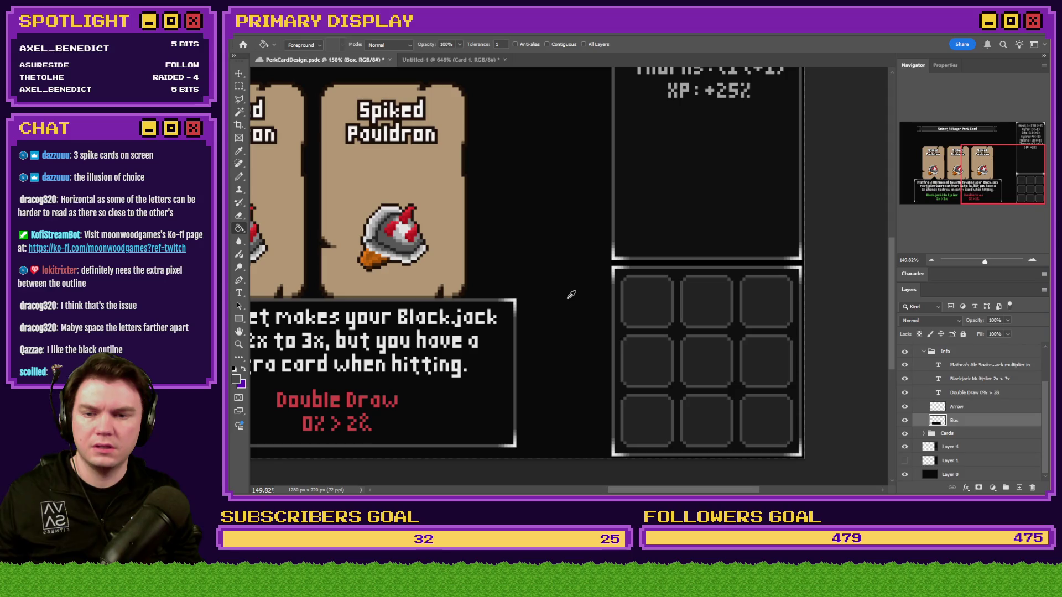
{"action": "scroll", "coordinate": [569, 294], "scroll_direction": "up", "scroll_amount": 2}
{"action": "left_click", "coordinate": [656, 251], "text": "alt"}
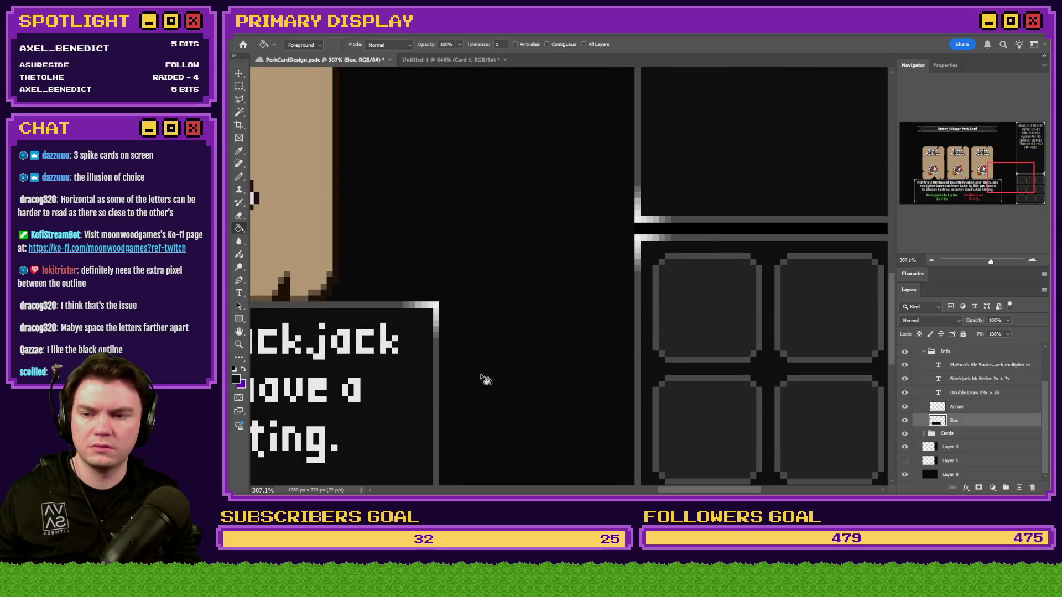
{"action": "scroll", "coordinate": [460, 390], "scroll_direction": "down", "scroll_amount": 4}
{"action": "scroll", "coordinate": [553, 276], "scroll_direction": "up", "scroll_amount": 2}
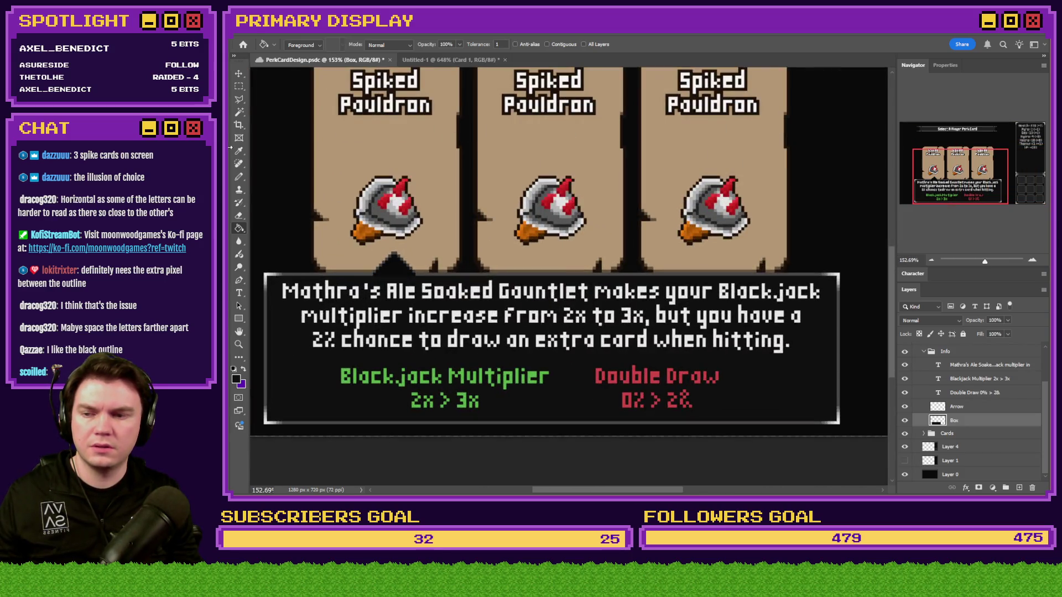
Step: Hide the Mathra's text, Blackjack Multiplier and Double Draw text layers, then select the Arrow layer
{"action": "left_click", "coordinate": [239, 87]}
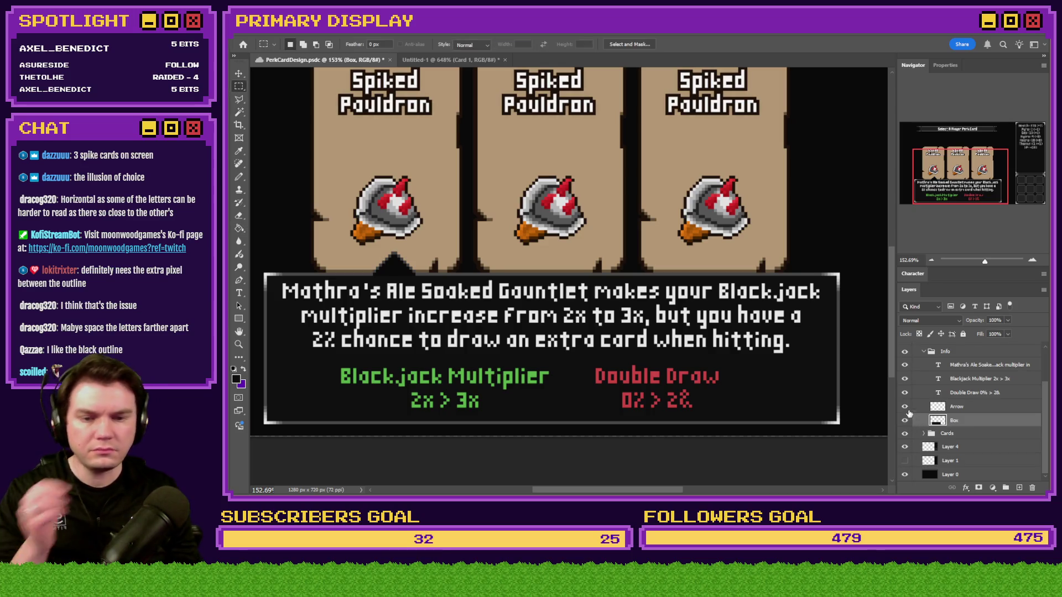
{"action": "left_click_drag", "start_coordinate": [905, 365], "coordinate": [905, 379]}
{"action": "left_click", "coordinate": [905, 393]}
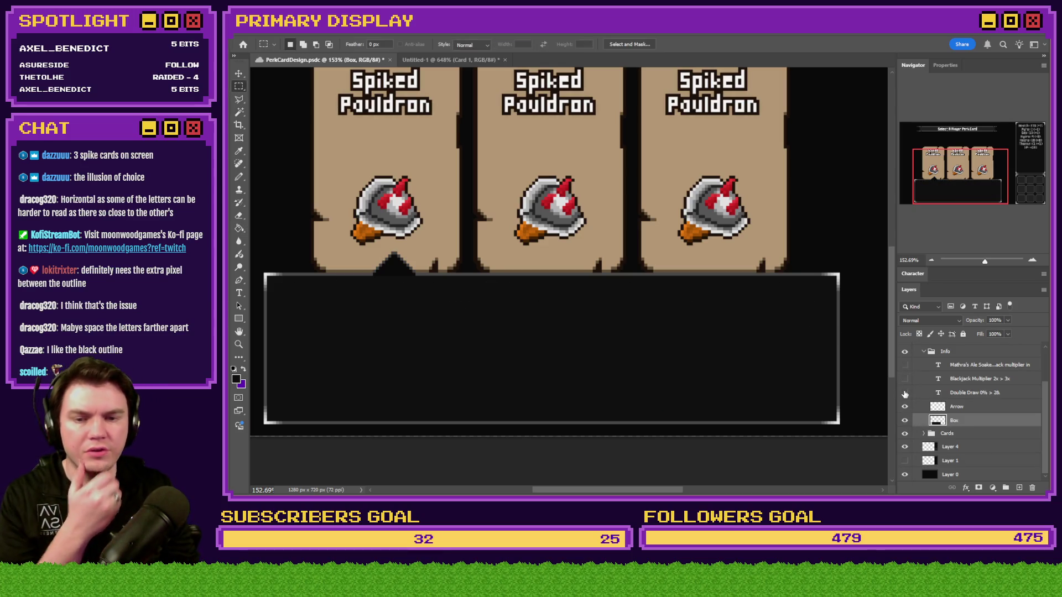
{"action": "left_click", "coordinate": [965, 407]}
Step: Sample the outline's white and Paint Bucket the arrow's top pixels white
{"action": "left_click", "coordinate": [239, 228]}
{"action": "scroll", "coordinate": [377, 288], "scroll_direction": "up", "scroll_amount": 1}
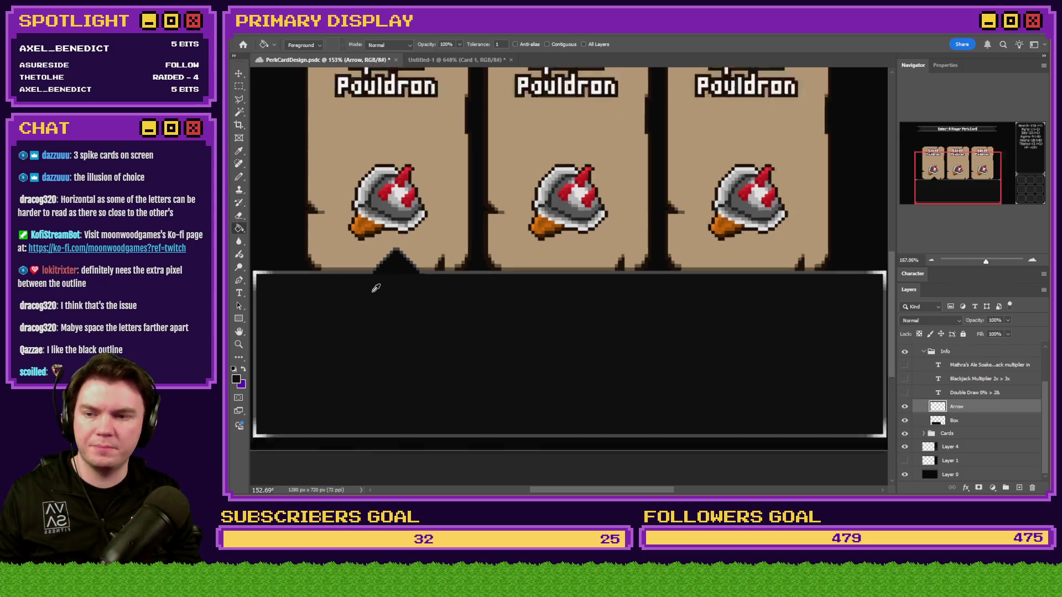
{"action": "scroll", "coordinate": [652, 320], "scroll_direction": "up", "scroll_amount": 2}
{"action": "scroll", "coordinate": [644, 329], "scroll_direction": "down", "scroll_amount": 2}
{"action": "scroll", "coordinate": [636, 337], "scroll_direction": "up", "scroll_amount": 4}
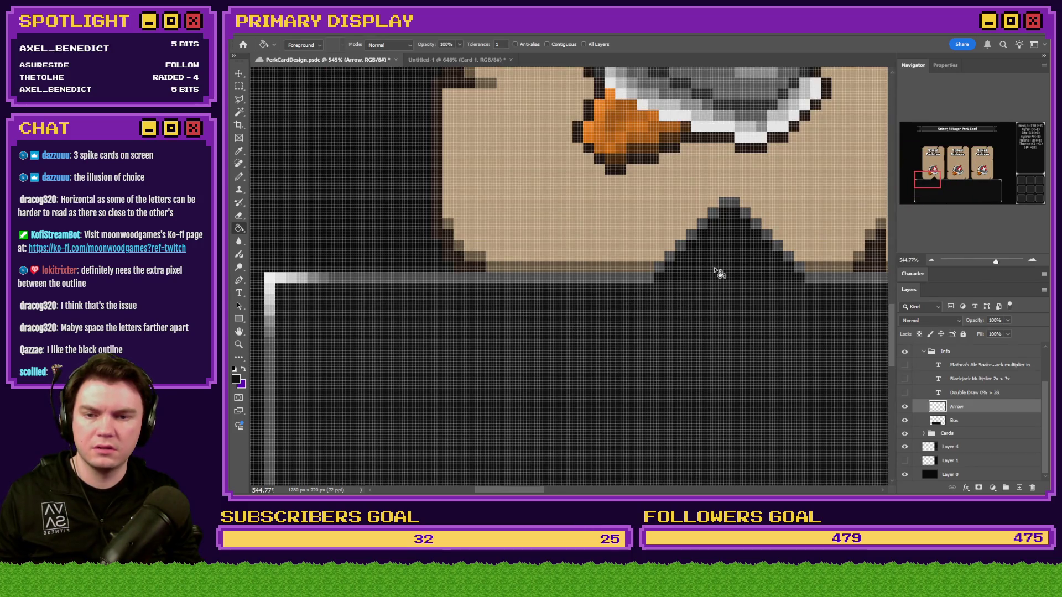
{"action": "left_click", "coordinate": [374, 273], "text": "alt"}
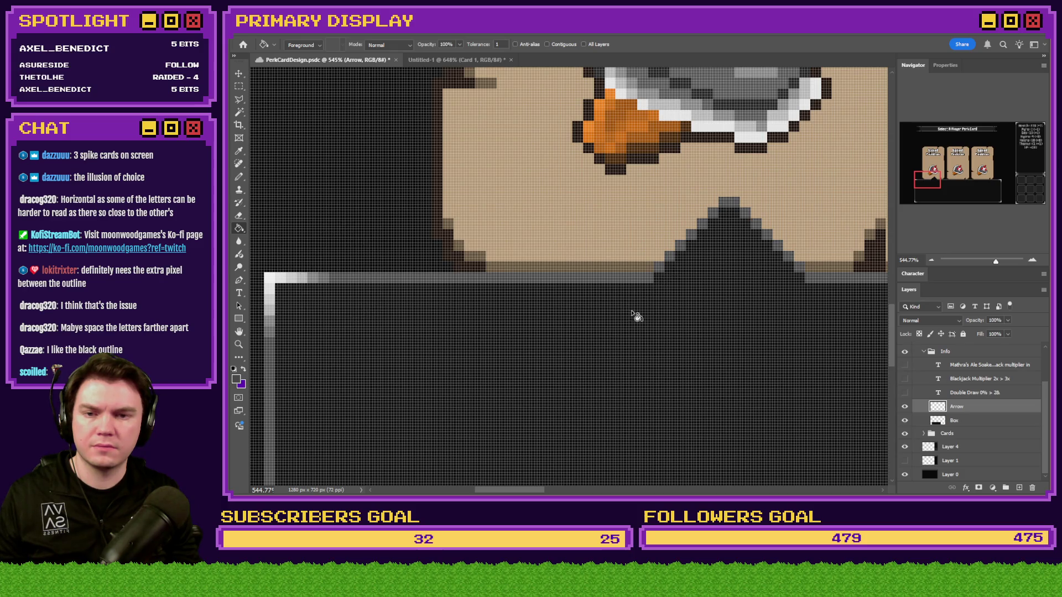
{"action": "left_click", "coordinate": [240, 179]}
{"action": "left_click", "coordinate": [276, 275], "text": "alt"}
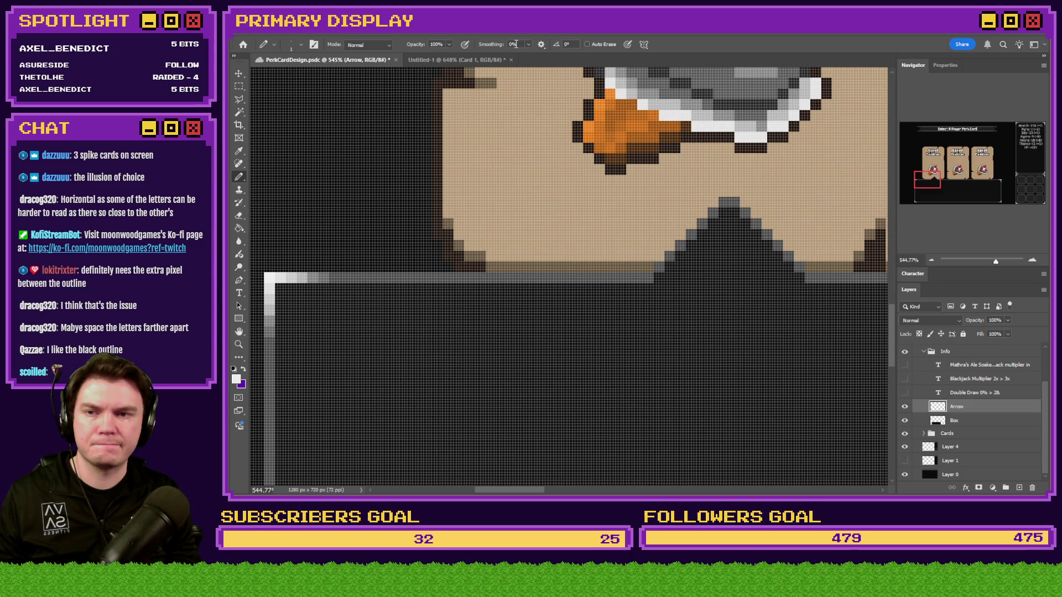
{"action": "left_click", "coordinate": [239, 228]}
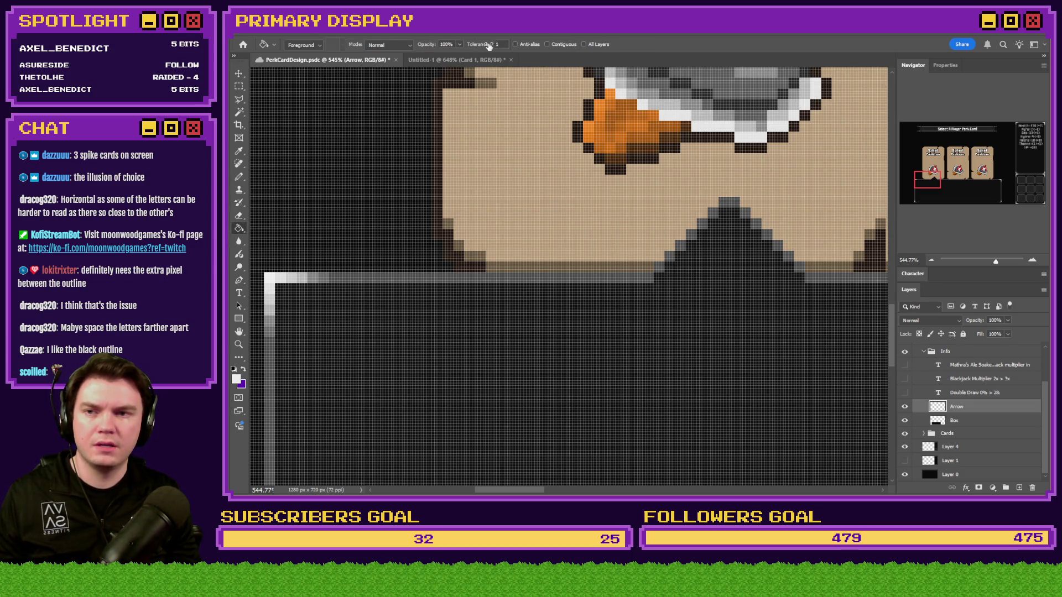
{"action": "left_click", "coordinate": [730, 205]}
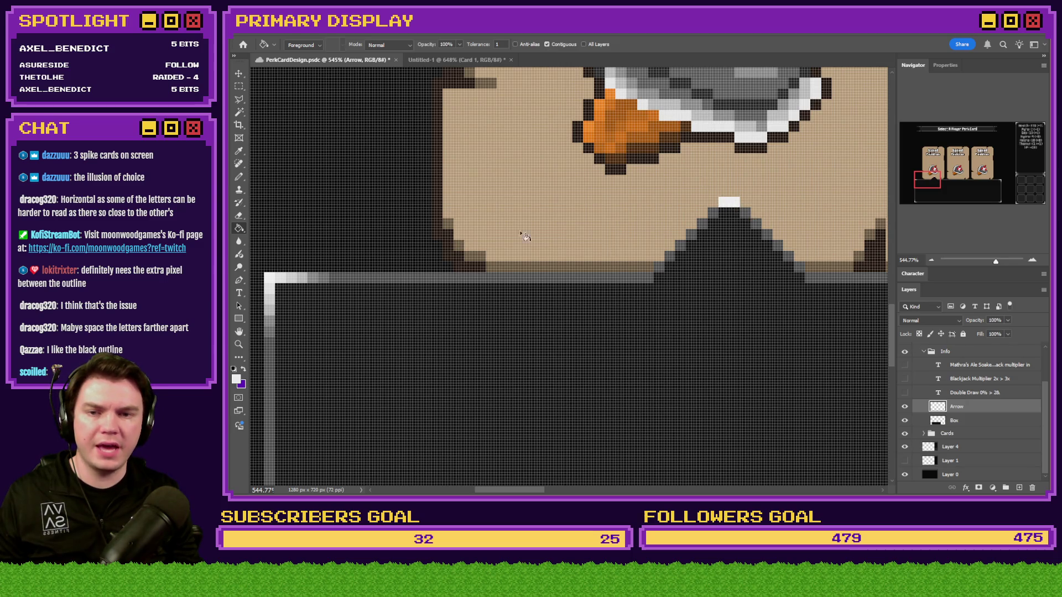
Step: Whiten the grey pixels beside the arrow tip and along its right edge, then zoom out
{"action": "scroll", "coordinate": [332, 238], "scroll_direction": "up", "scroll_amount": 2}
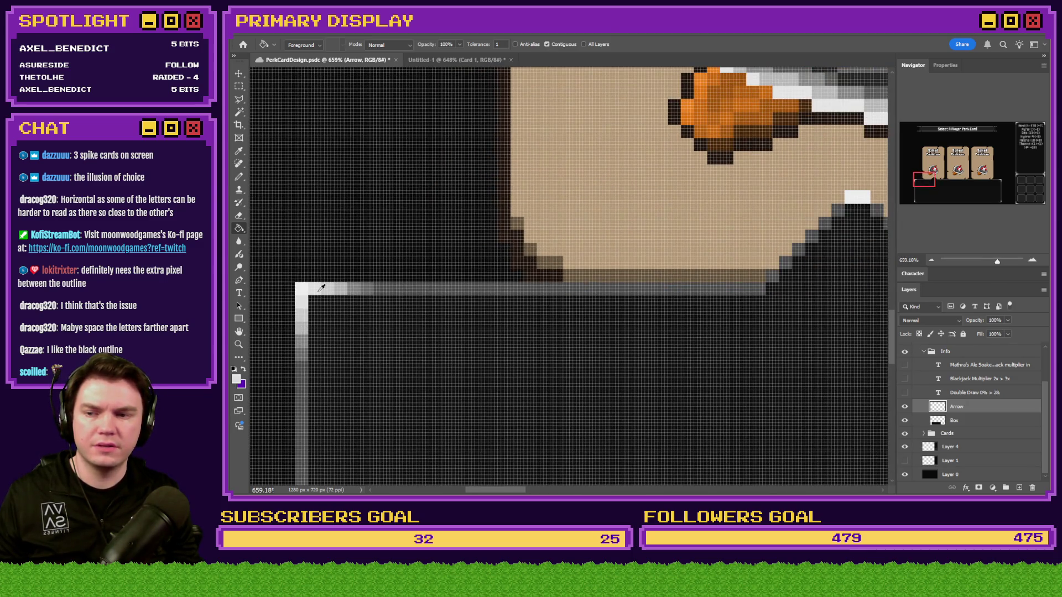
{"action": "scroll", "coordinate": [321, 288], "scroll_direction": "right", "scroll_amount": 2}
{"action": "left_click", "coordinate": [814, 210]}
{"action": "left_click", "coordinate": [853, 210]}
{"action": "left_click", "coordinate": [300, 286]}
{"action": "left_click", "coordinate": [866, 224]}
{"action": "left_click", "coordinate": [319, 286], "text": "alt"}
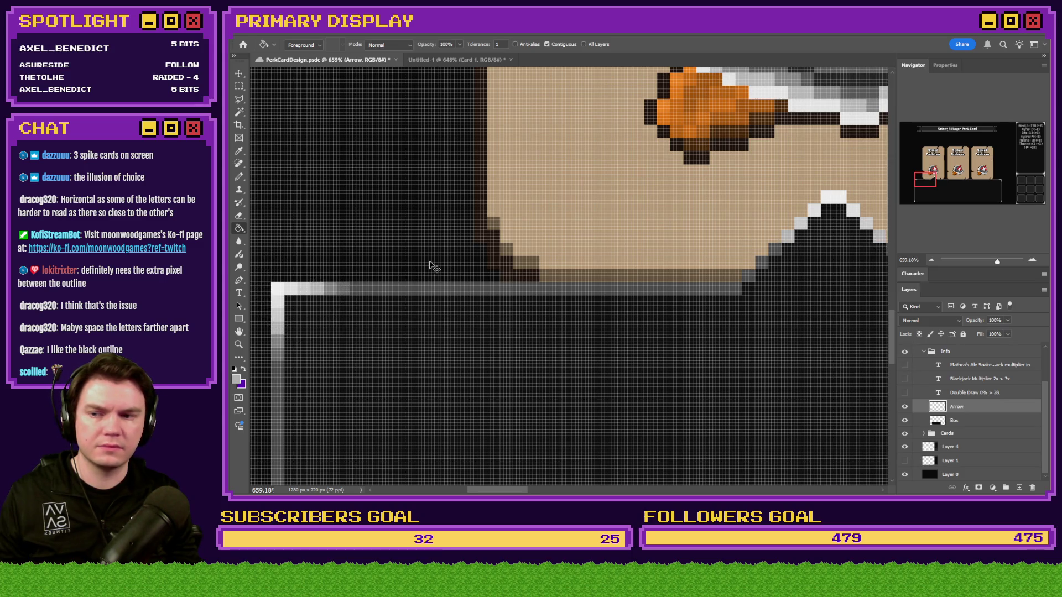
{"action": "scroll", "coordinate": [439, 268], "scroll_direction": "right", "scroll_amount": 1}
{"action": "left_click", "coordinate": [295, 285], "text": "alt"}
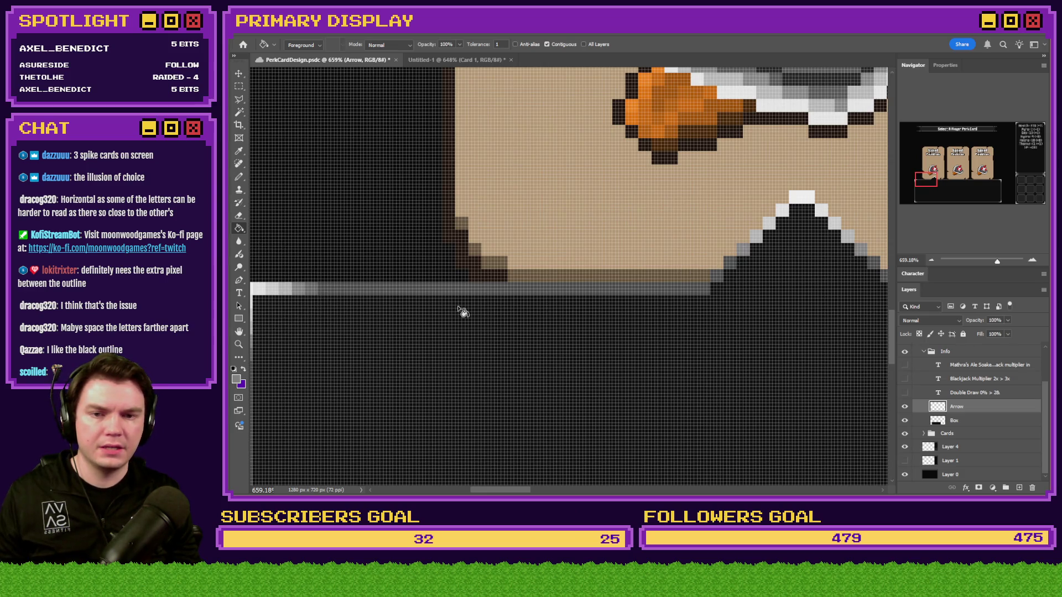
{"action": "left_click", "coordinate": [293, 283], "text": "alt"}
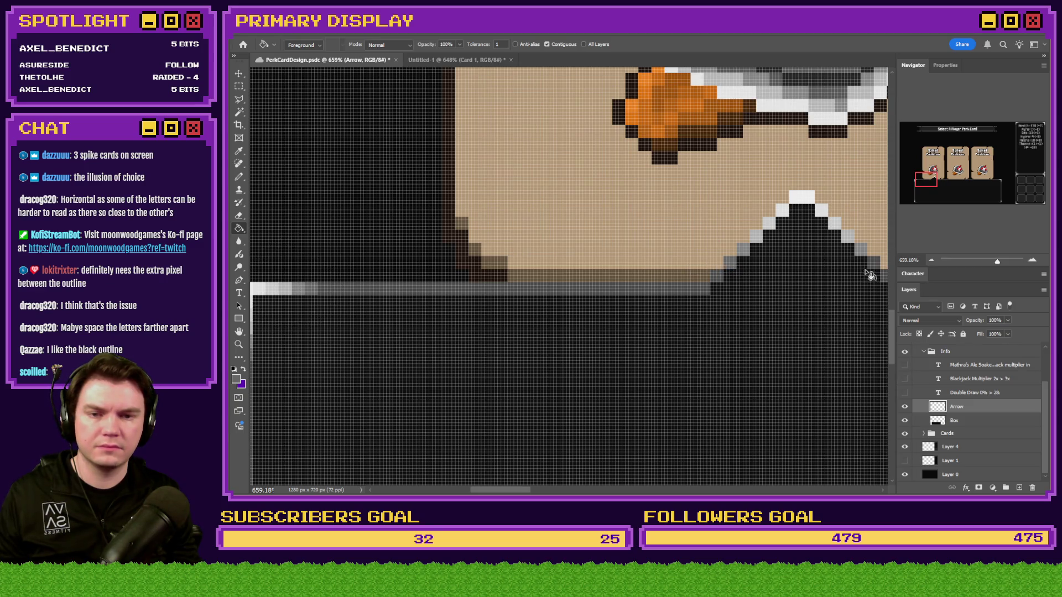
{"action": "scroll", "coordinate": [496, 291], "scroll_direction": "down", "scroll_amount": 10}
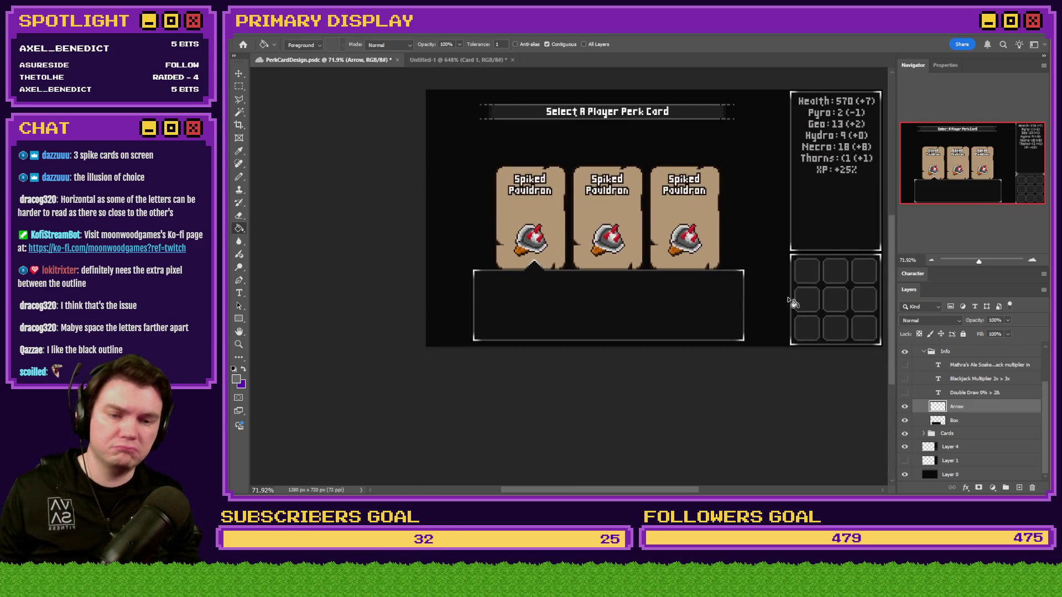
Step: Copy the Box layer into a new 760×200 document, delete its background, and save it as PNG
{"action": "left_click", "coordinate": [904, 407]}
{"action": "left_click", "coordinate": [239, 87]}
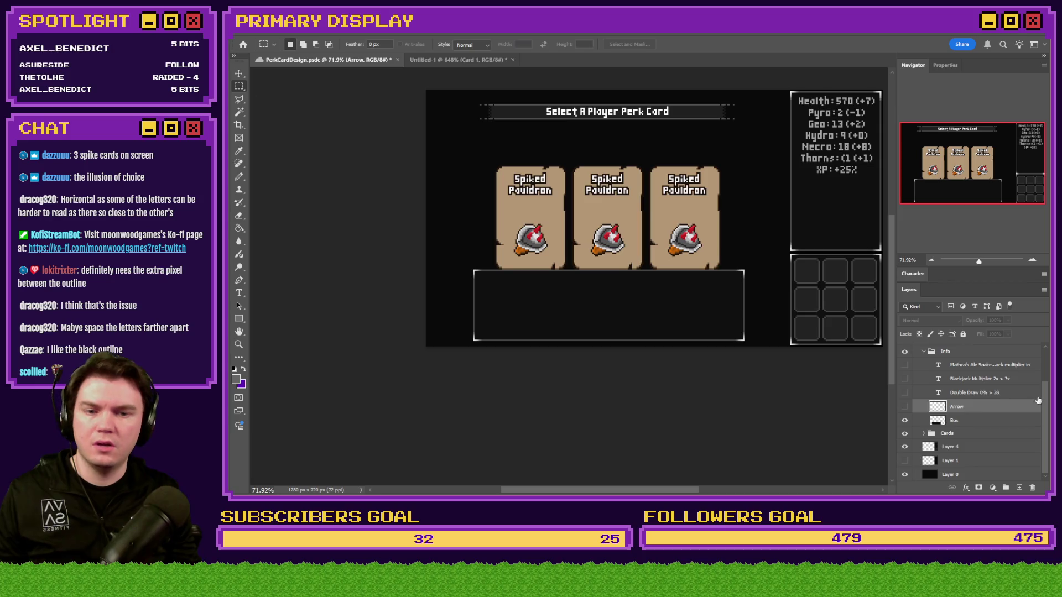
{"action": "left_click", "coordinate": [974, 422]}
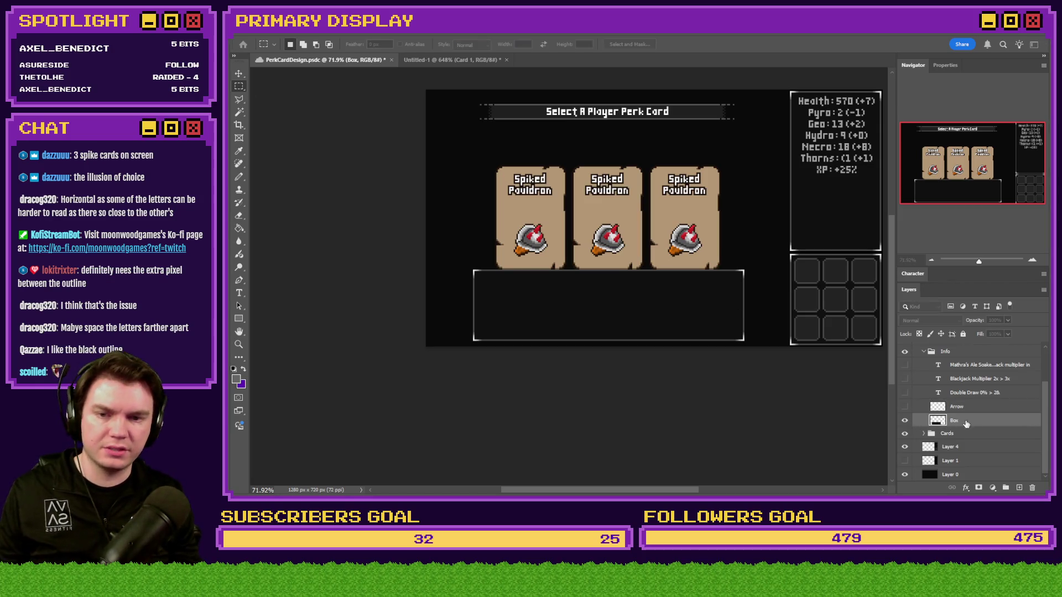
{"action": "key", "text": "ctrl+c"}
{"action": "key", "text": "ctrl+n"}
{"action": "key", "text": "Return"}
{"action": "key", "text": "ctrl+v"}
{"action": "left_click", "coordinate": [984, 360]}
{"action": "key", "text": "Delete"}
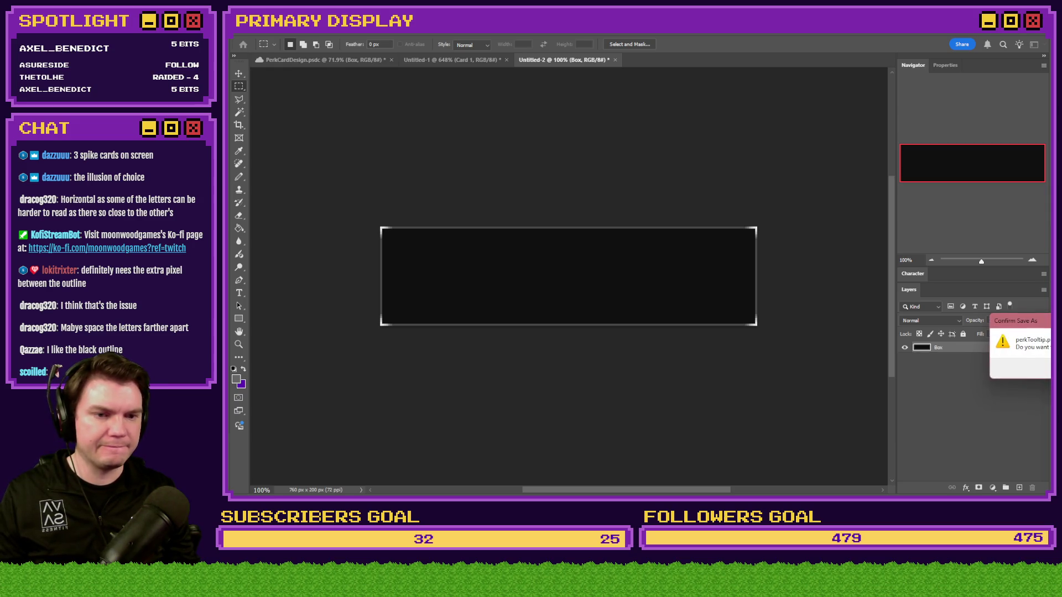
{"action": "key", "text": "Return"}
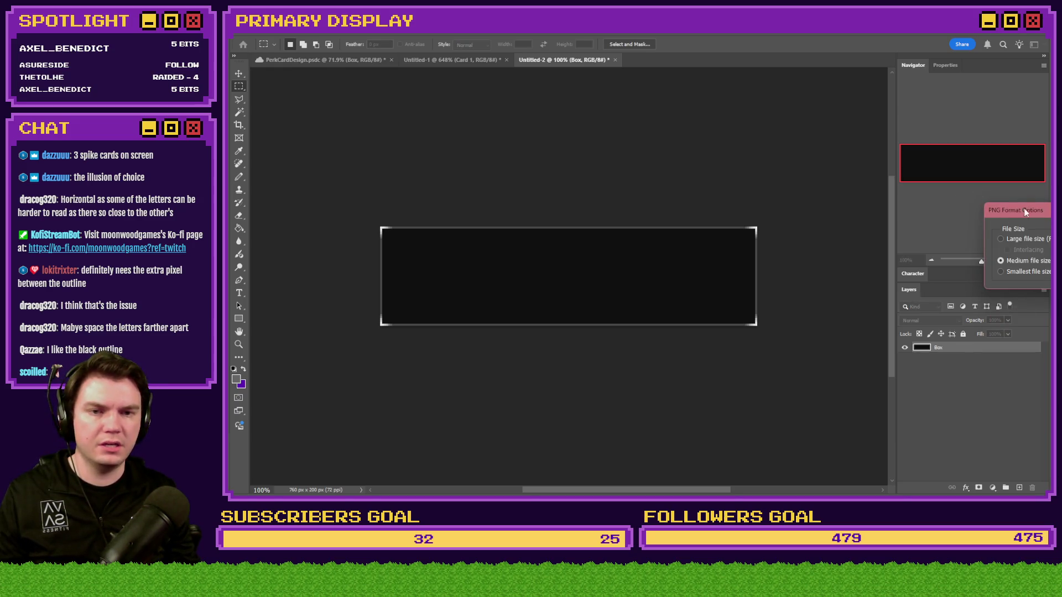
{"action": "key", "text": "Return"}
Step: Put the Arrow layer in its own document, delete the background, and save it as PNG
{"action": "left_click", "coordinate": [439, 60]}
{"action": "left_click", "coordinate": [343, 60]}
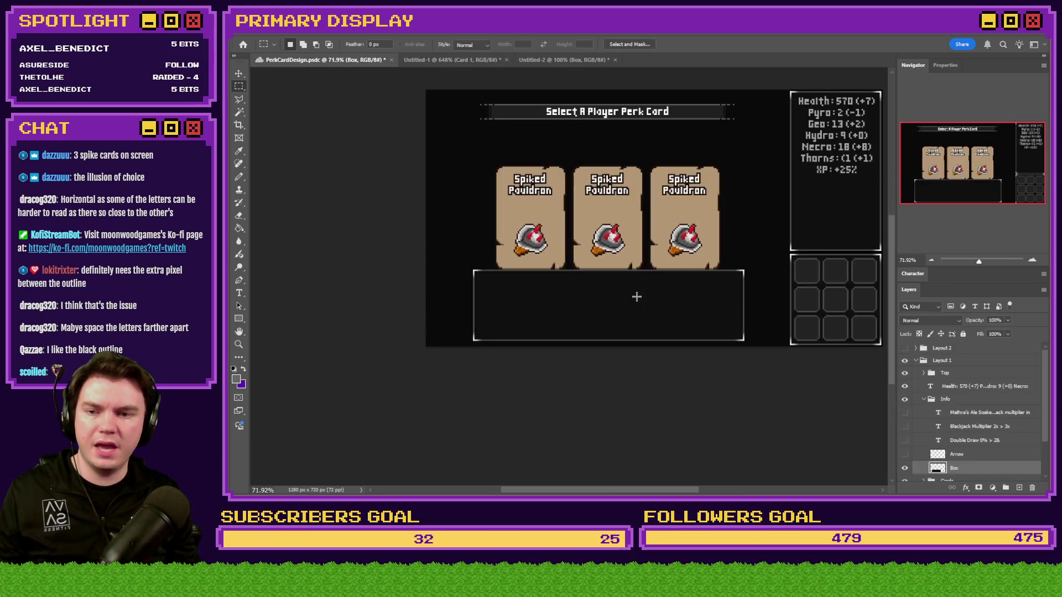
{"action": "left_click", "coordinate": [958, 456]}
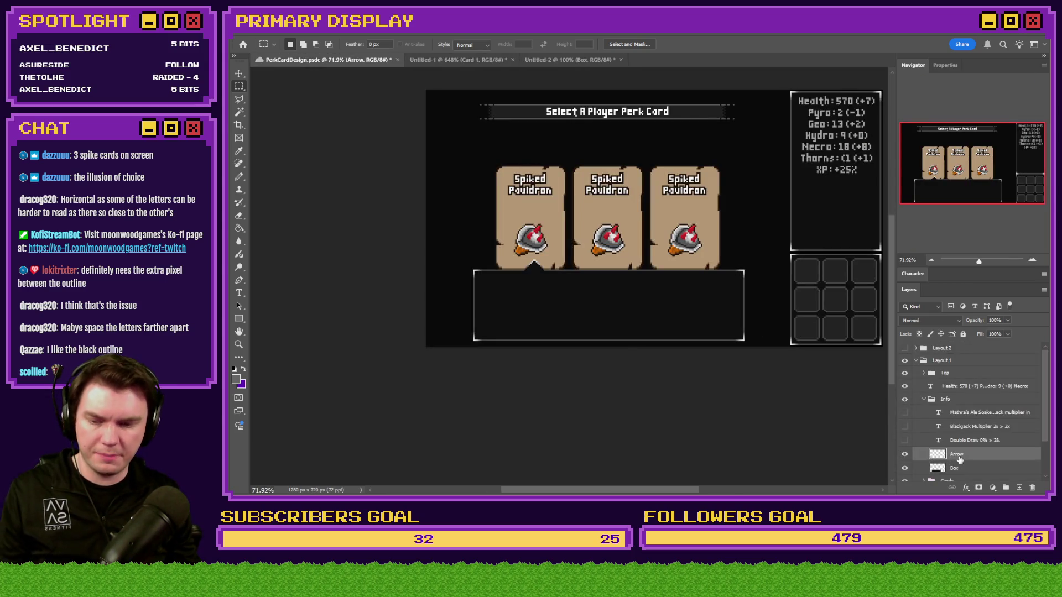
{"action": "key", "text": "F2"}
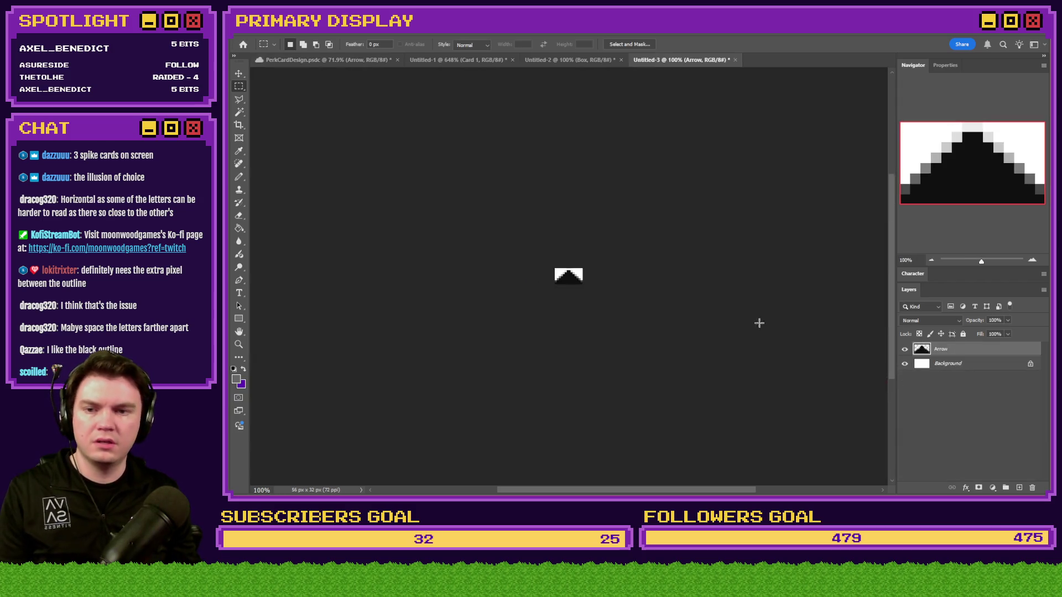
{"action": "left_click", "coordinate": [1019, 371]}
{"action": "key", "text": "Delete"}
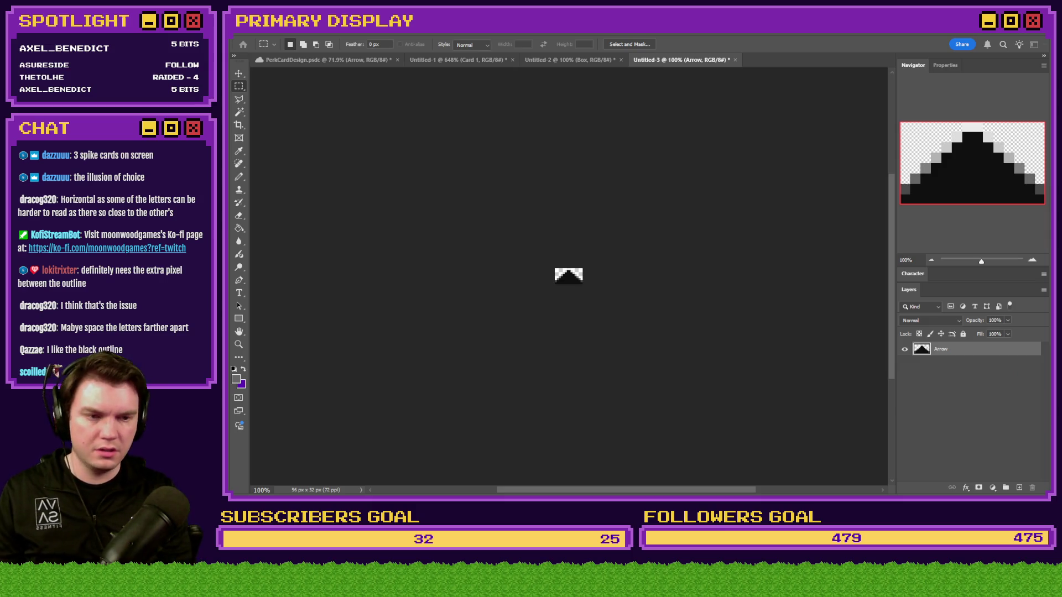
{"action": "key", "text": "F3"}
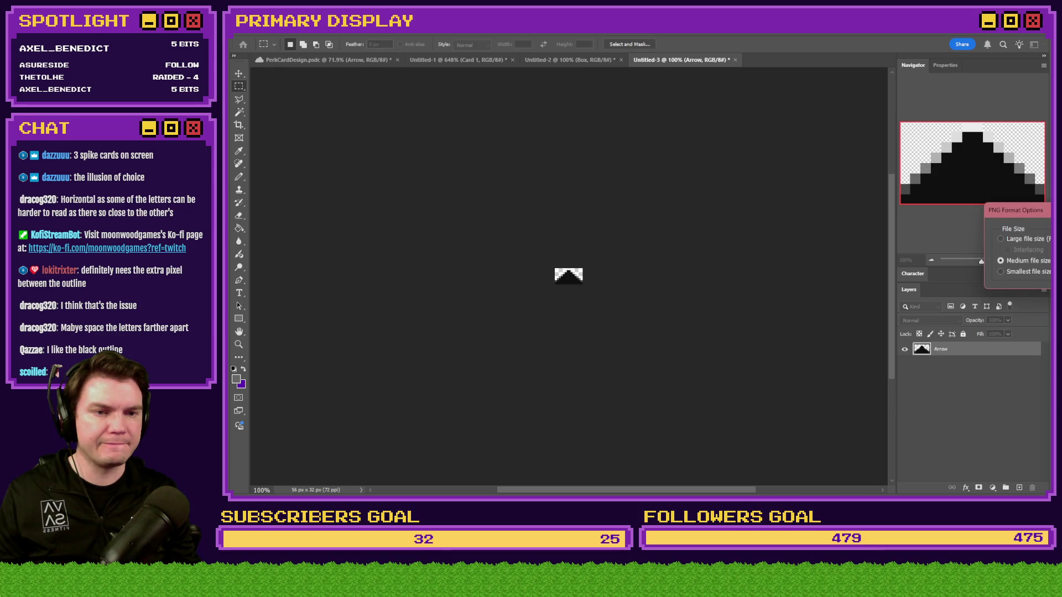
{"action": "key", "text": "Return"}
Step: Close Untitled-2 and Untitled-3 without saving
{"action": "left_click", "coordinate": [553, 60]}
{"action": "left_click", "coordinate": [620, 60]}
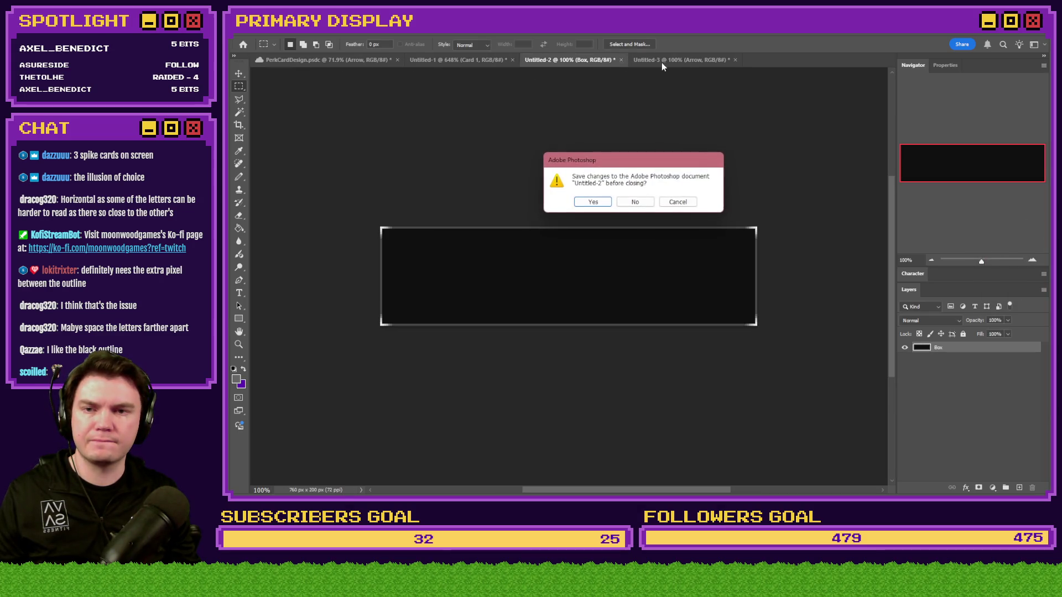
{"action": "left_click", "coordinate": [649, 205]}
{"action": "left_click", "coordinate": [627, 60]}
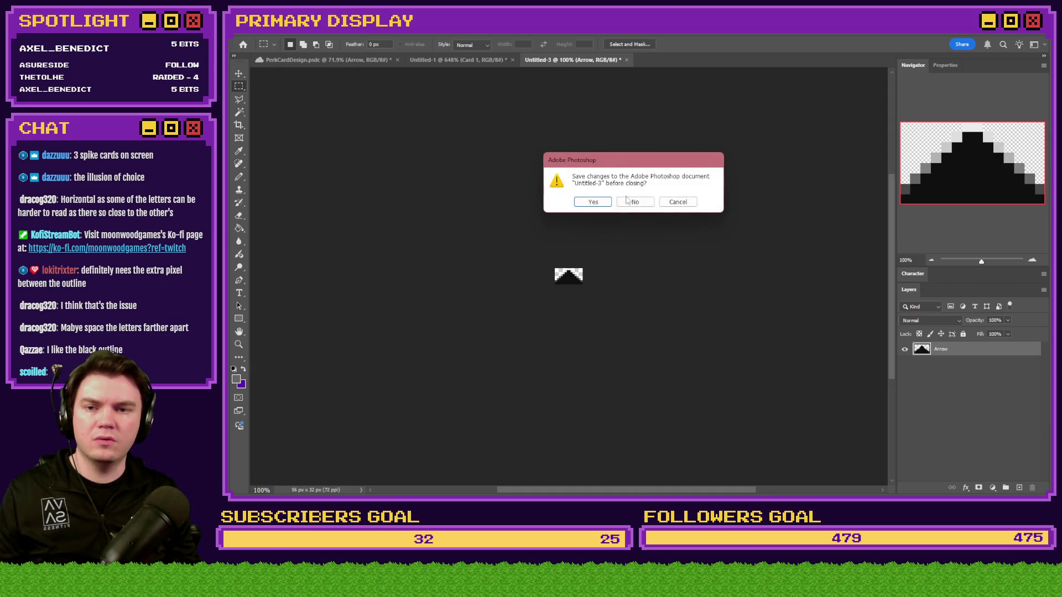
{"action": "left_click", "coordinate": [635, 202]}
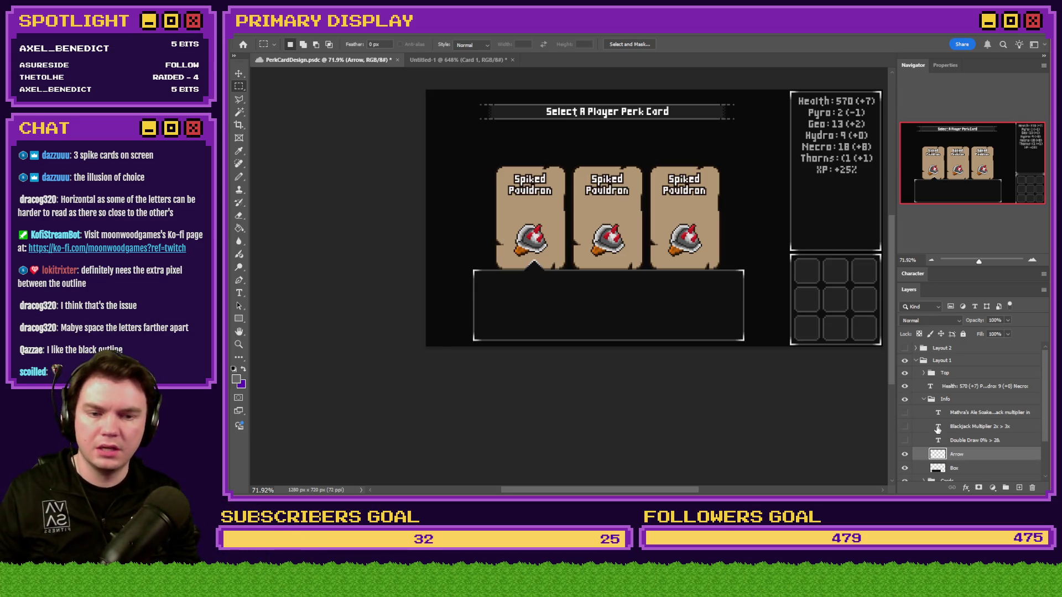
Step: Free Transform the Box layer to read its 512, 604 offset, then switch to RPG Maker
{"action": "left_click", "coordinate": [940, 400]}
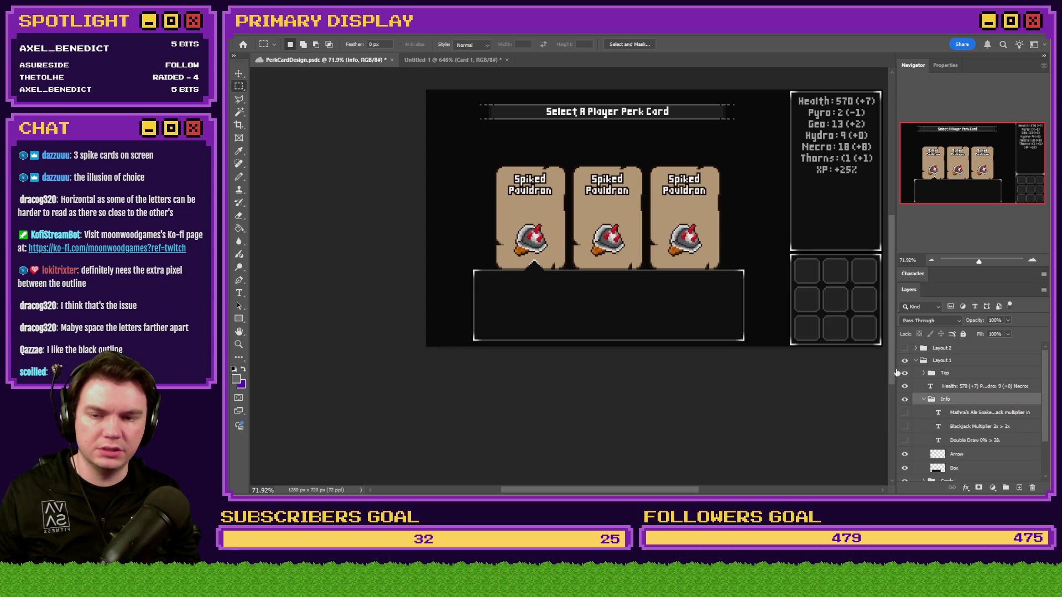
{"action": "scroll", "coordinate": [464, 325], "scroll_direction": "up", "scroll_amount": 6}
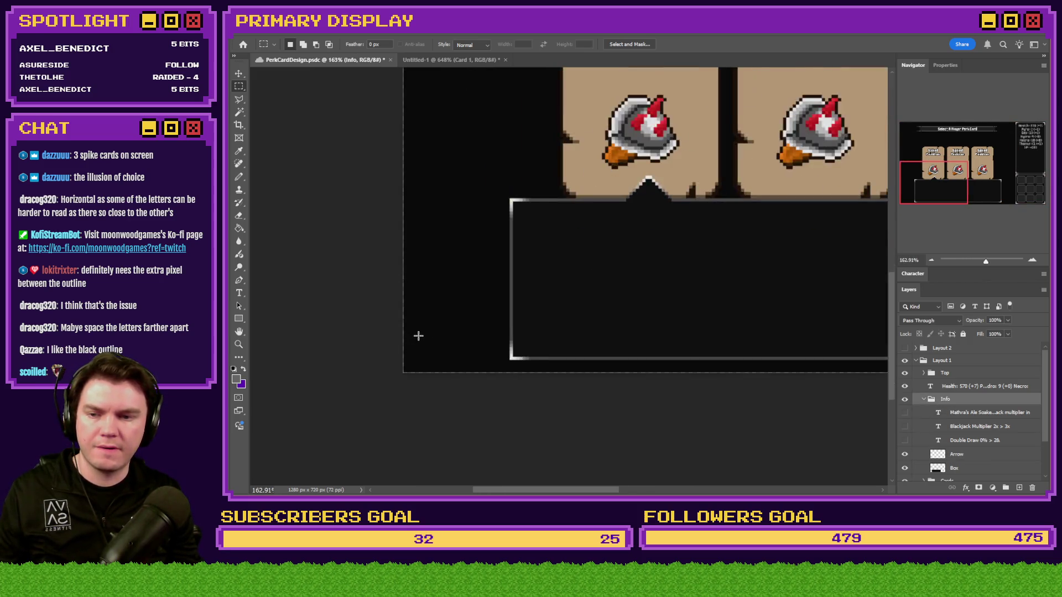
{"action": "scroll", "coordinate": [424, 340], "scroll_direction": "down", "scroll_amount": 6}
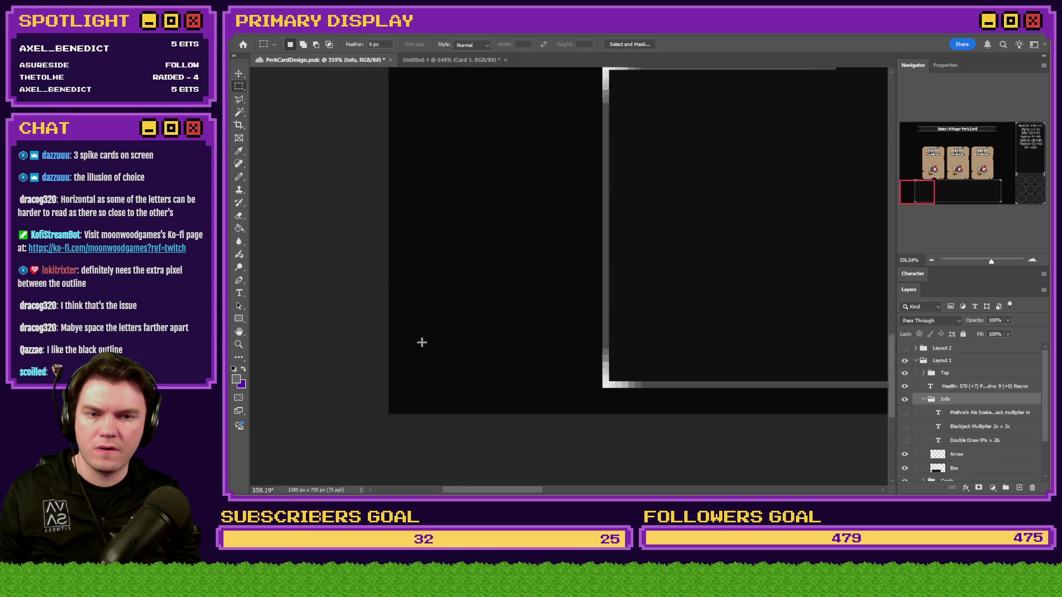
{"action": "right_click", "coordinate": [627, 313]}
{"action": "left_click", "coordinate": [644, 405]}
{"action": "left_click", "coordinate": [239, 87]}
{"action": "left_click", "coordinate": [987, 473]}
{"action": "right_click", "coordinate": [684, 306]}
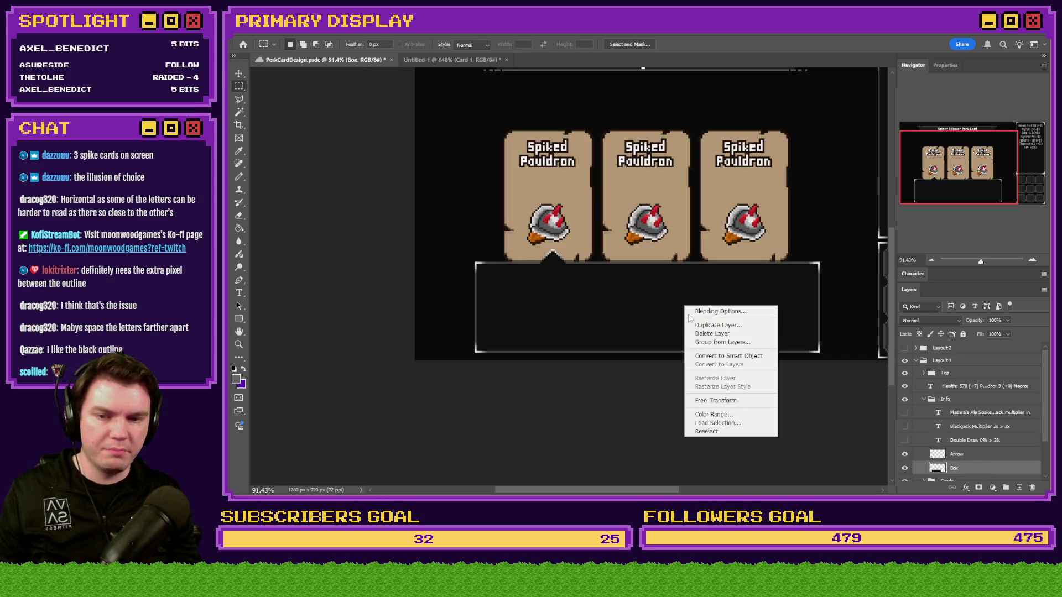
{"action": "left_click", "coordinate": [719, 398]}
{"action": "mouse_move", "coordinate": [653, 332]}
{"action": "left_mouse_down"}
{"action": "mouse_move", "coordinate": [433, 120]}
{"action": "mouse_move", "coordinate": [367, 100]}
{"action": "mouse_move", "coordinate": [434, 207]}
{"action": "mouse_move", "coordinate": [434, 195]}
{"action": "left_mouse_up"}
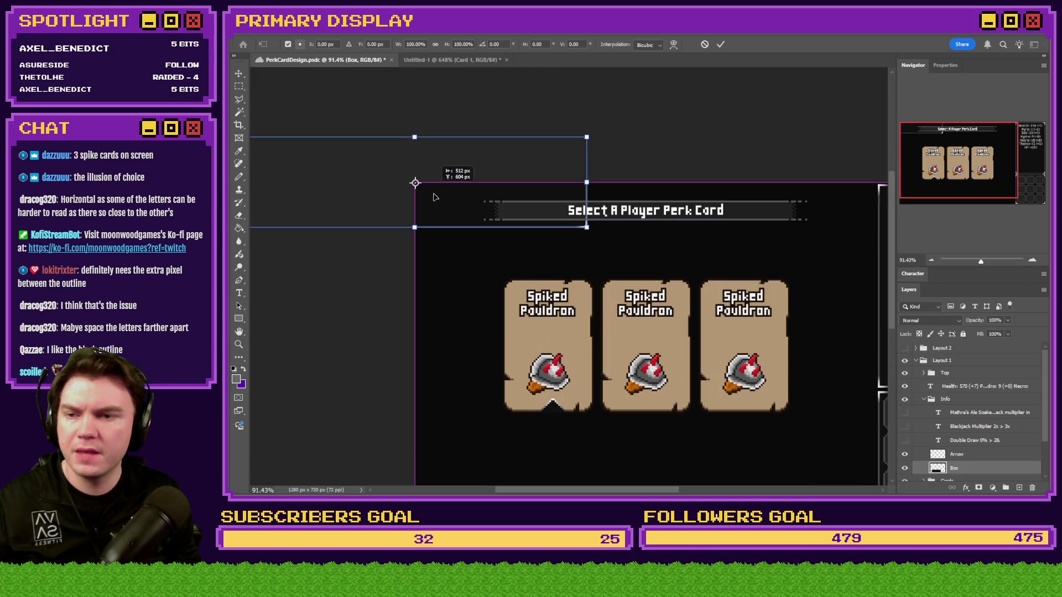
{"action": "key", "text": "alt+Tab"}
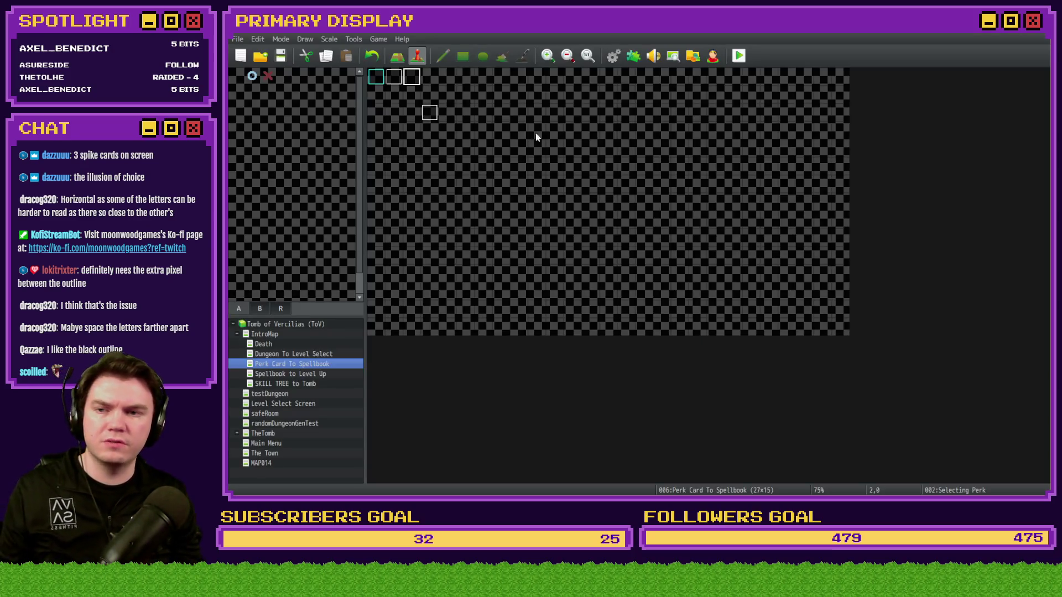
Step: Open the Selecting Perk event and move Card 1's perkMessageBox picture to 512, 604
{"action": "left_click", "coordinate": [401, 78]}
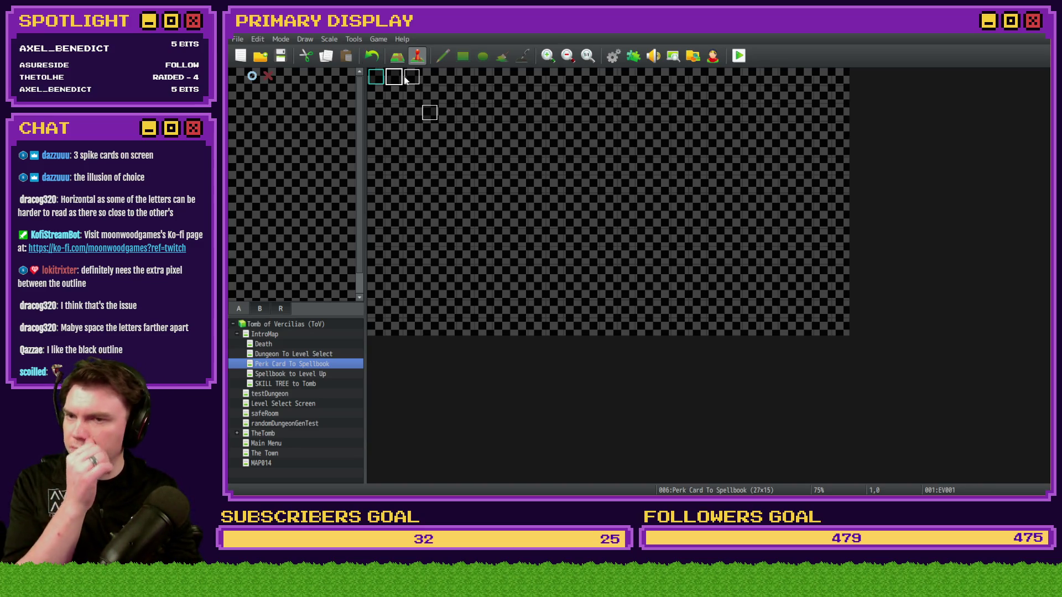
{"action": "double_click", "coordinate": [407, 78]}
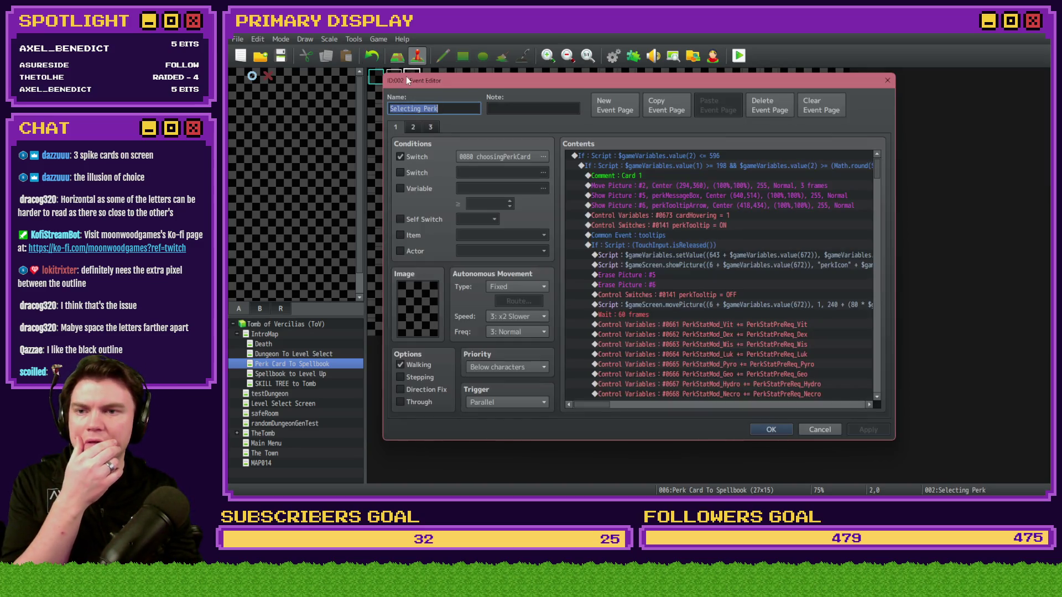
{"action": "left_click", "coordinate": [707, 197]}
{"action": "key", "text": "Return"}
{"action": "double_click", "coordinate": [687, 286]}
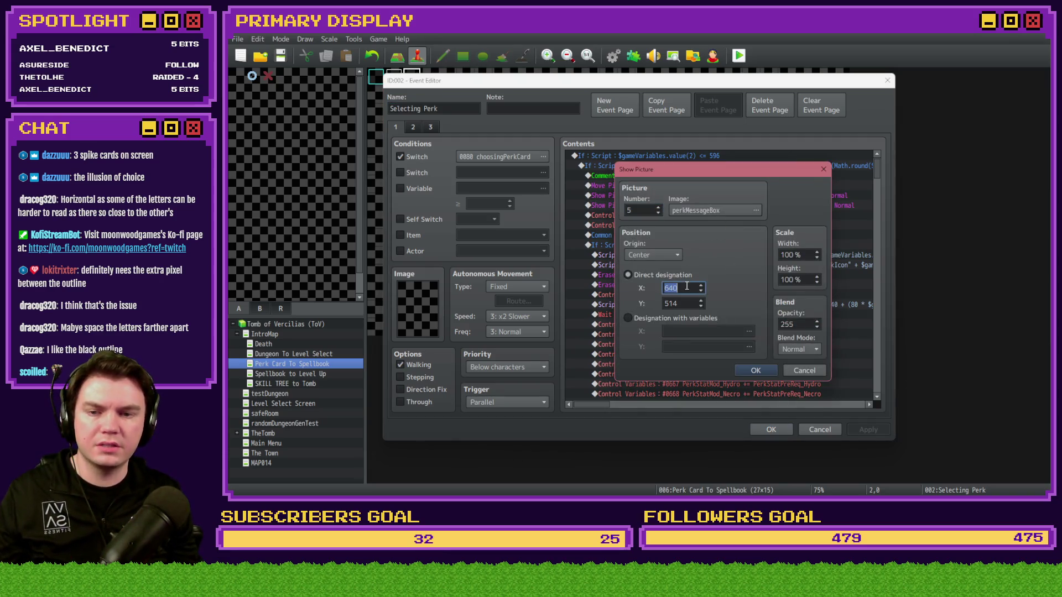
{"action": "double_click", "coordinate": [686, 303]}
{"action": "type", "text": "604"}
{"action": "left_click", "coordinate": [751, 374]}
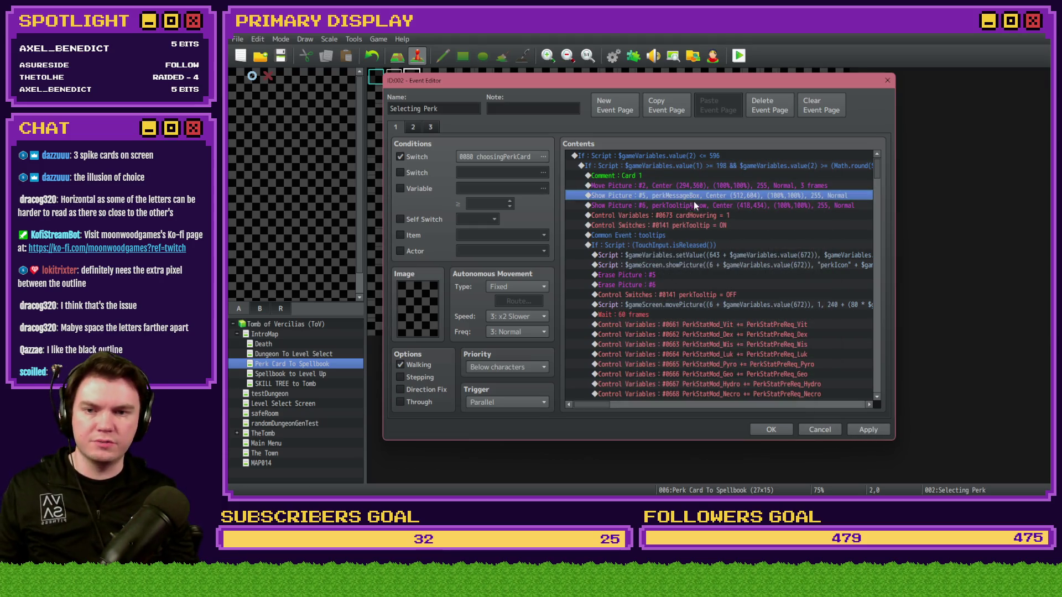
Step: Replace Card 3's message box command with the pasted 512, 604 version
{"action": "scroll", "coordinate": [689, 284], "scroll_direction": "down", "scroll_amount": 6}
{"action": "scroll", "coordinate": [690, 285], "scroll_direction": "down", "scroll_amount": 5}
{"action": "left_click", "coordinate": [677, 255]}
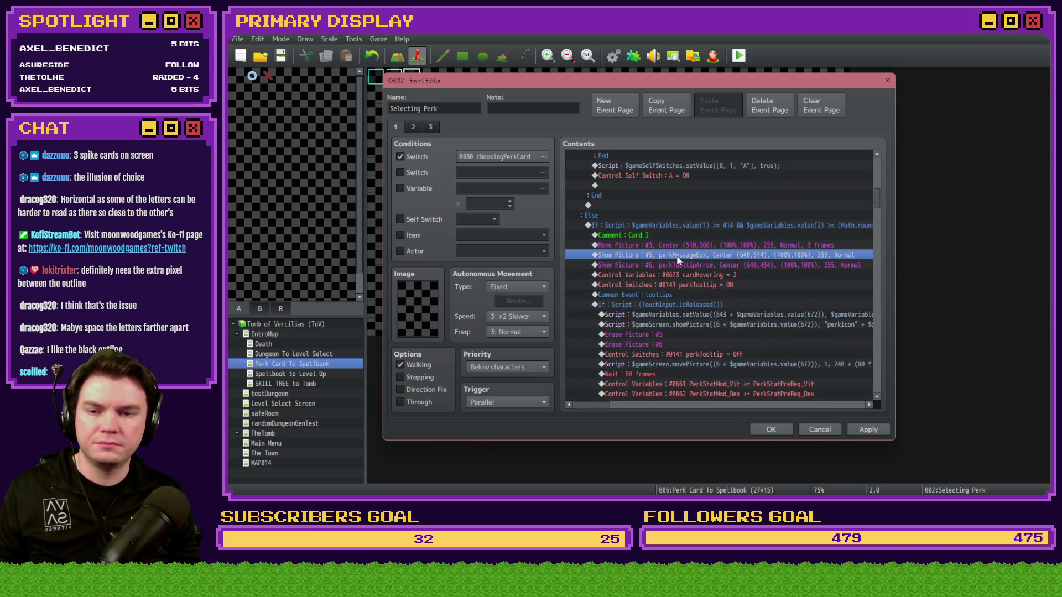
{"action": "key", "text": "Down"}
{"action": "scroll", "coordinate": [669, 277], "scroll_direction": "down", "scroll_amount": 12}
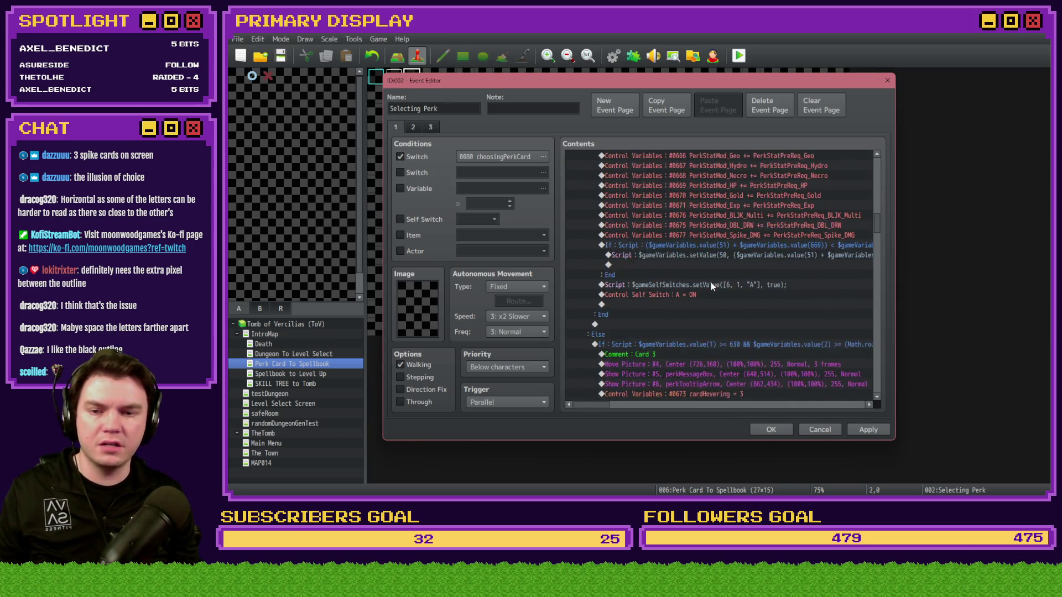
{"action": "left_click", "coordinate": [657, 297]}
{"action": "key", "text": "Delete"}
{"action": "key", "text": "ctrl+v"}
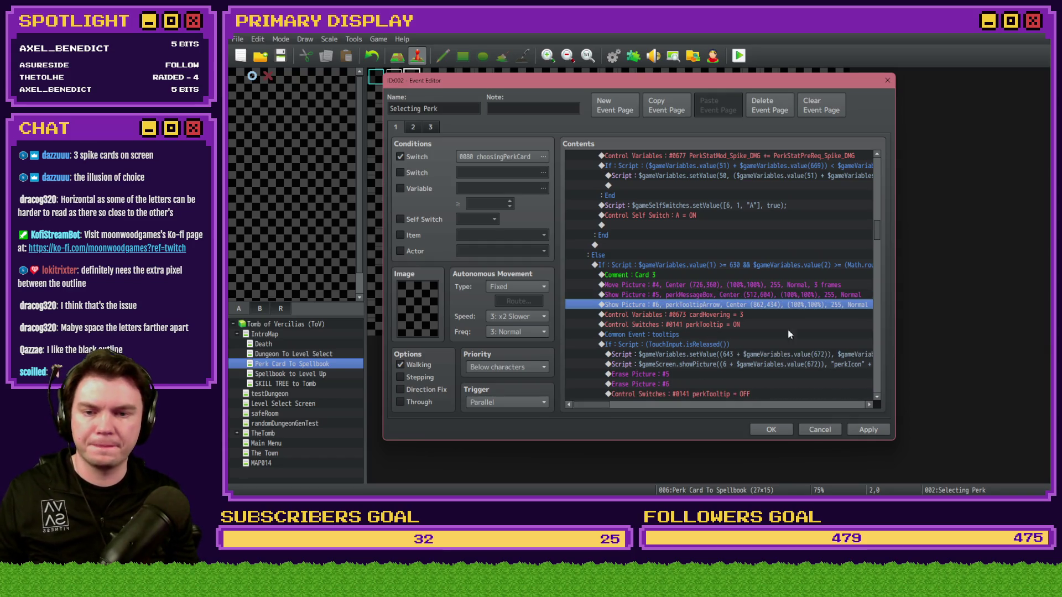
{"action": "left_click_drag", "start_coordinate": [874, 237], "coordinate": [879, 317]}
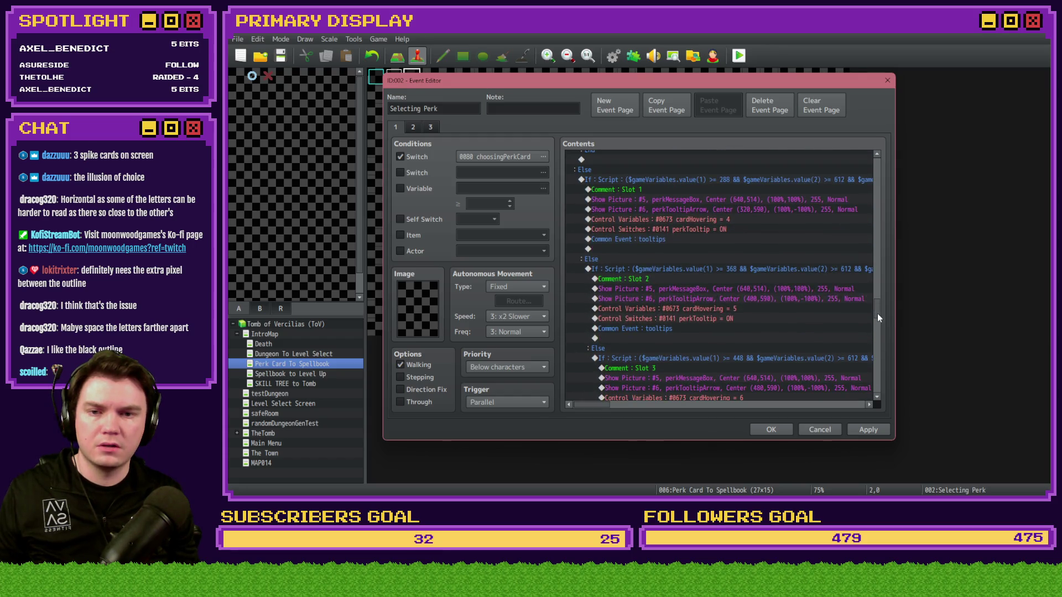
Step: Go through the Slot 1–6 message box and arrow commands further down the event
{"action": "left_click", "coordinate": [700, 200]}
{"action": "scroll", "coordinate": [714, 220], "scroll_direction": "down", "scroll_amount": 2}
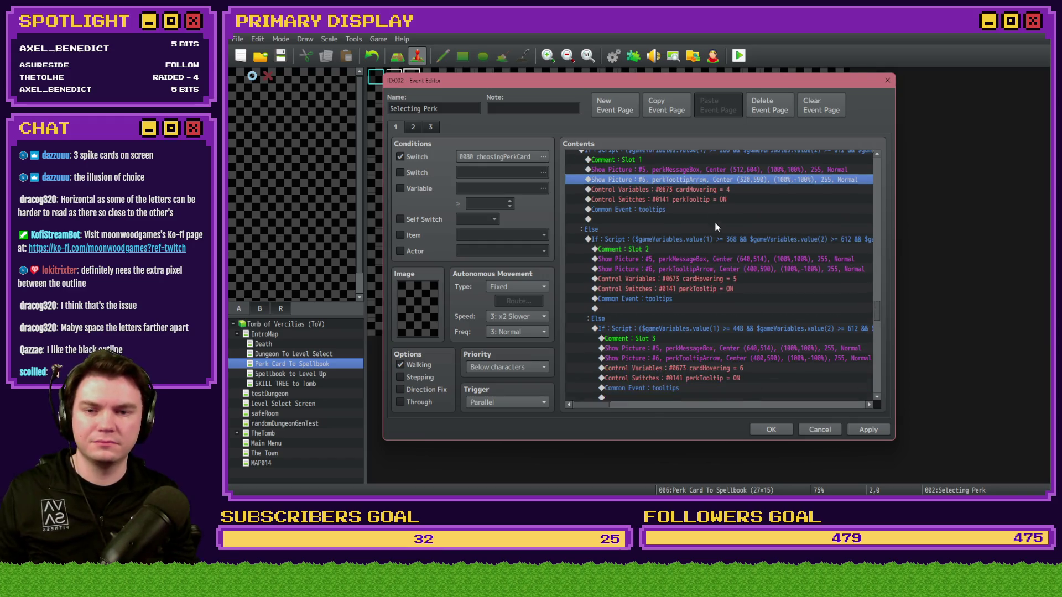
{"action": "left_click", "coordinate": [716, 239]}
{"action": "scroll", "coordinate": [716, 238], "scroll_direction": "down", "scroll_amount": 3}
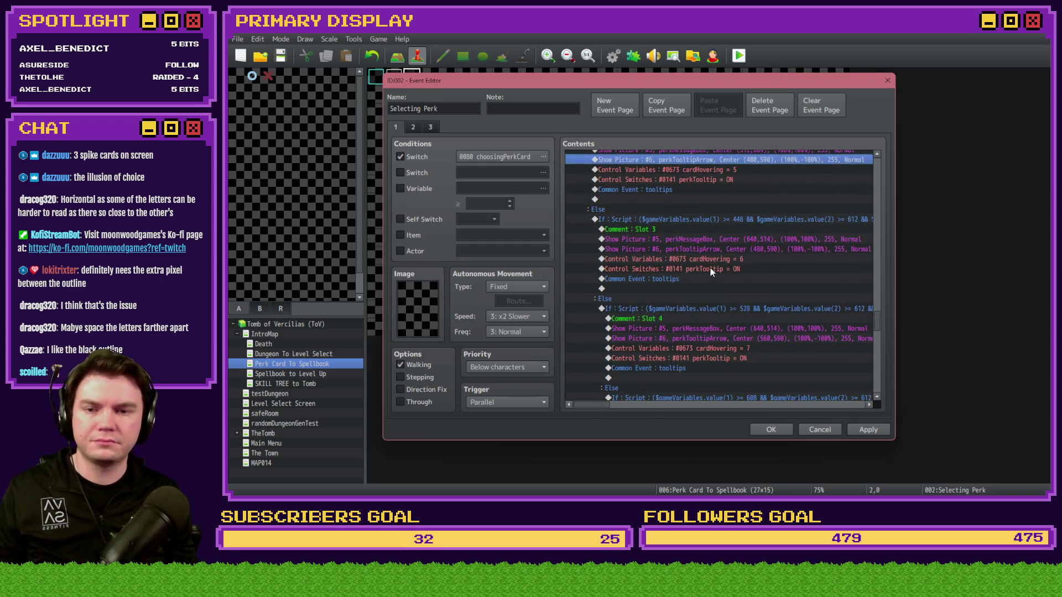
{"action": "left_click", "coordinate": [709, 244]}
{"action": "scroll", "coordinate": [710, 244], "scroll_direction": "down", "scroll_amount": 3}
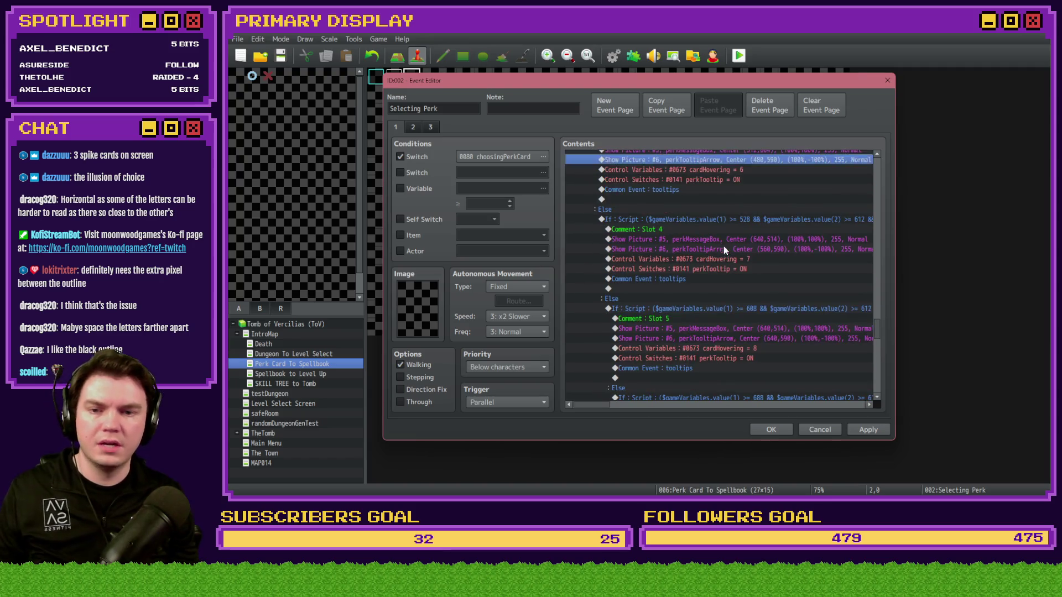
{"action": "left_click", "coordinate": [721, 243]}
{"action": "scroll", "coordinate": [722, 246], "scroll_direction": "down", "scroll_amount": 3}
{"action": "left_click", "coordinate": [726, 234]}
{"action": "scroll", "coordinate": [727, 234], "scroll_direction": "down", "scroll_amount": 3}
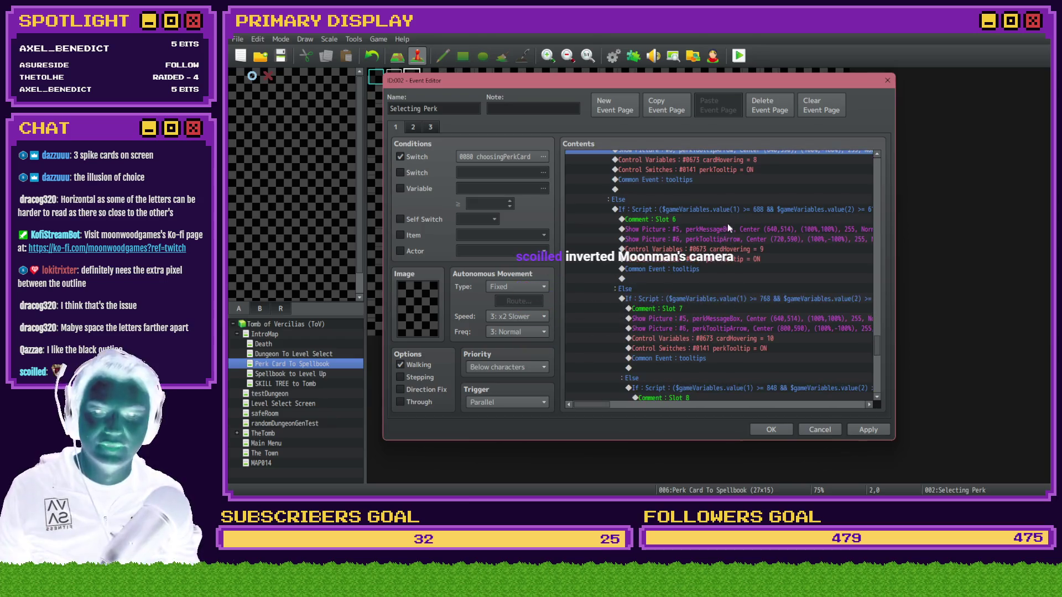
{"action": "left_click", "coordinate": [728, 226]}
Step: Check the arrow commands placed at 800,590, 880,590 and 960,590
{"action": "scroll", "coordinate": [728, 224], "scroll_direction": "down", "scroll_amount": 2}
{"action": "left_click", "coordinate": [729, 240]}
{"action": "scroll", "coordinate": [729, 239], "scroll_direction": "down", "scroll_amount": 3}
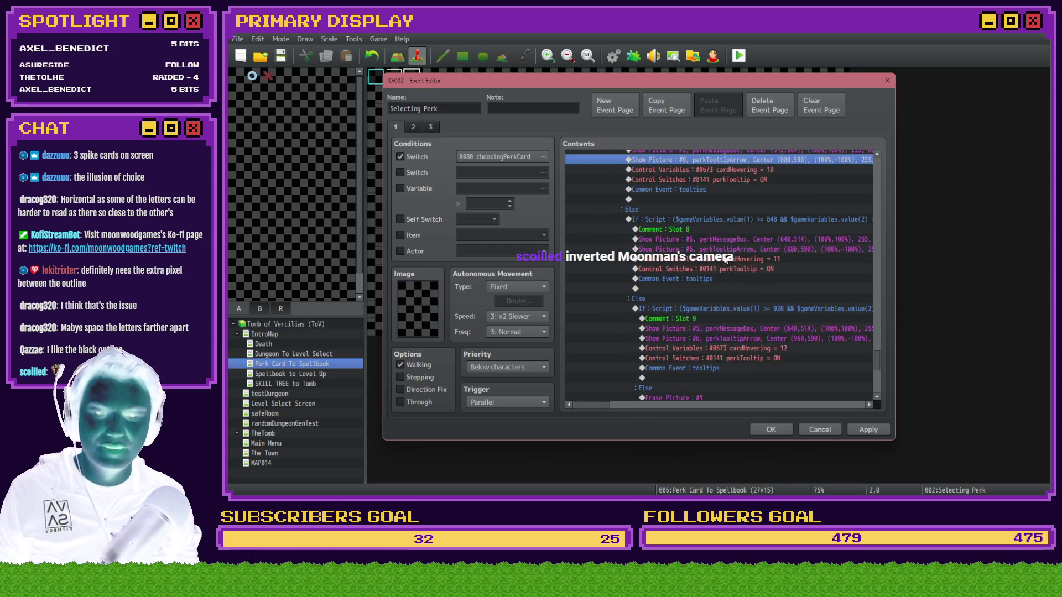
{"action": "left_click", "coordinate": [728, 246]}
{"action": "scroll", "coordinate": [727, 241], "scroll_direction": "down", "scroll_amount": 3}
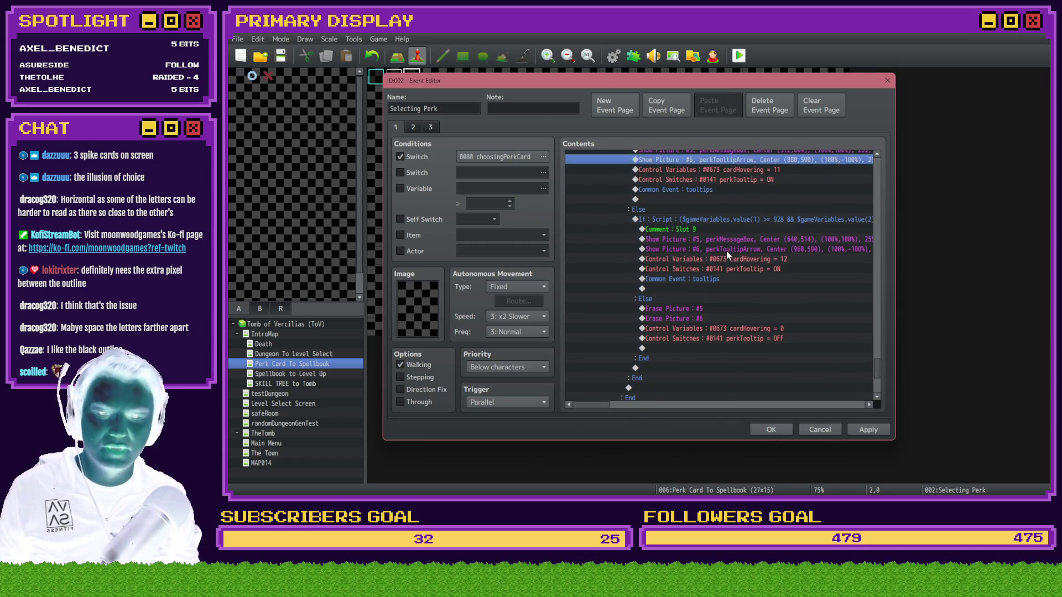
{"action": "left_click", "coordinate": [728, 245]}
{"action": "scroll", "coordinate": [739, 239], "scroll_direction": "down", "scroll_amount": 3}
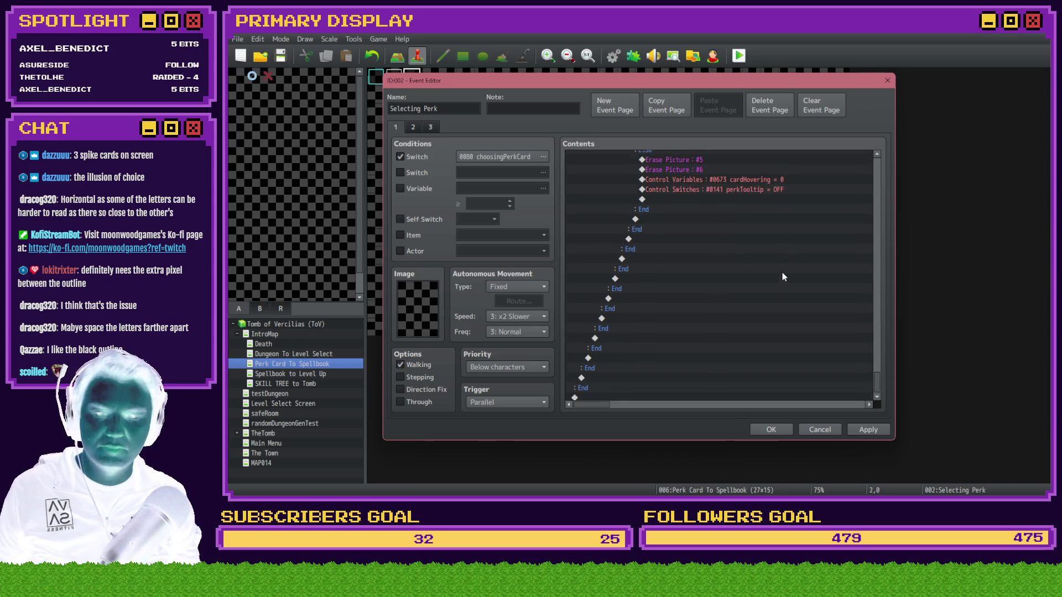
{"action": "mouse_move", "coordinate": [880, 379]}
{"action": "left_mouse_down"}
{"action": "mouse_move", "coordinate": [891, 230]}
{"action": "mouse_move", "coordinate": [880, 162]}
{"action": "left_mouse_up"}
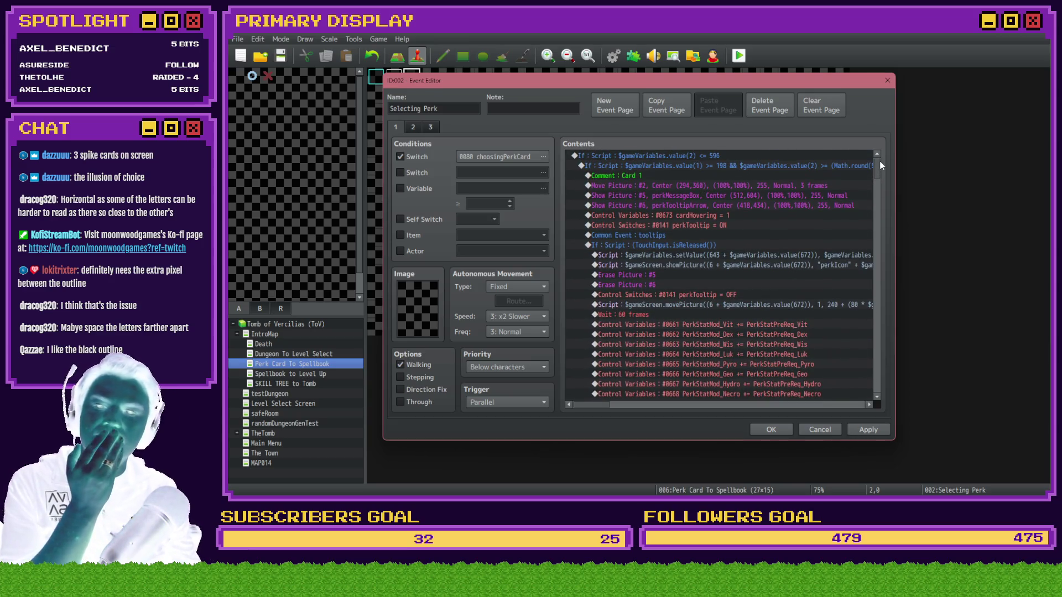
Step: Back in Photoshop, cancel the box transform and select the Arrow layer
{"action": "left_click", "coordinate": [691, 206]}
{"action": "key", "text": "alt+Tab"}
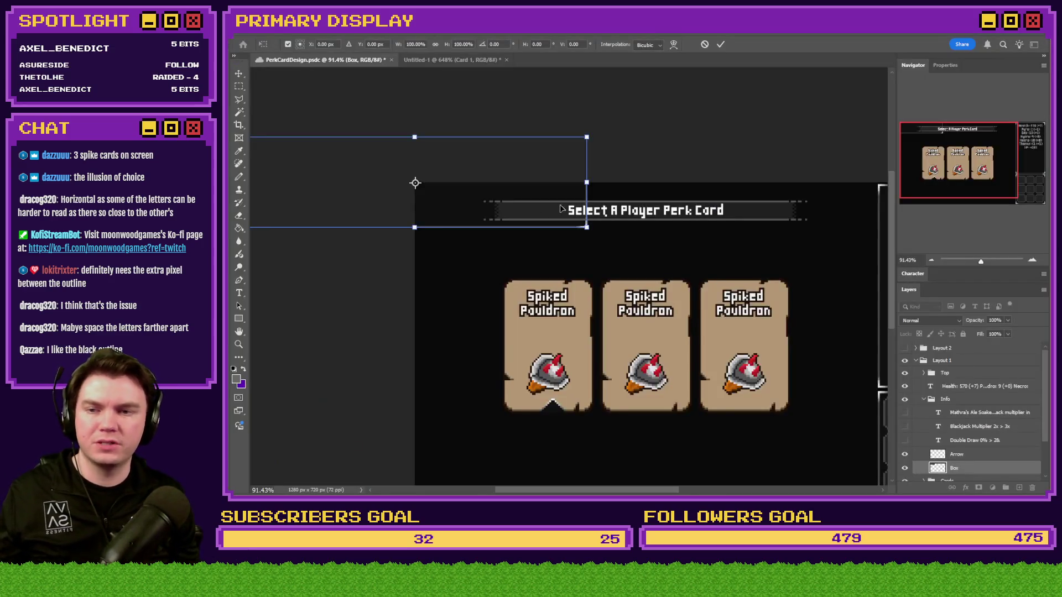
{"action": "key", "text": "Escape"}
{"action": "key", "text": "m"}
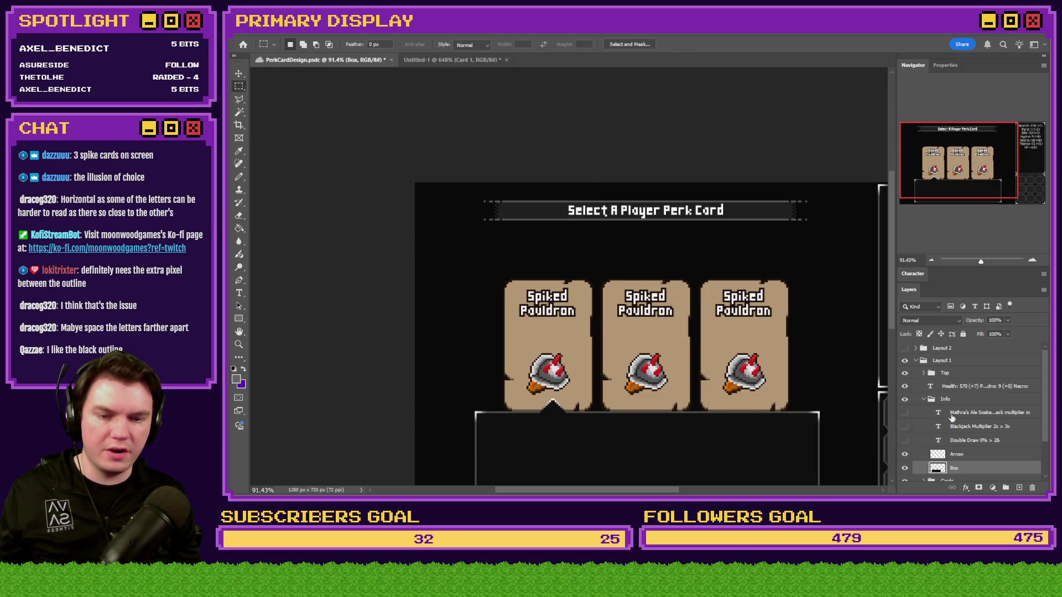
{"action": "scroll", "coordinate": [966, 454], "scroll_direction": "down", "scroll_amount": 1}
{"action": "left_click", "coordinate": [957, 406]}
{"action": "scroll", "coordinate": [553, 412], "scroll_direction": "up", "scroll_amount": 5}
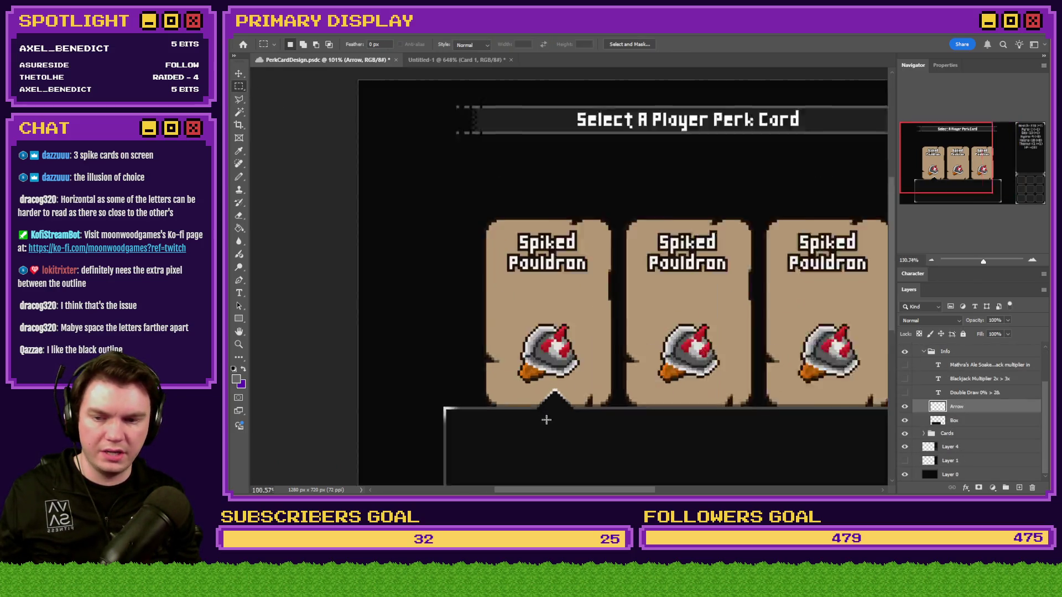
Step: Free Transform the arrow to the canvas top-left to read its offset, then open its Show Picture command
{"action": "right_click", "coordinate": [562, 385]}
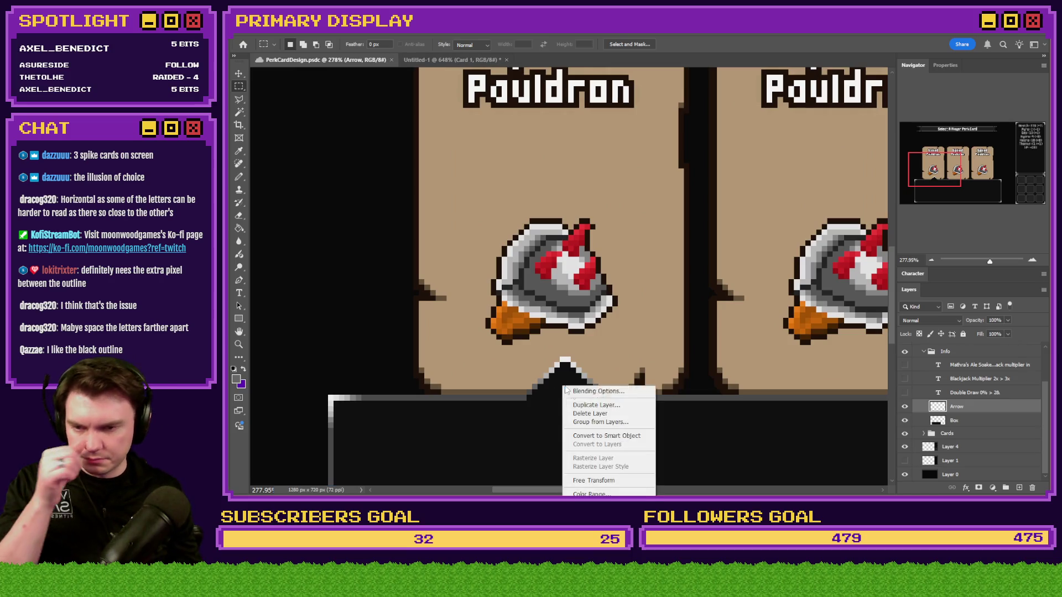
{"action": "left_click", "coordinate": [603, 480]}
{"action": "left_click_drag", "start_coordinate": [565, 381], "coordinate": [471, 285]}
{"action": "mouse_move", "coordinate": [379, 182]}
{"action": "left_mouse_down"}
{"action": "mouse_move", "coordinate": [343, 72]}
{"action": "mouse_move", "coordinate": [393, 53]}
{"action": "mouse_move", "coordinate": [458, 217]}
{"action": "left_mouse_up"}
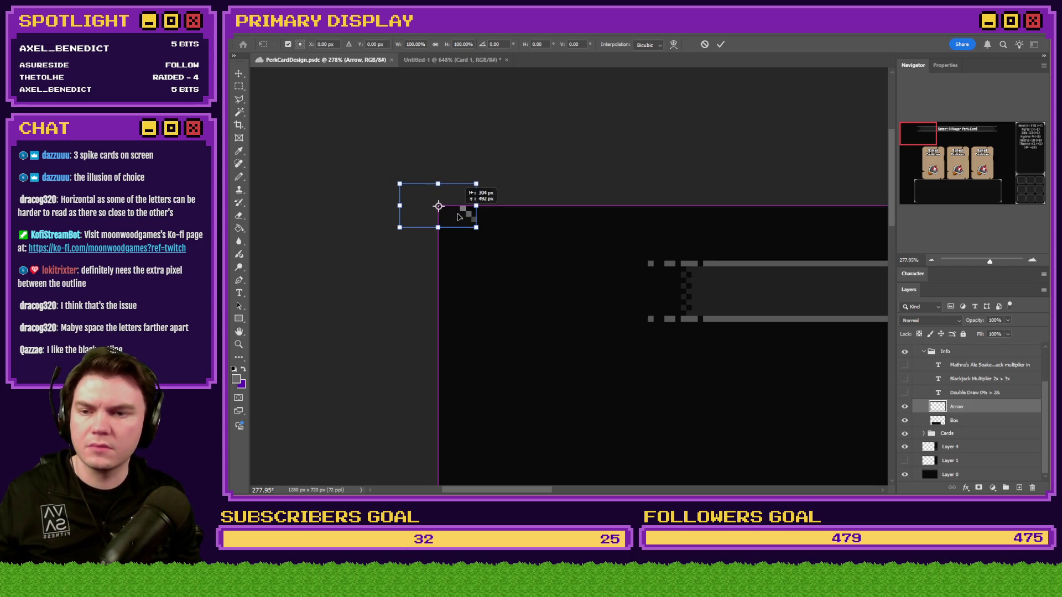
{"action": "key", "text": "Return"}
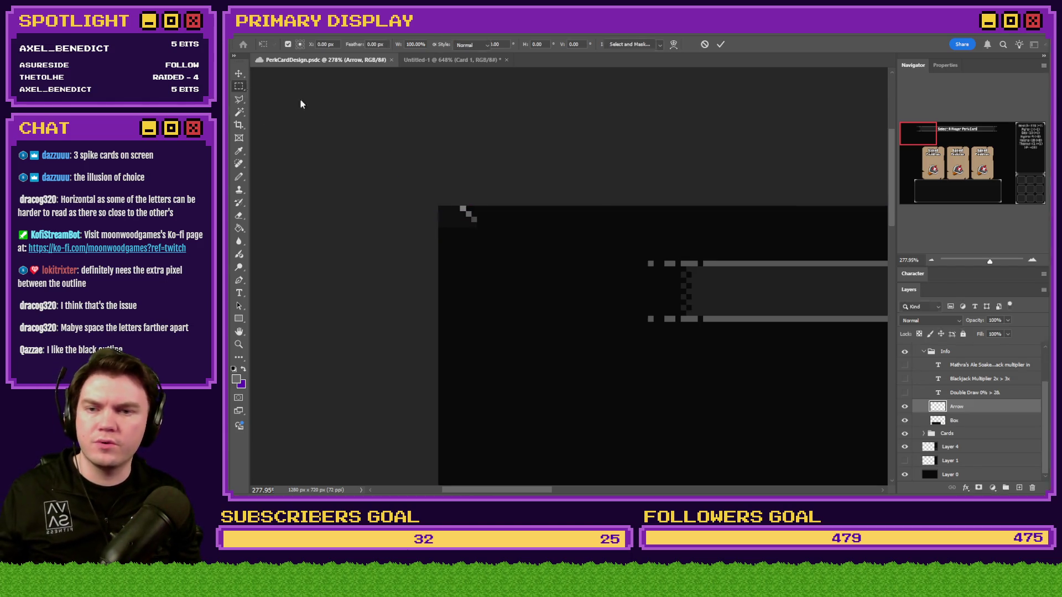
{"action": "key", "text": "alt+Tab"}
{"action": "double_click", "coordinate": [645, 207]}
Step: Set Card 1's perkTooltipArrow picture position to 504, 492
{"action": "double_click", "coordinate": [689, 289]}
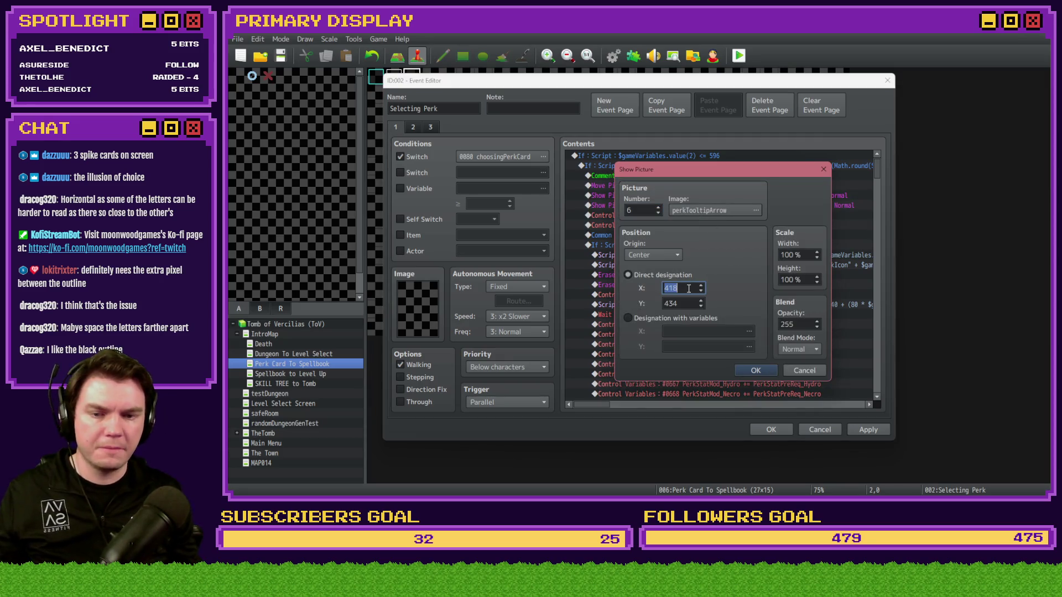
{"action": "double_click", "coordinate": [692, 302]}
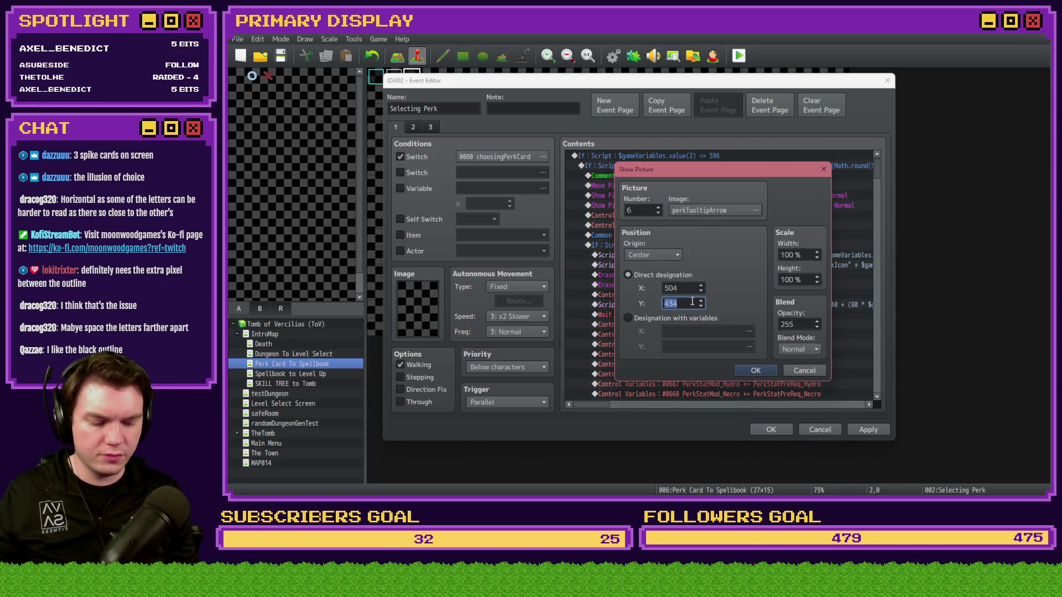
{"action": "type", "text": "492"}
{"action": "left_click", "coordinate": [755, 369]}
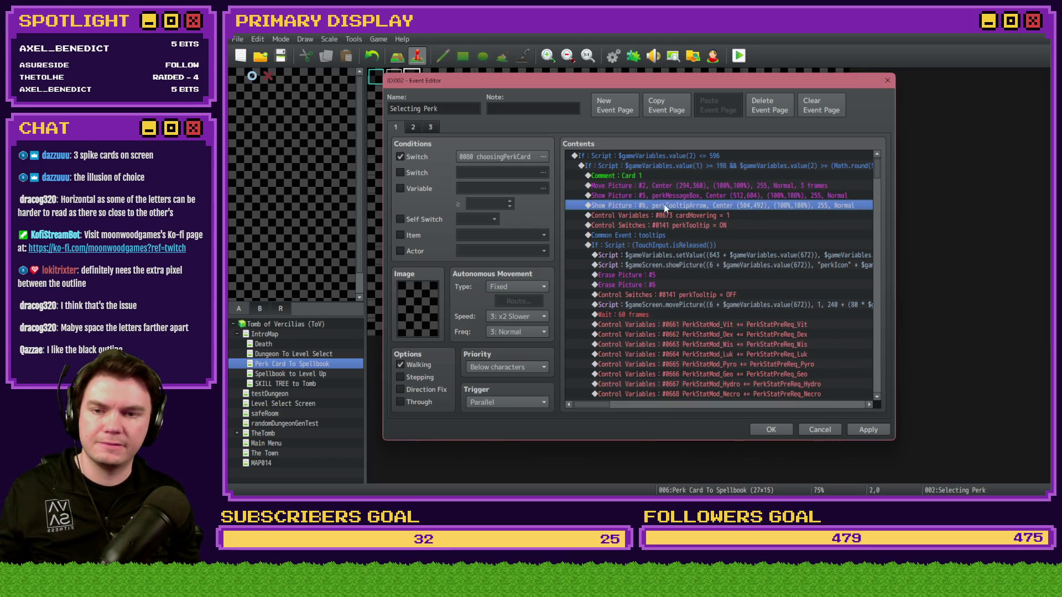
{"action": "scroll", "coordinate": [659, 305], "scroll_direction": "down", "scroll_amount": 3}
{"action": "scroll", "coordinate": [659, 304], "scroll_direction": "down", "scroll_amount": 5}
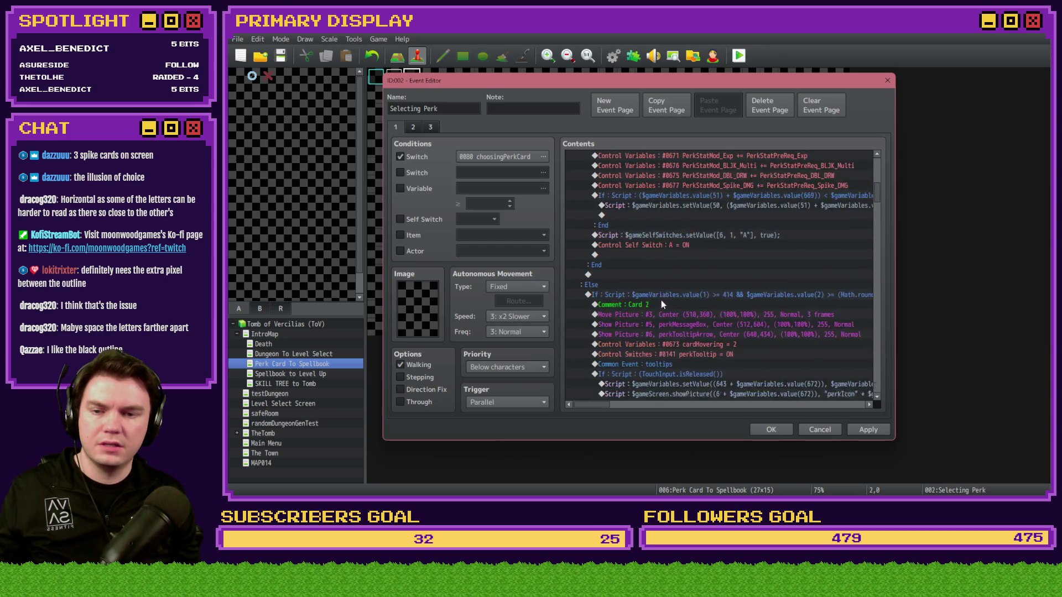
{"action": "double_click", "coordinate": [685, 254]}
{"action": "key", "text": "alt+Tab"}
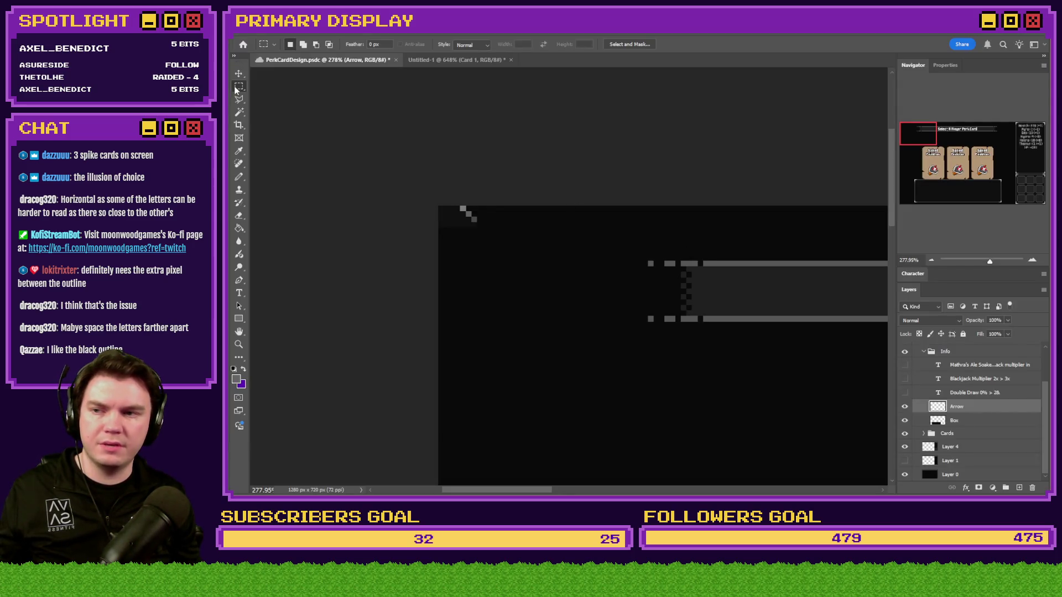
Step: Zoom in and measure the gap between the pauldron spike tip and the arrow with marquee selections
{"action": "left_click_drag", "start_coordinate": [938, 166], "coordinate": [940, 178]}
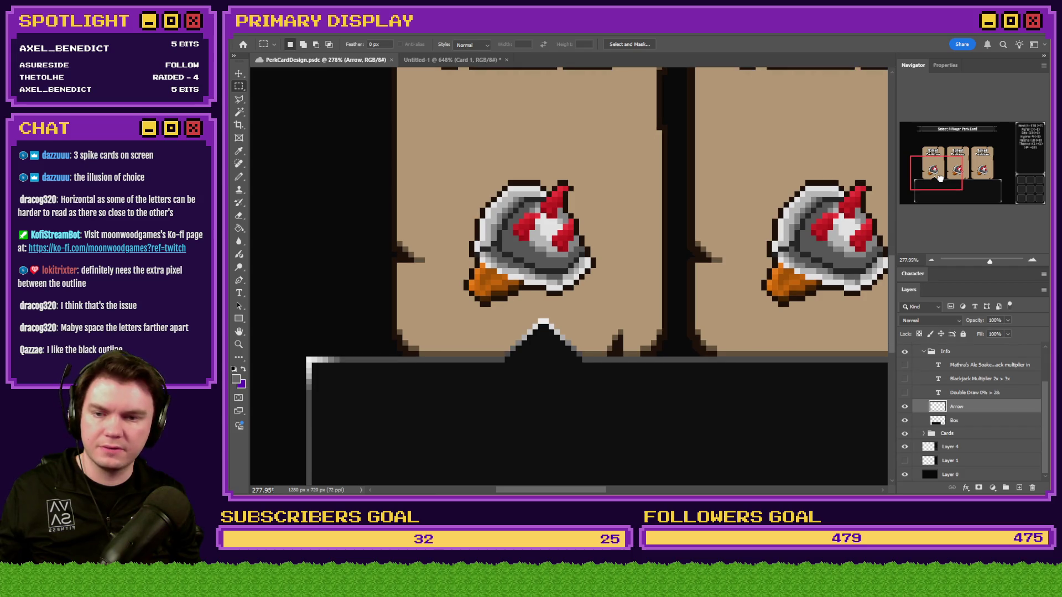
{"action": "scroll", "coordinate": [553, 310], "scroll_direction": "up", "scroll_amount": 5}
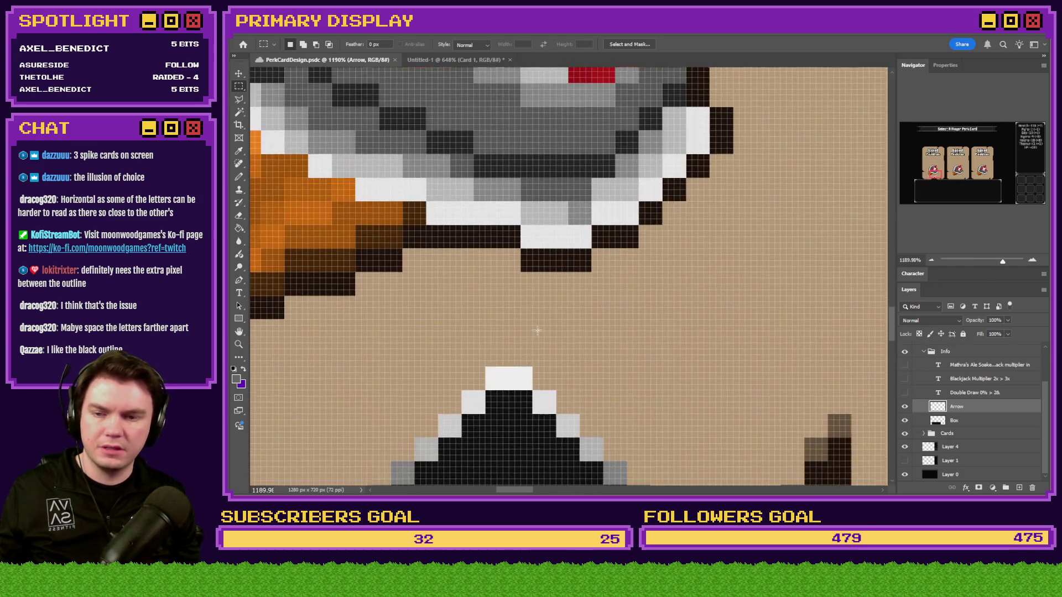
{"action": "left_click_drag", "start_coordinate": [514, 391], "coordinate": [509, 272]}
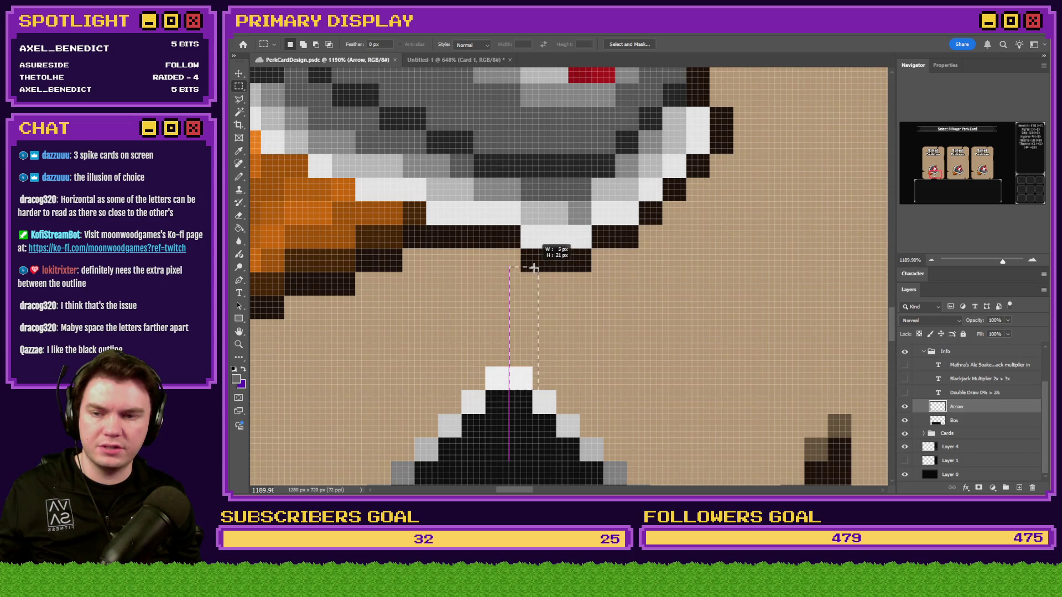
{"action": "mouse_move", "coordinate": [526, 393]}
{"action": "left_mouse_down"}
{"action": "mouse_move", "coordinate": [523, 266]}
{"action": "mouse_move", "coordinate": [487, 254]}
{"action": "left_mouse_up"}
{"action": "scroll", "coordinate": [523, 255], "scroll_direction": "down", "scroll_amount": 5}
{"action": "scroll", "coordinate": [306, 285], "scroll_direction": "up", "scroll_amount": 2}
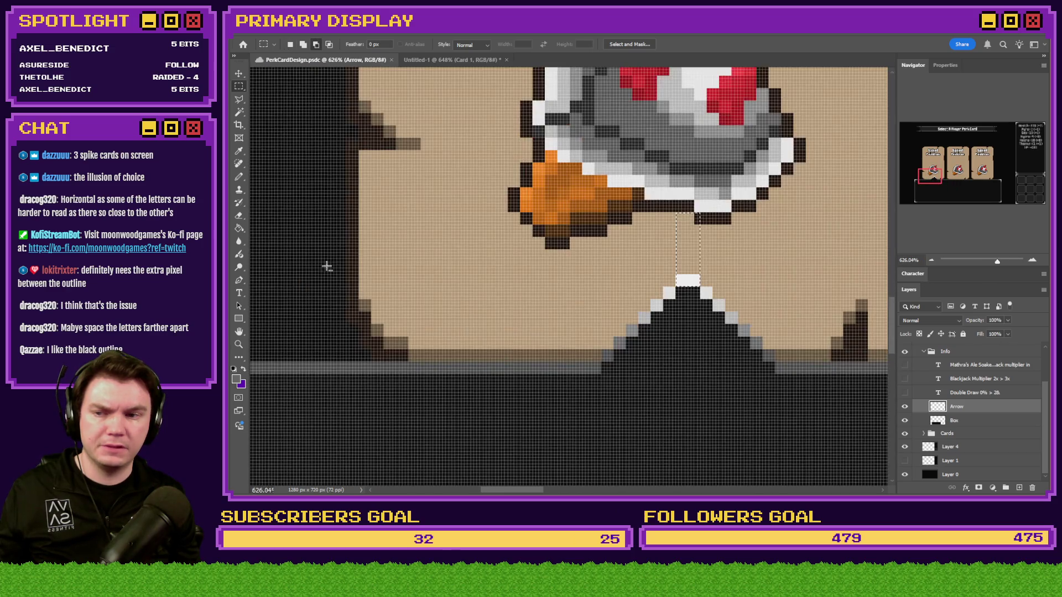
{"action": "mouse_move", "coordinate": [360, 244]}
{"action": "left_mouse_down"}
{"action": "mouse_move", "coordinate": [546, 339]}
{"action": "mouse_move", "coordinate": [621, 350]}
{"action": "mouse_move", "coordinate": [601, 374]}
{"action": "left_mouse_up"}
{"action": "scroll", "coordinate": [521, 365], "scroll_direction": "down", "scroll_amount": 1}
Step: Move the arrow about 43 px left under the spike and check alignment
{"action": "left_click_drag", "start_coordinate": [382, 337], "coordinate": [651, 337]}
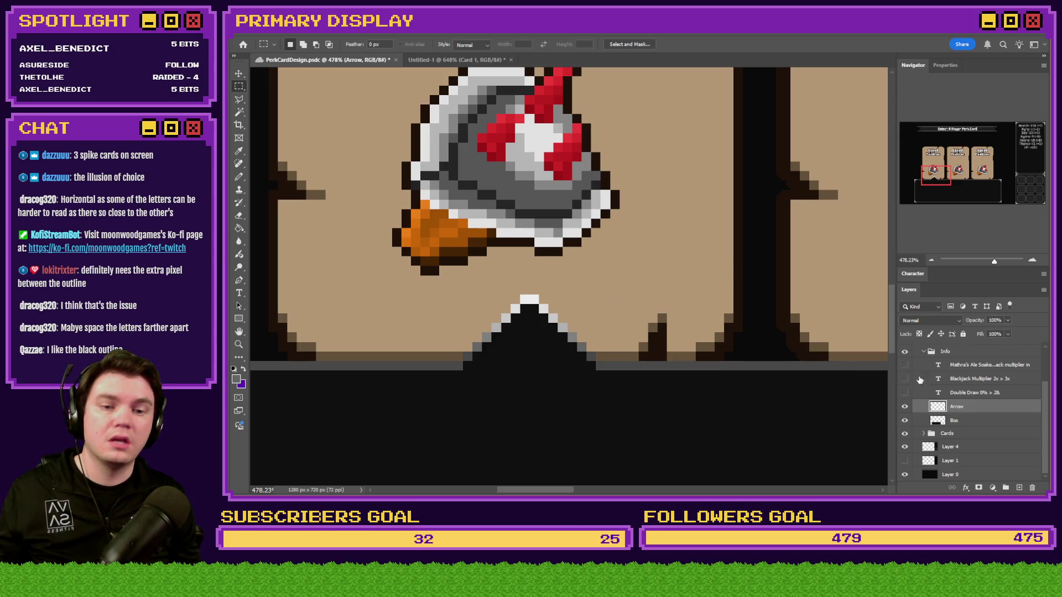
{"action": "left_click_drag", "start_coordinate": [546, 347], "coordinate": [517, 344]}
{"action": "mouse_move", "coordinate": [279, 264]}
{"action": "left_mouse_down"}
{"action": "mouse_move", "coordinate": [437, 343]}
{"action": "mouse_move", "coordinate": [439, 369]}
{"action": "left_mouse_up"}
{"action": "left_click_drag", "start_coordinate": [387, 344], "coordinate": [679, 342]}
{"action": "key", "text": "ctrl+d"}
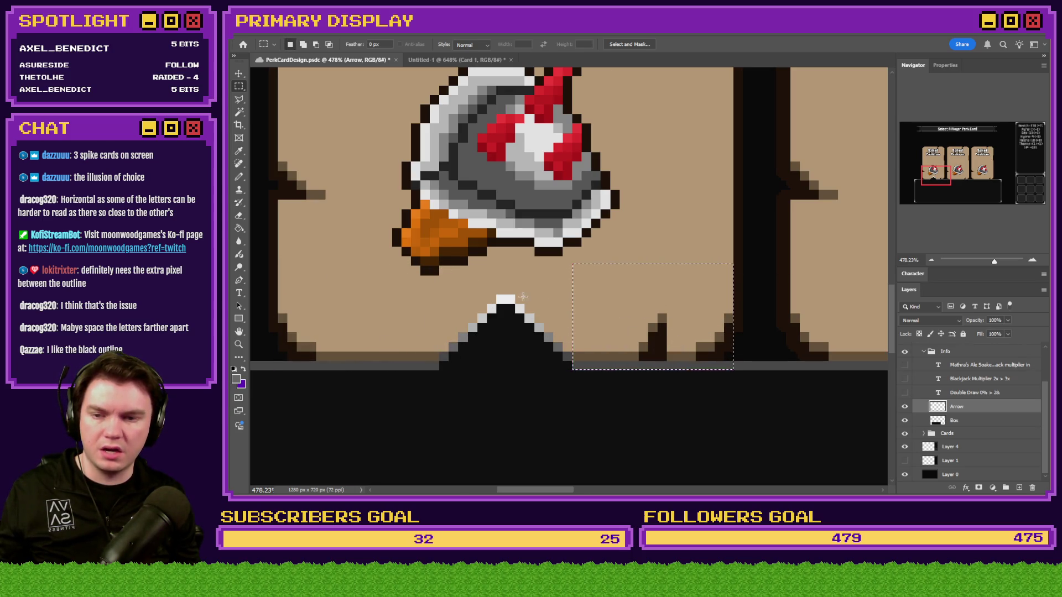
Step: Read the arrow's new offset via Free Transform and enter 294, 492 for another perkTooltipArrow picture
{"action": "right_click", "coordinate": [513, 352]}
{"action": "left_click", "coordinate": [556, 450]}
{"action": "mouse_move", "coordinate": [526, 363]}
{"action": "left_mouse_down"}
{"action": "mouse_move", "coordinate": [255, 166]}
{"action": "mouse_move", "coordinate": [243, 42]}
{"action": "mouse_move", "coordinate": [250, 174]}
{"action": "mouse_move", "coordinate": [434, 220]}
{"action": "left_mouse_up"}
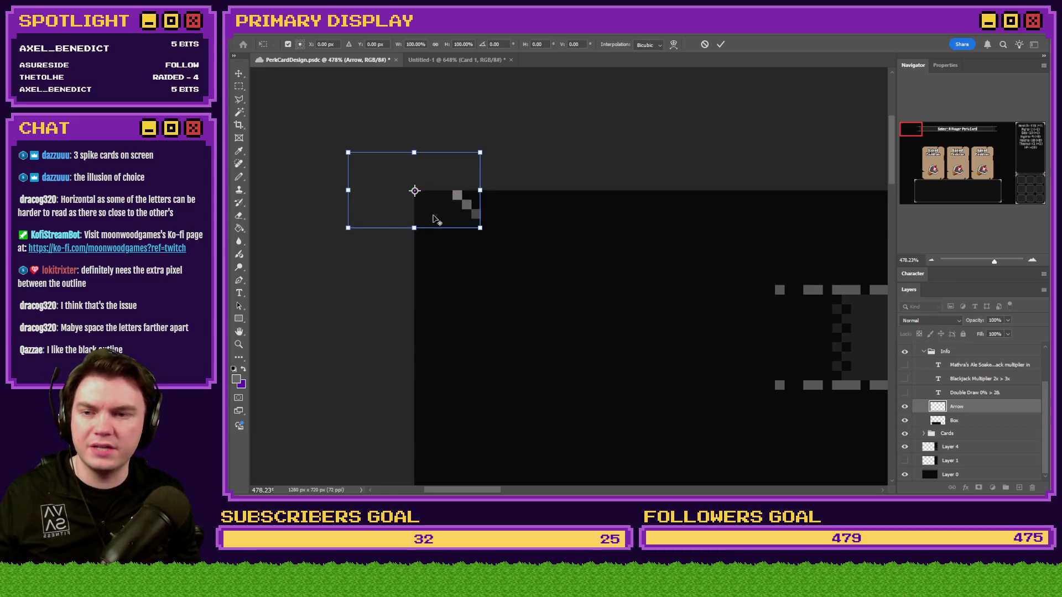
{"action": "key", "text": "alt+Tab"}
{"action": "double_click", "coordinate": [689, 289]}
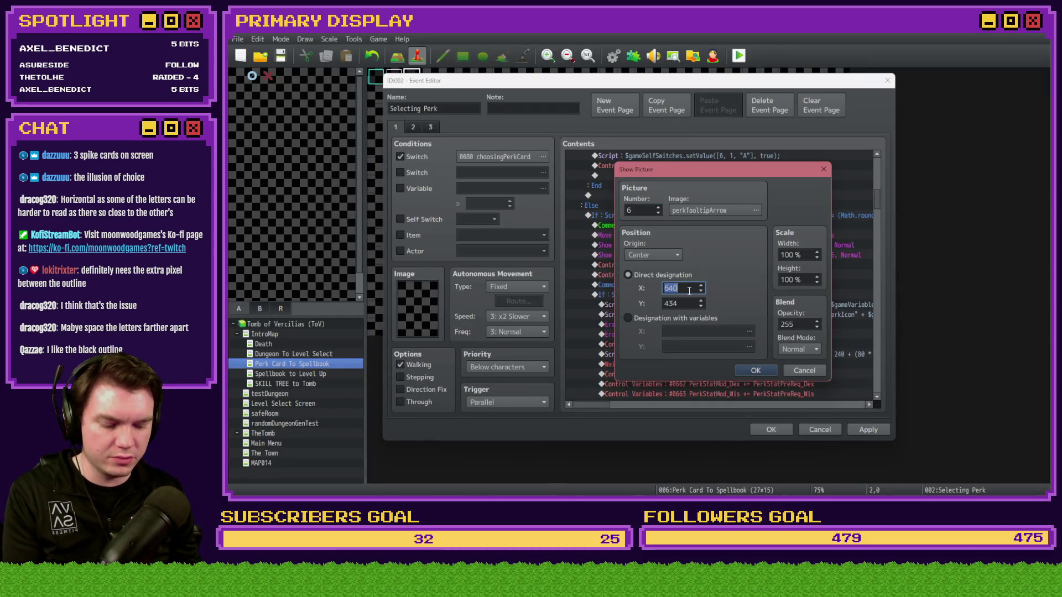
{"action": "type", "text": "4"}
{"action": "double_click", "coordinate": [689, 302]}
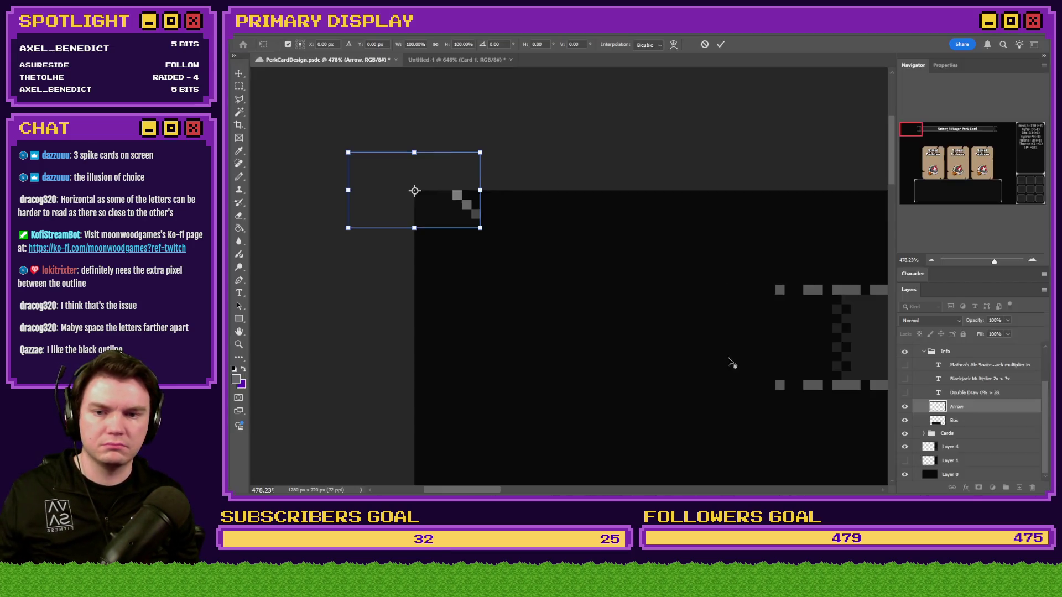
{"action": "key", "text": "alt+Tab"}
{"action": "left_click", "coordinate": [239, 86]}
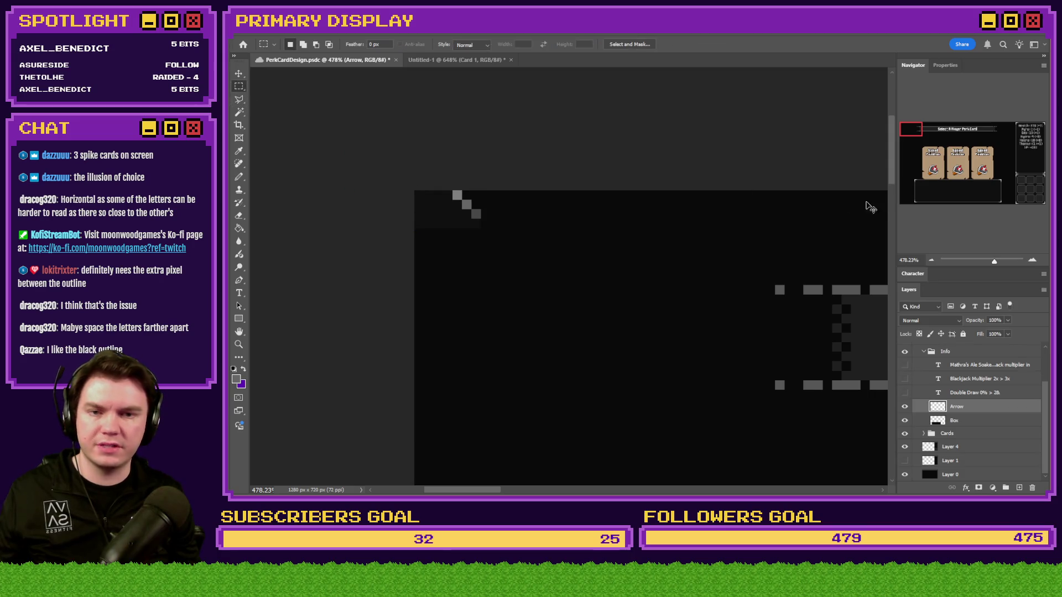
Step: Free-transform the first card's tooltip arrow to the canvas top-left to confirm its 294, 492 offset
{"action": "left_click", "coordinate": [932, 175]}
{"action": "right_click", "coordinate": [586, 360]}
{"action": "left_click", "coordinate": [635, 458]}
{"action": "left_click", "coordinate": [634, 465]}
{"action": "mouse_move", "coordinate": [605, 339]}
{"action": "left_mouse_down"}
{"action": "mouse_move", "coordinate": [244, 38]}
{"action": "mouse_move", "coordinate": [285, 39]}
{"action": "mouse_move", "coordinate": [482, 230]}
{"action": "mouse_move", "coordinate": [465, 312]}
{"action": "left_mouse_up"}
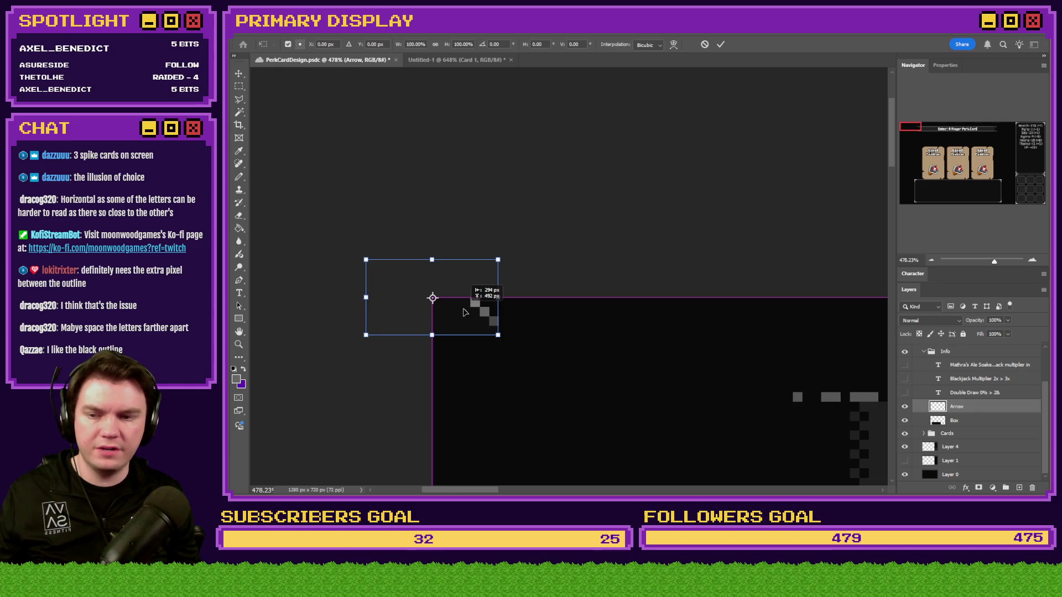